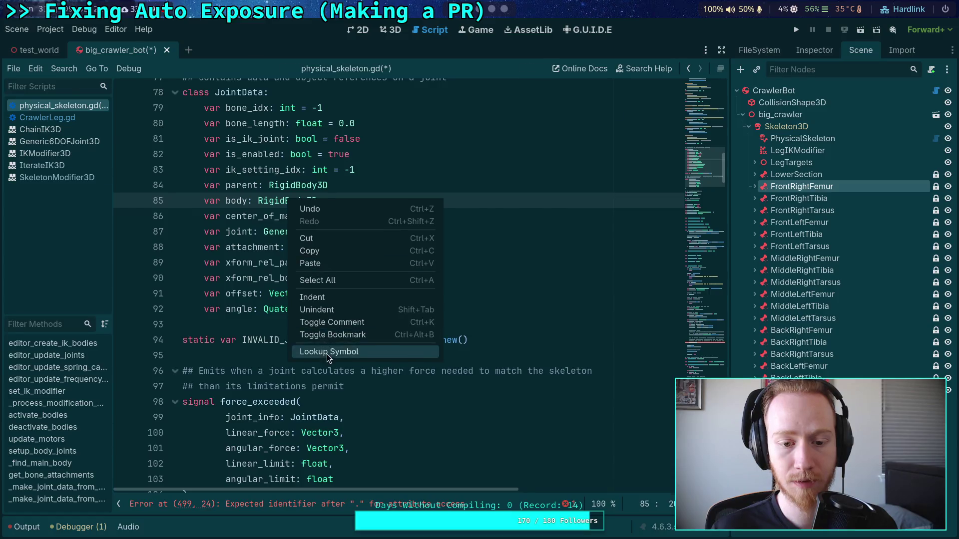
# Look up the RigidBody3D reference and read get_colliding_bodies' contact_monitor requirement.
pyautogui.click(326, 352)
pyautogui.scroll(-10, 460, 304)
pyautogui.scroll(5, 442, 307)
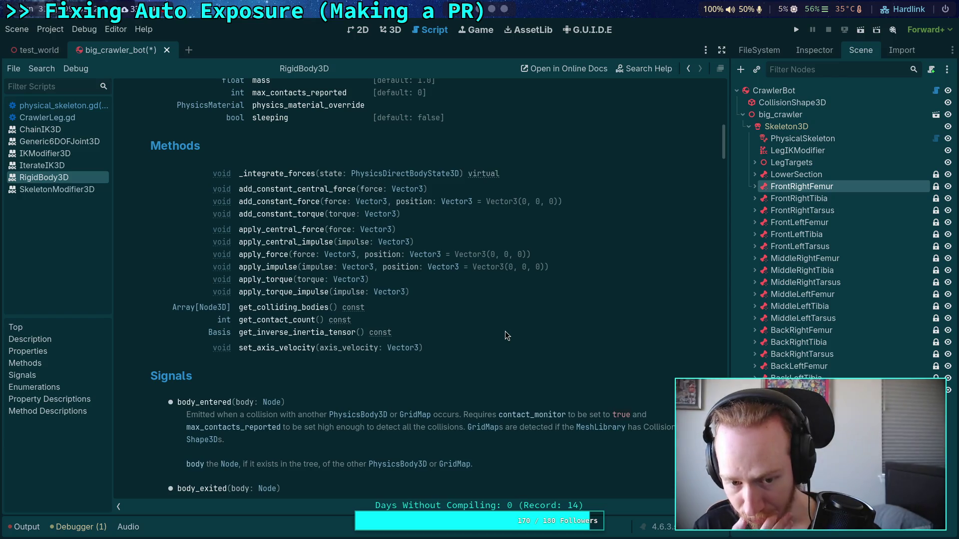
pyautogui.click(299, 310)
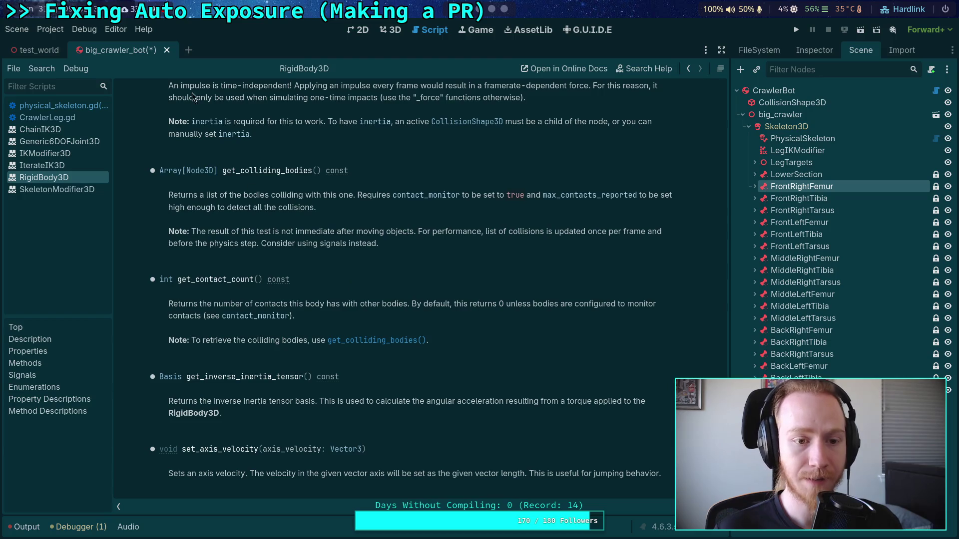
pyautogui.moveTo(345, 195)
pyautogui.mouseDown()
pyautogui.moveTo(449, 196)
pyautogui.moveTo(407, 215)
pyautogui.mouseUp()
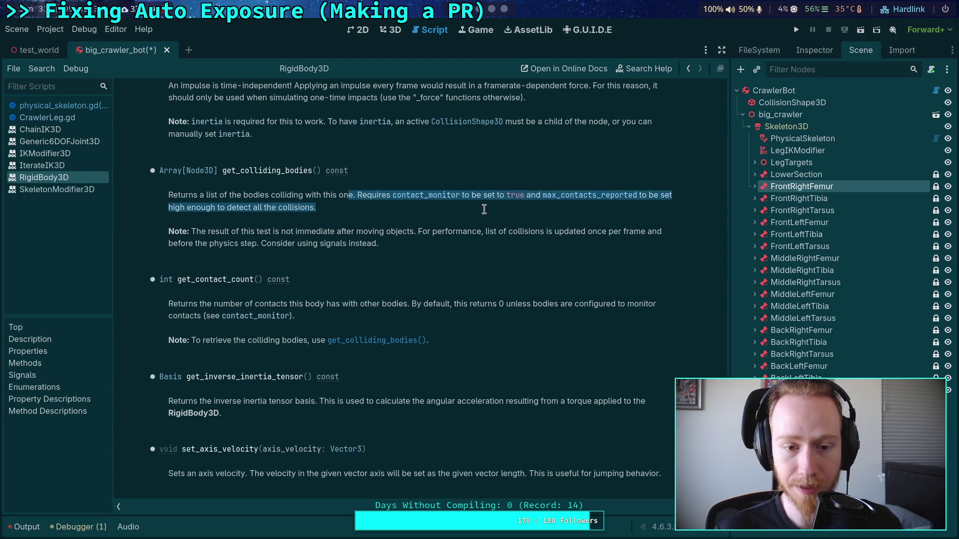
pyautogui.click(294, 219)
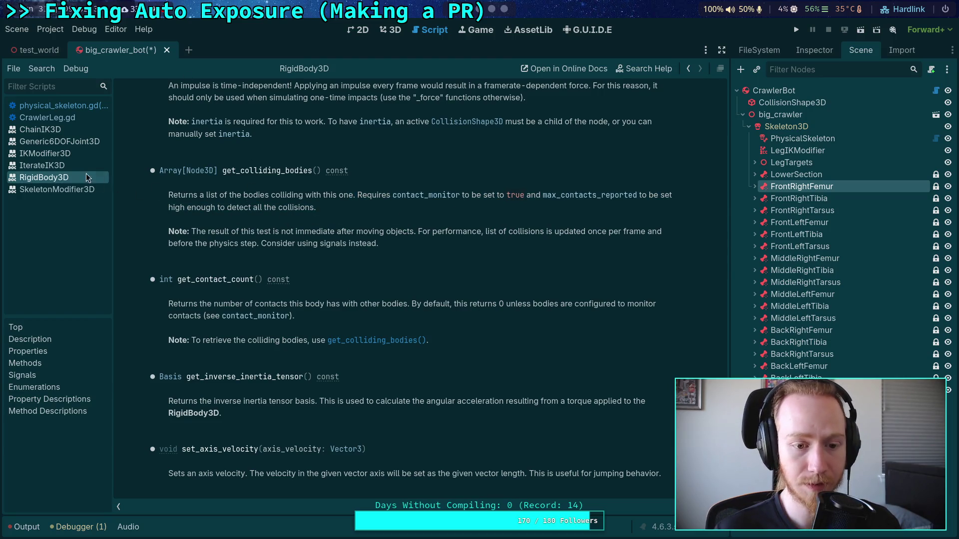
# Follow RigidBody3D's Inherits link to the PhysicsBody3D reference and scroll to its Methods.
pyautogui.click(80, 108)
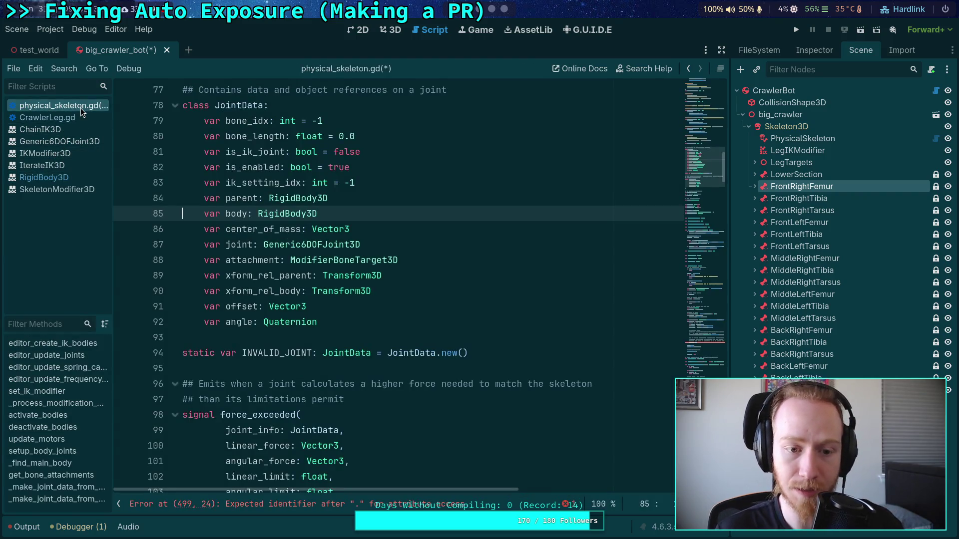
pyautogui.keyDown('ctrl'); pyautogui.click(295, 213); pyautogui.keyUp('ctrl')
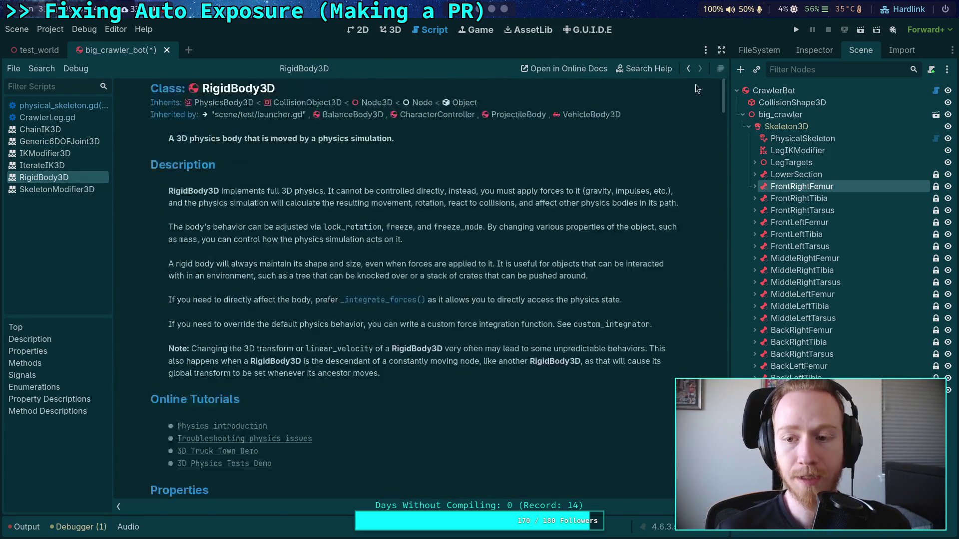
pyautogui.click(223, 103)
pyautogui.scroll(-3, 402, 276)
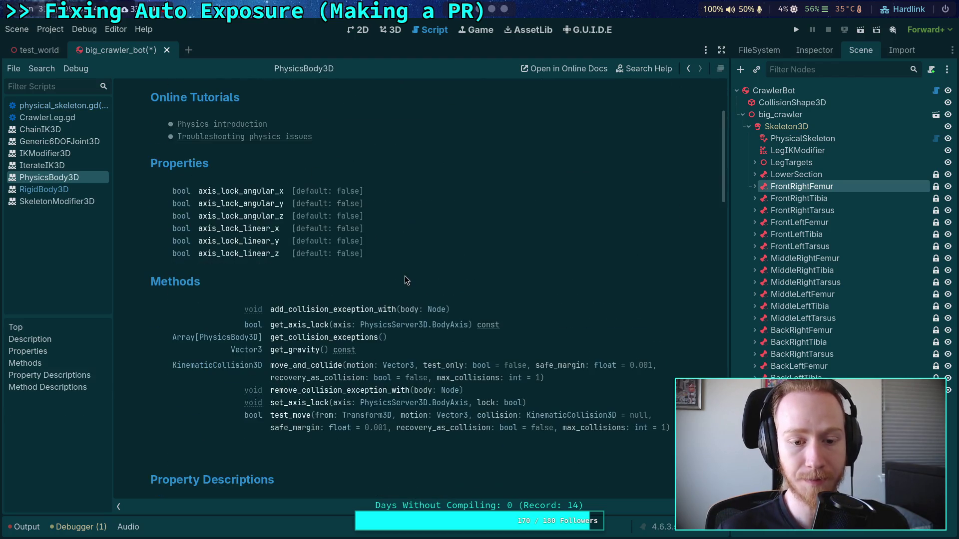
pyautogui.scroll(-3, 405, 277)
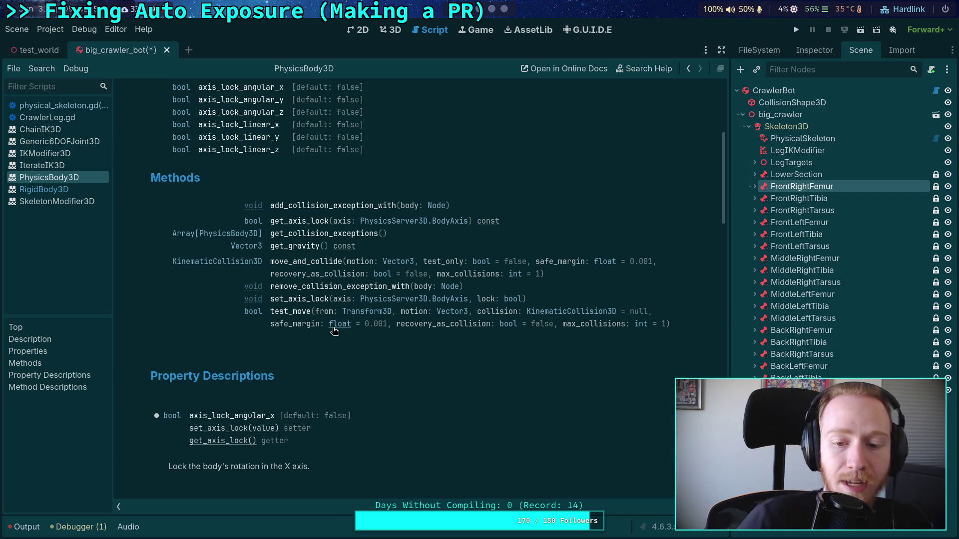
pyautogui.click(289, 315)
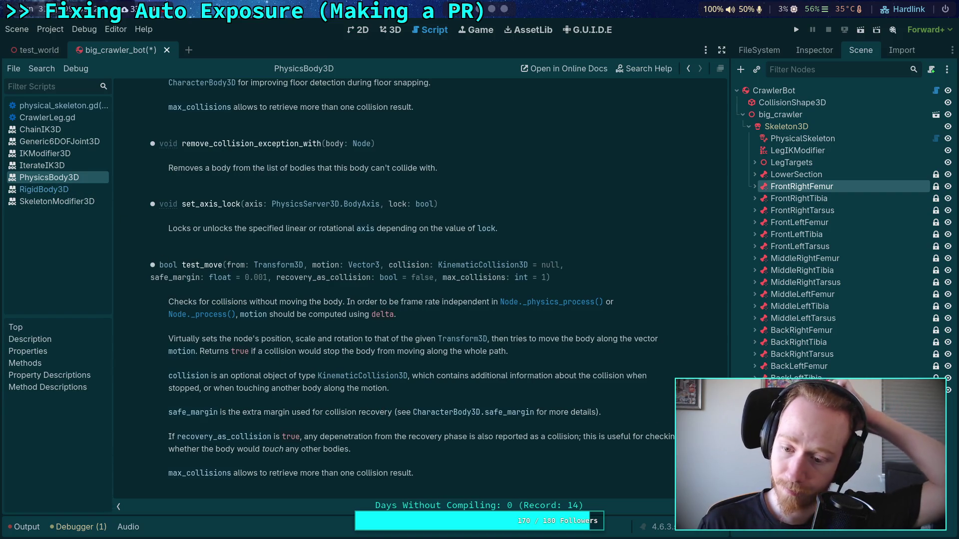
pyautogui.scroll(20, 250, 106)
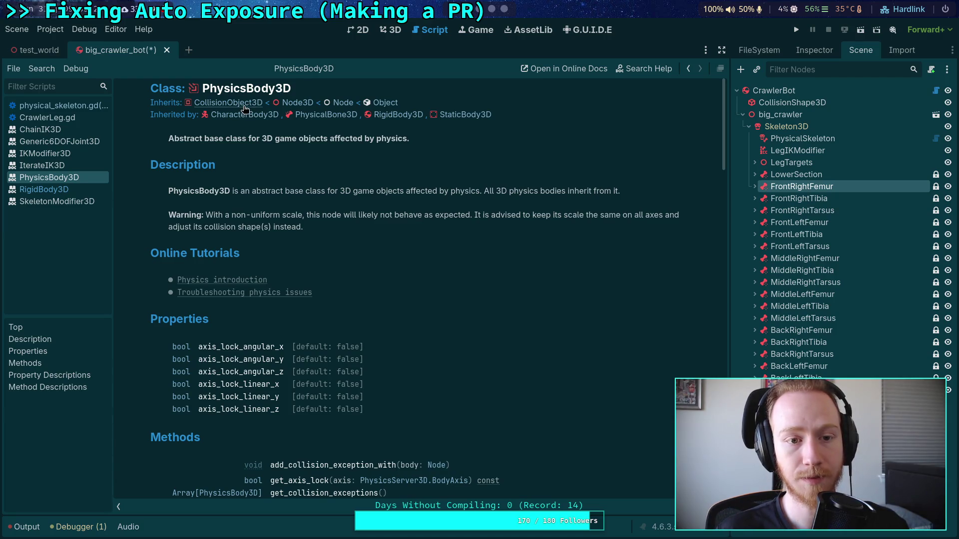
pyautogui.click(244, 104)
# Scroll through the CollisionObject3D reference, then go back to the PhysicsBody3D page.
pyautogui.scroll(-5, 482, 294)
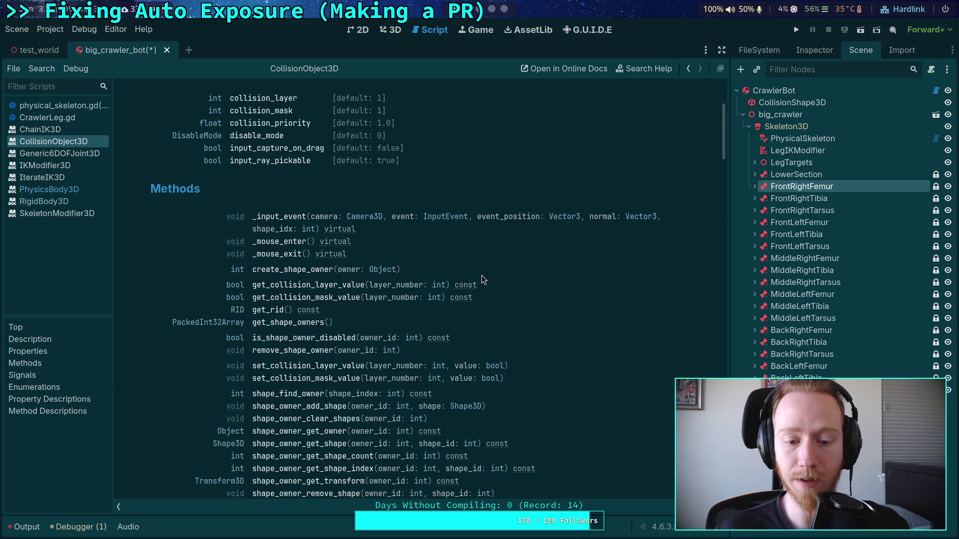
pyautogui.scroll(-3, 483, 279)
pyautogui.scroll(7, 482, 275)
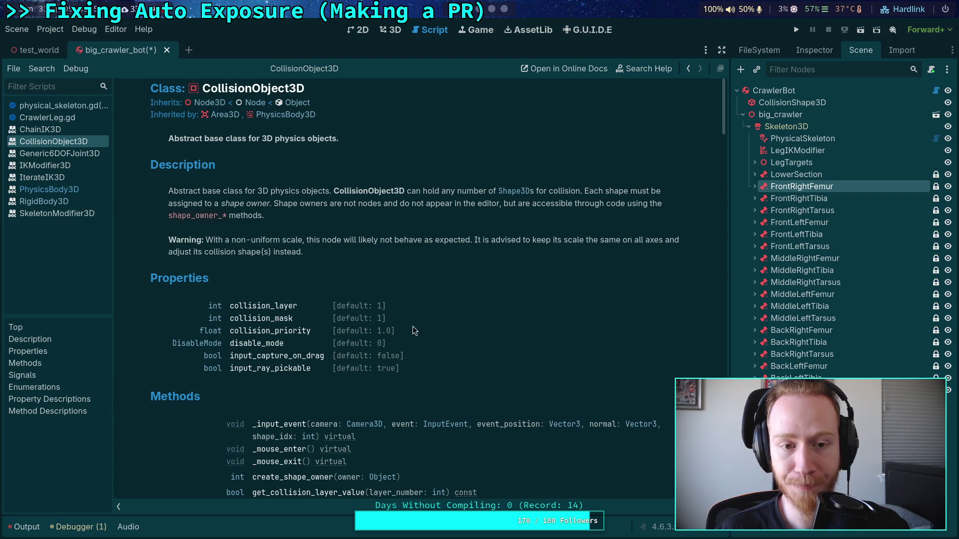
pyautogui.click(289, 115)
# Close the PhysicsBody3D page from the script list and reopen physical_skeleton.gd.
pyautogui.rightClick(64, 189)
pyautogui.click(75, 195)
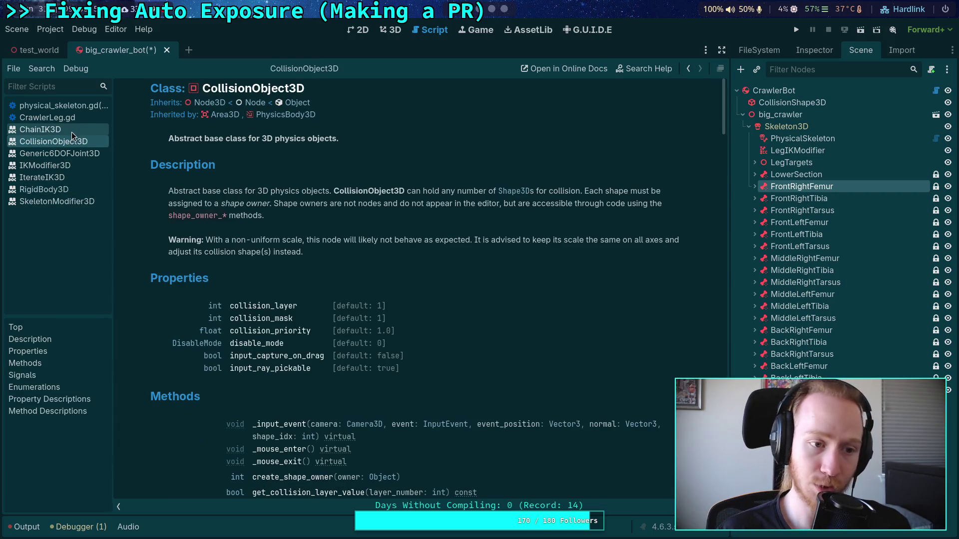
pyautogui.click(75, 117)
pyautogui.click(88, 106)
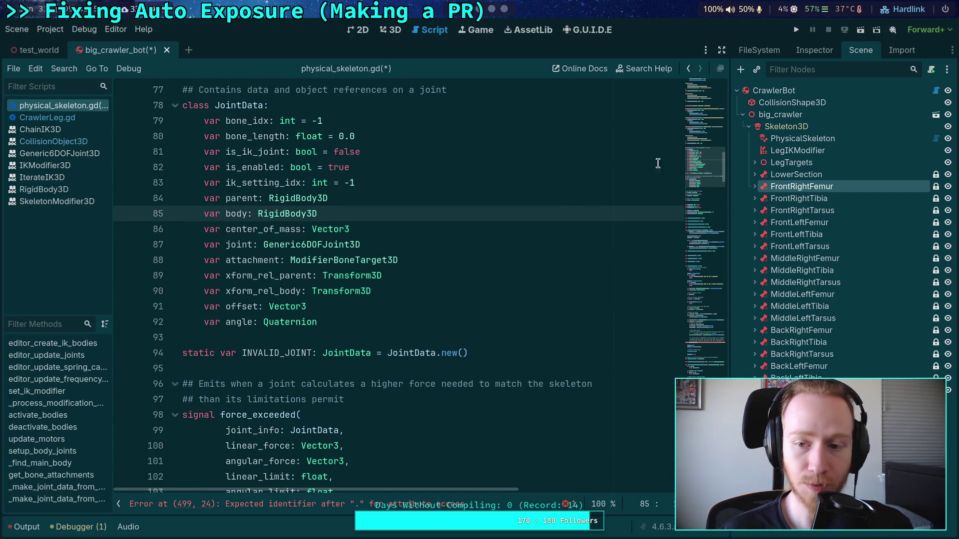
# After checking main_body_state on line 484, request completions after joint_data.body. on line 499.
pyautogui.click(706, 286)
pyautogui.scroll(3, 706, 286)
pyautogui.click(409, 255)
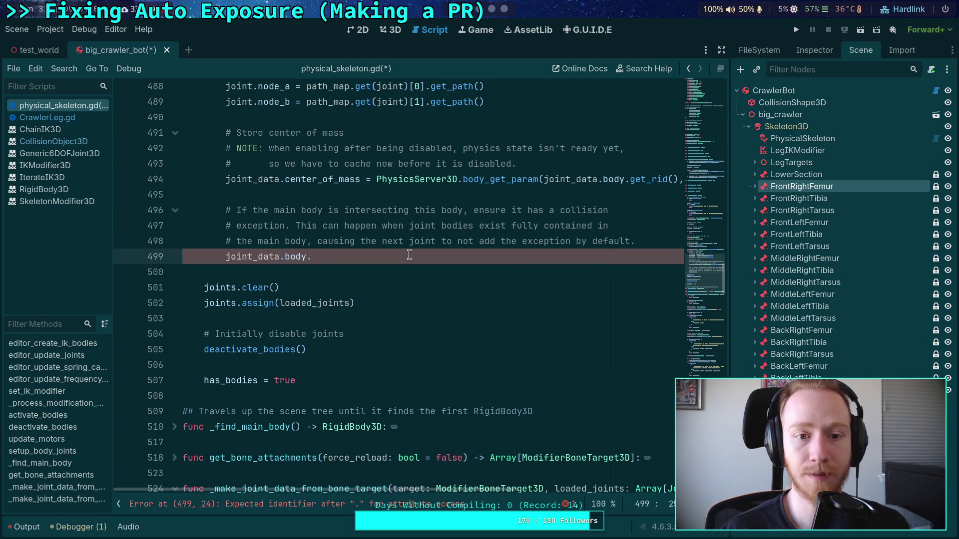
pyautogui.scroll(3, 409, 256)
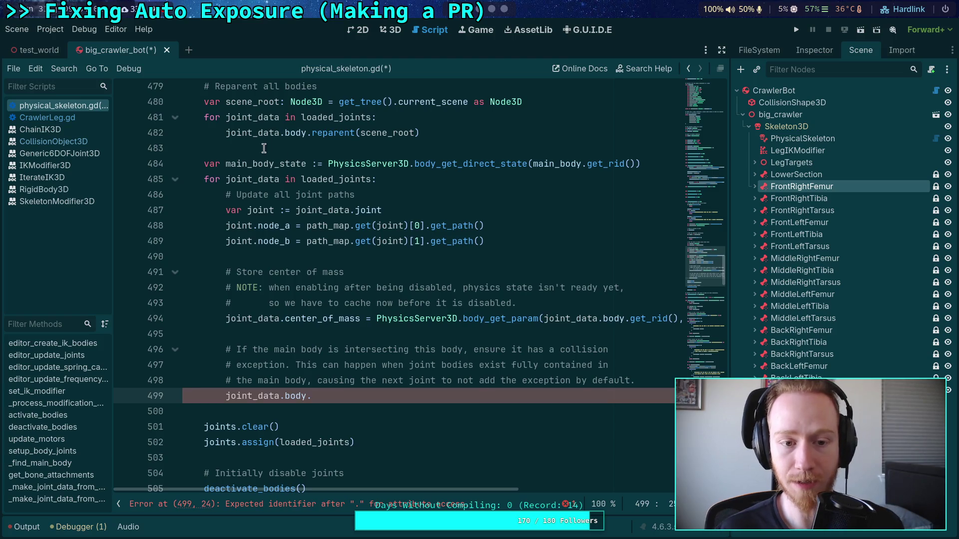
pyautogui.doubleClick(269, 164)
pyautogui.scroll(-2, 395, 349)
pyautogui.scroll(1, 398, 349)
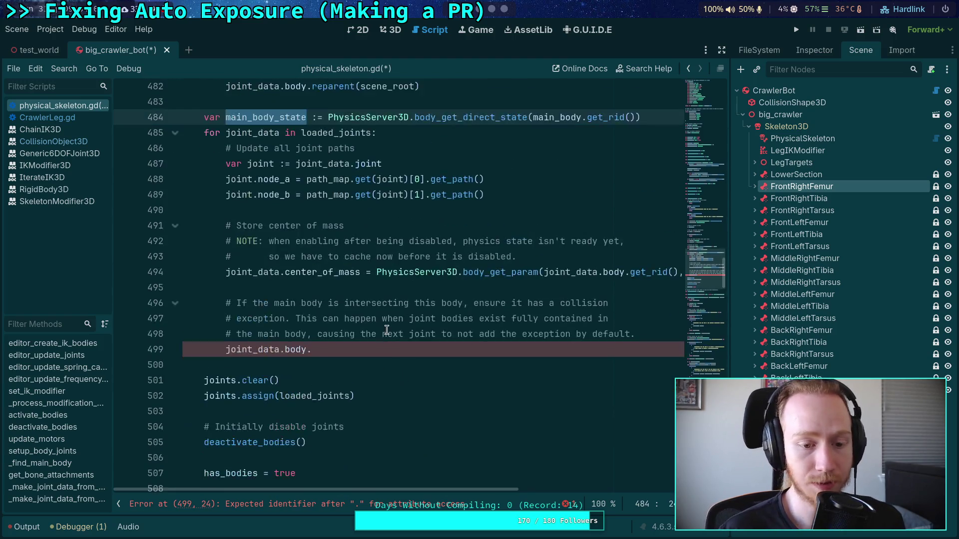
pyautogui.moveTo(314, 349); pyautogui.dragTo(224, 348)
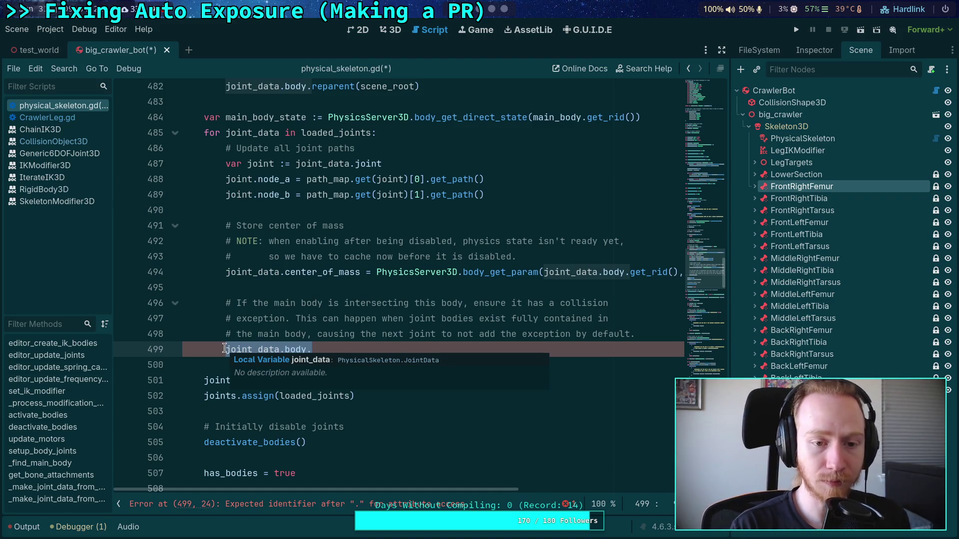
pyautogui.hotkey('ctrl', 'space')
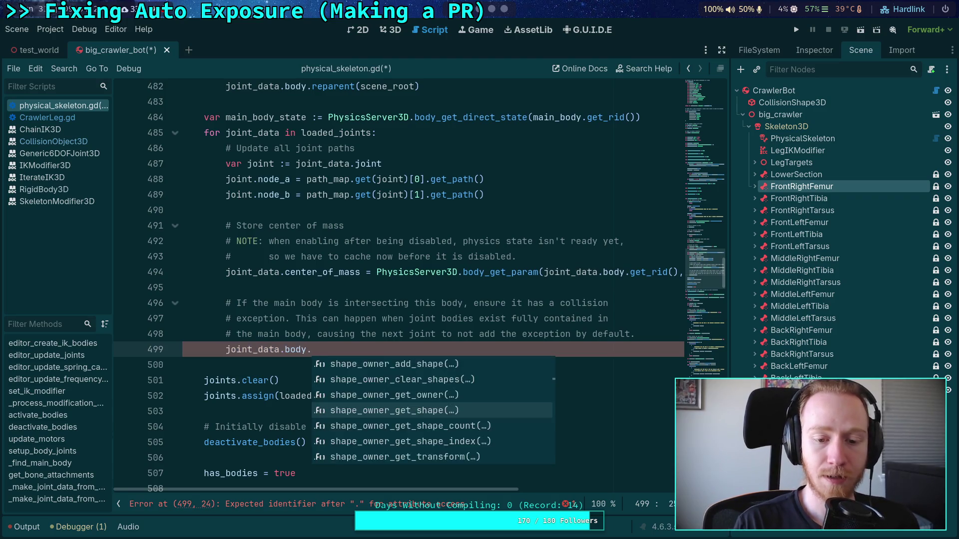
# Filter completions with 'shape' and insert shape_owner_get_shape_count() on line 499.
pyautogui.write('shape')
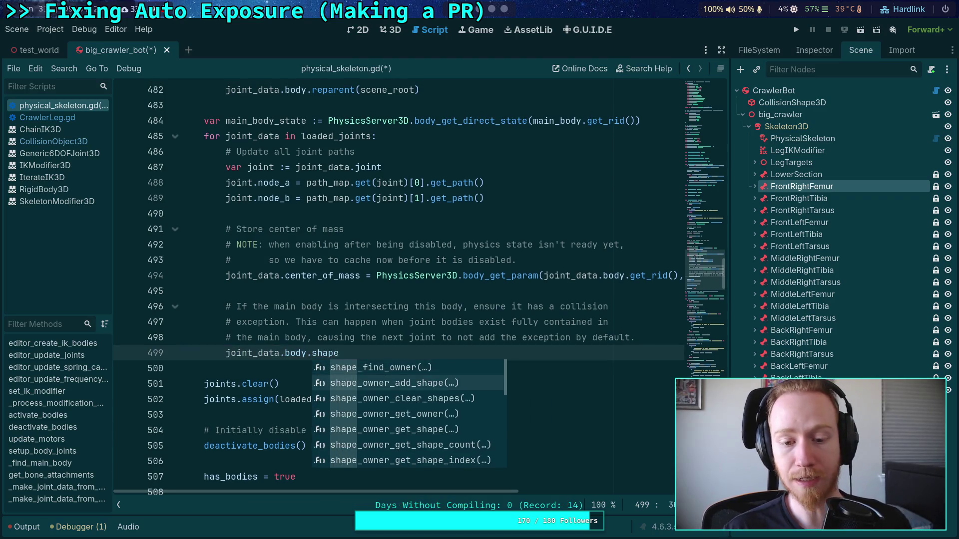
pyautogui.press('Down')
pyautogui.press('Down')
pyautogui.press('Down')
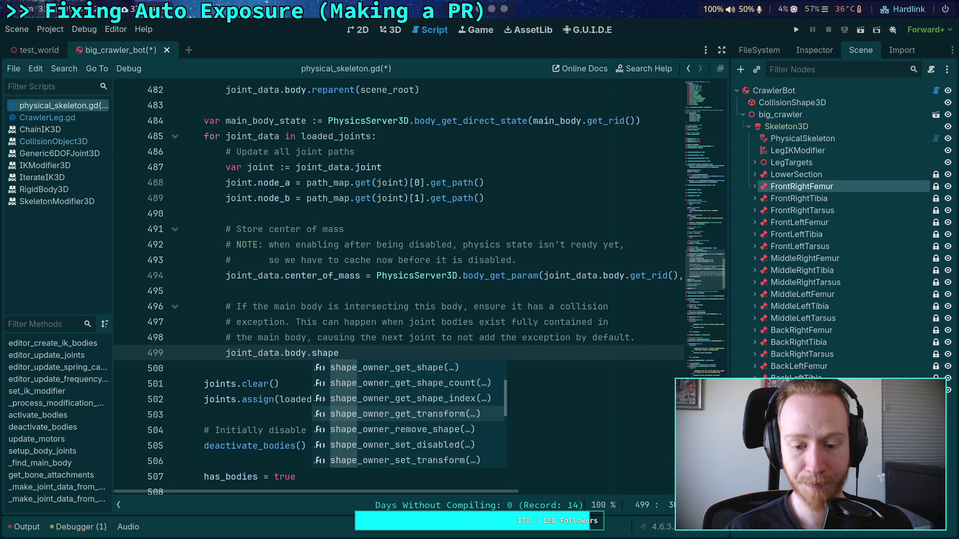
pyautogui.press('Down')
pyautogui.press('Down')
pyautogui.press('Down')
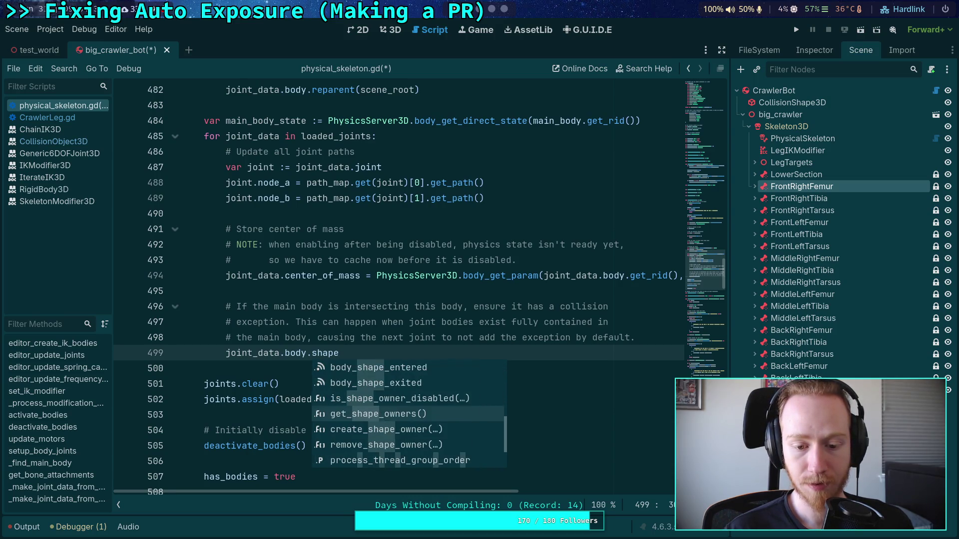
pyautogui.press('Down')
pyautogui.press('Down')
pyautogui.press('Down')
pyautogui.press('Down')
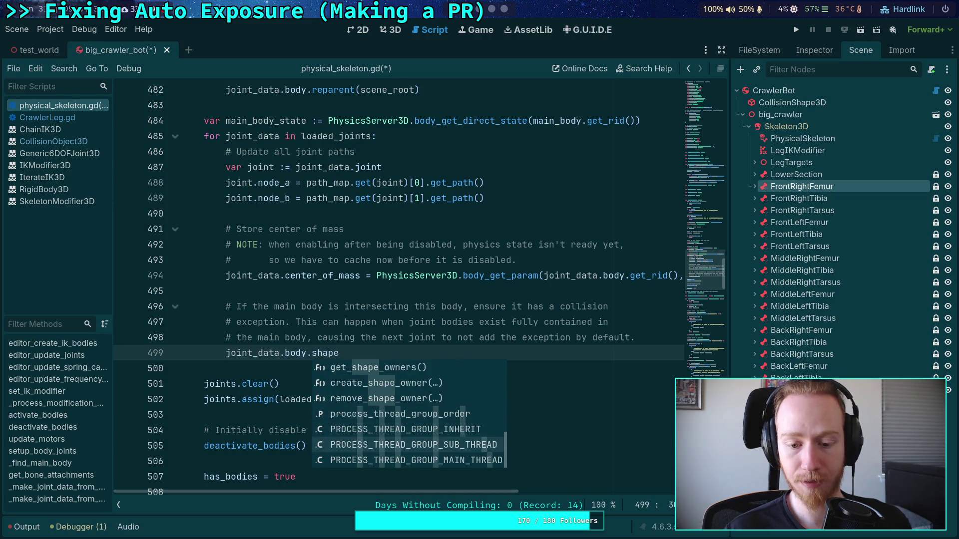
pyautogui.press('Up')
pyautogui.press('Up')
pyautogui.press('Up')
pyautogui.press('Up')
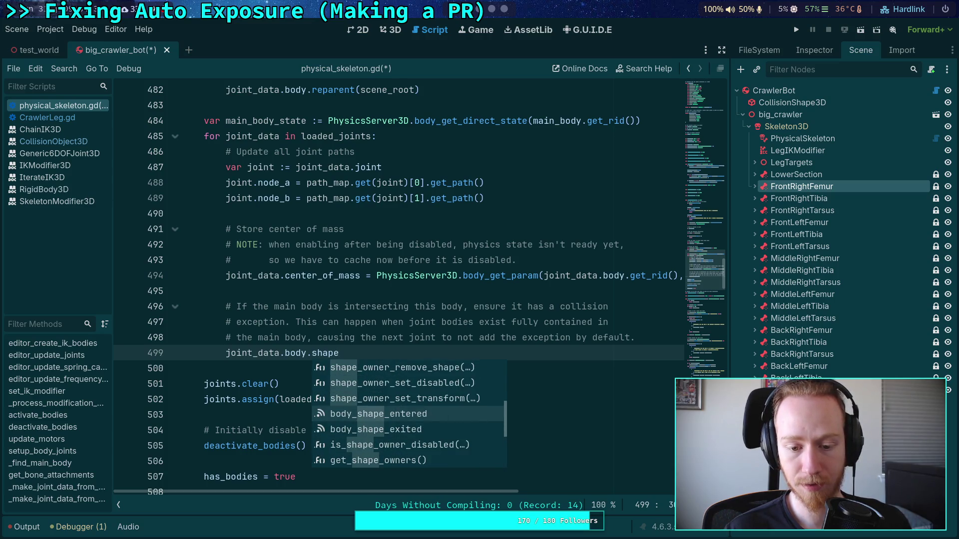
pyautogui.press('Up')
pyautogui.press('Down')
pyautogui.press('Down')
pyautogui.press('Down')
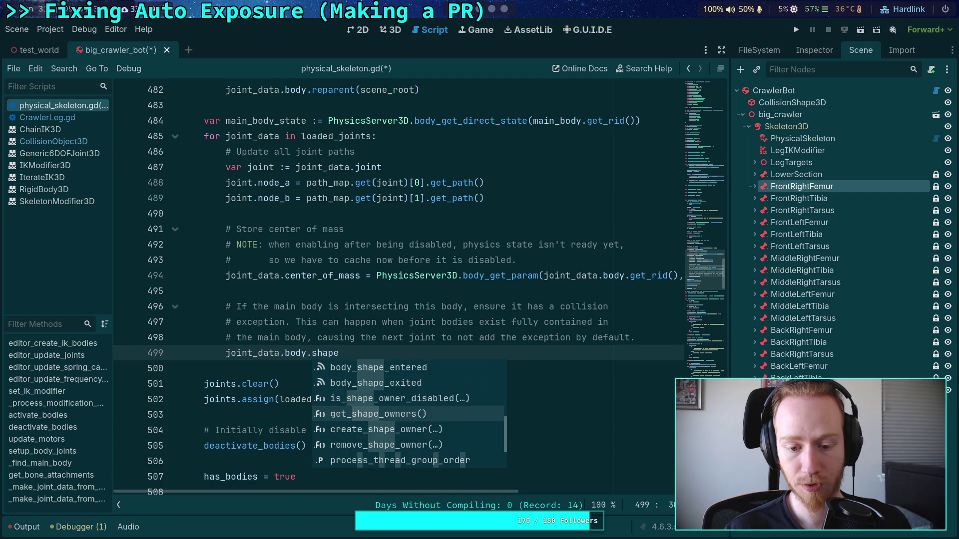
pyautogui.press('Up')
pyautogui.press('Up')
pyautogui.press('Up')
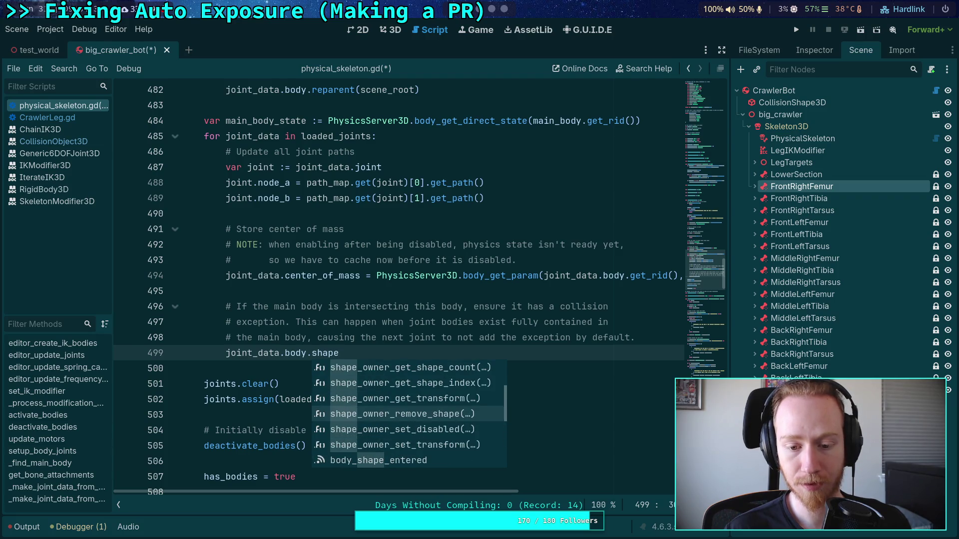
pyautogui.press('Up')
pyautogui.press('Up')
pyautogui.press('Up')
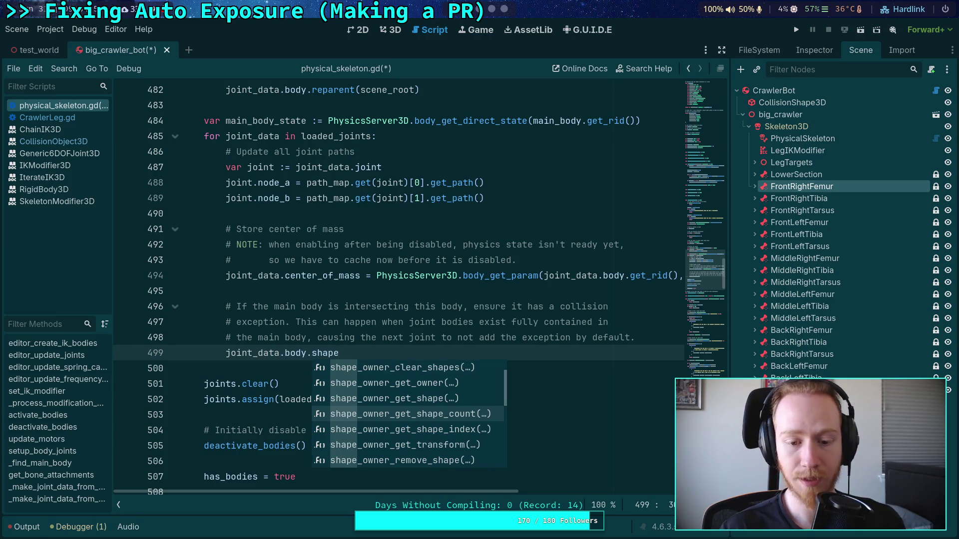
pyautogui.press('Return')
# Replace the inserted shape_owner_get_shape_count() call with '.shape'.
pyautogui.moveTo(375, 358)
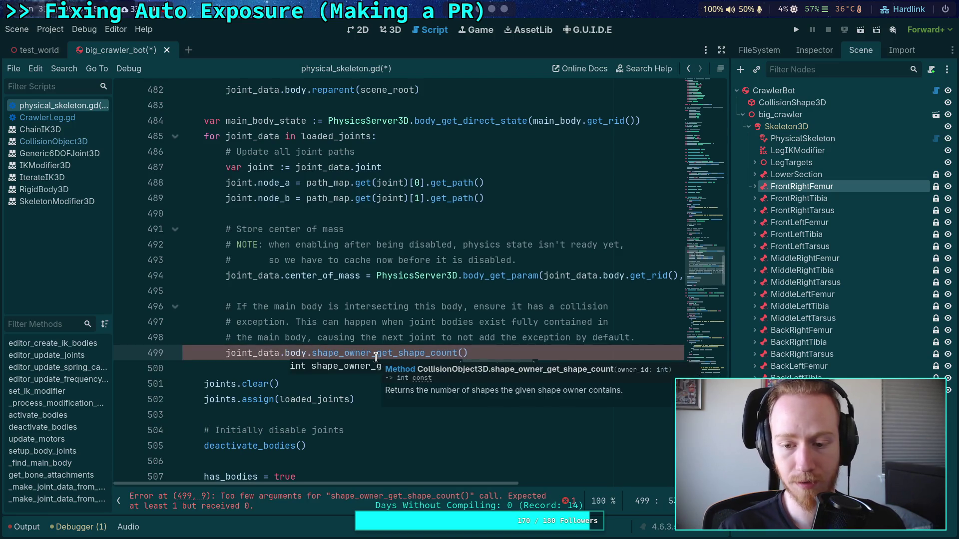
pyautogui.moveTo(483, 353); pyautogui.dragTo(306, 354)
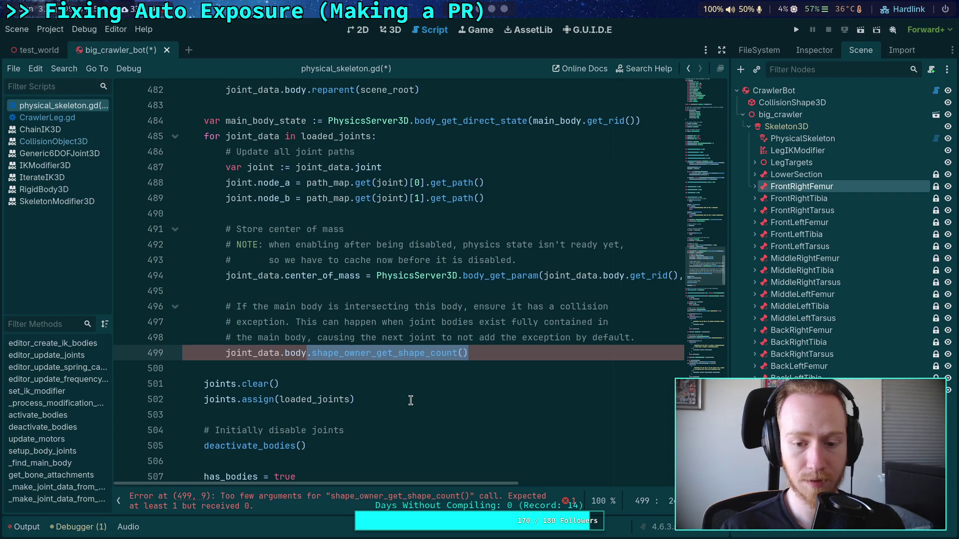
pyautogui.write('.shape')
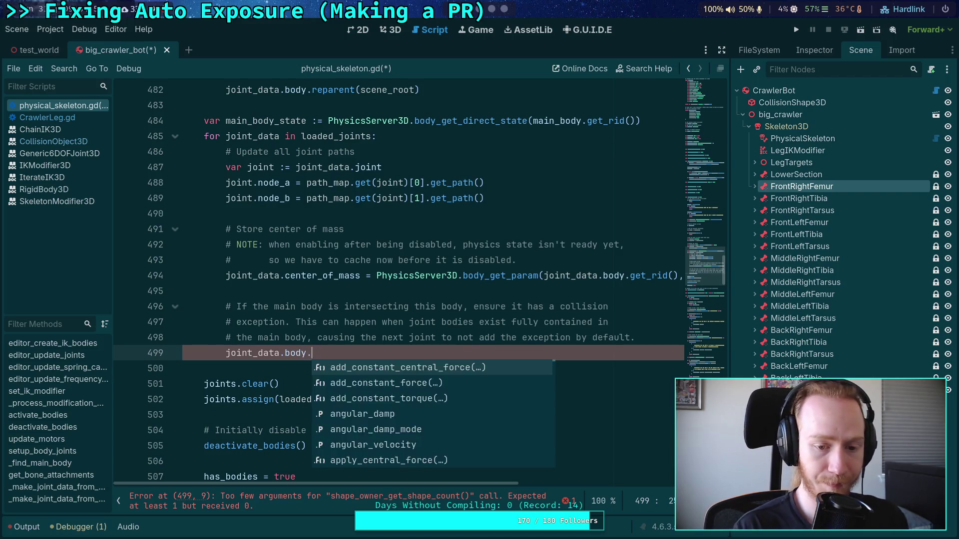
# Show the CollisionObject3D reference scrolled down to its Methods list.
pyautogui.click(80, 142)
pyautogui.scroll(-2, 184, 221)
pyautogui.scroll(-5, 353, 280)
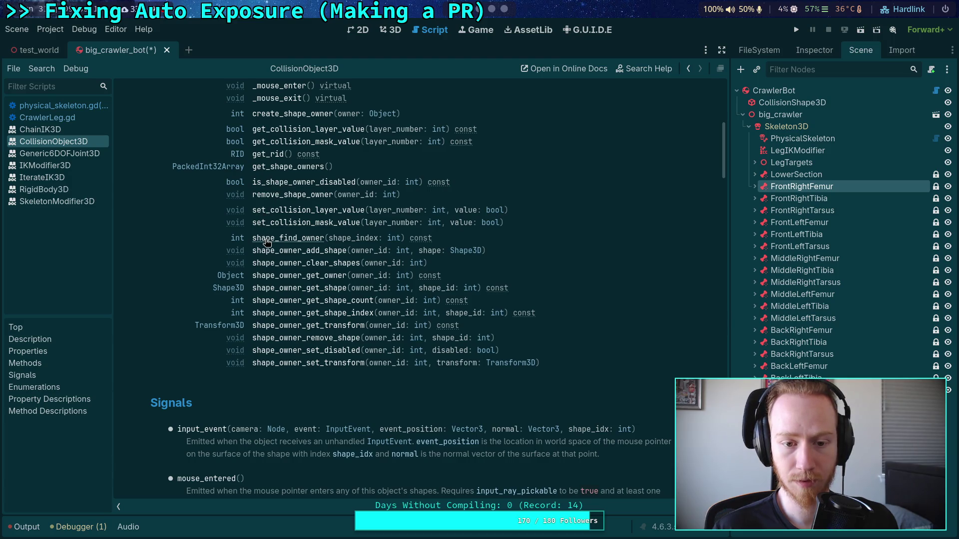
# Read the get_shape_owners and shape_owner method descriptions, ending on the Shape3D reference.
pyautogui.scroll(2, 266, 242)
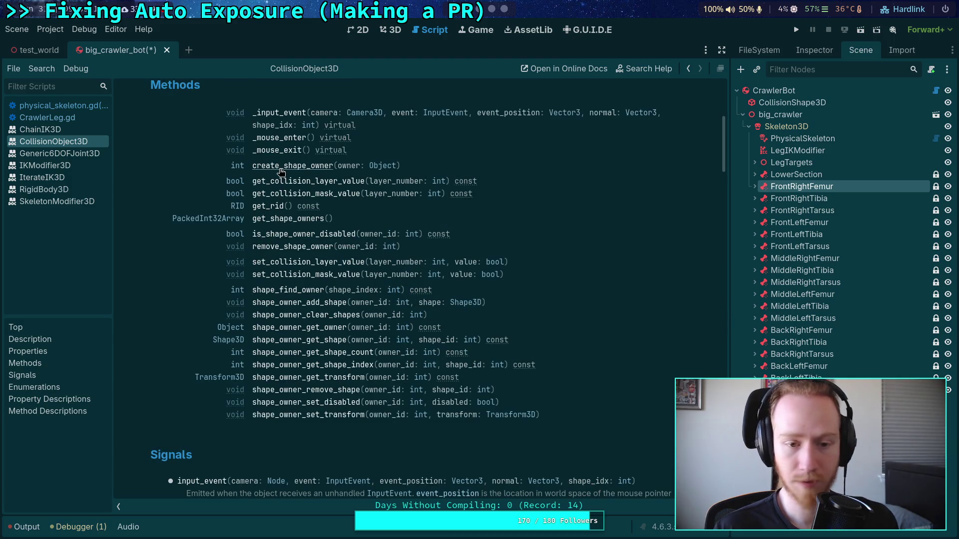
pyautogui.click(300, 219)
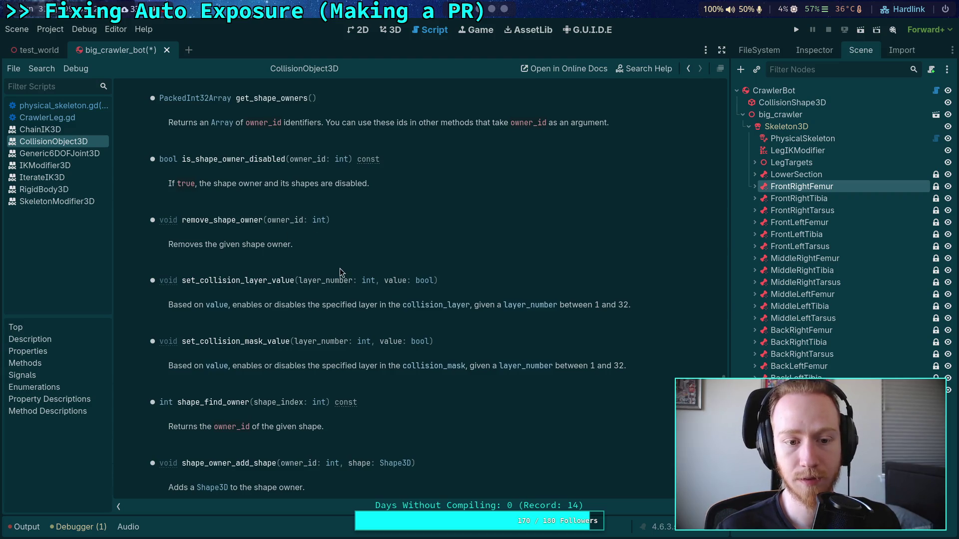
pyautogui.scroll(-2, 338, 251)
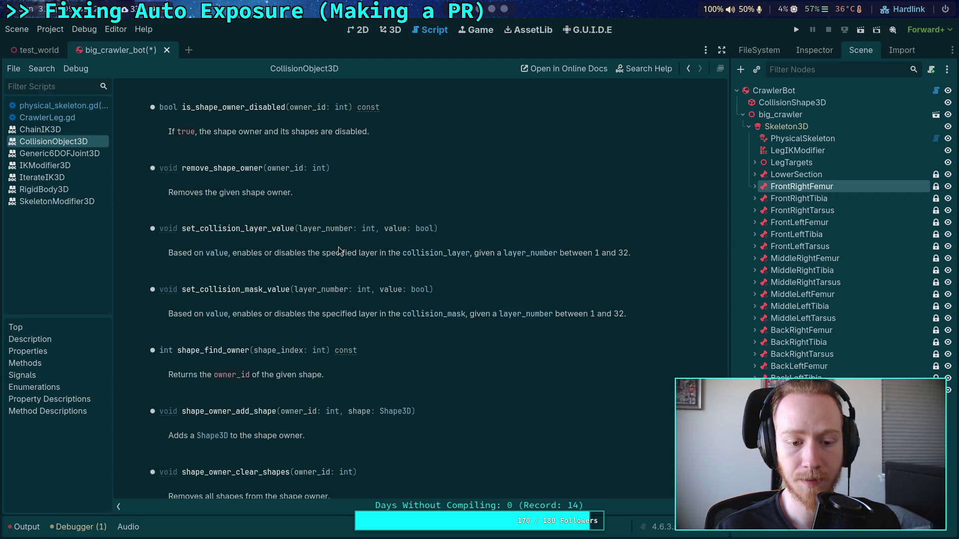
pyautogui.scroll(-6, 338, 250)
pyautogui.scroll(-4, 338, 251)
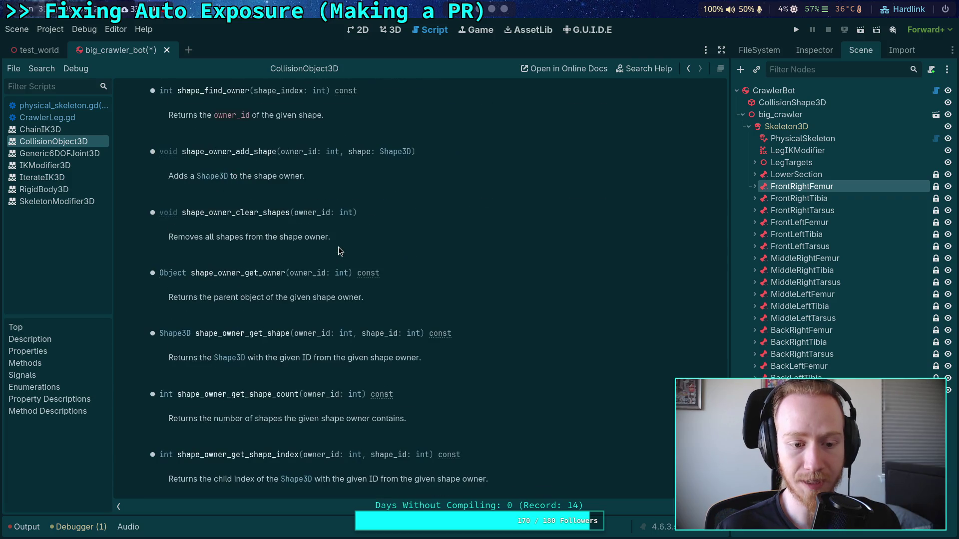
pyautogui.scroll(-2, 330, 261)
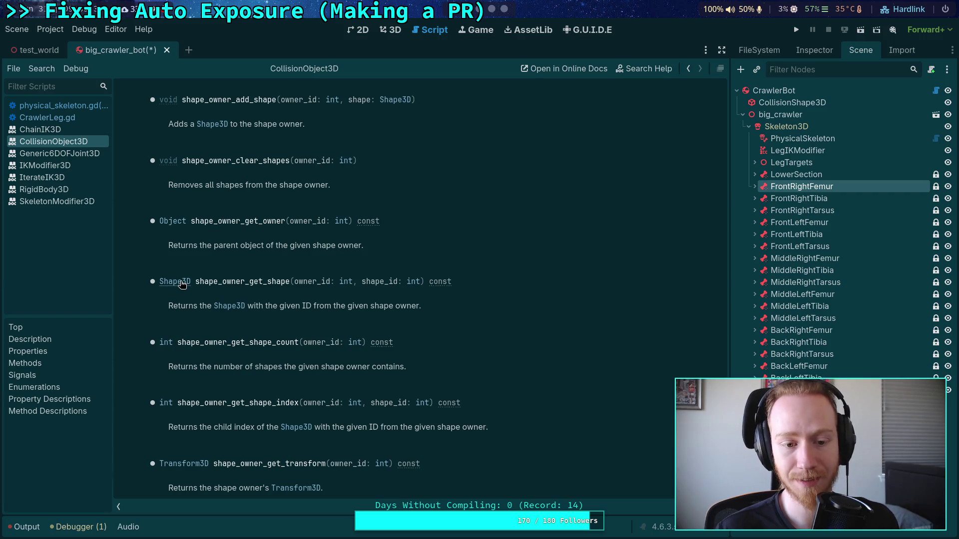
pyautogui.click(181, 283)
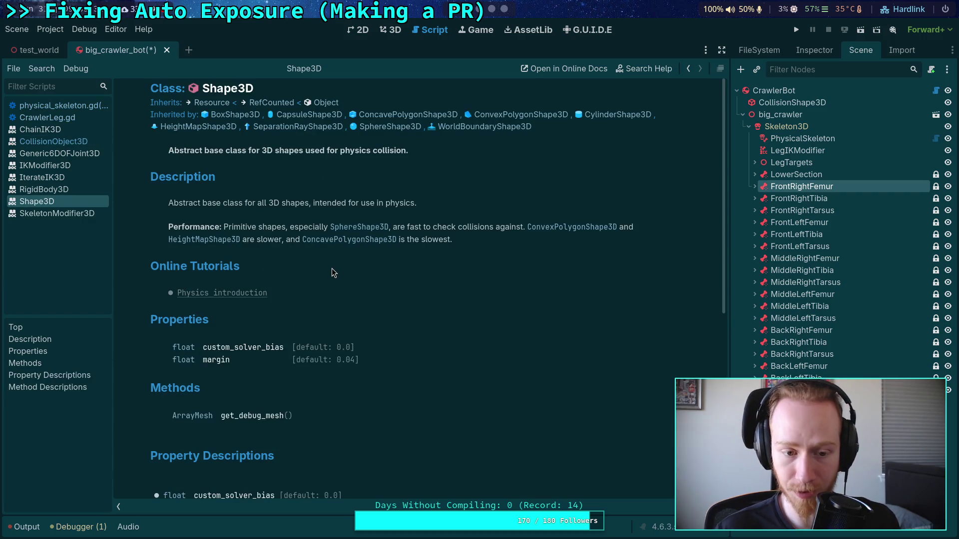
# Read through the Shape3D reference's description, properties and get_debug_mesh method.
pyautogui.scroll(-6, 332, 268)
pyautogui.scroll(-3, 330, 266)
pyautogui.scroll(7, 327, 262)
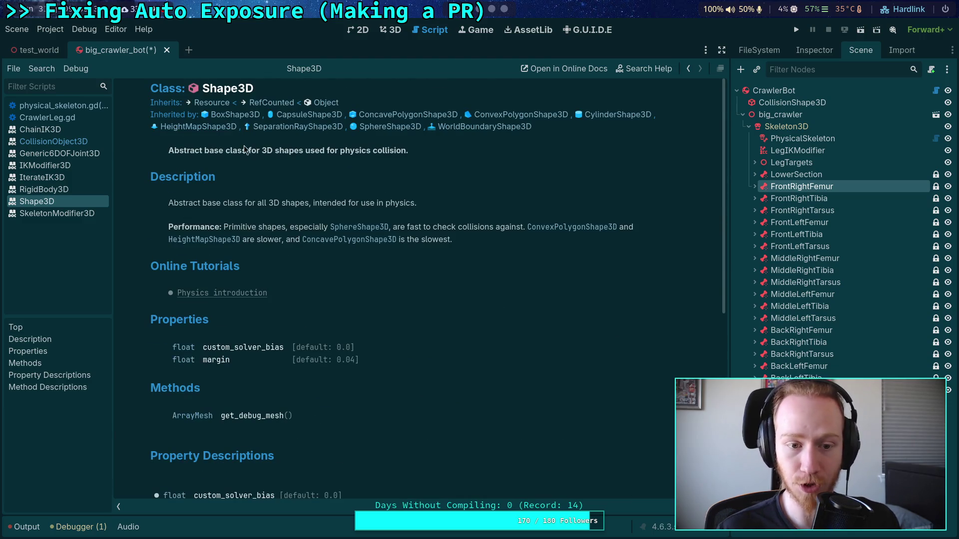
pyautogui.scroll(-5, 261, 282)
pyautogui.scroll(5, 250, 272)
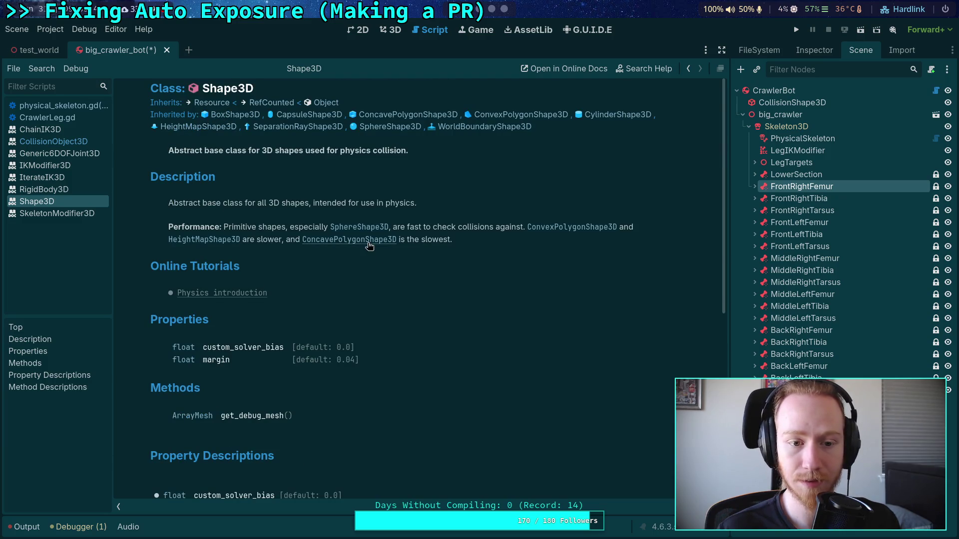
pyautogui.scroll(-4, 320, 289)
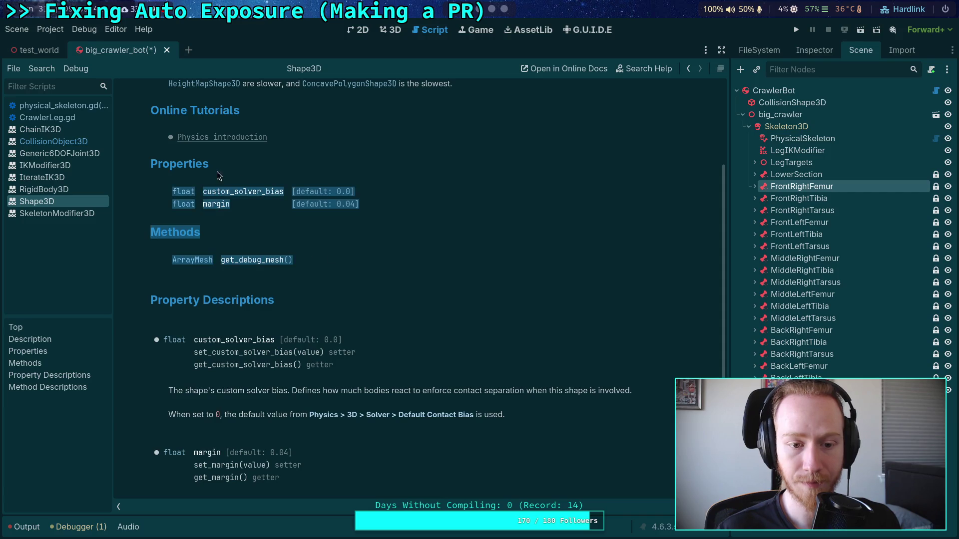
pyautogui.scroll(-3, 399, 232)
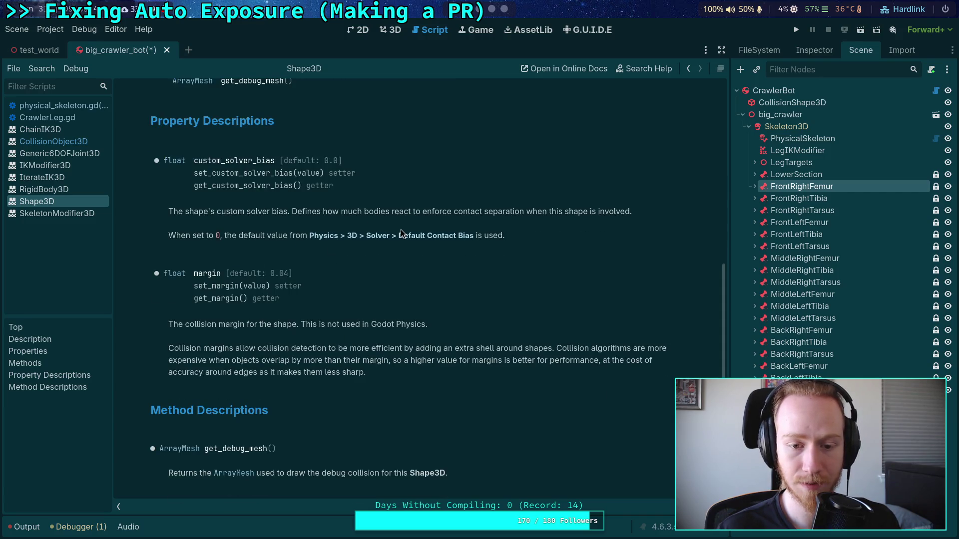
pyautogui.scroll(6, 401, 230)
# Close the Shape3D help page from its script-list context menu.
pyautogui.rightClick(77, 202)
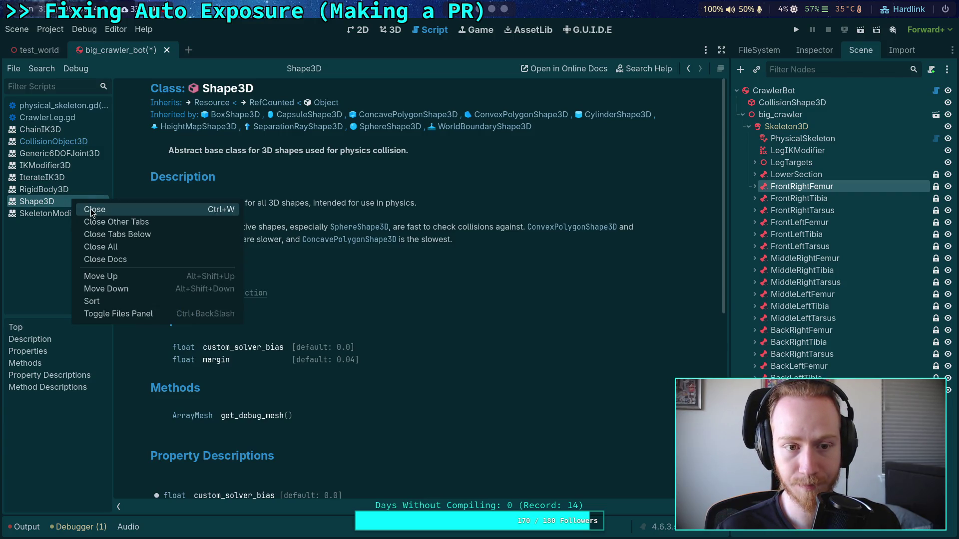
pyautogui.click(251, 172)
pyautogui.rightClick(76, 203)
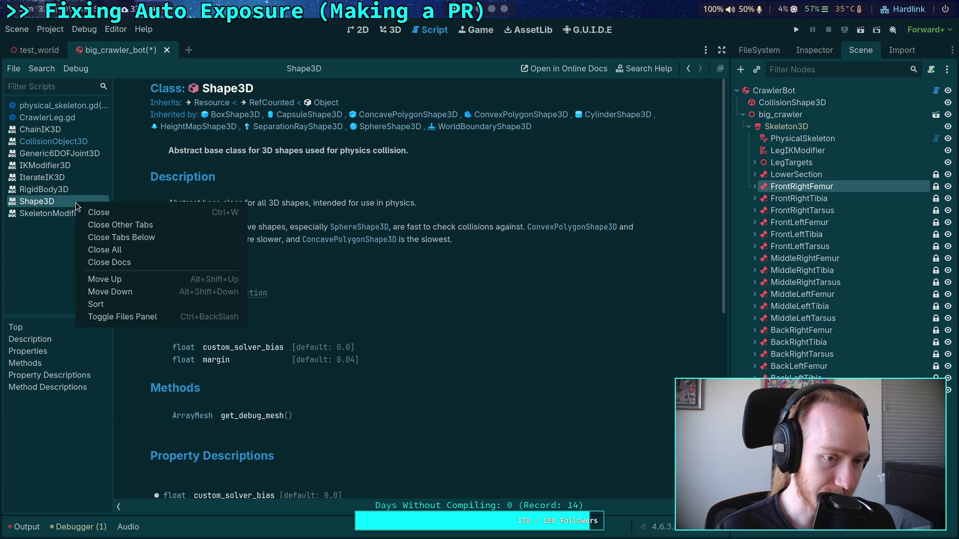
pyautogui.click(216, 170)
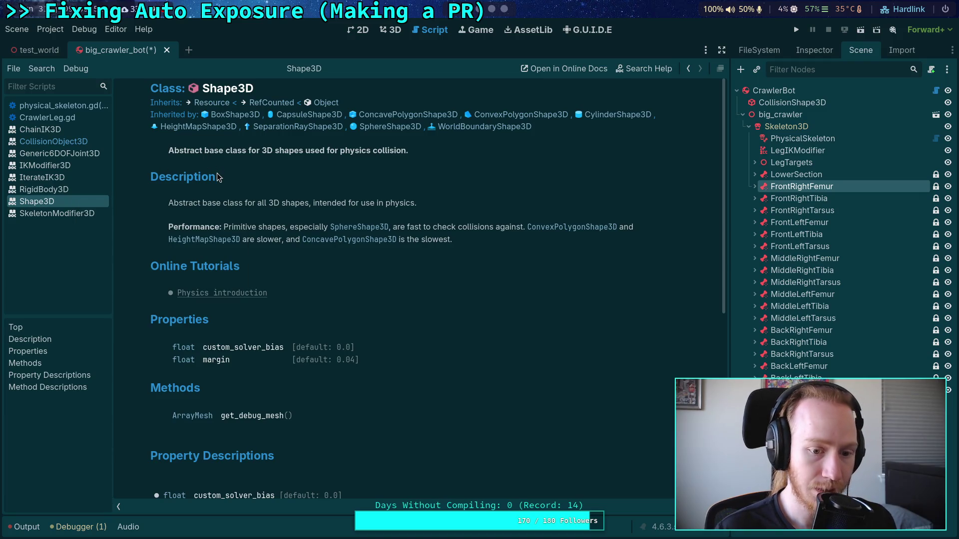
pyautogui.scroll(-5, 253, 248)
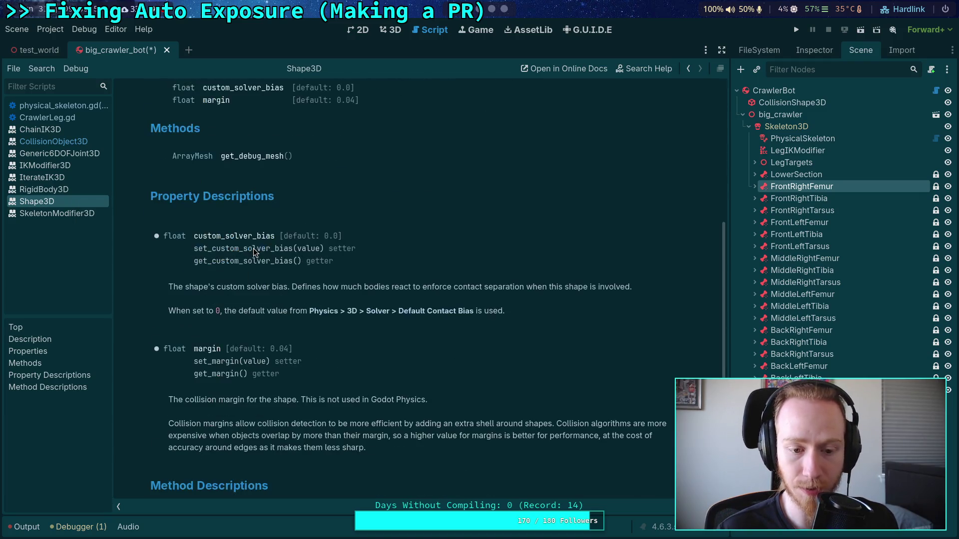
pyautogui.scroll(5, 251, 245)
pyautogui.rightClick(64, 205)
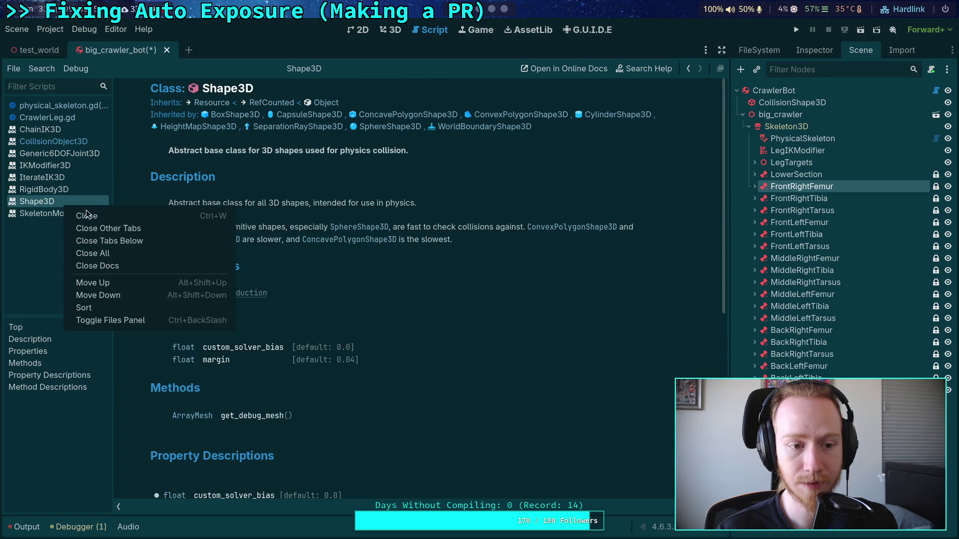
pyautogui.click(323, 179)
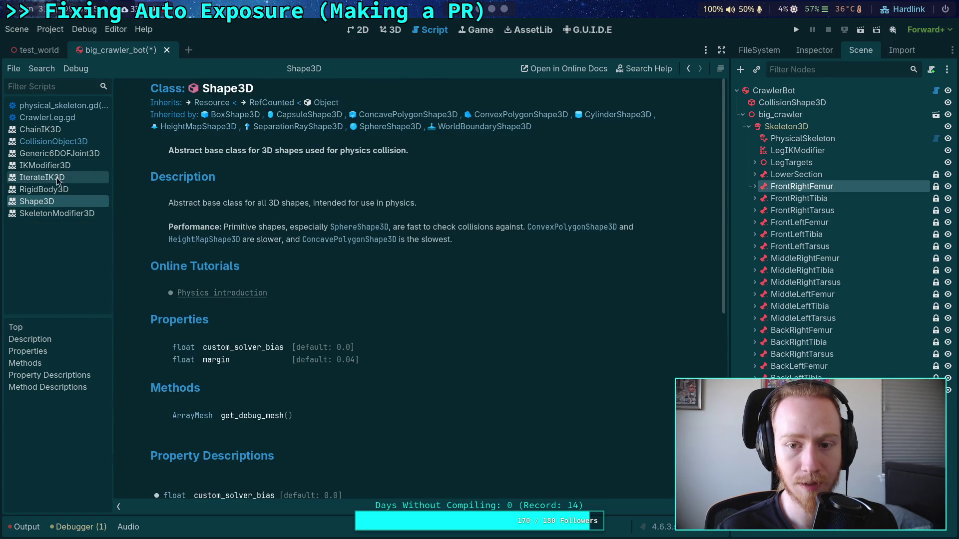
pyautogui.rightClick(34, 200)
pyautogui.click(40, 208)
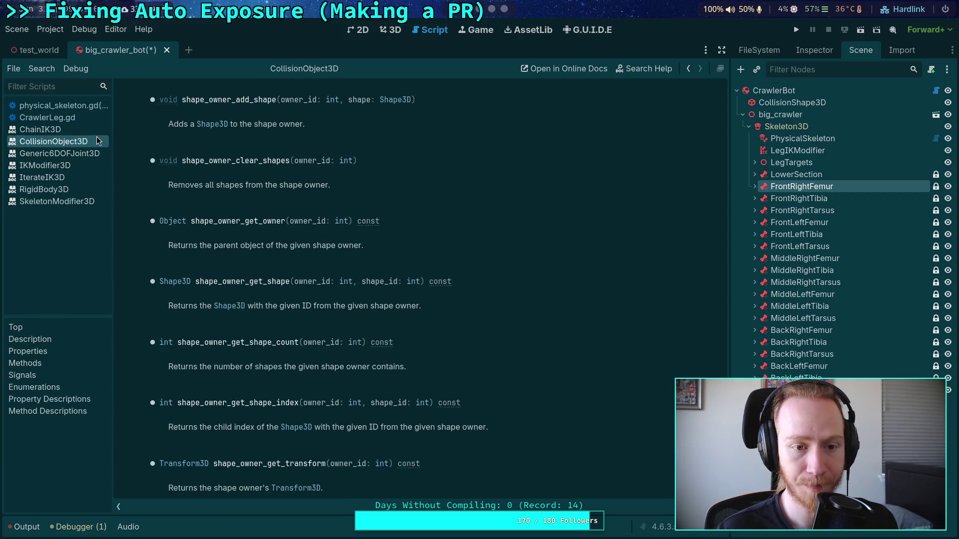
# Step through the ChainIK3D and CrawlerLeg.gd entries back to physical_skeleton.gd.
pyautogui.rightClick(61, 142)
pyautogui.click(411, 147)
pyautogui.scroll(5, 439, 240)
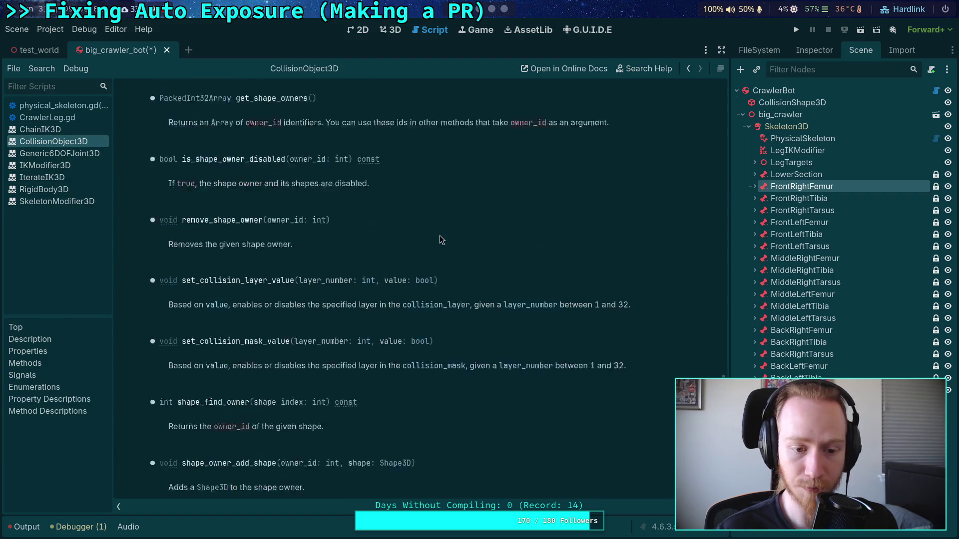
pyautogui.scroll(10, 440, 237)
pyautogui.click(81, 131)
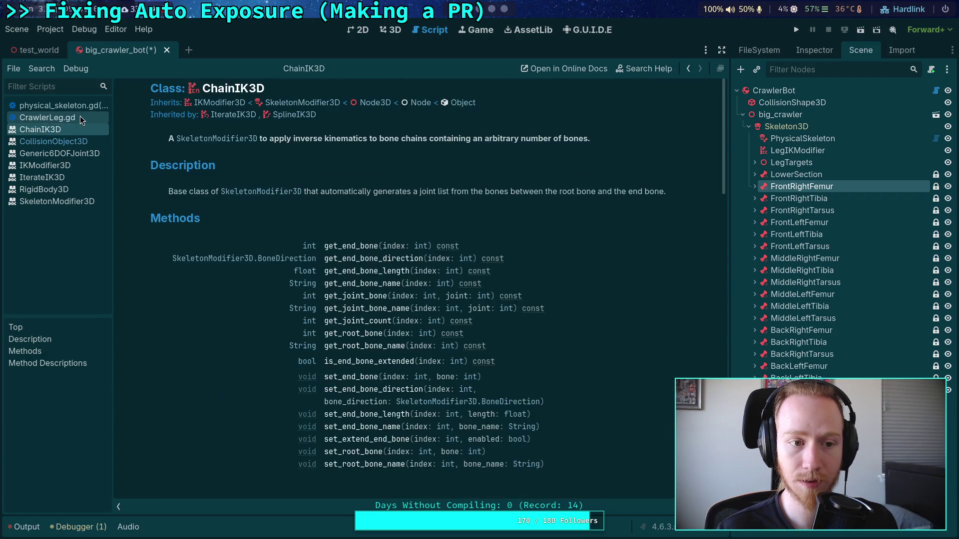
pyautogui.click(80, 117)
pyautogui.click(70, 105)
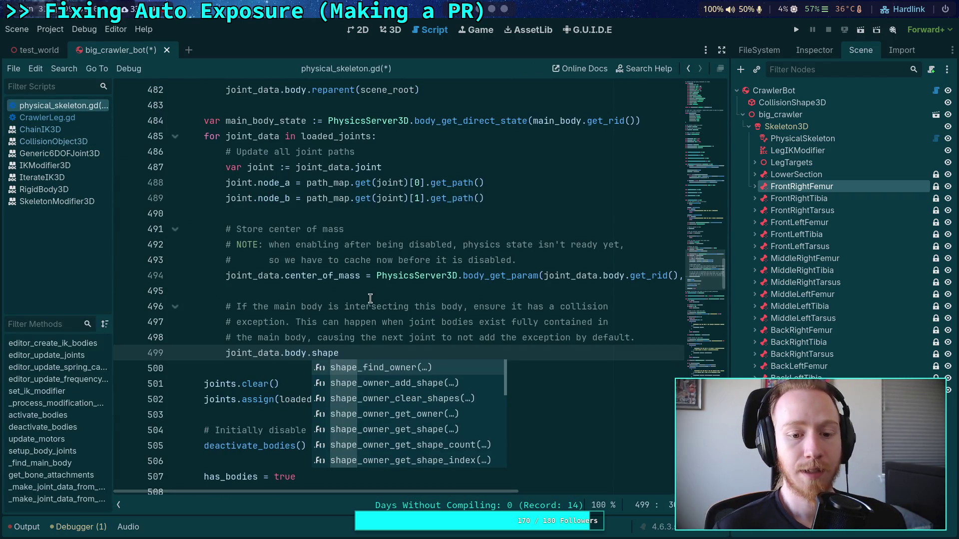
# Replace the unfinished joint_data.body.shape on line 499 with PhysicsServer3D.
pyautogui.click(565, 263)
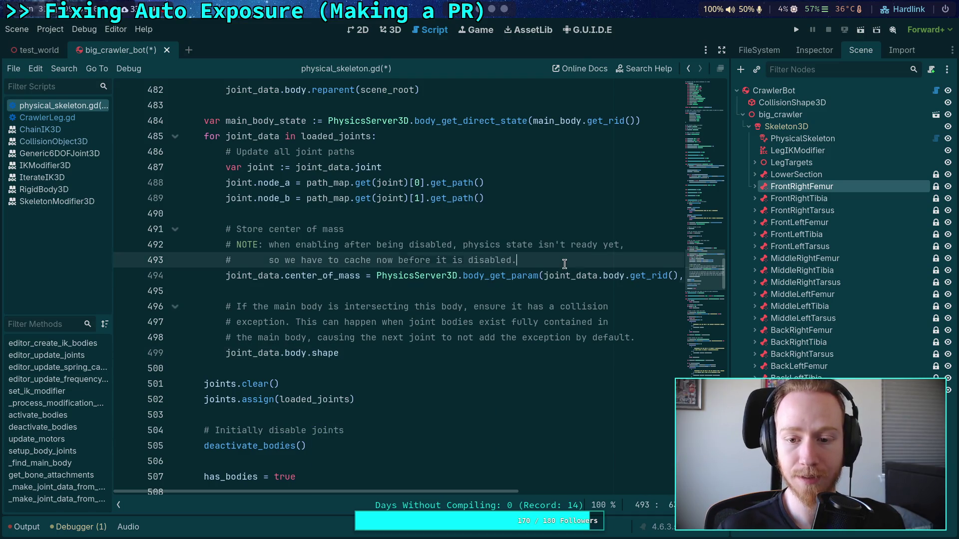
pyautogui.moveTo(389, 356); pyautogui.dragTo(226, 353)
pyautogui.write('v')
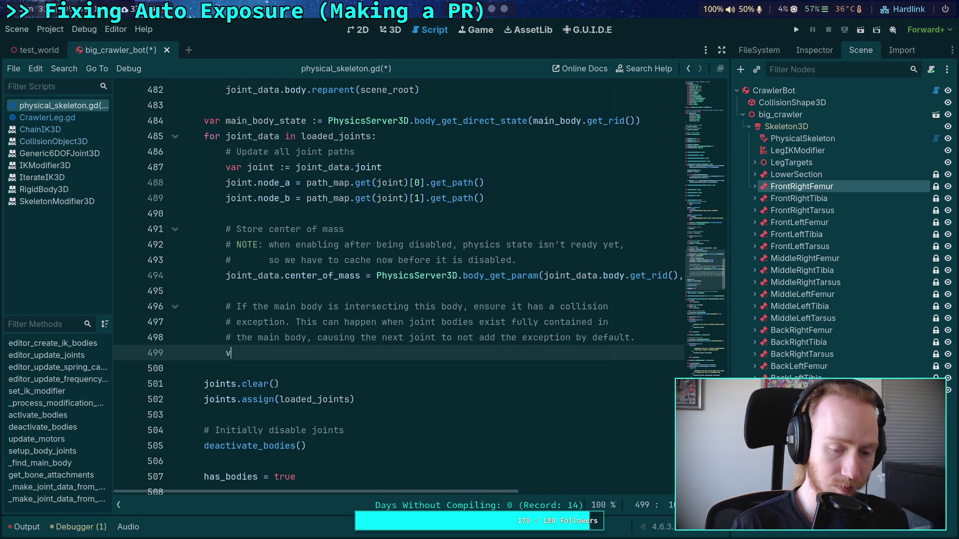
pyautogui.write('ar body')
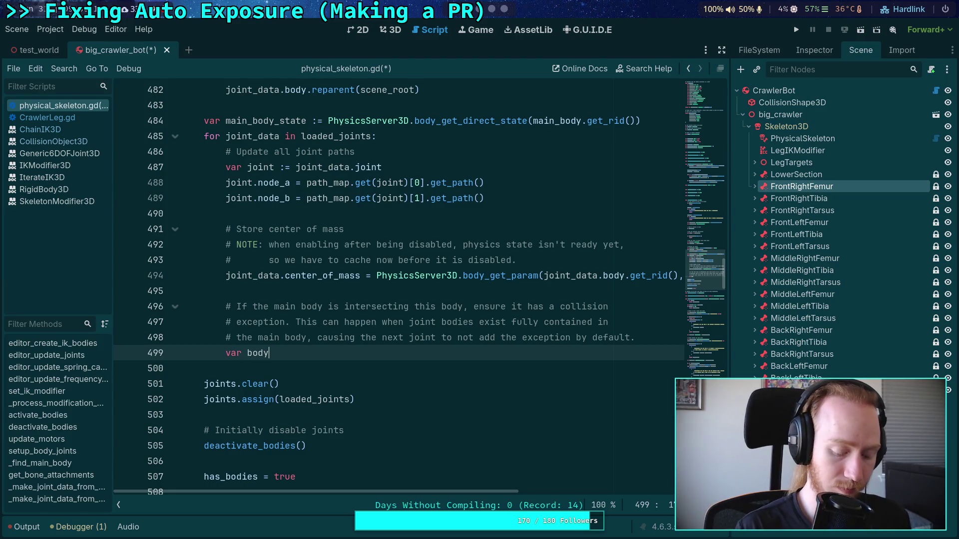
pyautogui.write('_state')
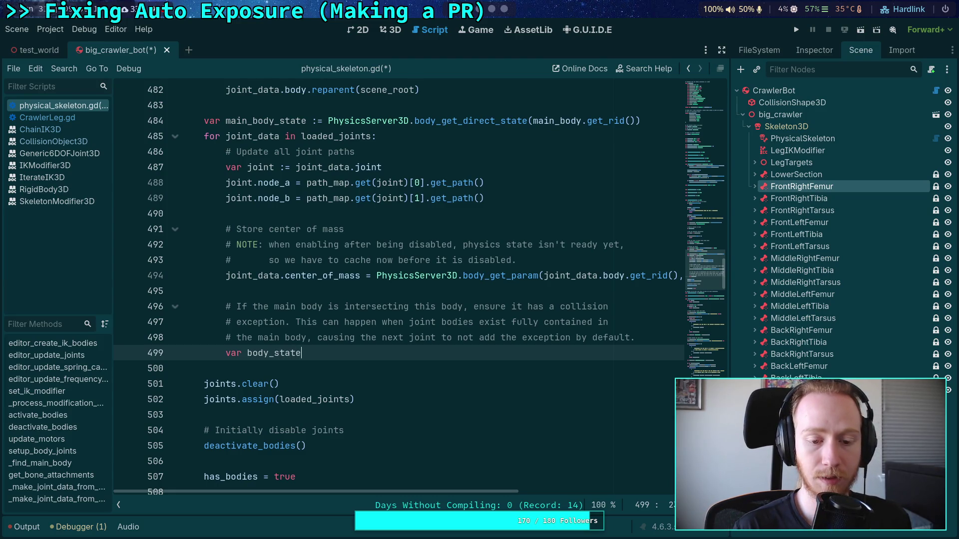
pyautogui.write(' := phy')
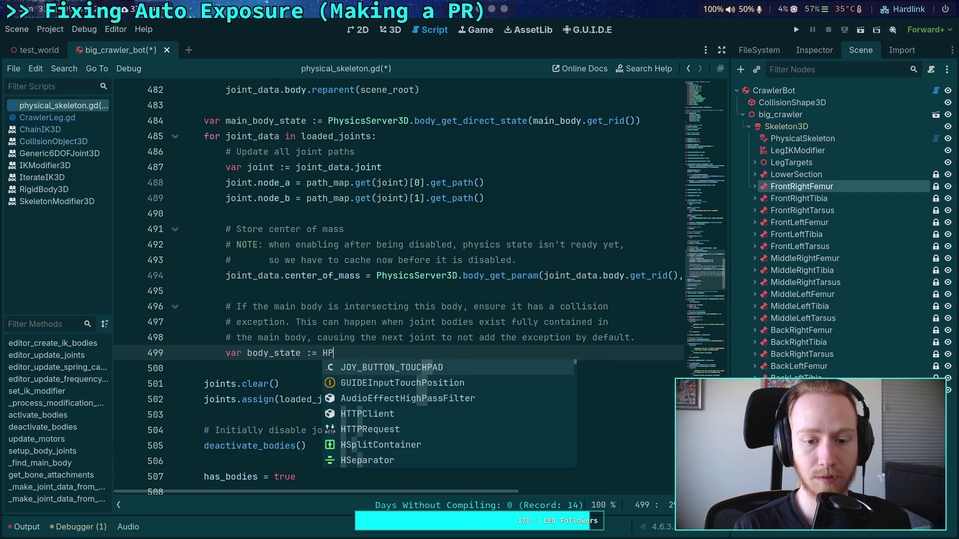
pyautogui.press('BackSpace')
pyautogui.press('BackSpace')
pyautogui.press('BackSpace')
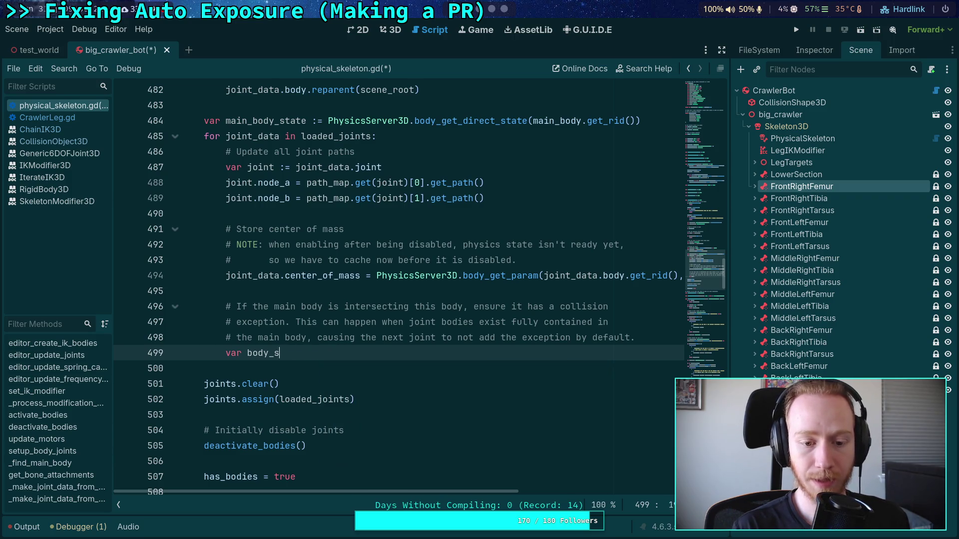
pyautogui.press('BackSpace')
pyautogui.press('BackSpace')
pyautogui.press('BackSpace')
pyautogui.write('Phy')
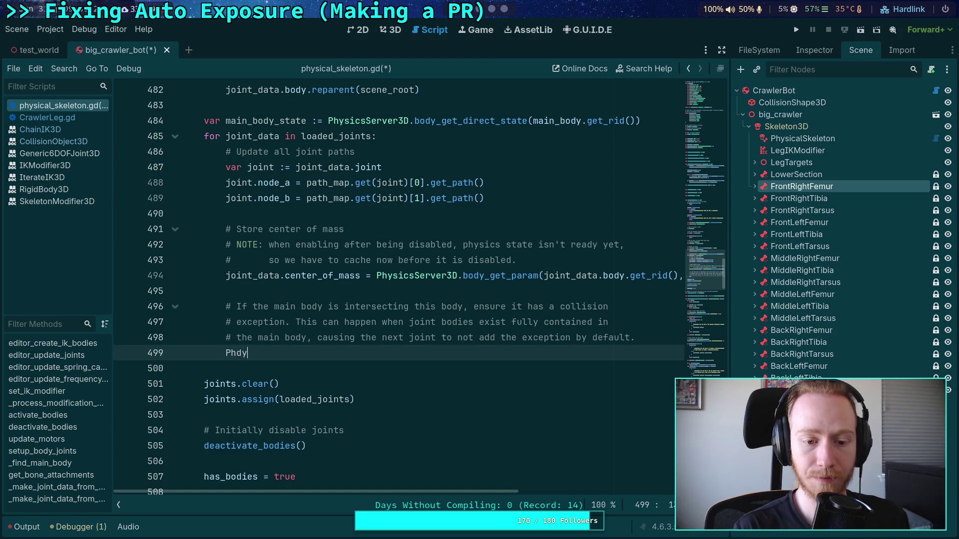
pyautogui.write('sicsSer')
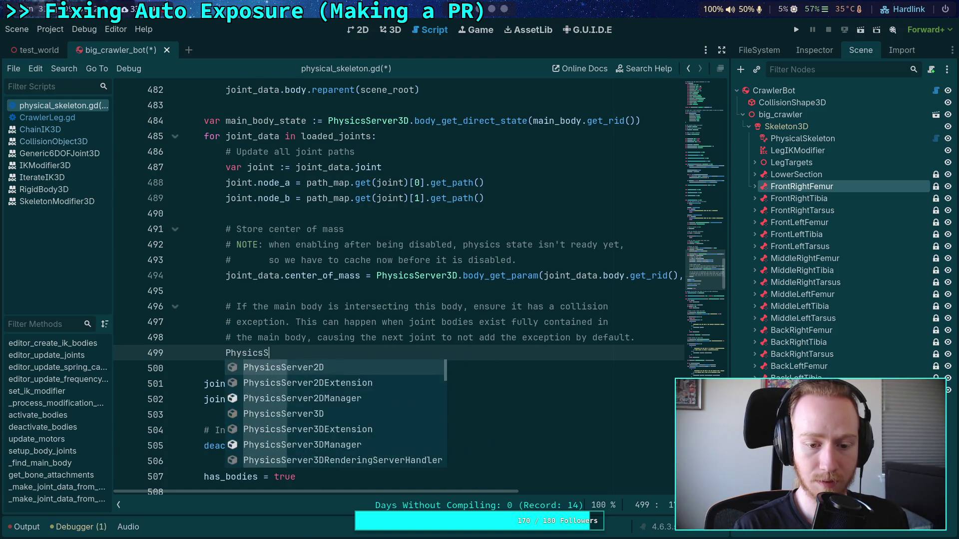
pyautogui.press('Down')
pyautogui.press('Down')
pyautogui.press('Down')
pyautogui.press('Return')
# Complete the call as PhysicsServer3D.body_get_shape_count().
pyautogui.write('.')
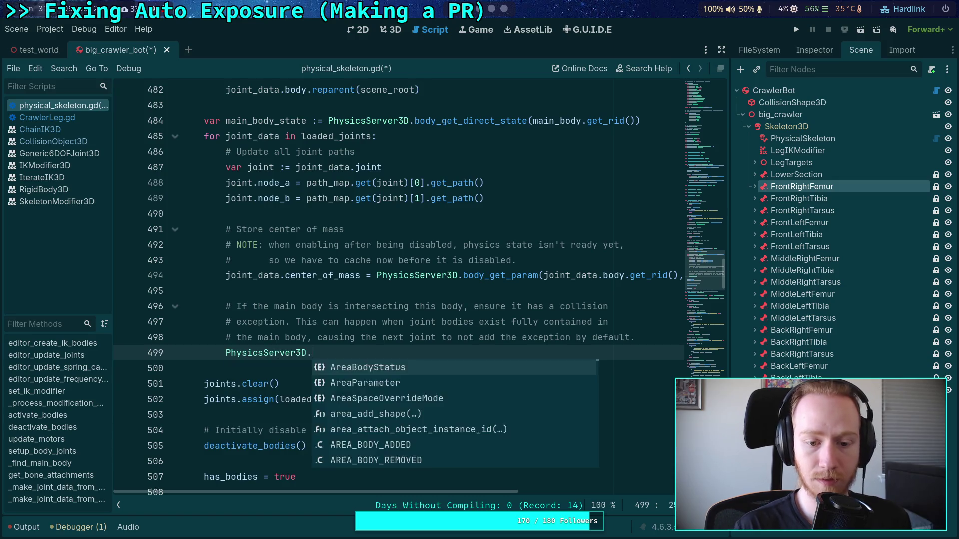
pyautogui.write('body_shape')
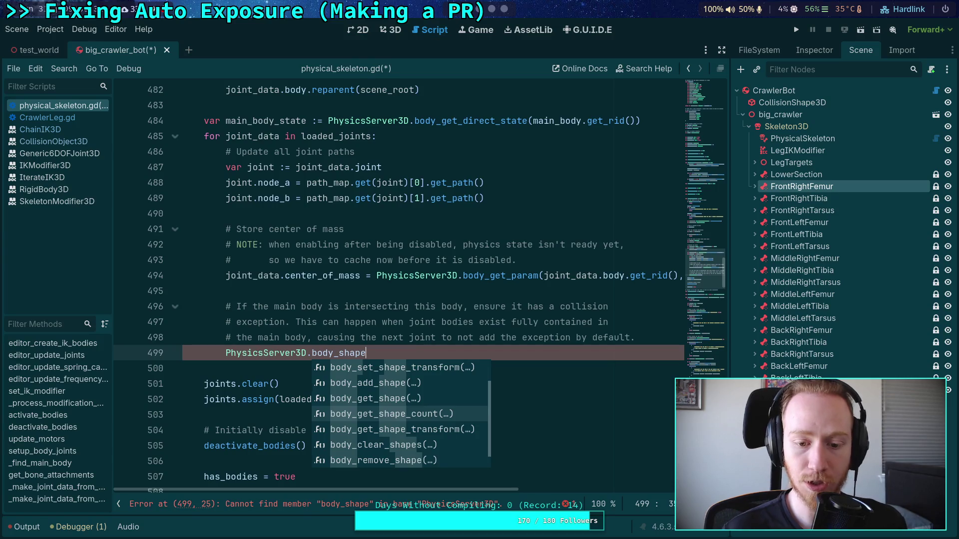
pyautogui.press('Up')
pyautogui.press('Return')
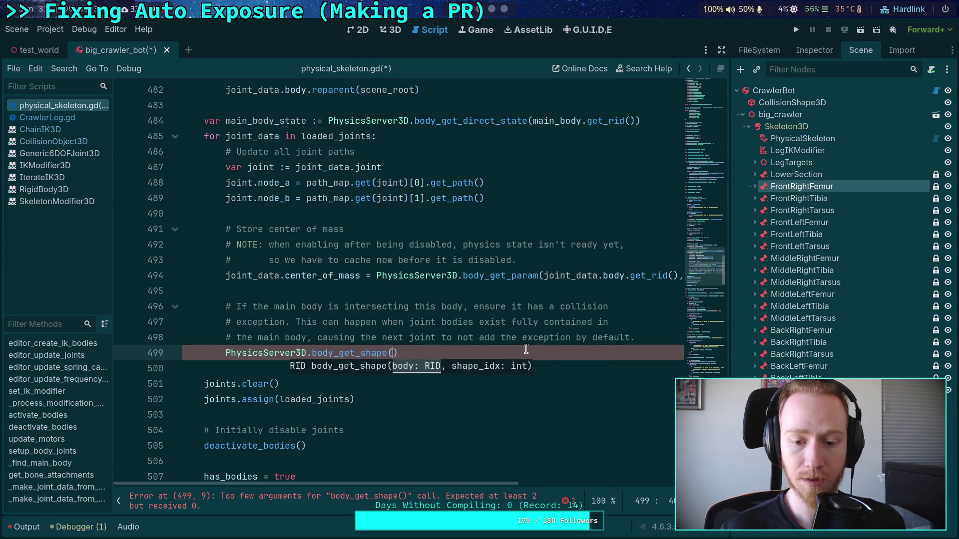
pyautogui.press('BackSpace')
pyautogui.press('BackSpace')
pyautogui.press('BackSpace')
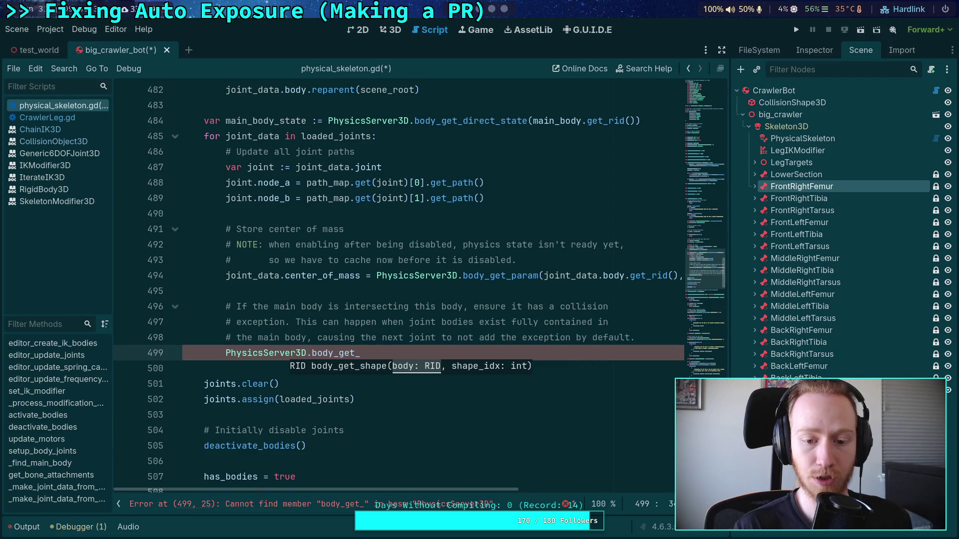
pyautogui.write('shap')
pyautogui.press('Down')
pyautogui.press('Return')
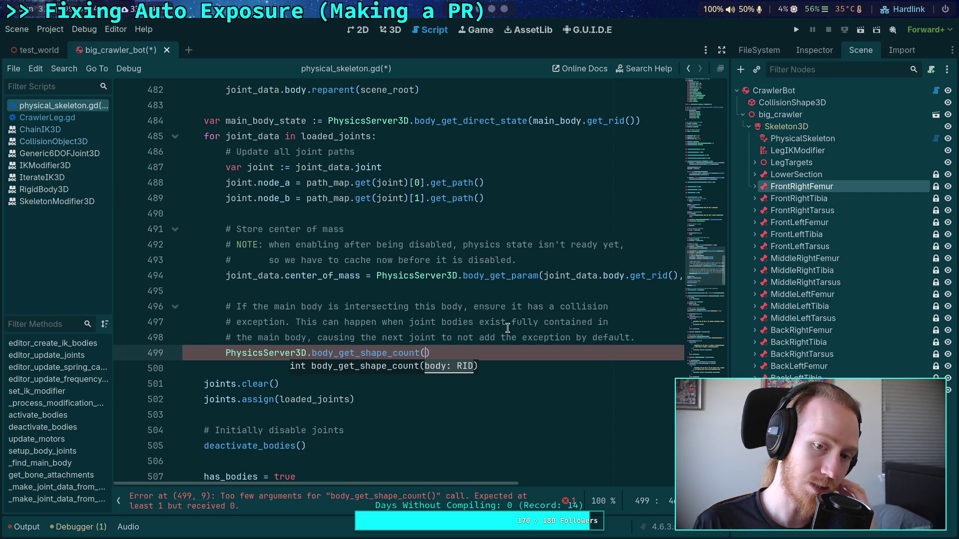
# Type joint_data. as the argument inside body_get_shape_count's parentheses.
pyautogui.doubleClick(229, 123)
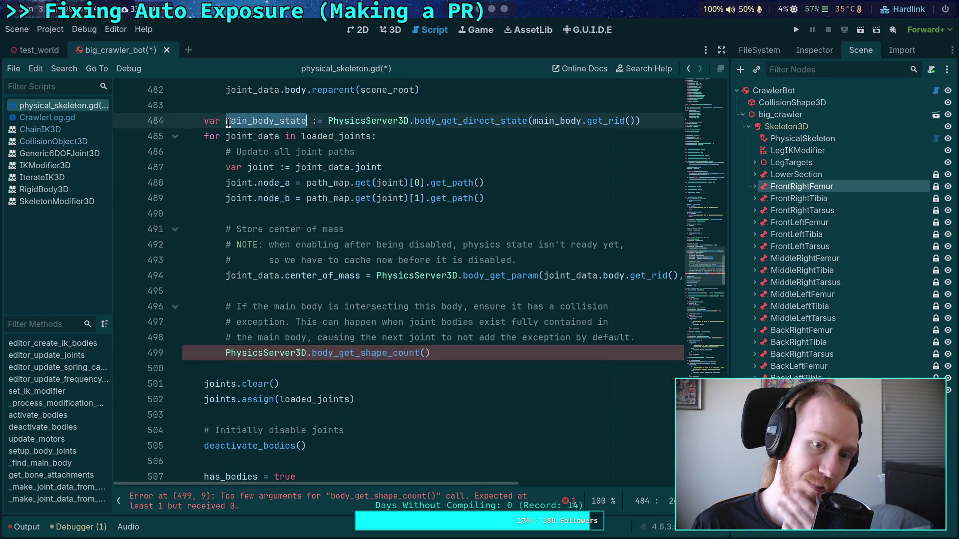
pyautogui.click(422, 352)
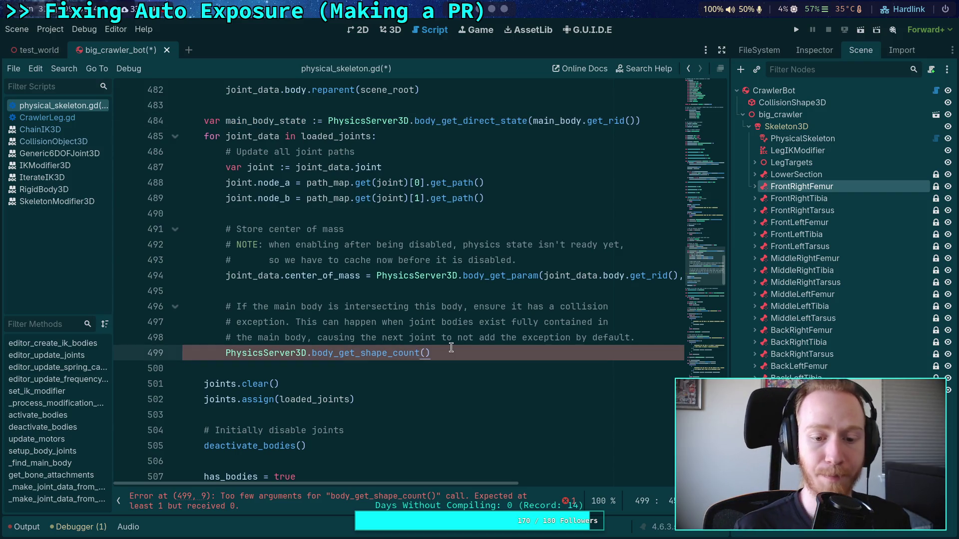
pyautogui.press('Right')
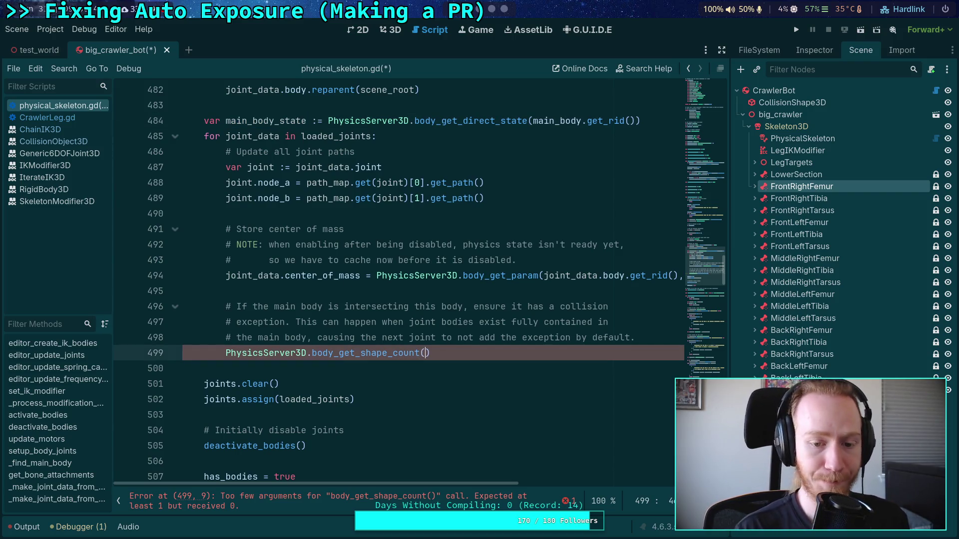
pyautogui.write('joint_data.')
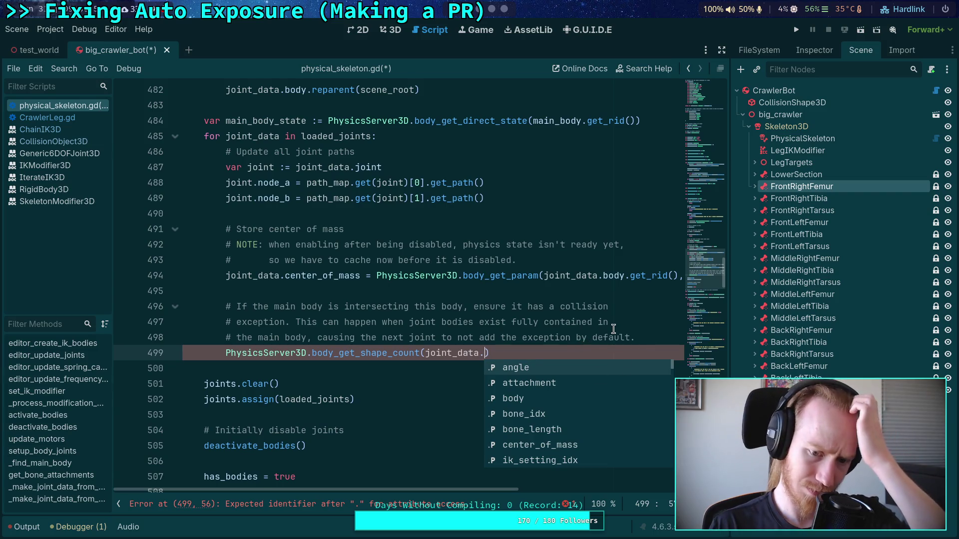
pyautogui.press('Escape')
# Add var body_rid: RID = joint_data.body.get_rid() above the shape-count call.
pyautogui.hotkey('ctrl', 'shift', 'Return')
pyautogui.write('v')
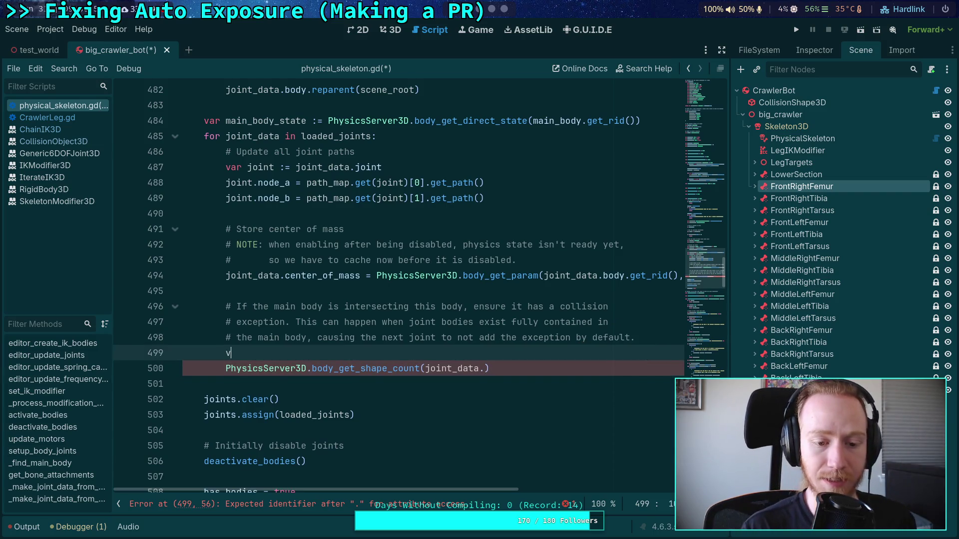
pyautogui.write('ar body_ri')
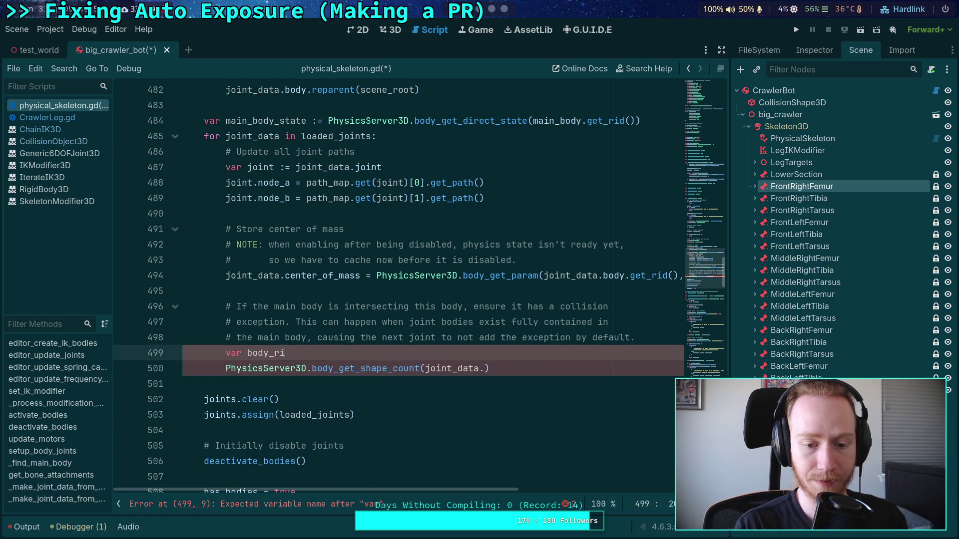
pyautogui.write('d: RID = ')
pyautogui.write('joint_data.')
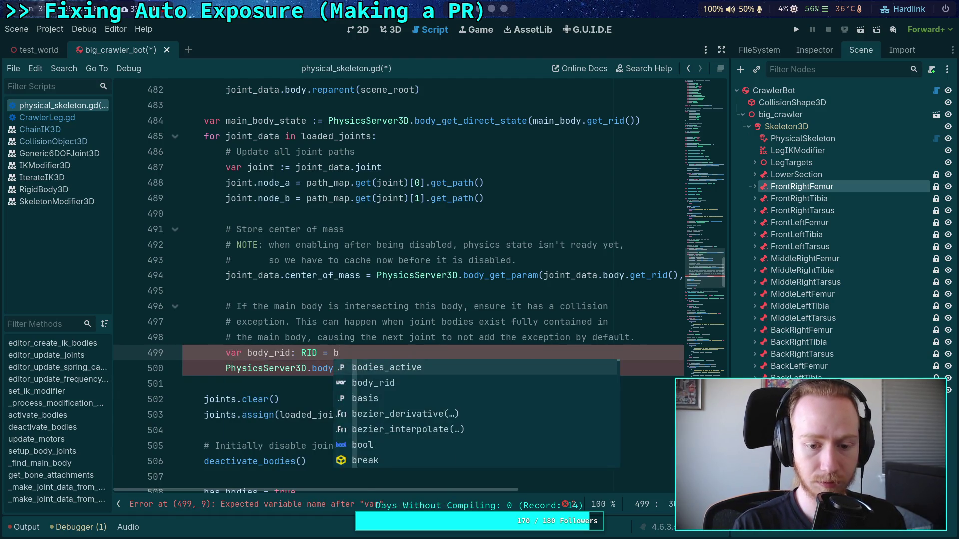
pyautogui.write('body')
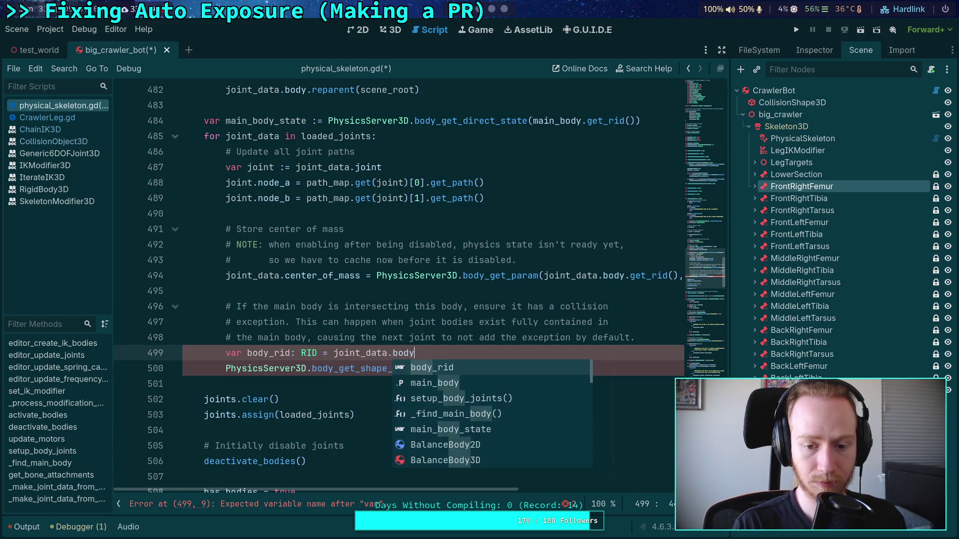
pyautogui.press('BackSpace')
pyautogui.press('BackSpace')
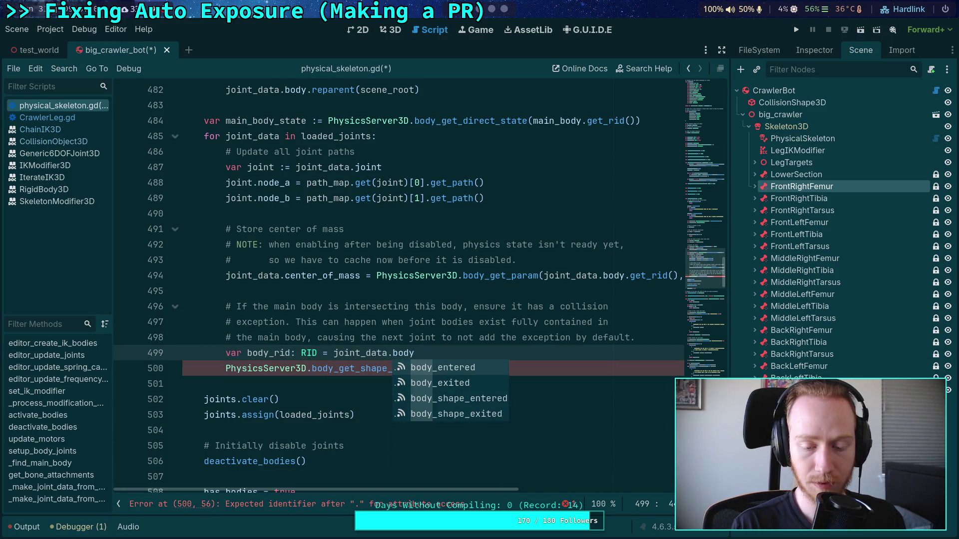
pyautogui.press('Escape')
pyautogui.write('dy')
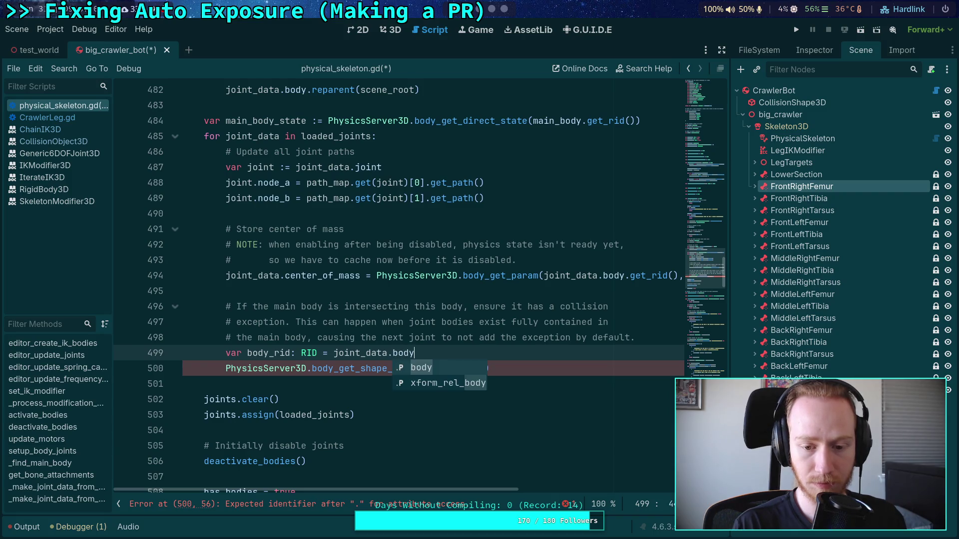
pyautogui.write('.red')
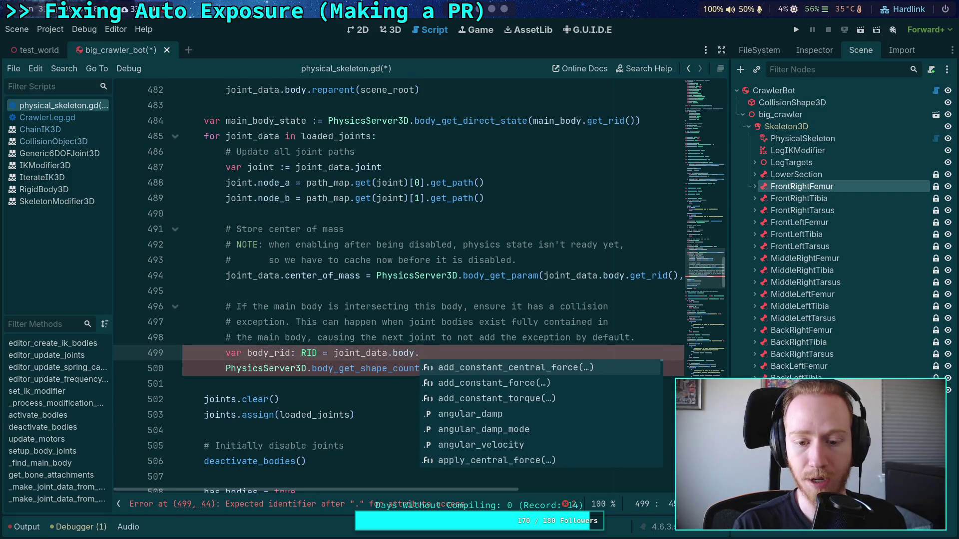
pyautogui.press('BackSpace')
pyautogui.press('BackSpace')
pyautogui.write('id')
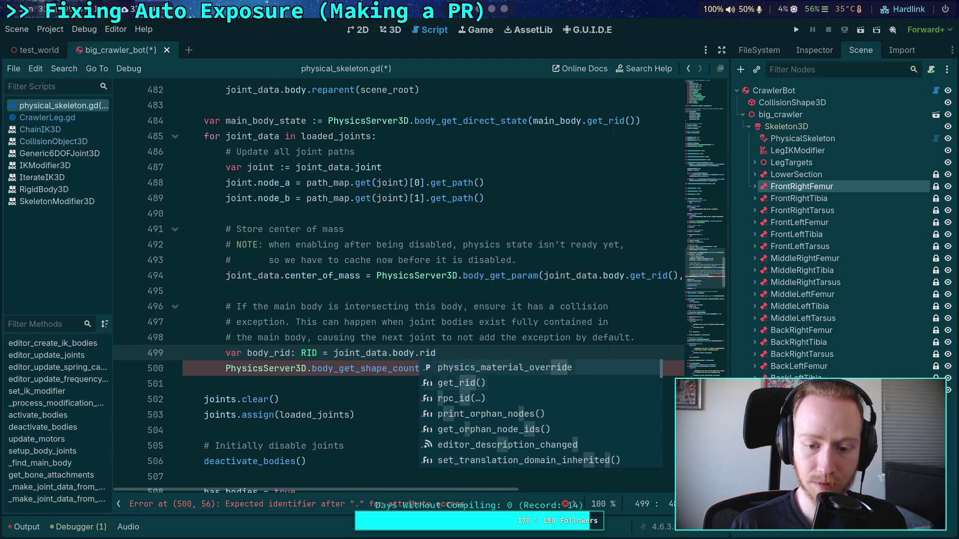
pyautogui.press('Down')
pyautogui.press('Return')
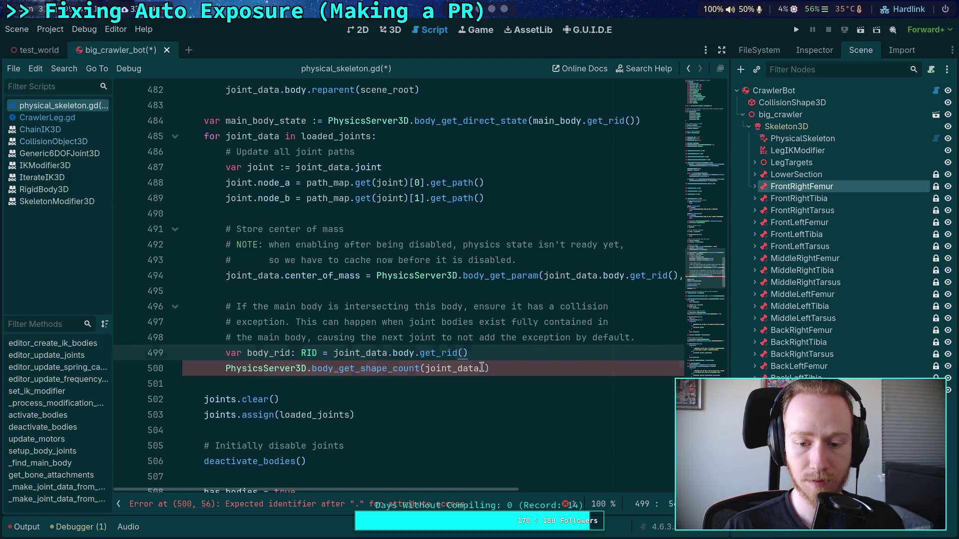
# Pass body_rid to body_get_shape_count and wrap it in a for ... in range(...) loop.
pyautogui.moveTo(484, 368); pyautogui.dragTo(426, 368)
pyautogui.write('body_rid')
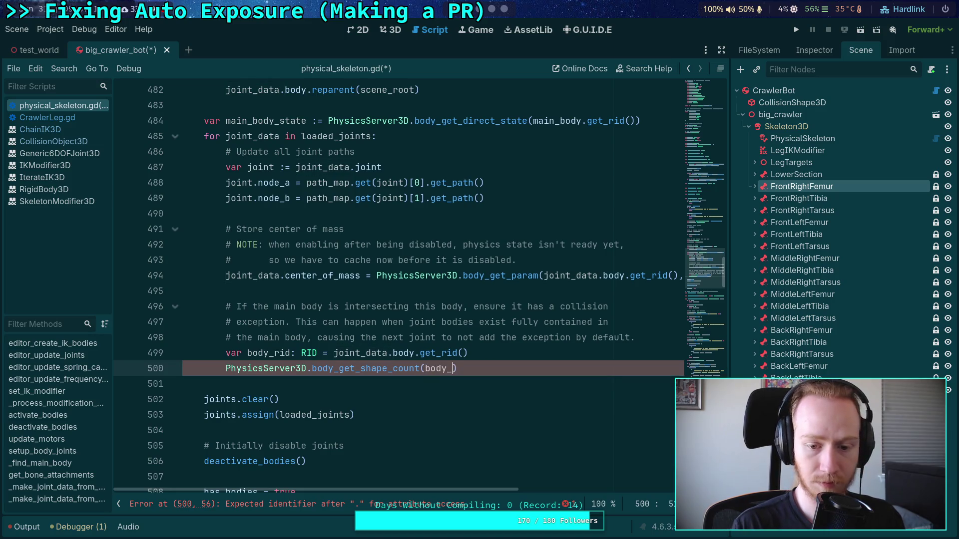
pyautogui.click(226, 368)
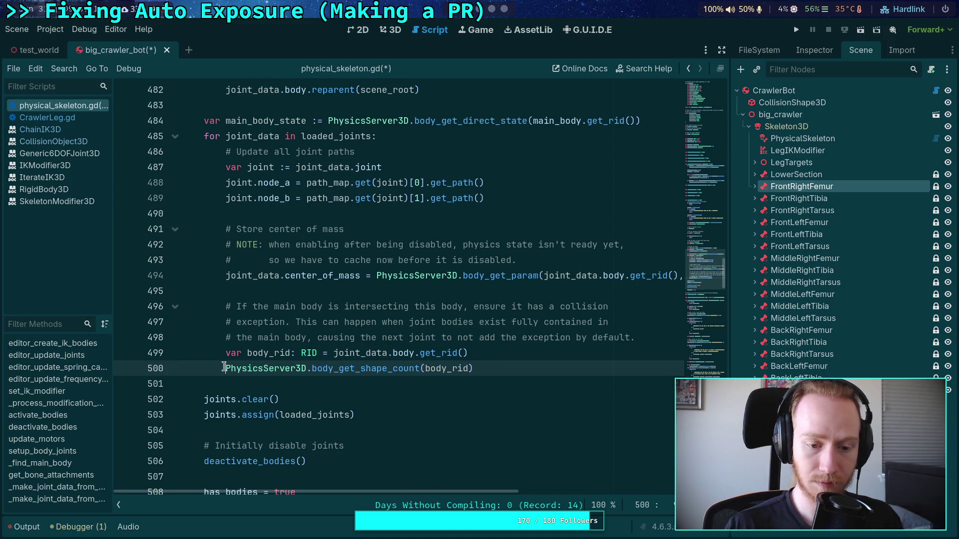
pyautogui.write('for i in range(')
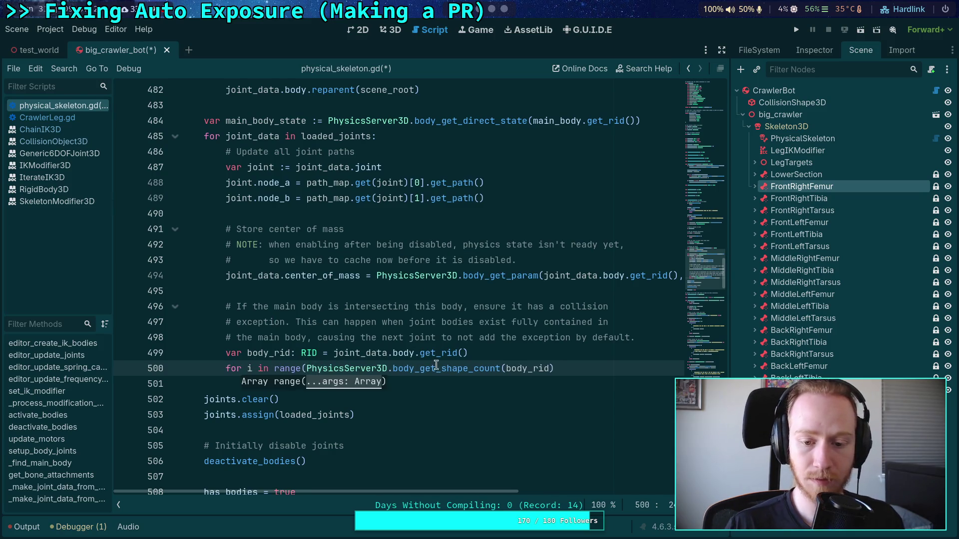
pyautogui.press('End')
pyautogui.write(')')
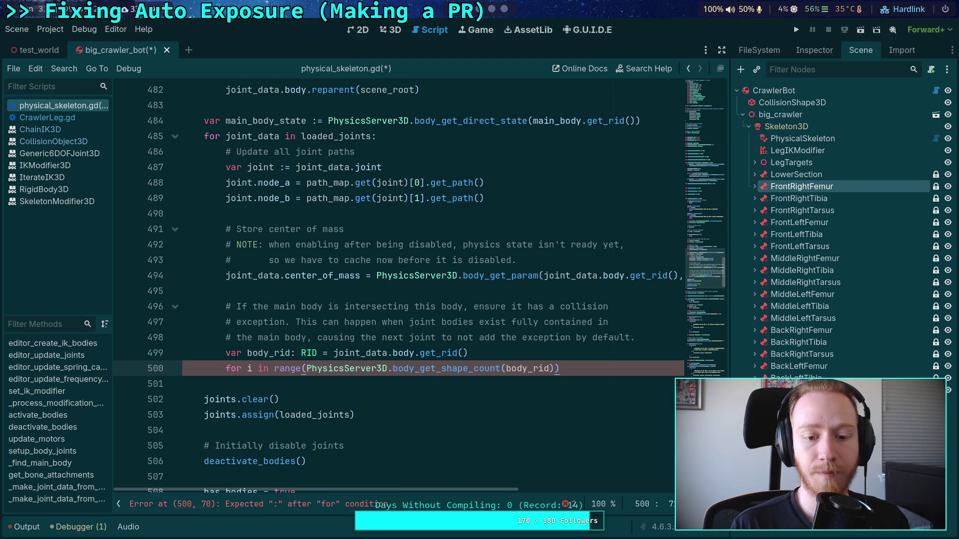
pyautogui.press('Return')
# Rename the loop variable to body_shape and begin var body_shape_rid: RID = inside the loop.
pyautogui.doubleClick(250, 368)
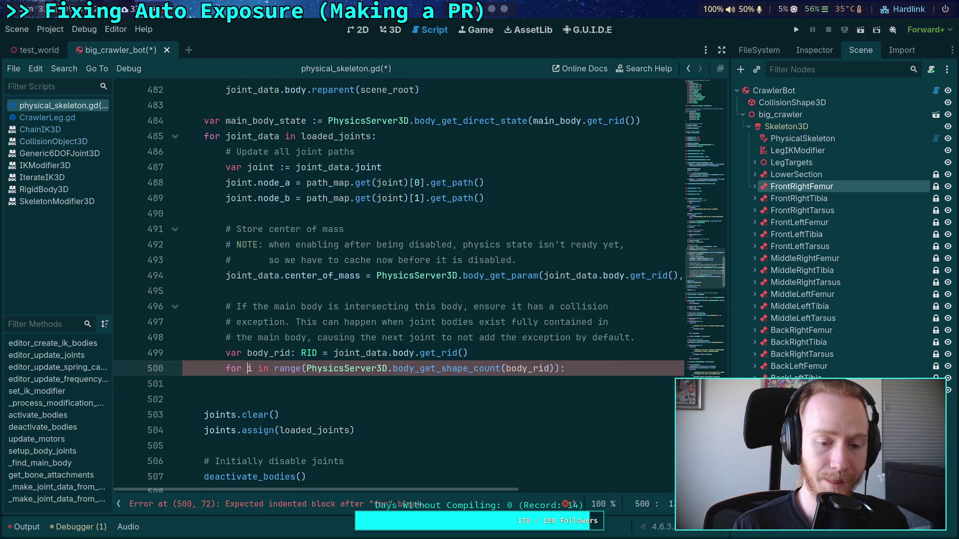
pyautogui.write('shape')
pyautogui.press('BackSpace')
pyautogui.press('BackSpace')
pyautogui.press('BackSpace')
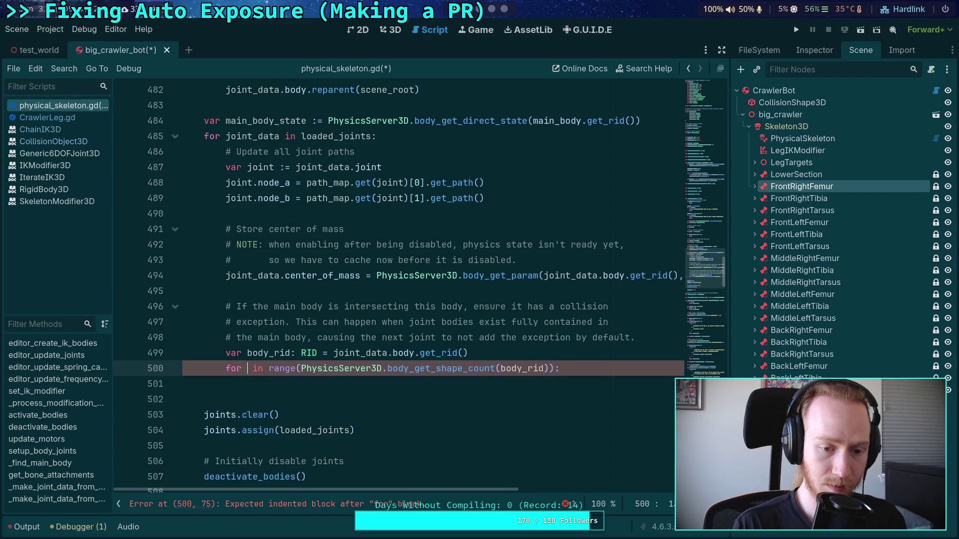
pyautogui.write('body_shape')
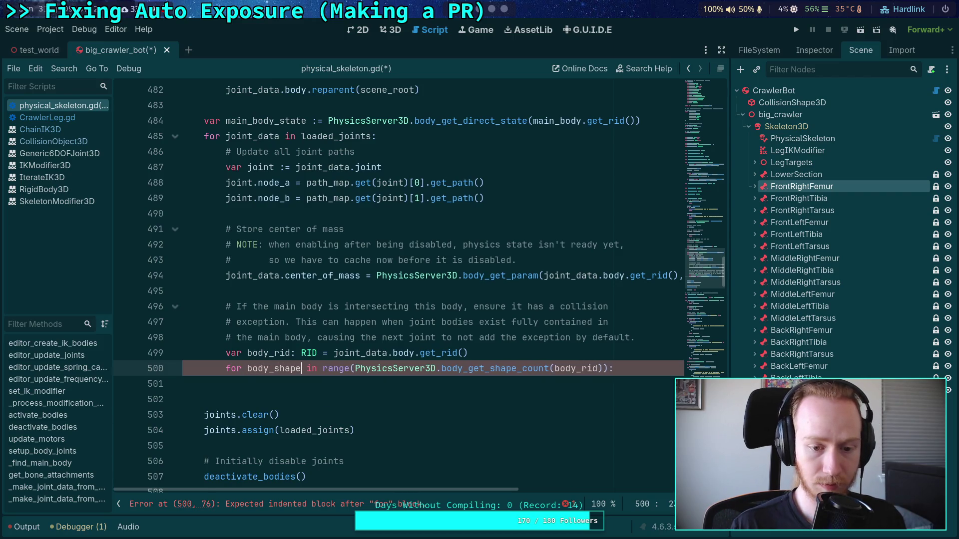
pyautogui.press('Down')
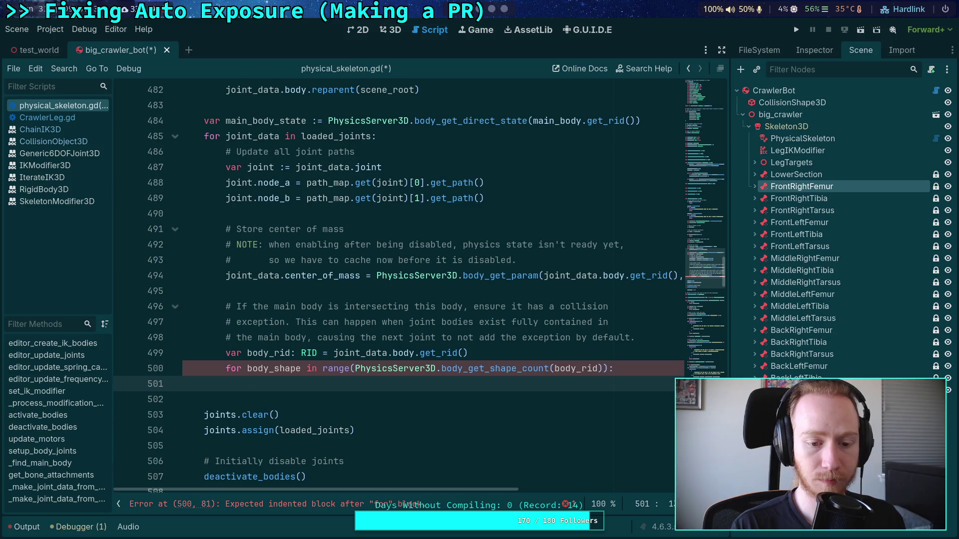
pyautogui.write('var body')
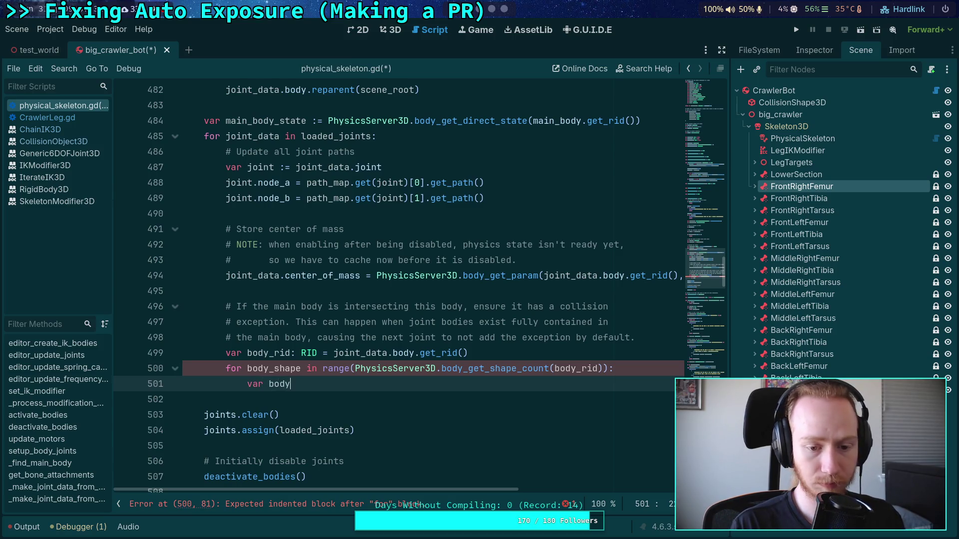
pyautogui.write('_shape')
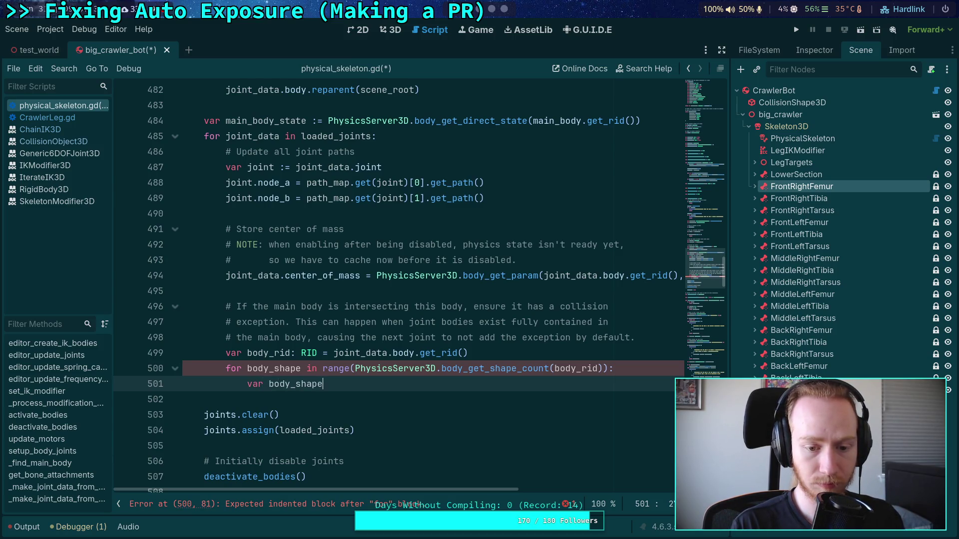
pyautogui.write('_rid: RID =')
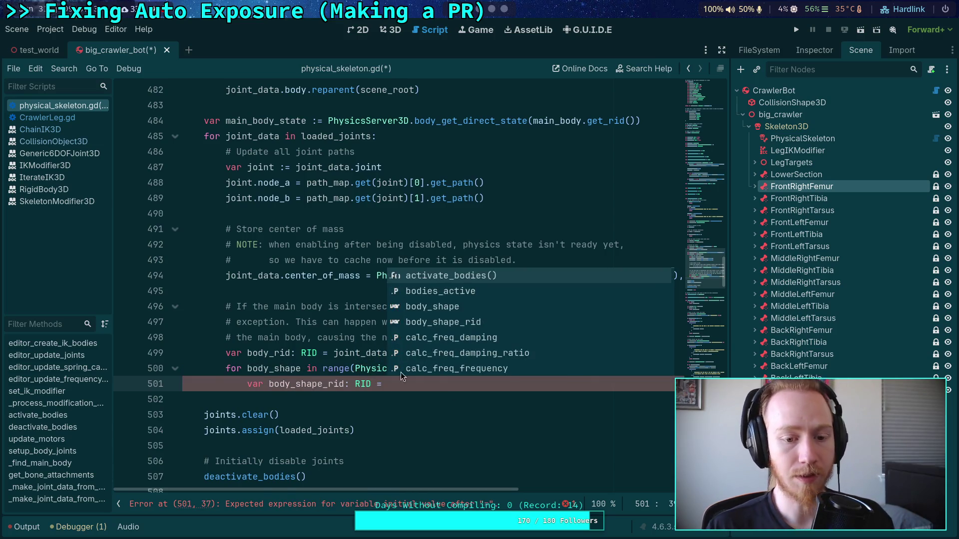
pyautogui.click(304, 339)
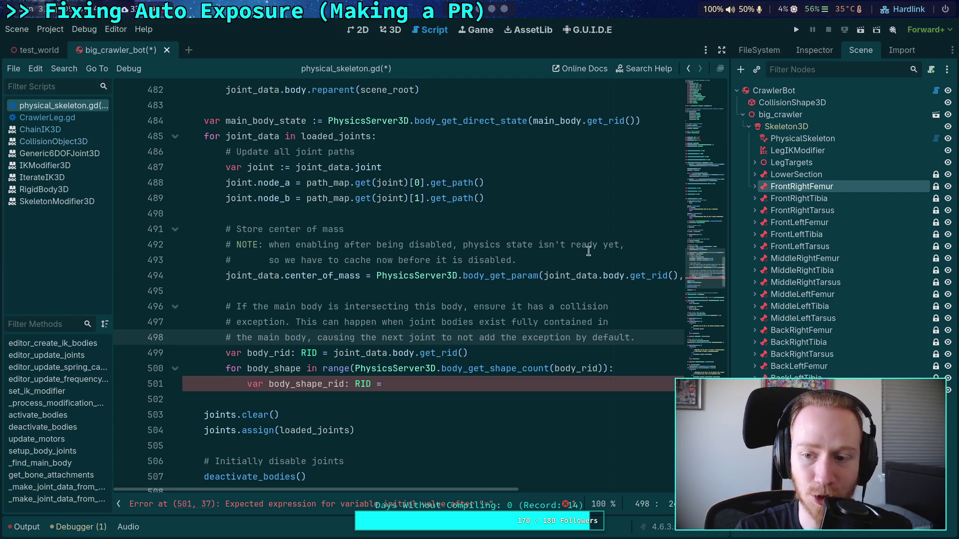
# Bring grenade.gd's shape loop into view from the FileSystem dock, around line 39.
pyautogui.click(794, 56)
pyautogui.click(762, 52)
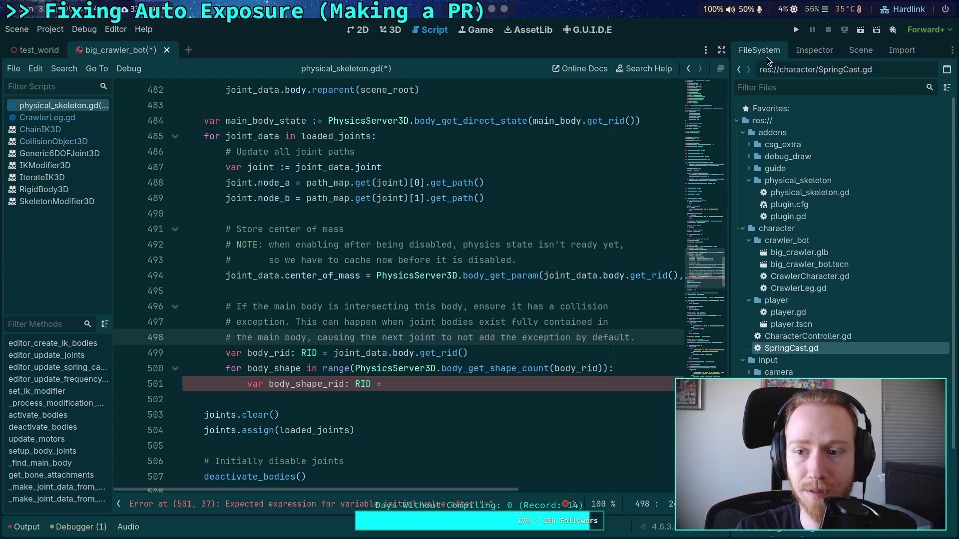
pyautogui.scroll(-3, 843, 350)
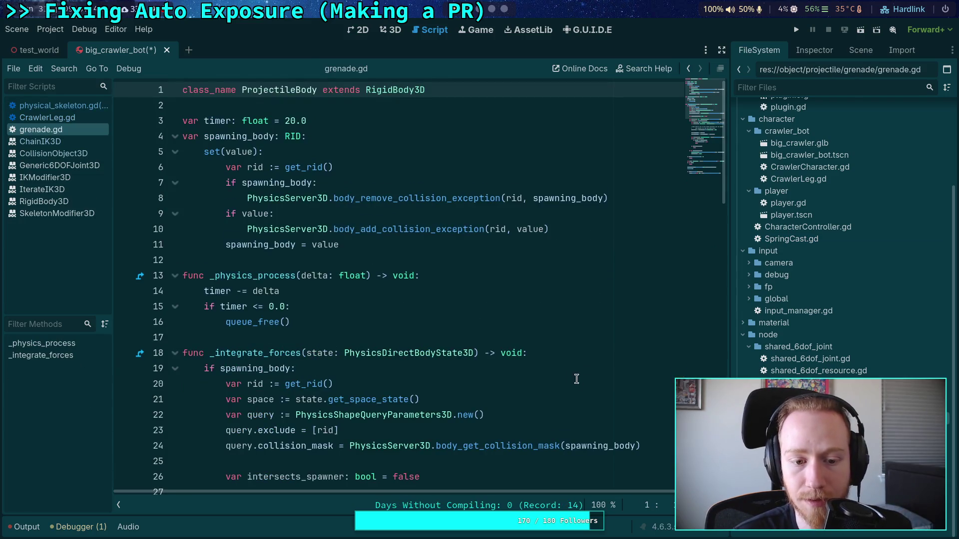
pyautogui.scroll(-5, 573, 379)
pyautogui.scroll(-3, 495, 353)
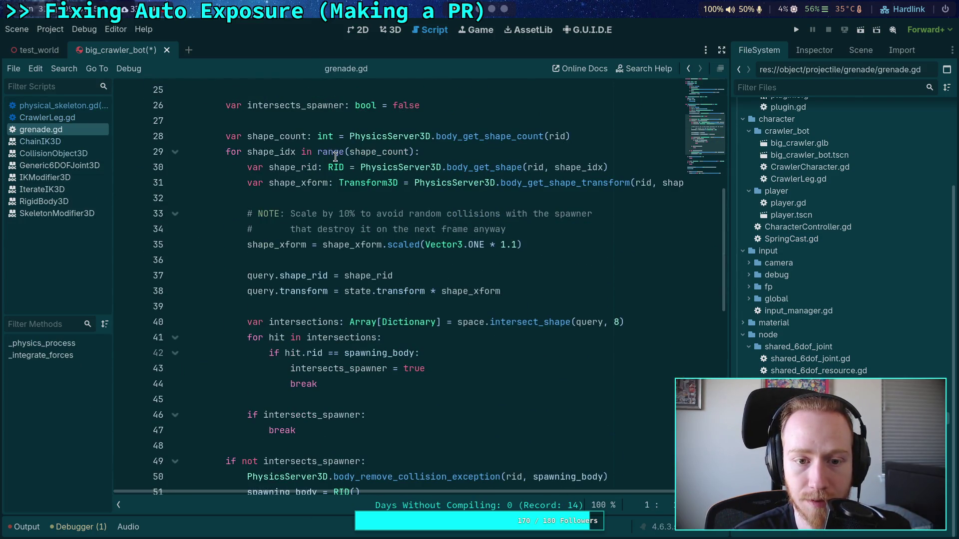
pyautogui.moveTo(335, 157)
pyautogui.click(277, 309)
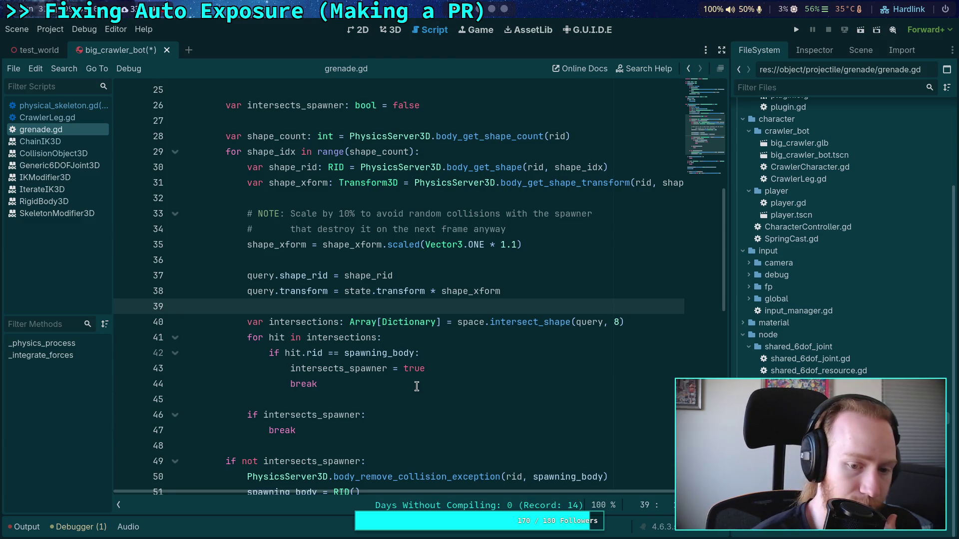
# Study intersects_spawner on line 43 and the scaling NOTE comments, then return to physical_skeleton.gd.
pyautogui.click(365, 370)
pyautogui.doubleClick(365, 370)
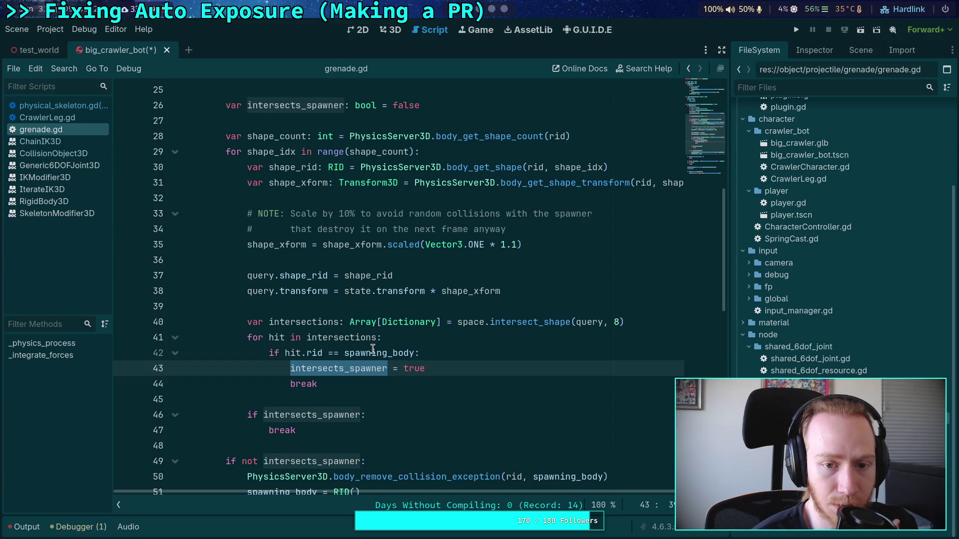
pyautogui.moveTo(374, 341)
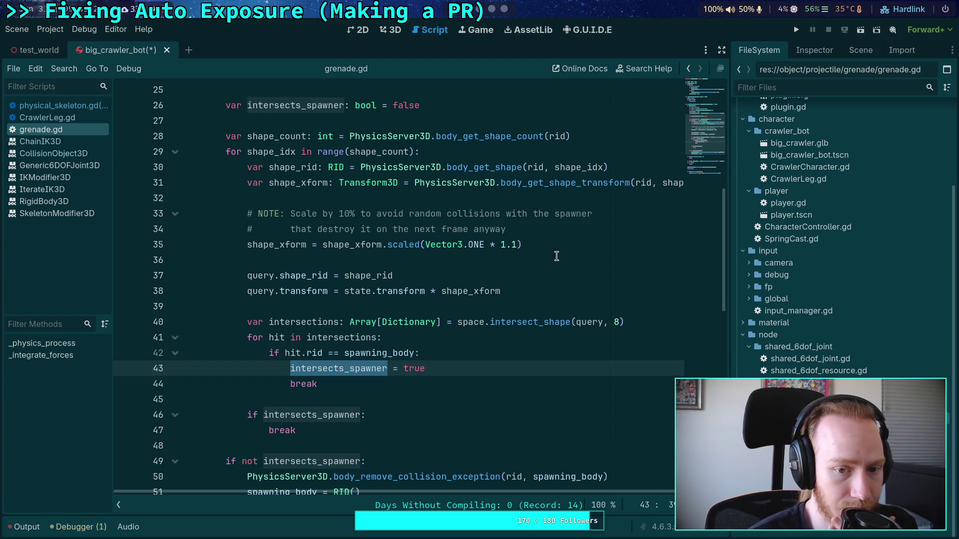
pyautogui.moveTo(533, 230)
pyautogui.mouseDown()
pyautogui.moveTo(359, 230)
pyautogui.moveTo(245, 214)
pyautogui.moveTo(562, 260)
pyautogui.mouseUp()
pyautogui.click(246, 216)
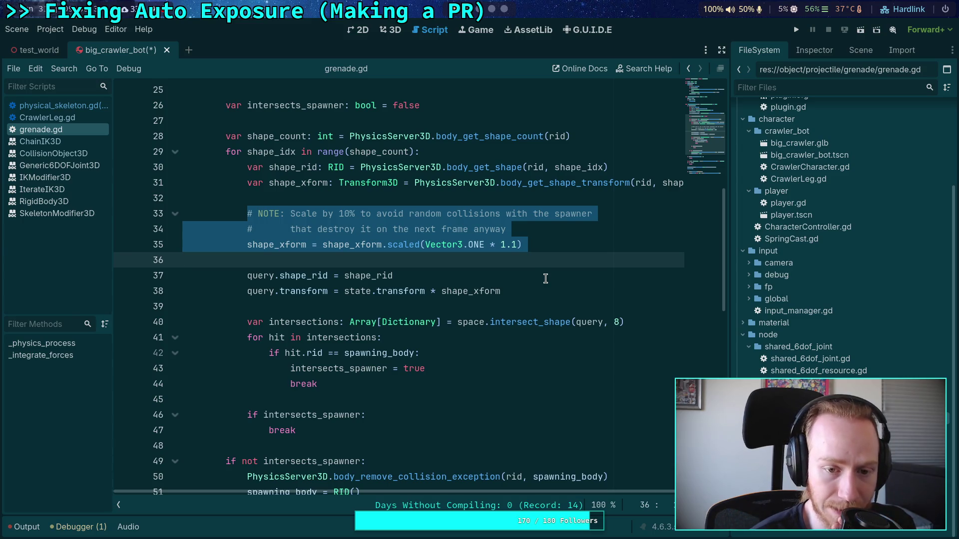
pyautogui.click(364, 262)
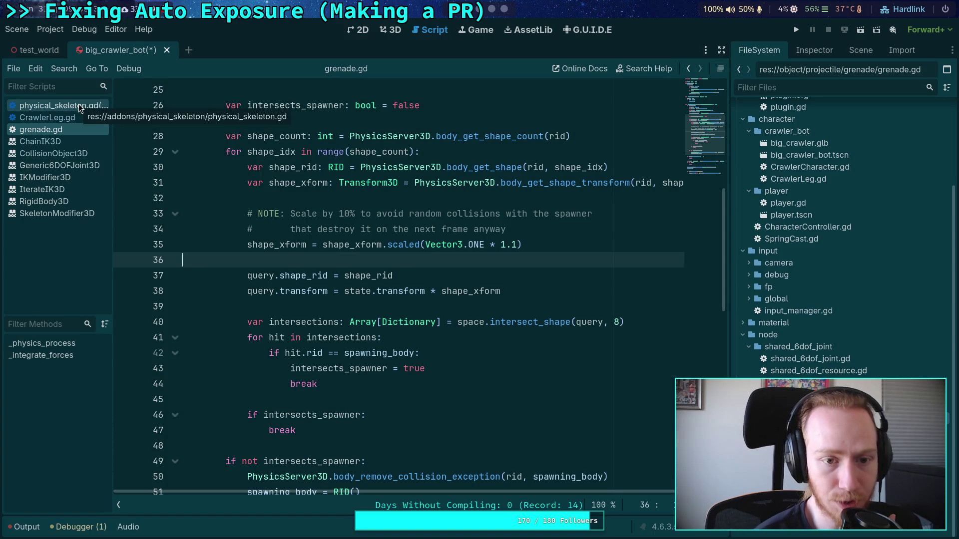
pyautogui.click(78, 107)
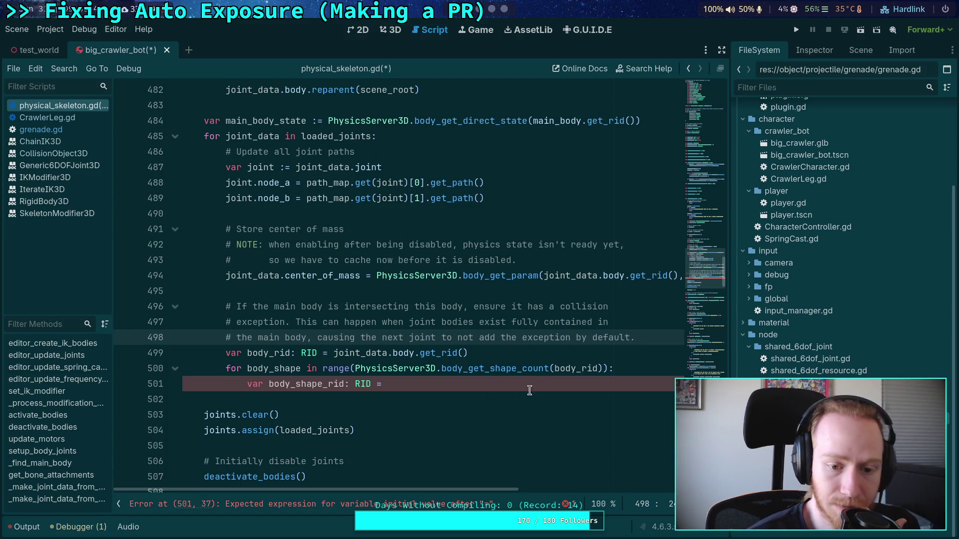
# Add 'var space := main_body_state.get_space_state()' on a new line above the joint loop.
pyautogui.click(544, 381)
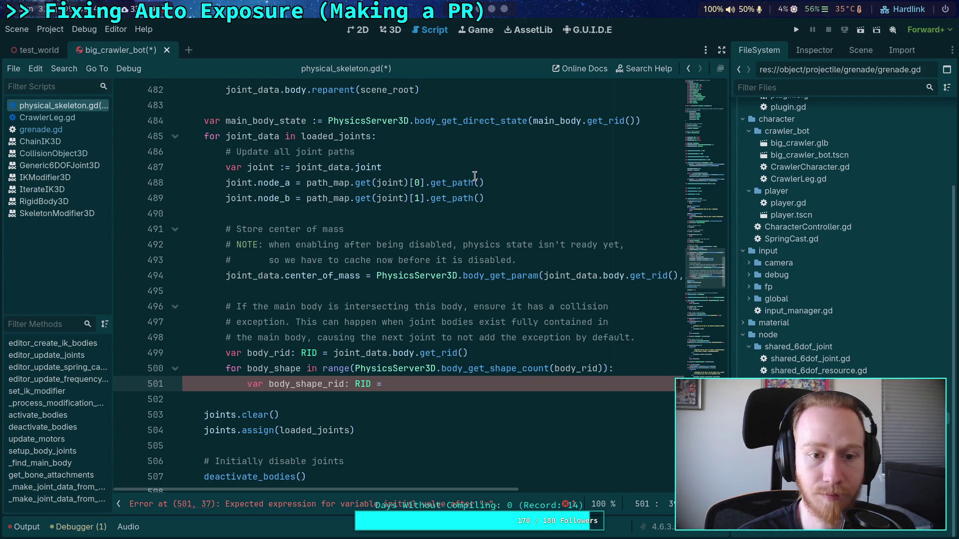
pyautogui.click(671, 129)
pyautogui.hotkey('ctrl', 'shift', 'Return')
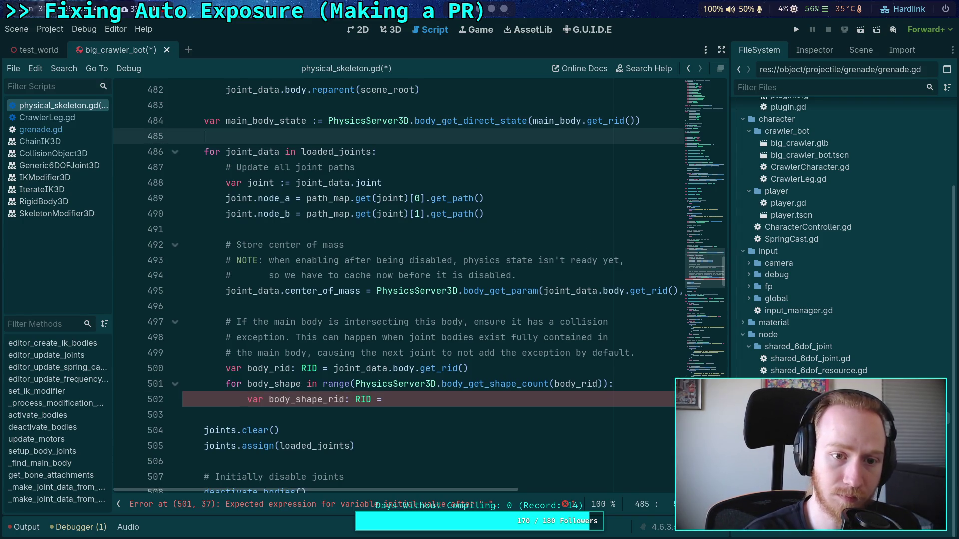
pyautogui.write('var space :=')
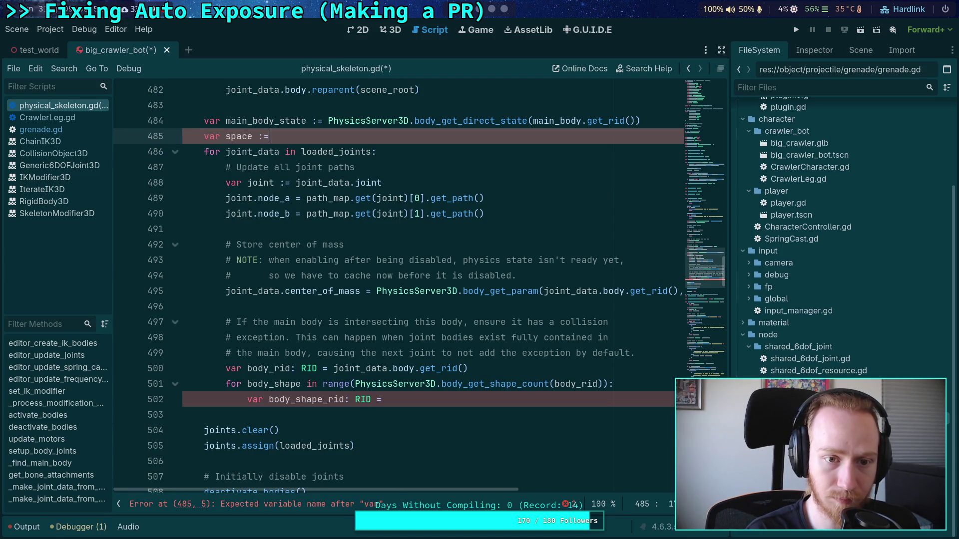
pyautogui.write(' main_b')
pyautogui.press('Return')
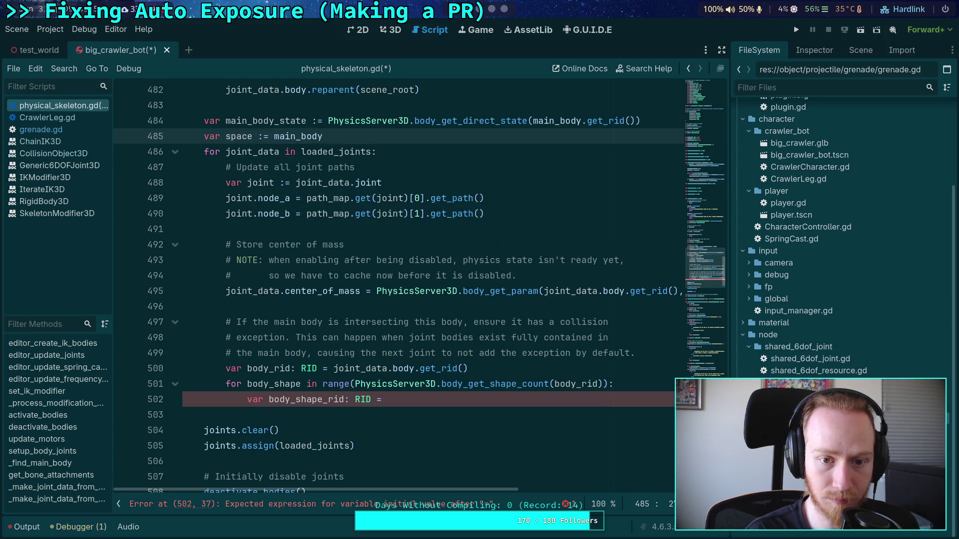
pyautogui.write('_state.spac')
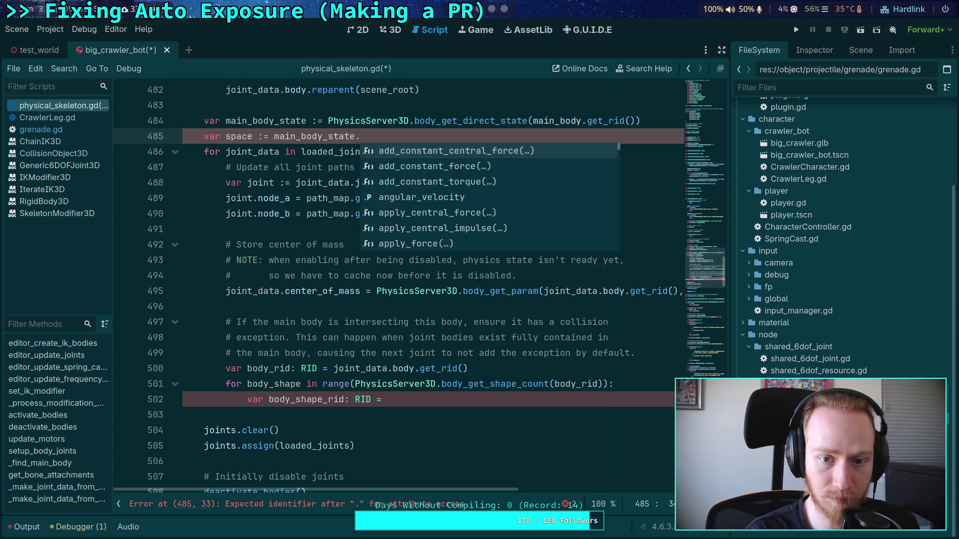
pyautogui.press('Return')
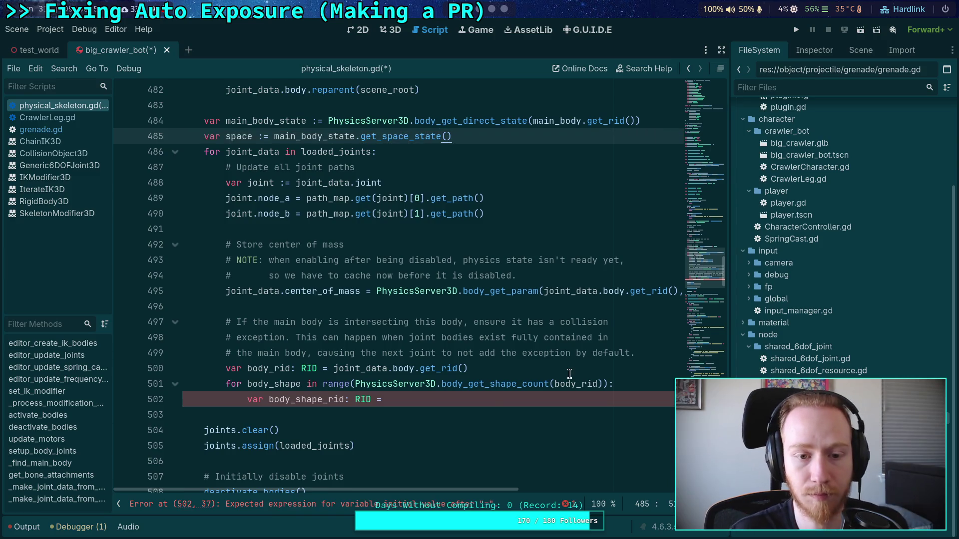
# Complete the body_shape_rid line with PhysicsServer3D.body_get_shape(body_rid, body_shape).
pyautogui.click(515, 397)
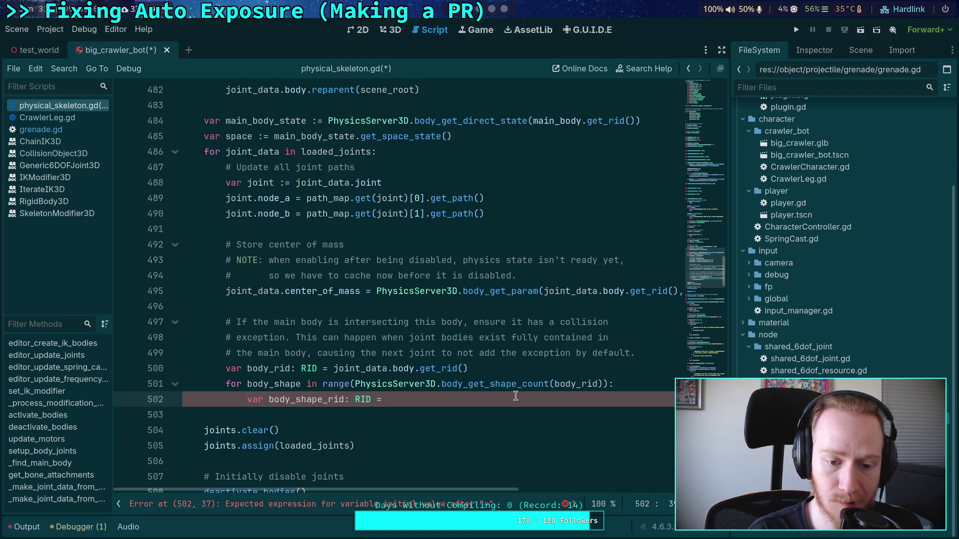
pyautogui.write('P')
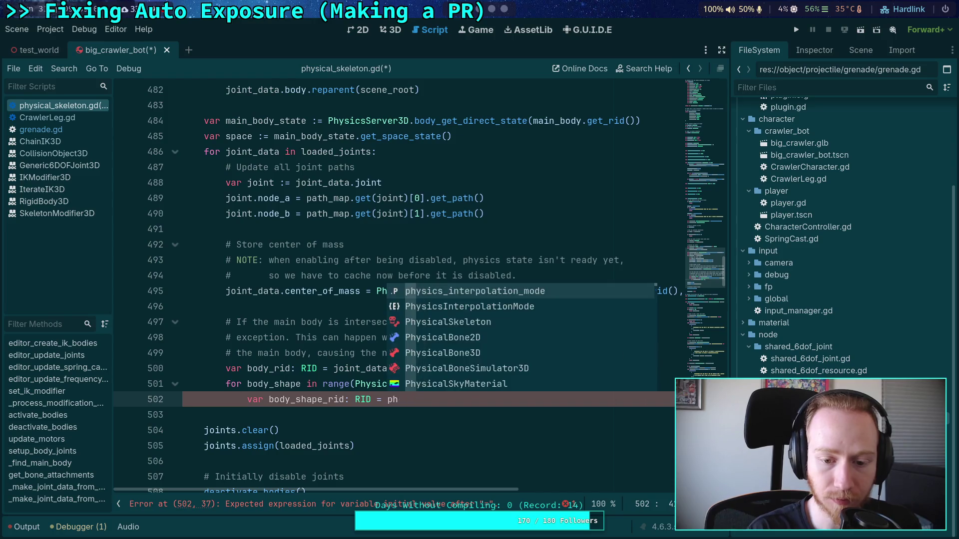
pyautogui.write('hysicsServ')
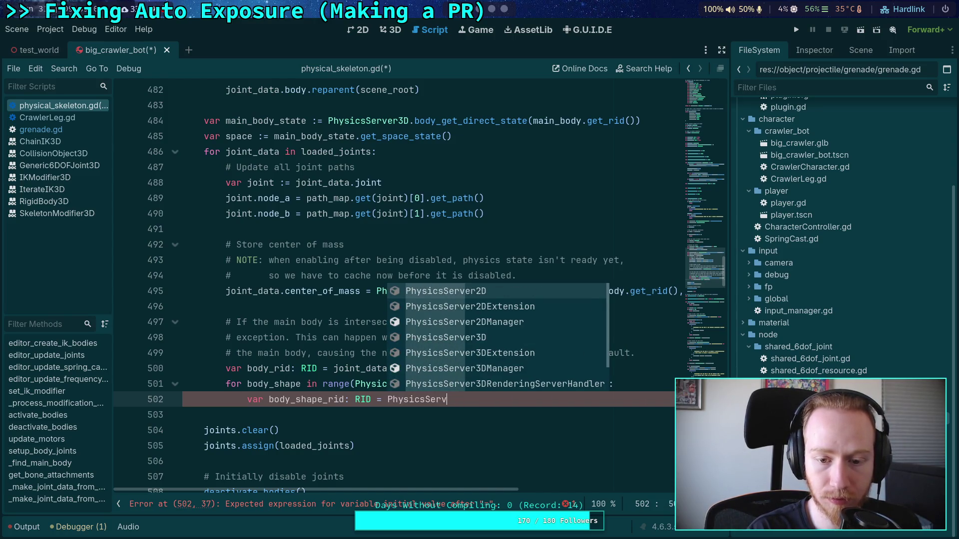
pyautogui.press('Down')
pyautogui.press('Down')
pyautogui.press('Down')
pyautogui.press('Return')
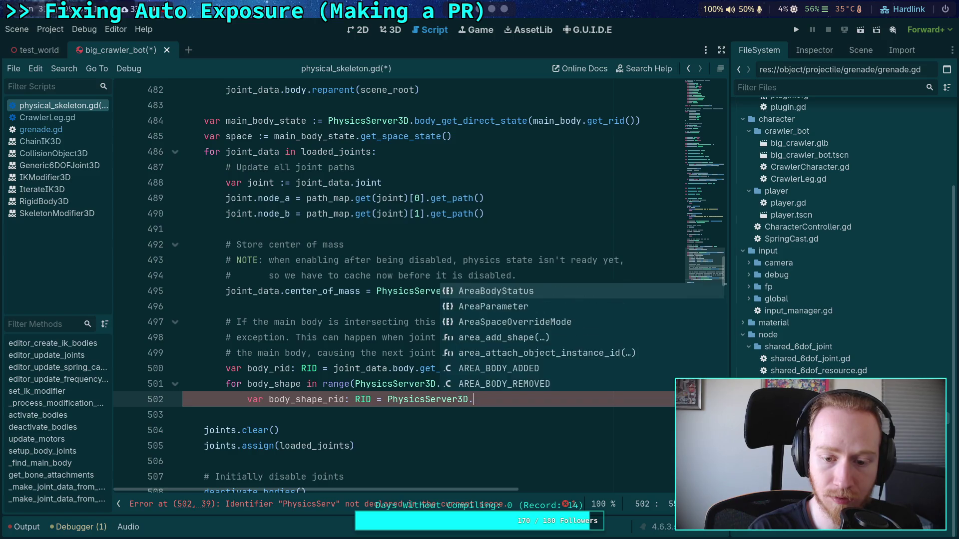
pyautogui.write('body_get_')
pyautogui.write('shape')
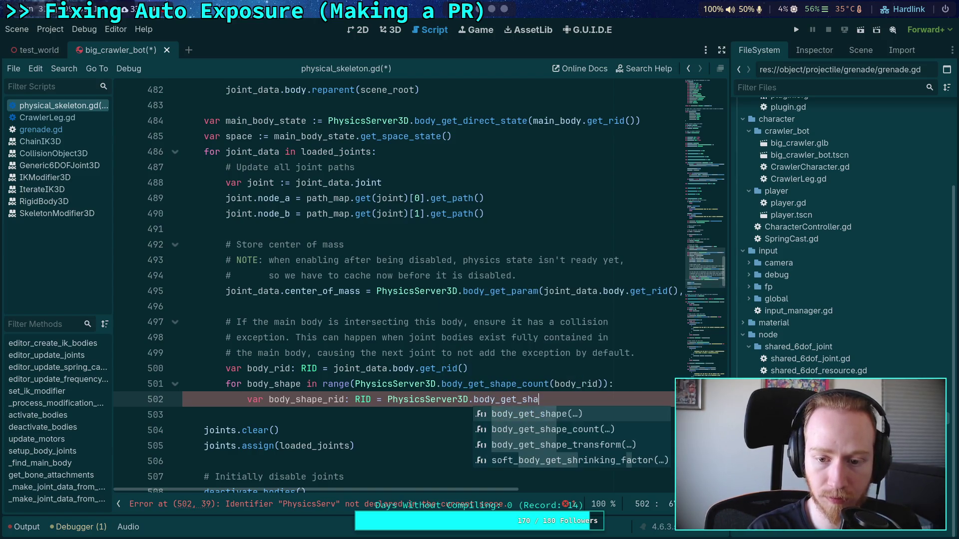
pyautogui.press('Return')
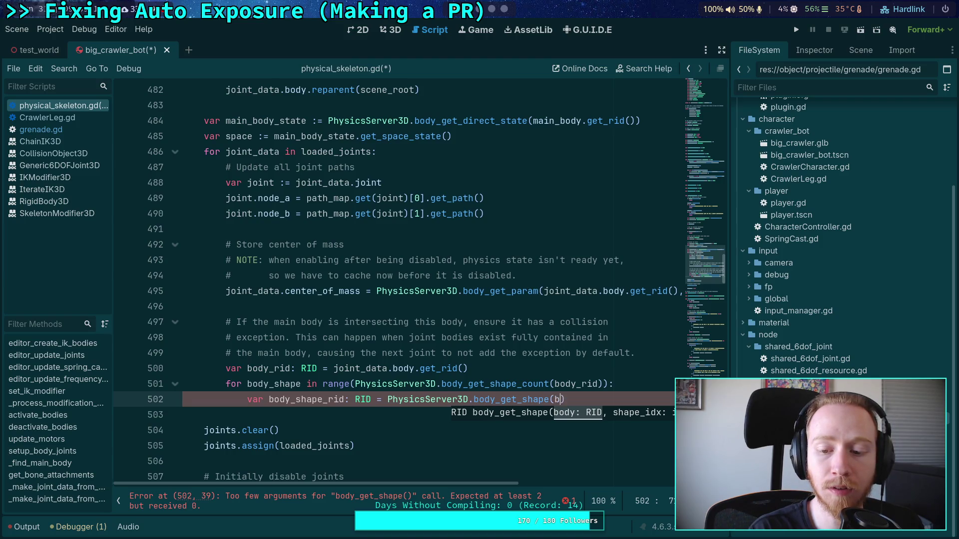
pyautogui.write('od')
pyautogui.press('Down')
pyautogui.press('Down')
pyautogui.press('Down')
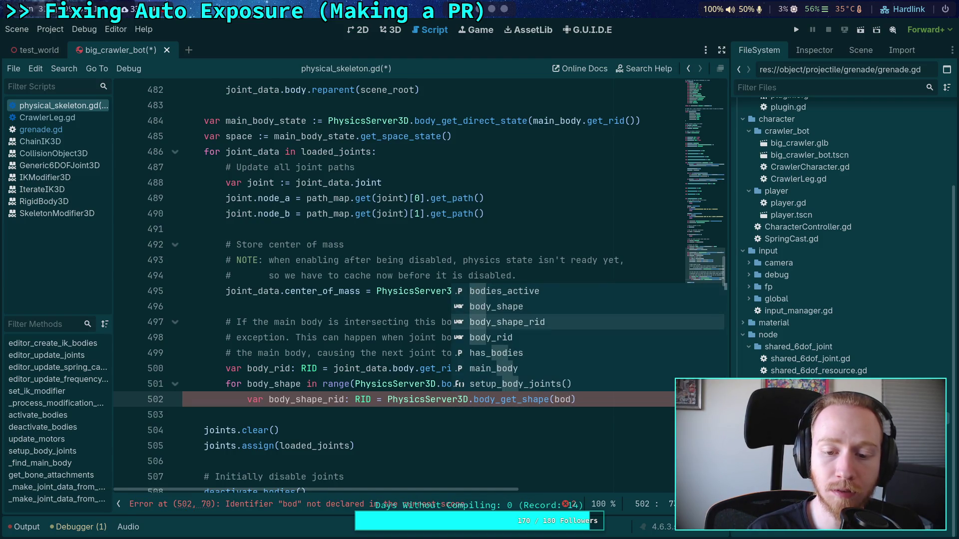
pyautogui.press('Return')
pyautogui.write(', ')
pyautogui.write('body_sh')
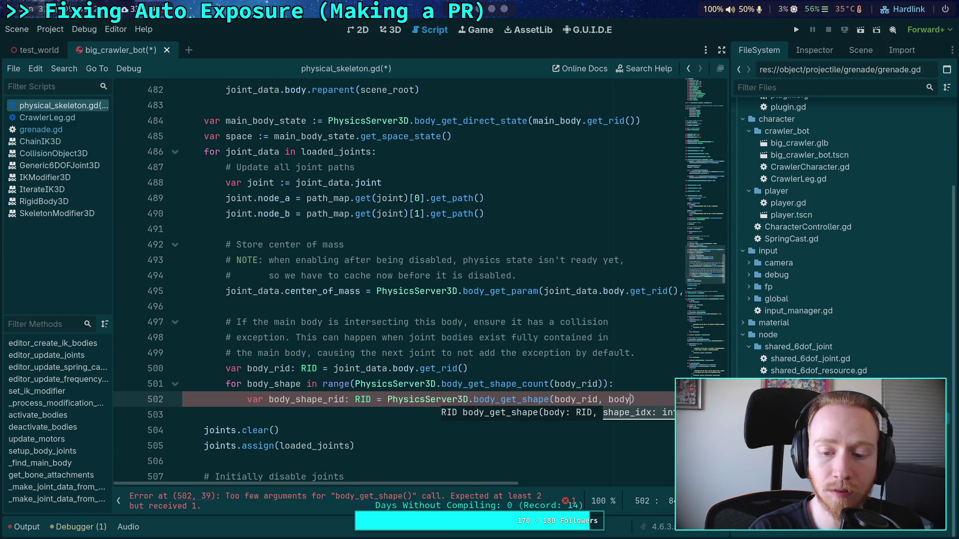
pyautogui.write('ape')
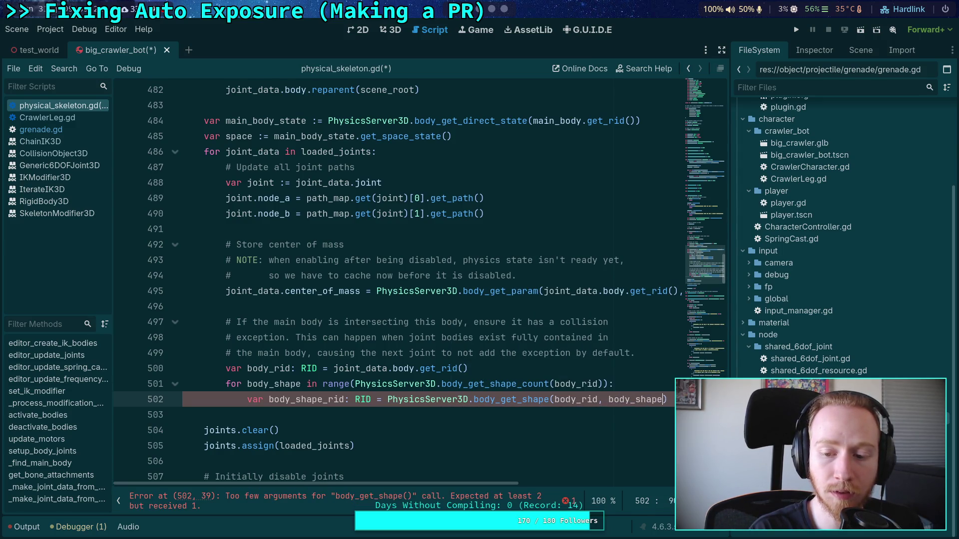
pyautogui.click(68, 126)
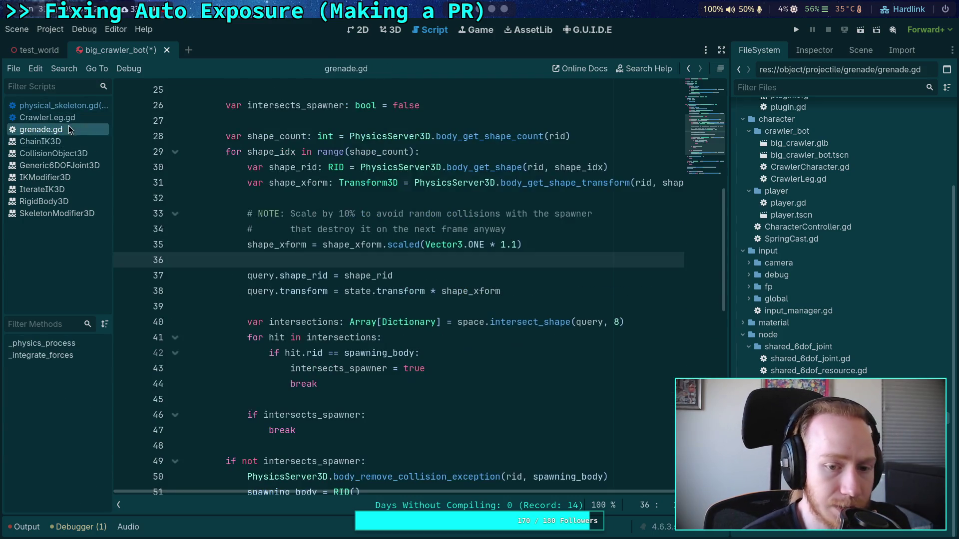
# Paste grenade.gd's shape_xform line and change it to body_get_shape_transform(body_rid, body_shape).
pyautogui.click(574, 184)
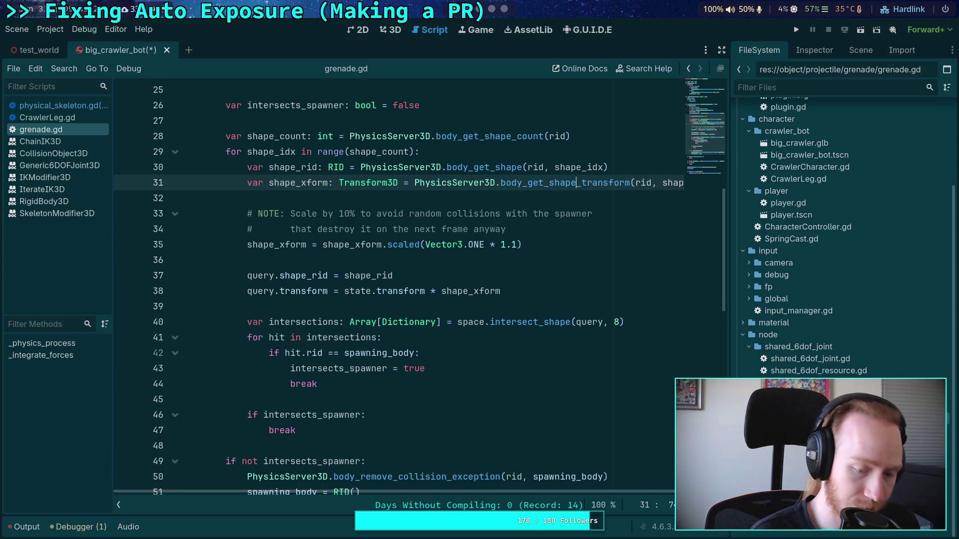
pyautogui.click(75, 106)
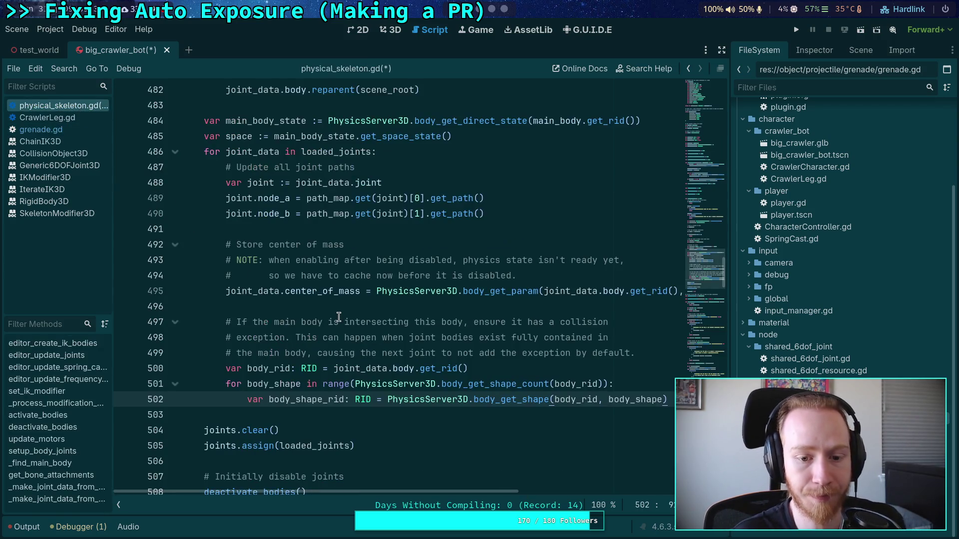
pyautogui.press('Return')
pyautogui.hotkey('ctrl', 'v')
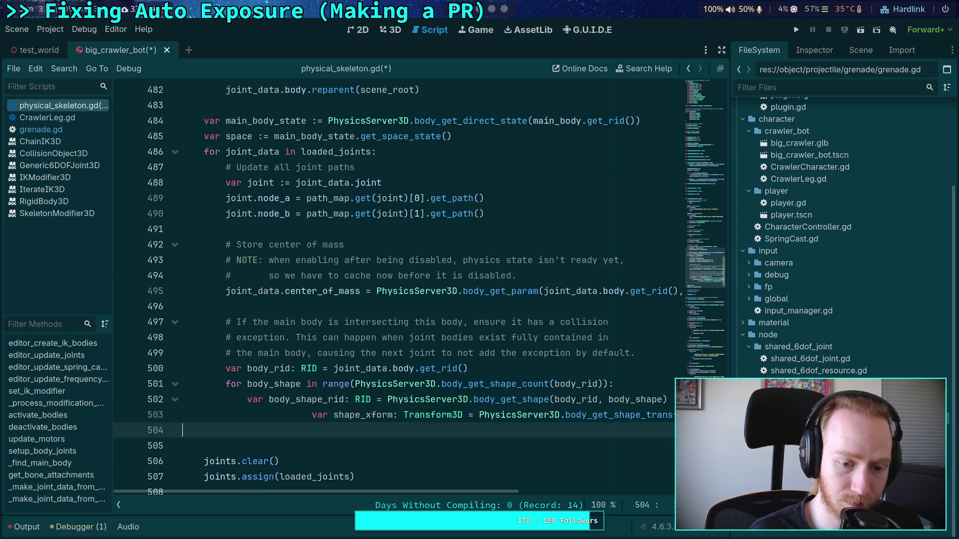
pyautogui.click(415, 416)
pyautogui.hotkey('shift', 'Tab')
pyautogui.hotkey('shift', 'Tab')
pyautogui.hotkey('shift', 'Tab')
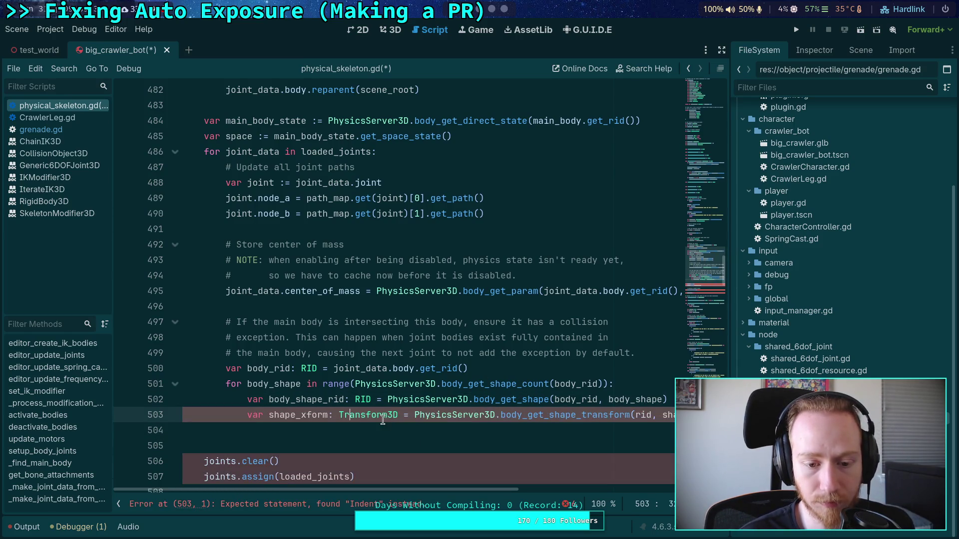
pyautogui.click(388, 428)
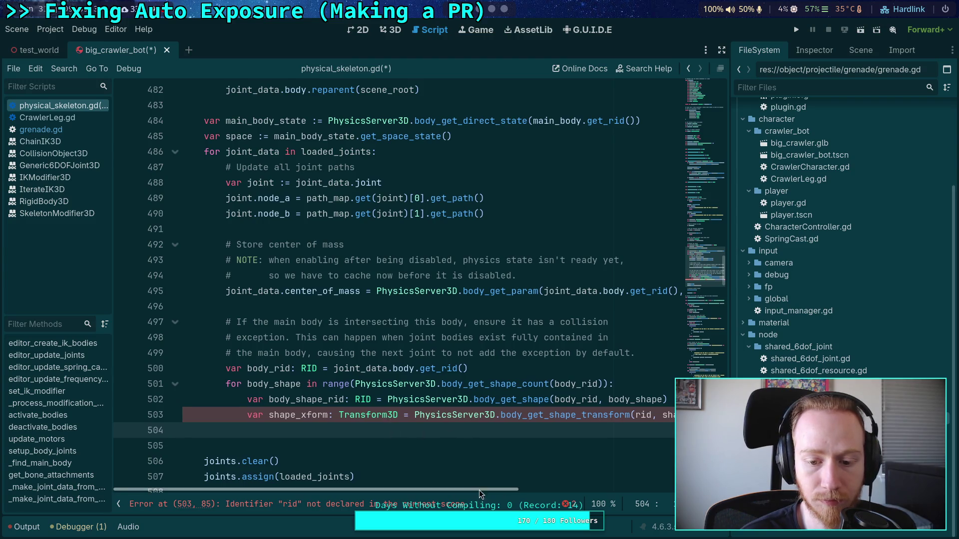
pyautogui.hscroll(3, 478, 489)
pyautogui.click(519, 415)
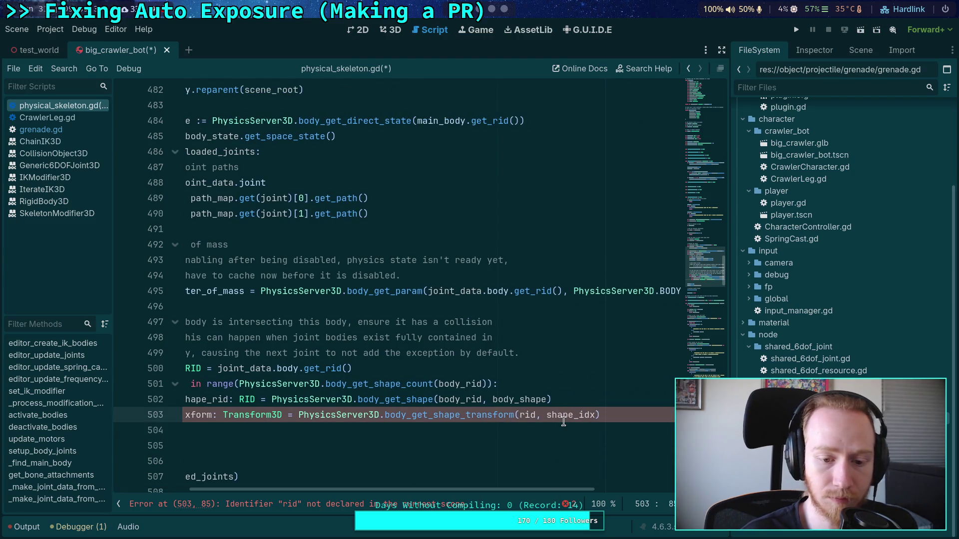
pyautogui.write('body_')
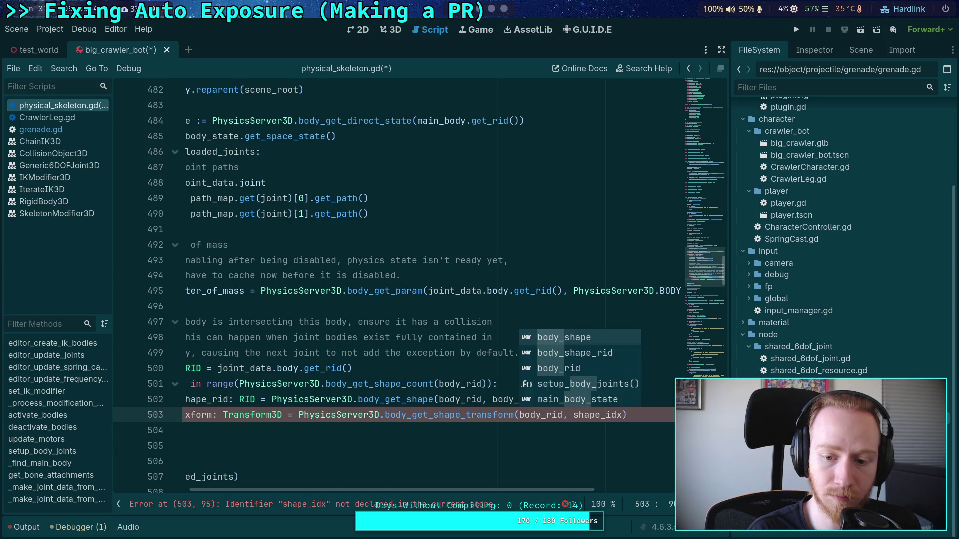
pyautogui.press('Down')
pyautogui.press('Down')
pyautogui.press('Return')
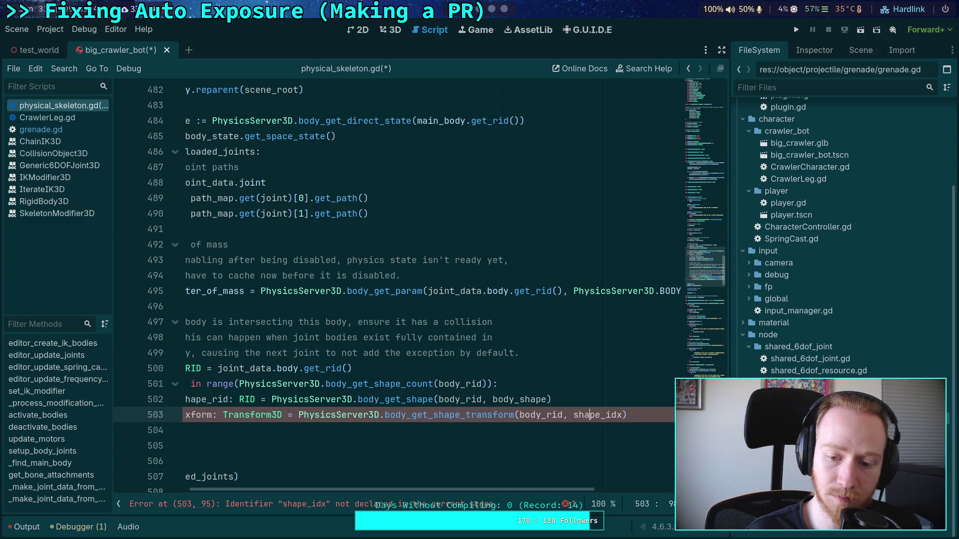
pyautogui.press('Delete')
pyautogui.press('Delete')
pyautogui.press('Delete')
pyautogui.write('body_')
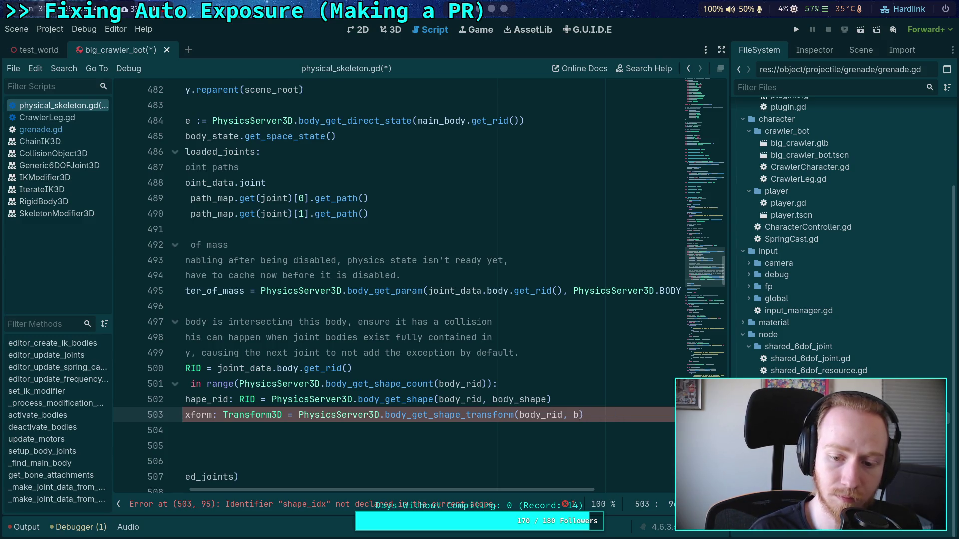
pyautogui.write('shape')
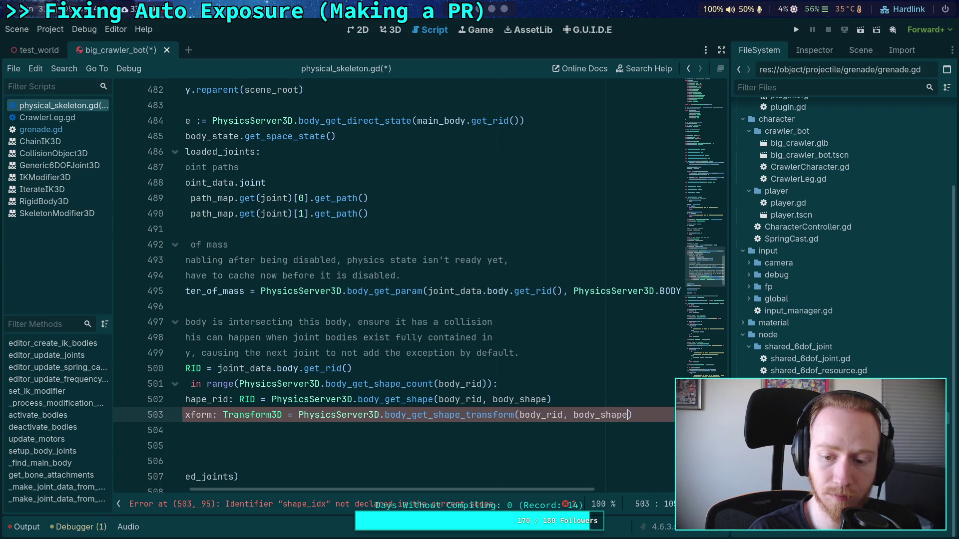
pyautogui.hscroll(-3, 489, 430)
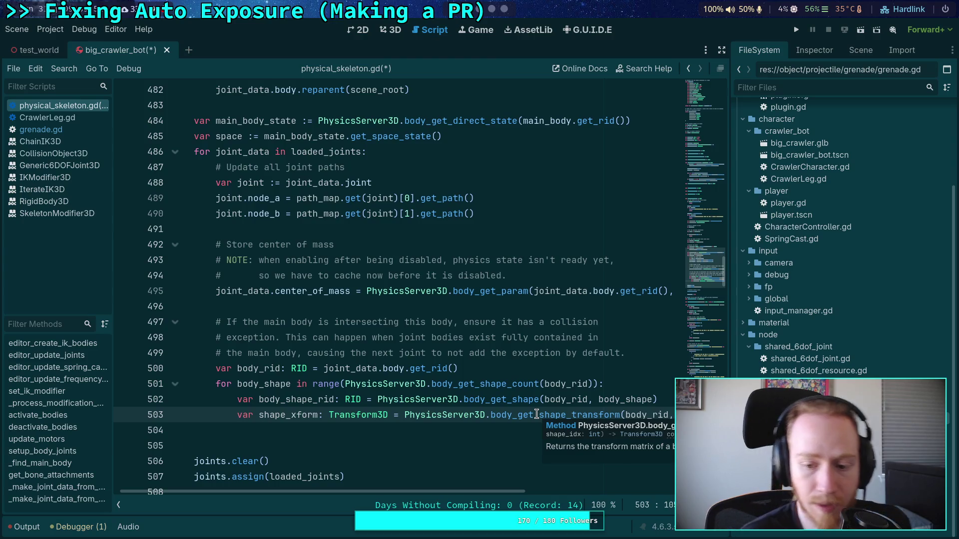
# Add 'var intersections: Array[Dictionary] = space.intersect_shape()' inside the shape loop.
pyautogui.click(444, 423)
pyautogui.scroll(-2, 444, 423)
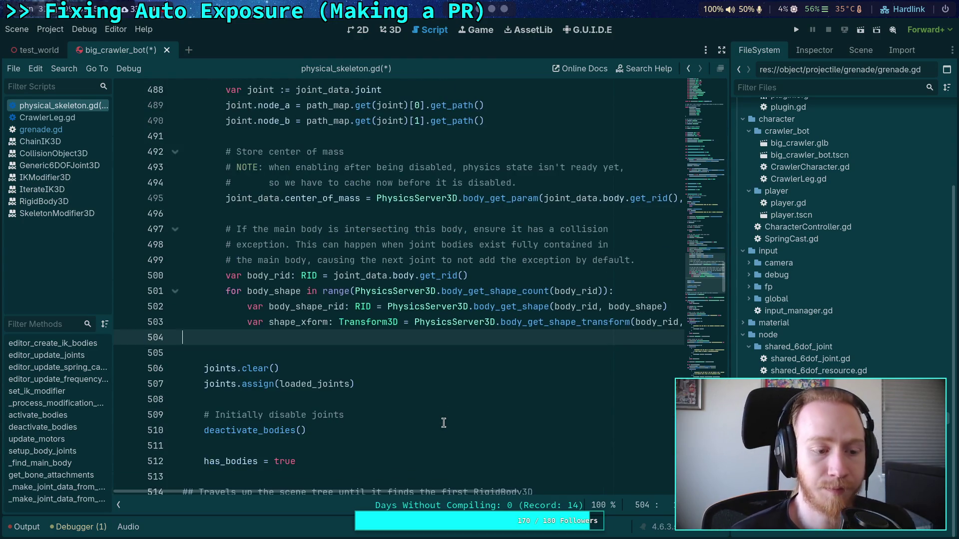
pyautogui.press('Return')
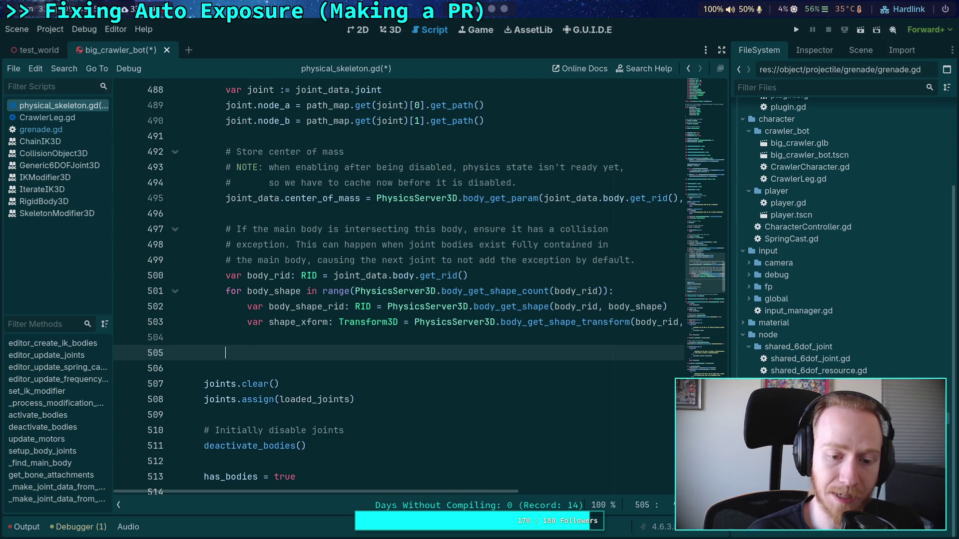
pyautogui.write('var inter')
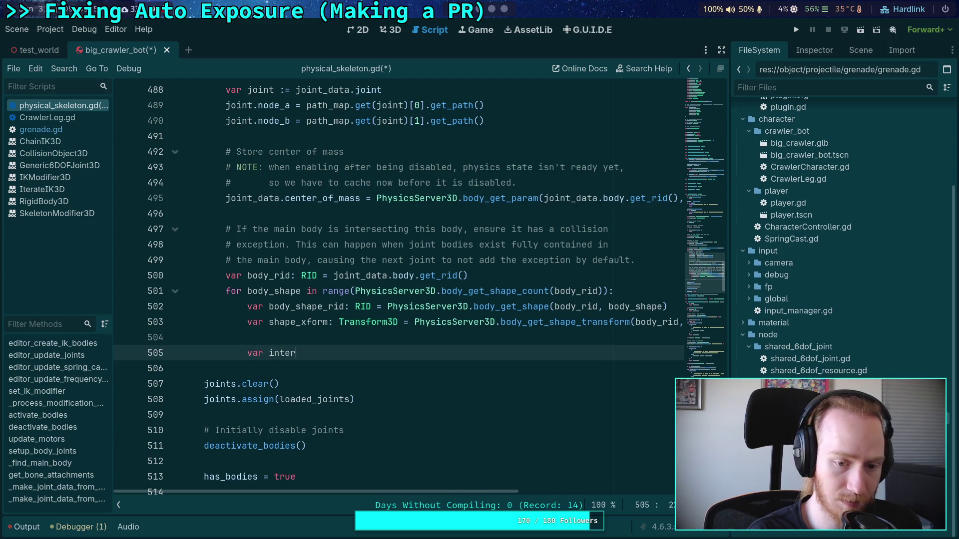
pyautogui.write('sections: Ar')
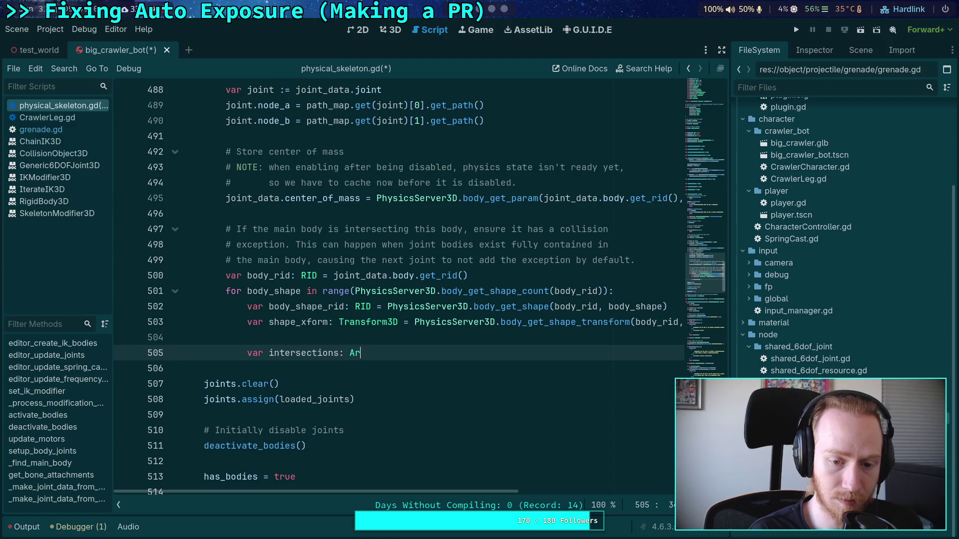
pyautogui.write('ray[Dictionary] = ')
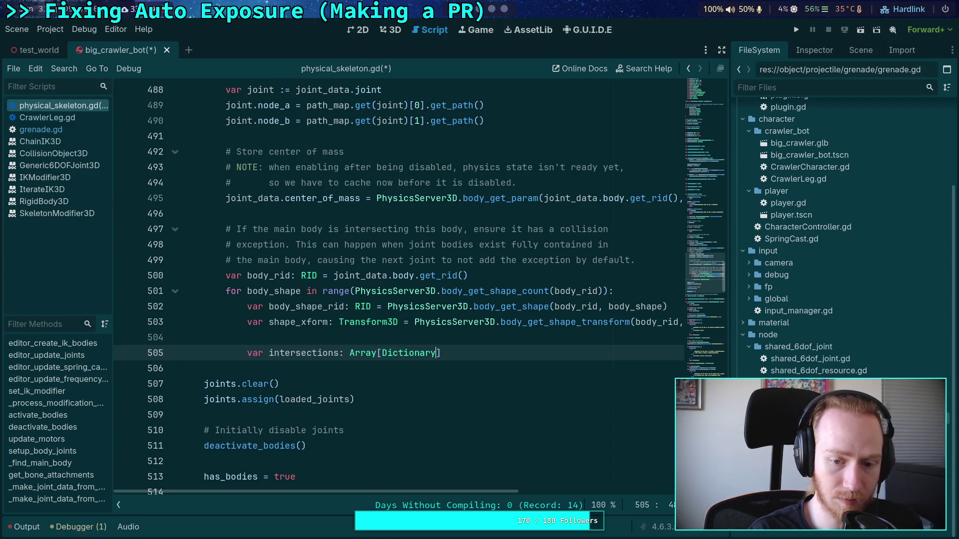
pyautogui.write('space.inte')
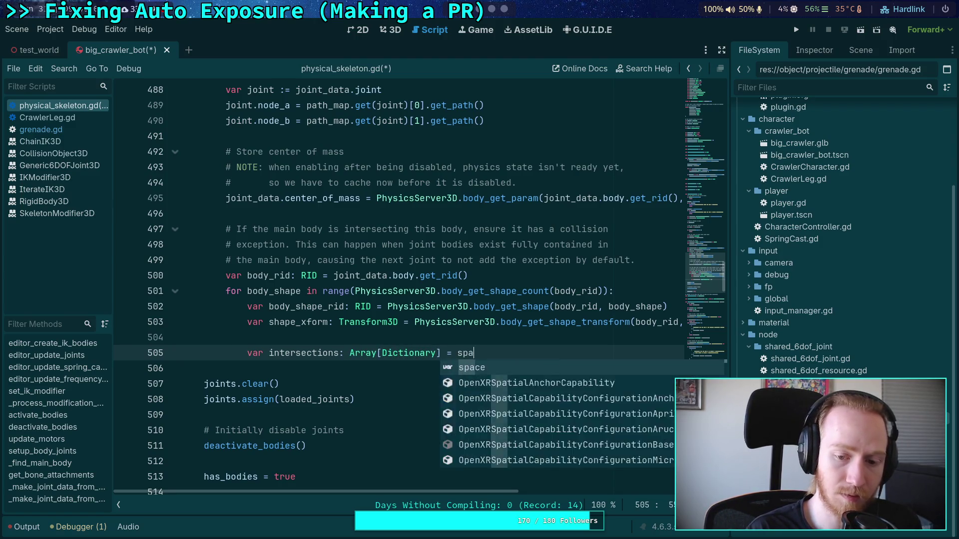
pyautogui.press('Down')
pyautogui.press('Down')
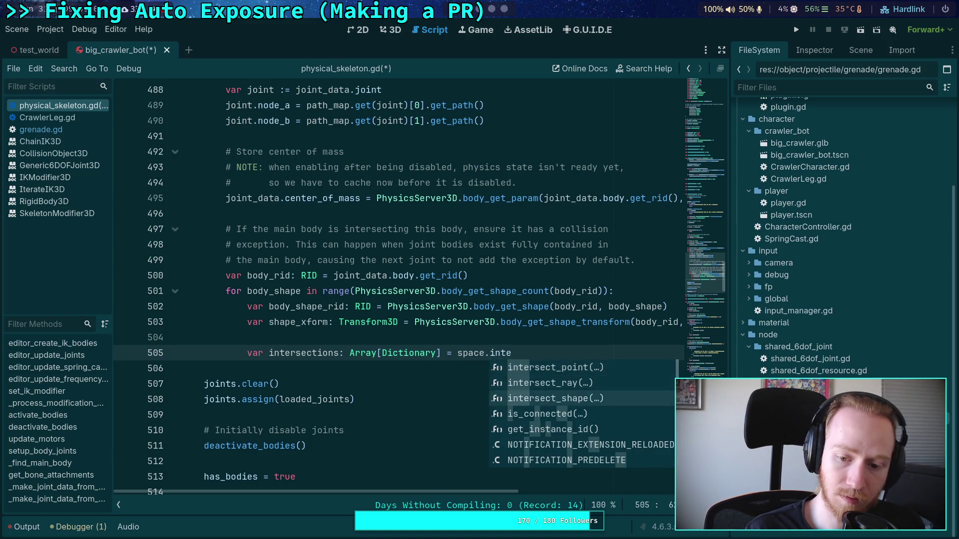
pyautogui.press('Return')
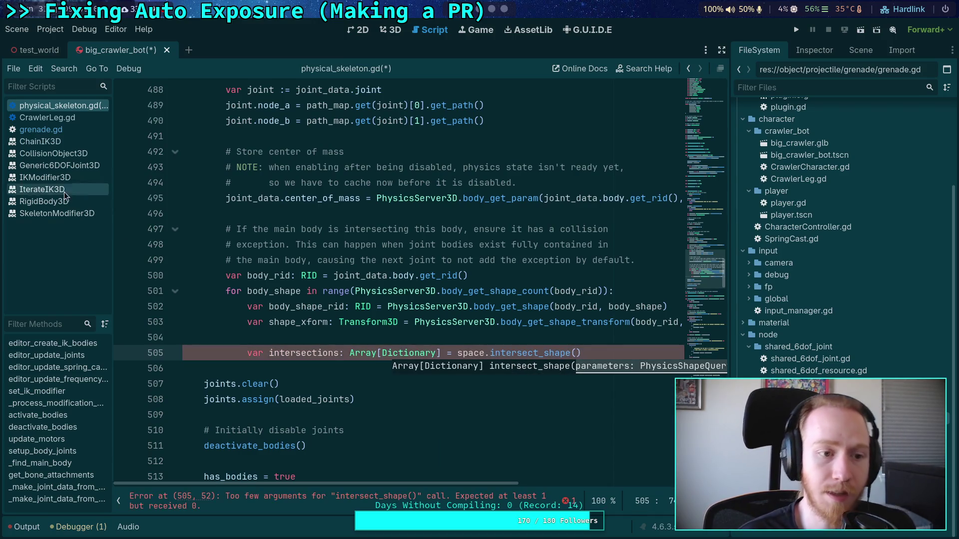
# Copy grenade.gd lines 22–24: query creation, exclude list and collision mask.
pyautogui.click(55, 129)
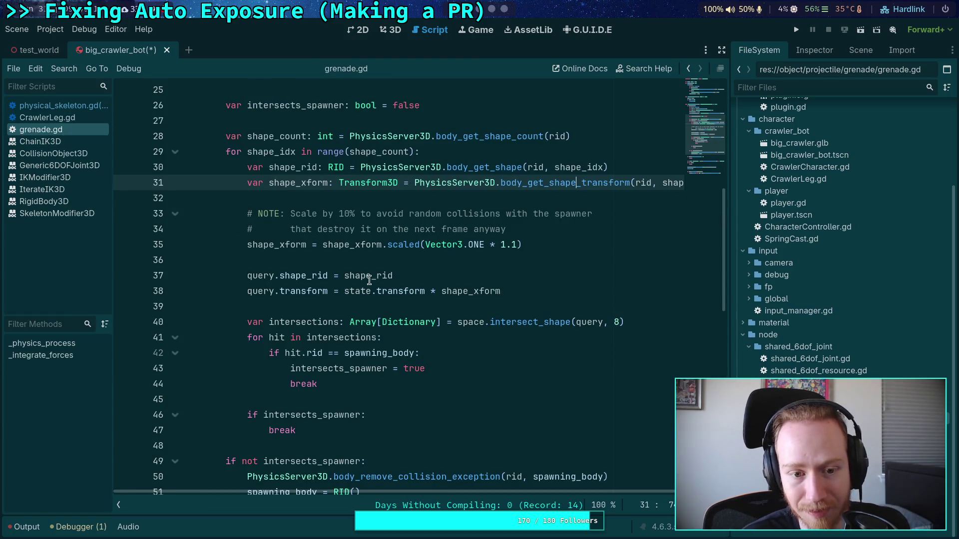
pyautogui.click(279, 277)
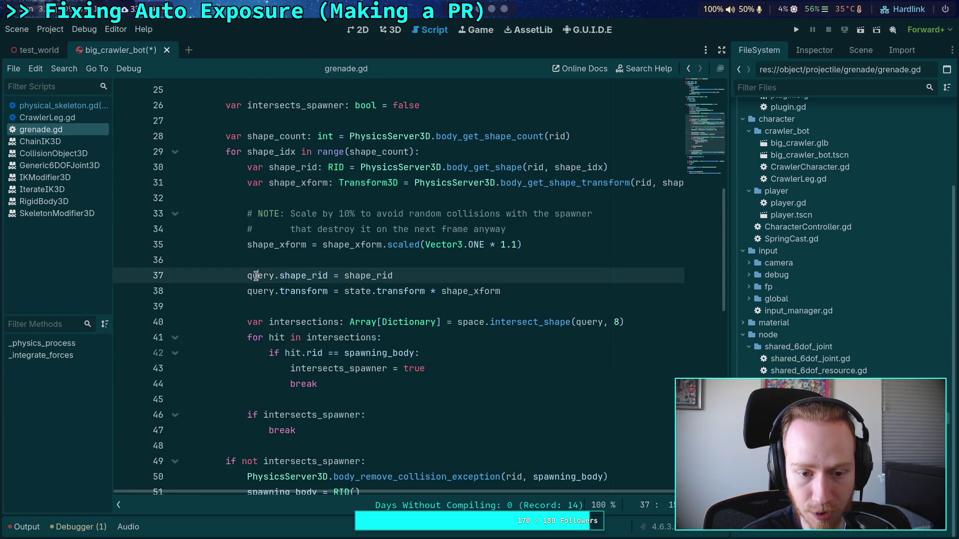
pyautogui.doubleClick(257, 275)
pyautogui.doubleClick(260, 291)
pyautogui.scroll(2, 261, 353)
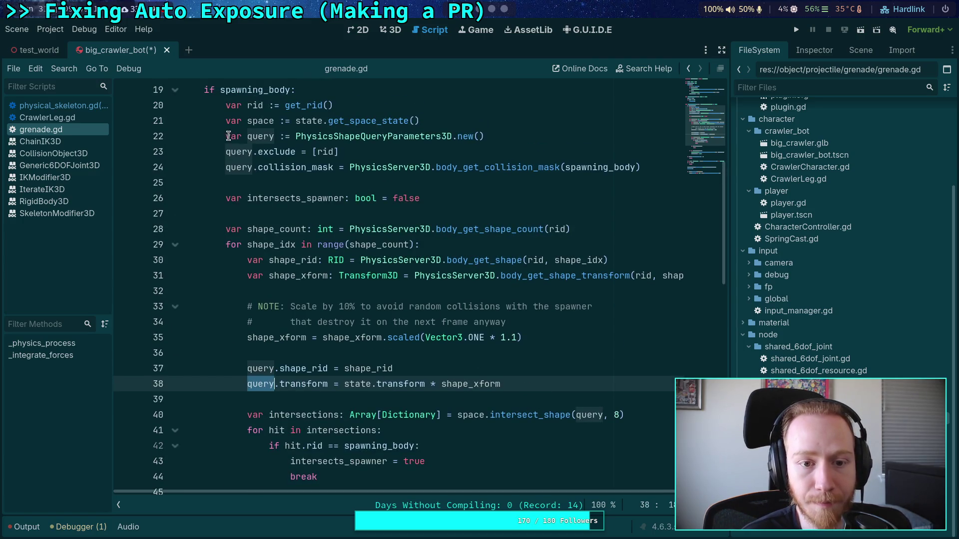
pyautogui.moveTo(224, 136); pyautogui.dragTo(671, 164)
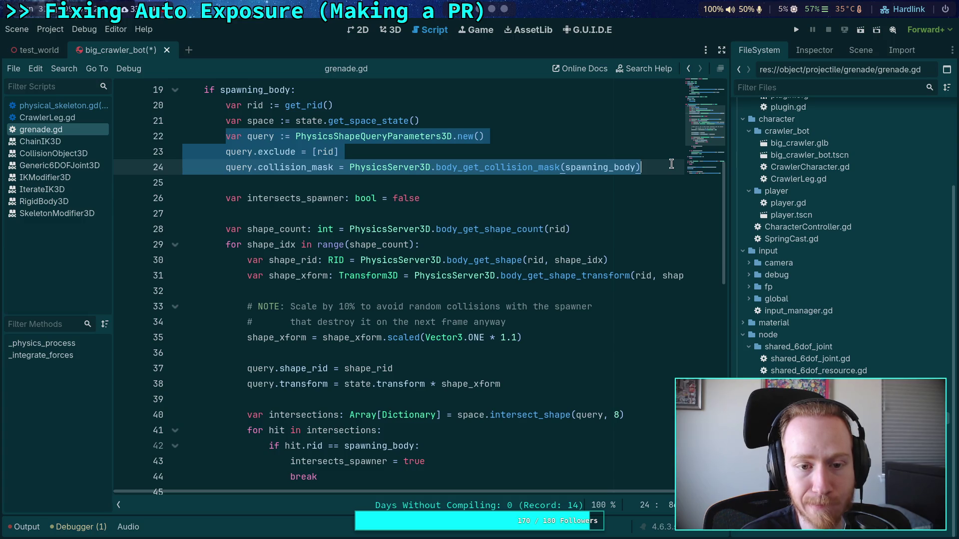
pyautogui.click(242, 152)
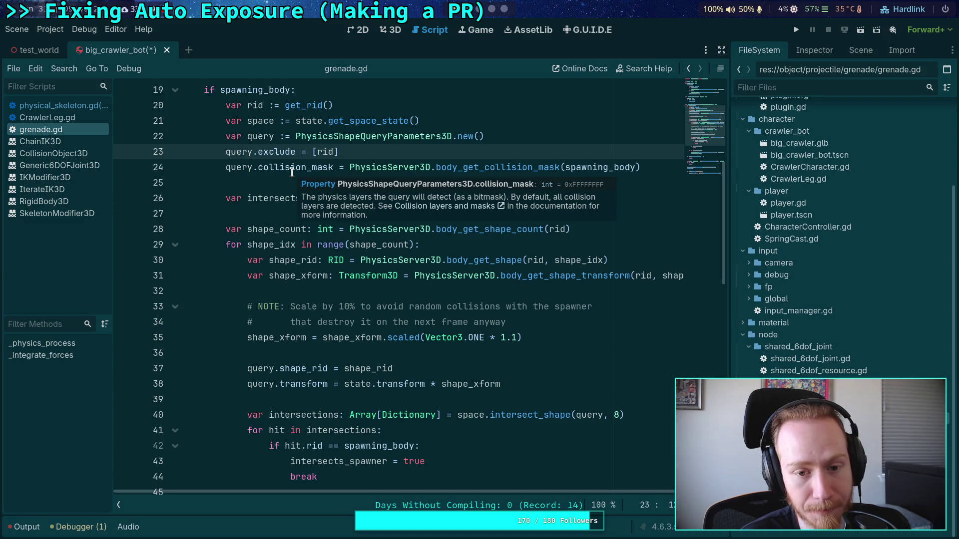
pyautogui.moveTo(225, 137); pyautogui.dragTo(677, 165)
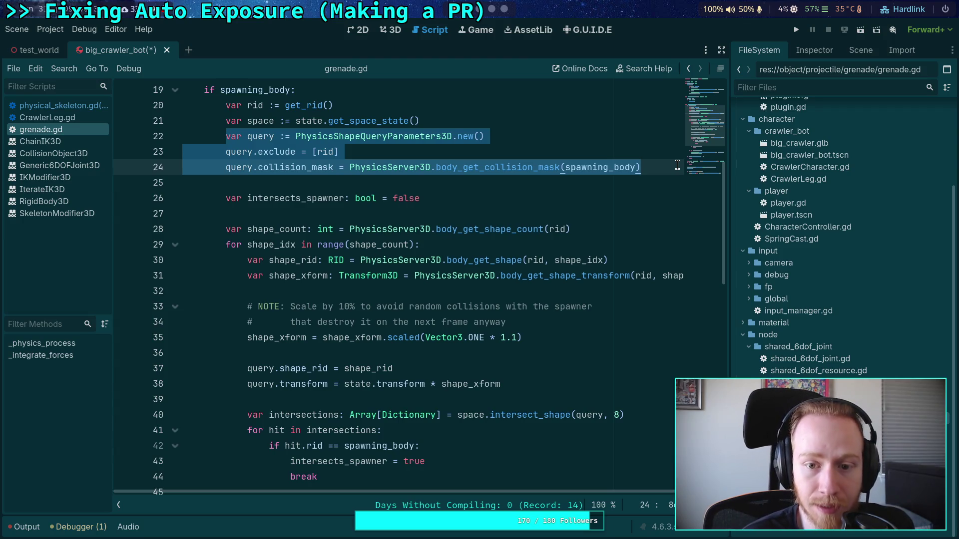
pyautogui.rightClick(303, 158)
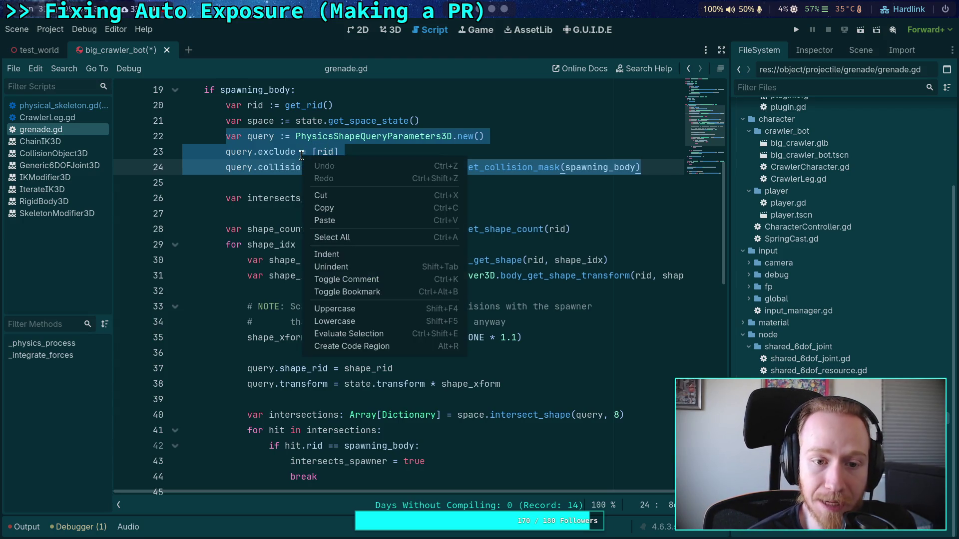
pyautogui.click(336, 207)
# Paste the query setup after line 485 in physical_skeleton.gd, unindent it, and delete the exclude line.
pyautogui.click(75, 105)
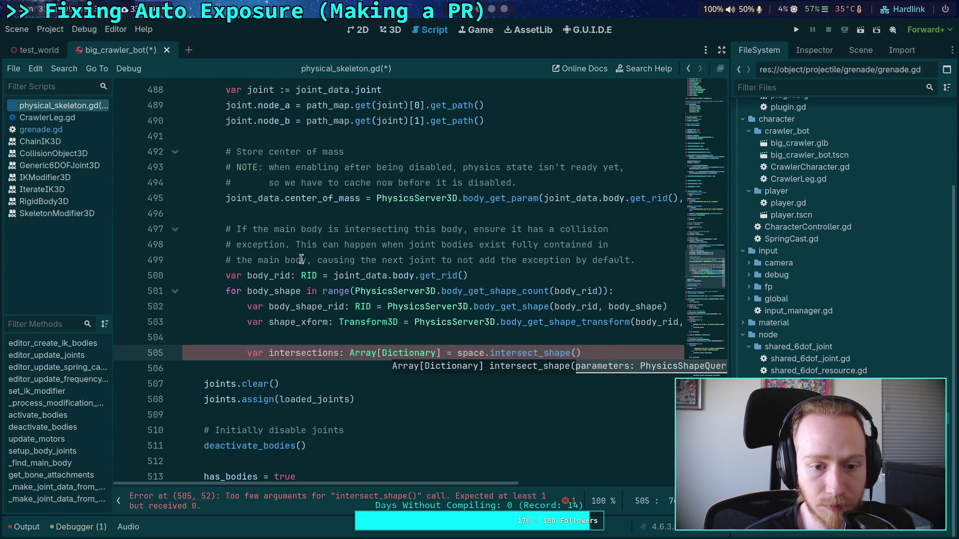
pyautogui.scroll(4, 380, 252)
pyautogui.click(548, 227)
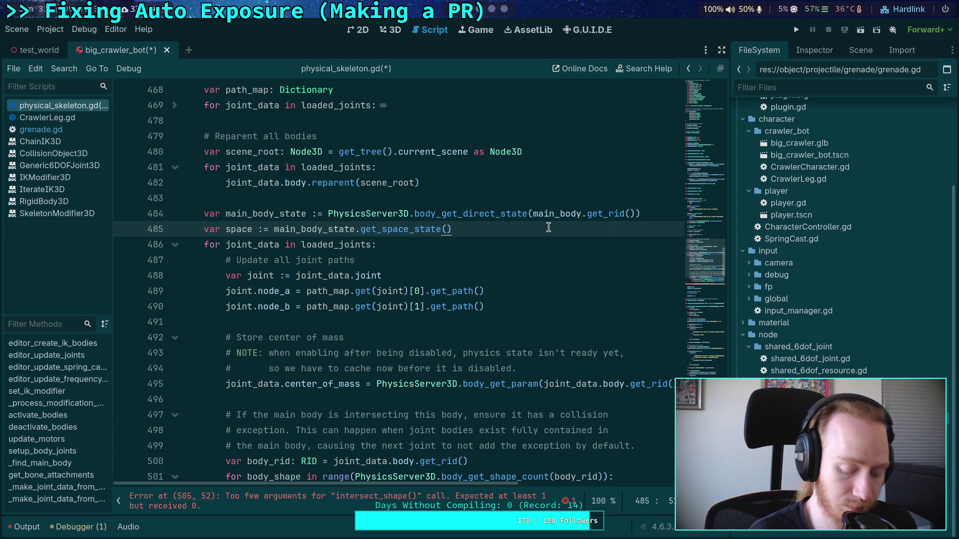
pyautogui.hotkey('ctrl', 'v')
pyautogui.moveTo(263, 276); pyautogui.dragTo(258, 259)
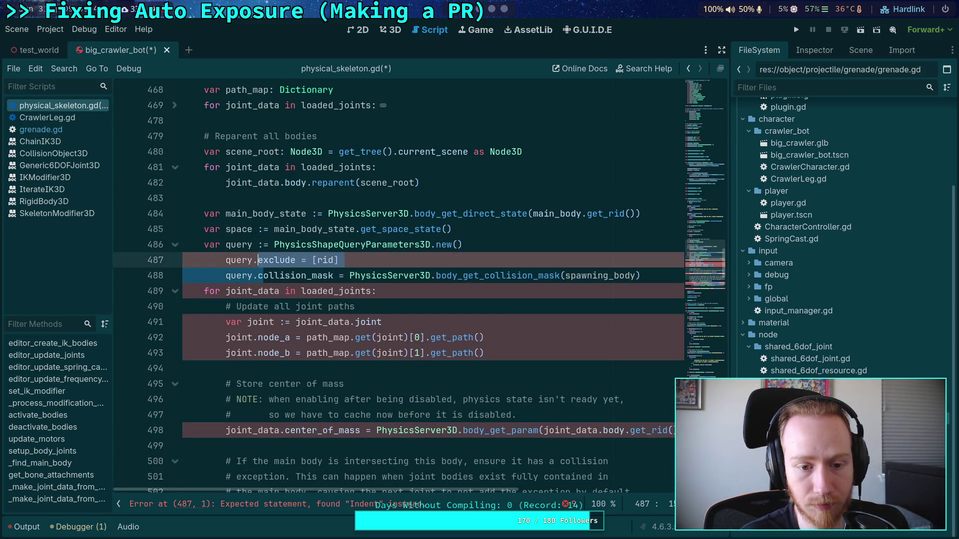
pyautogui.hotkey('shift', 'Tab')
pyautogui.doubleClick(305, 260)
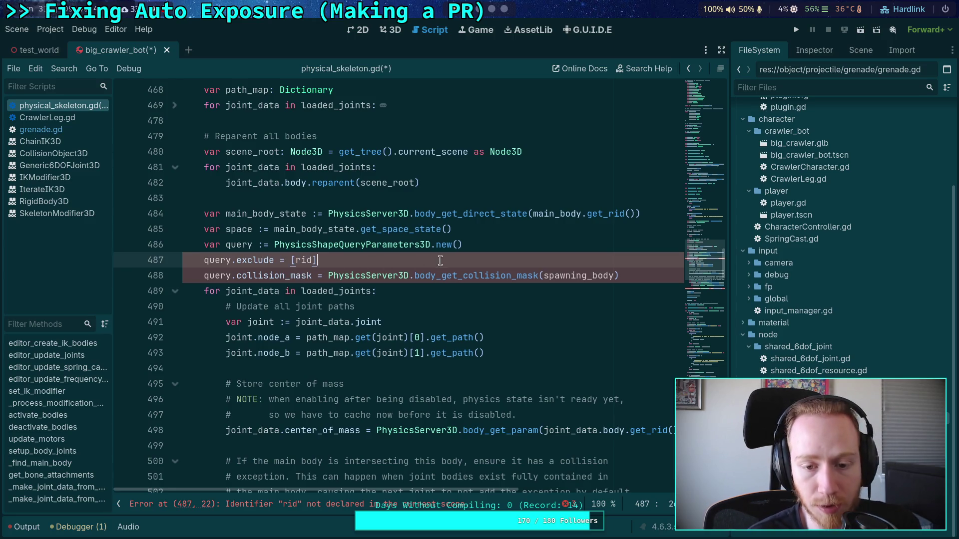
pyautogui.click(464, 250)
pyautogui.hotkey('shift', 'Down')
pyautogui.press('Delete')
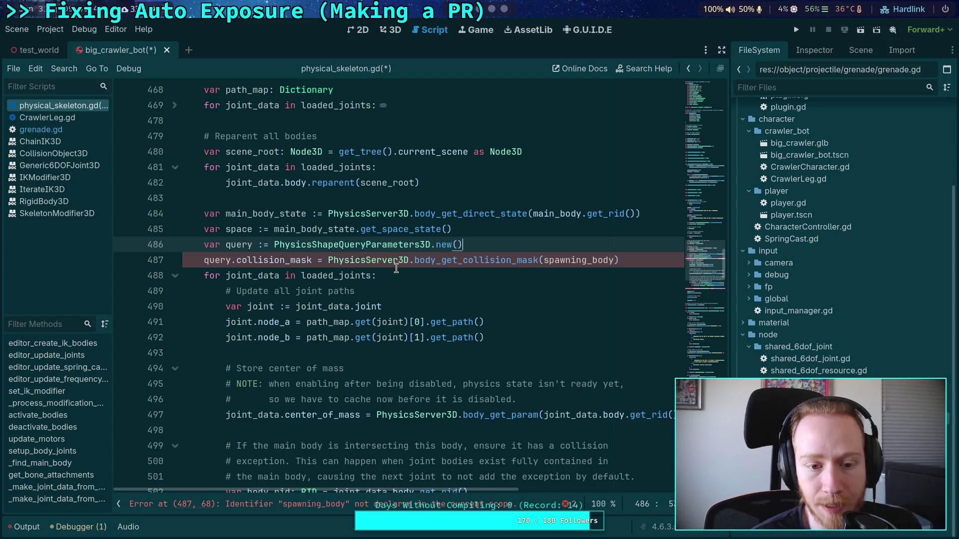
# Set query.collision_mask from body_get_collision_layer(main_body.get_rid()).
pyautogui.doubleClick(582, 260)
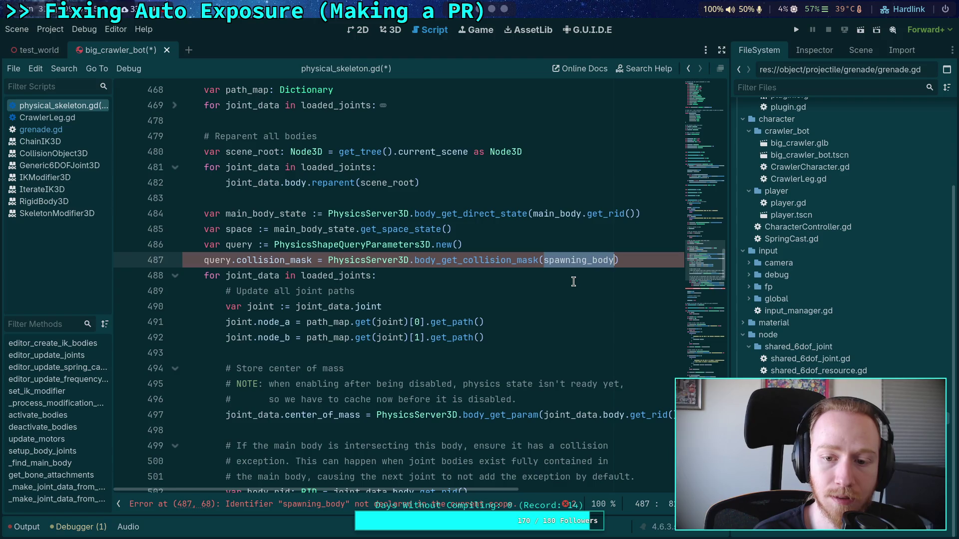
pyautogui.write('main_body.')
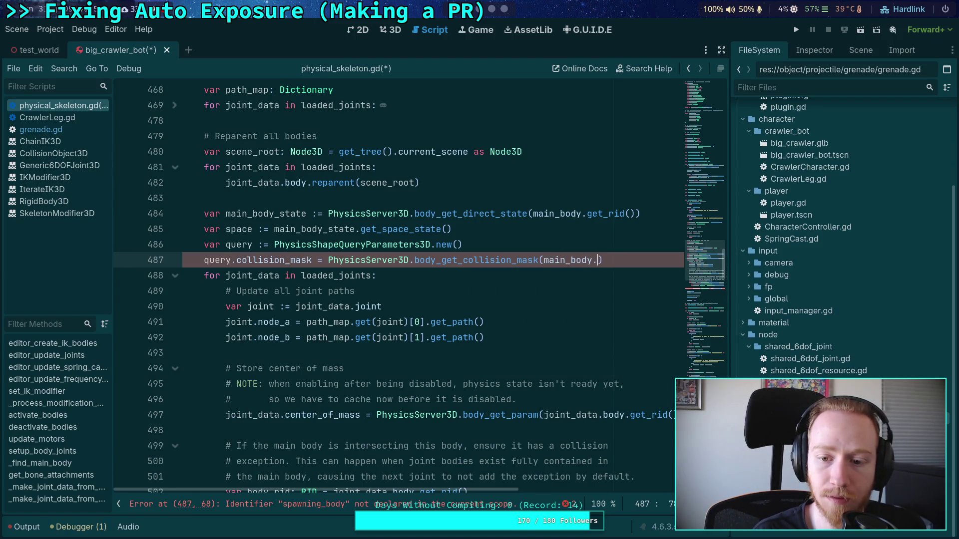
pyautogui.write('get_rid')
pyautogui.press('Return')
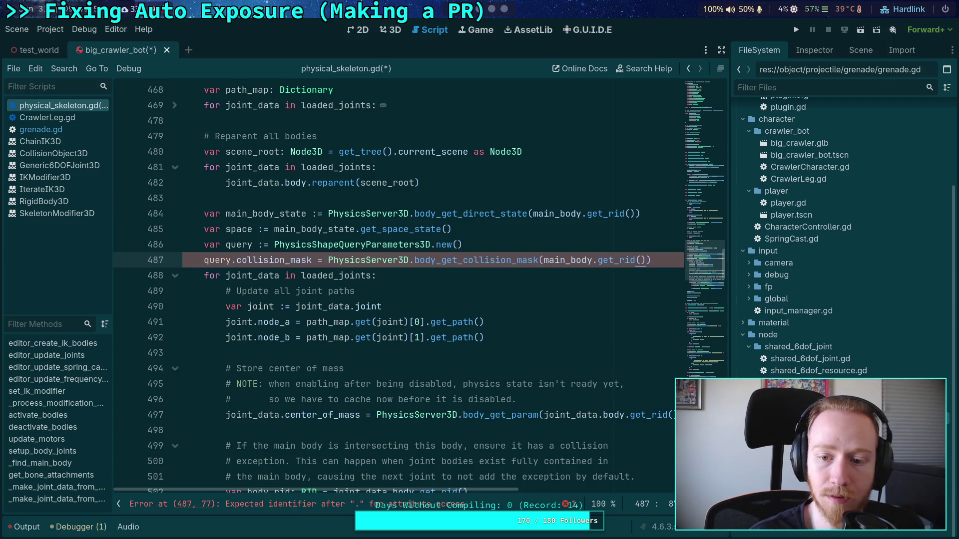
pyautogui.moveTo(511, 260); pyautogui.dragTo(537, 261)
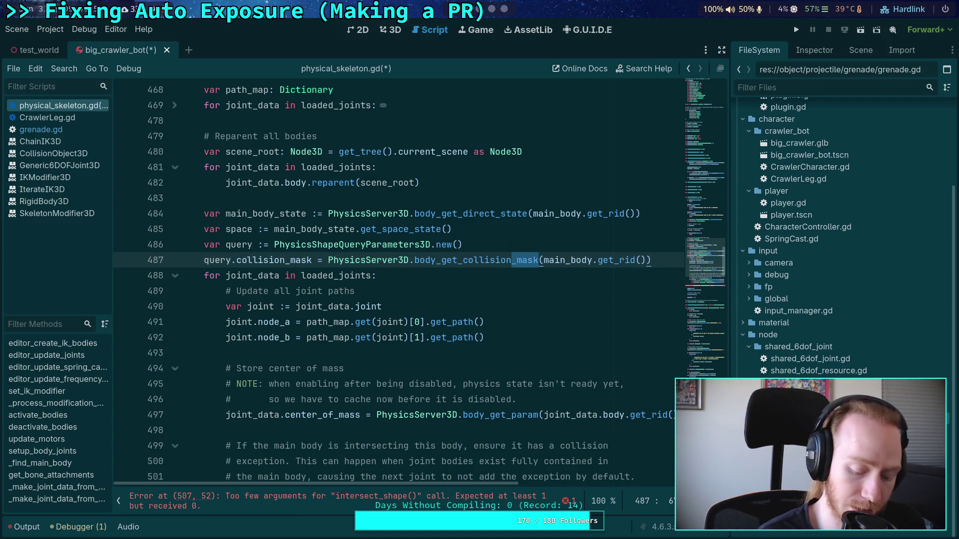
pyautogui.write('_l')
pyautogui.press('Return')
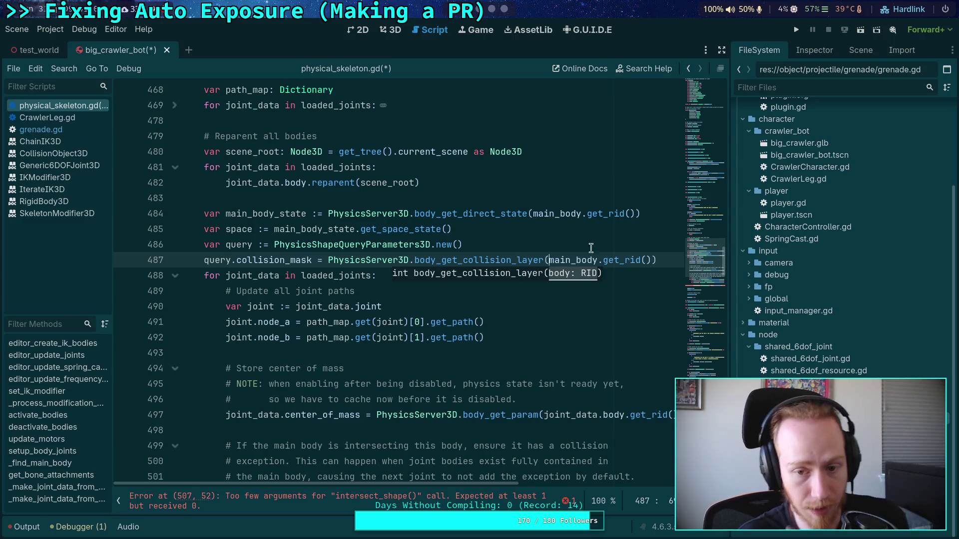
pyautogui.click(602, 231)
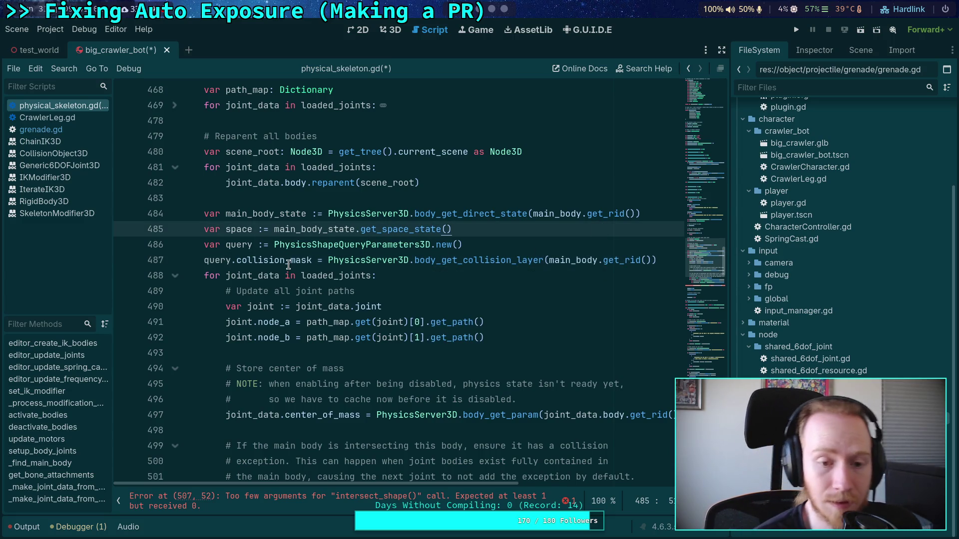
pyautogui.moveTo(288, 265)
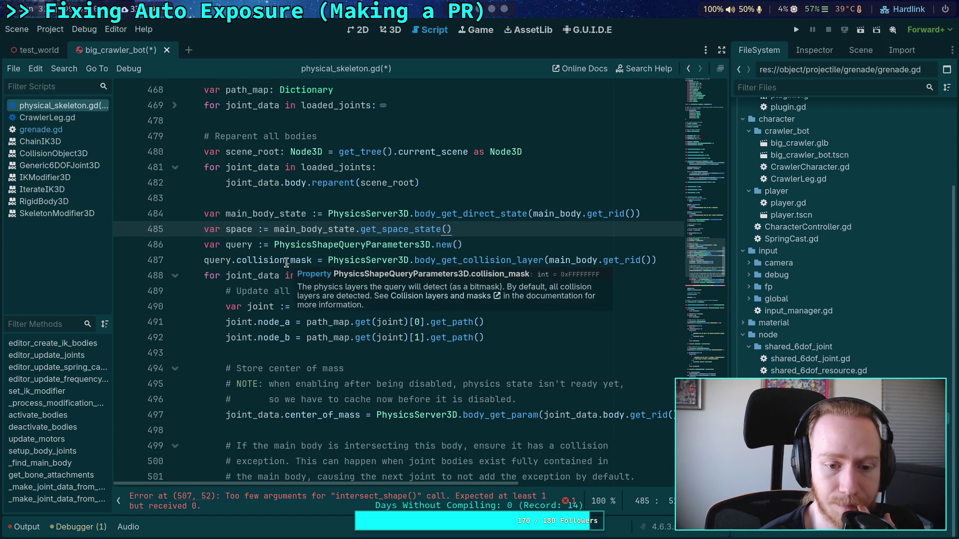
pyautogui.scroll(-8, 295, 319)
pyautogui.scroll(1, 541, 378)
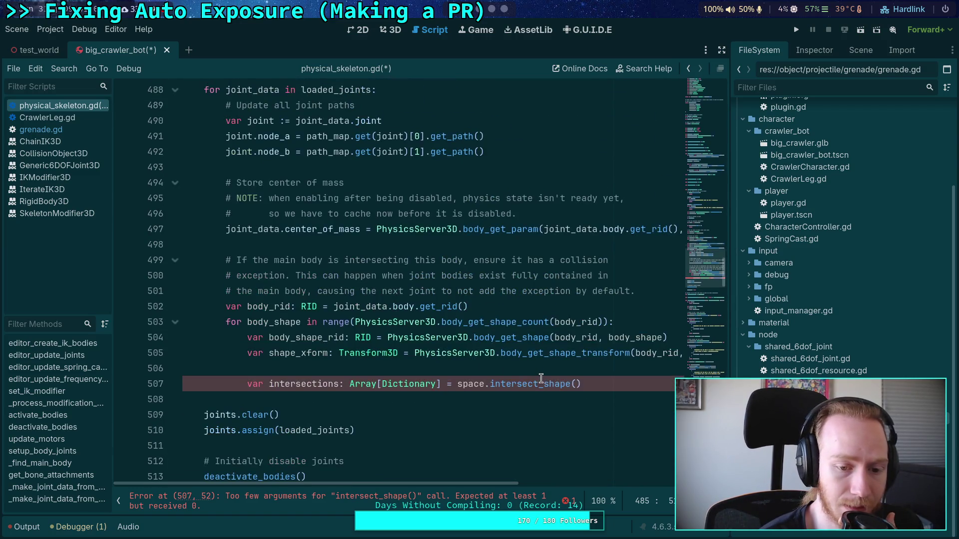
# Add 'query.shape_rid = body_shape_rid' above the intersect_shape call.
pyautogui.click(605, 386)
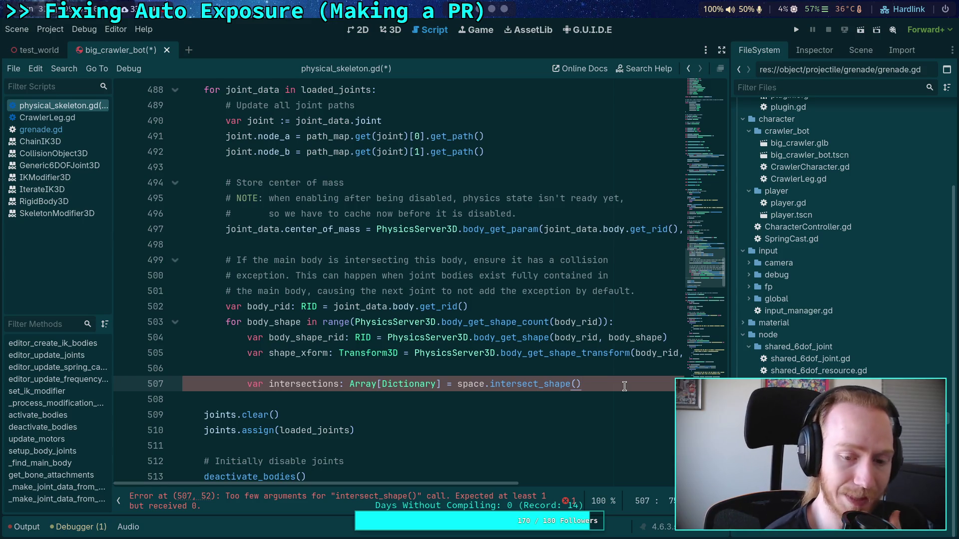
pyautogui.press('Left')
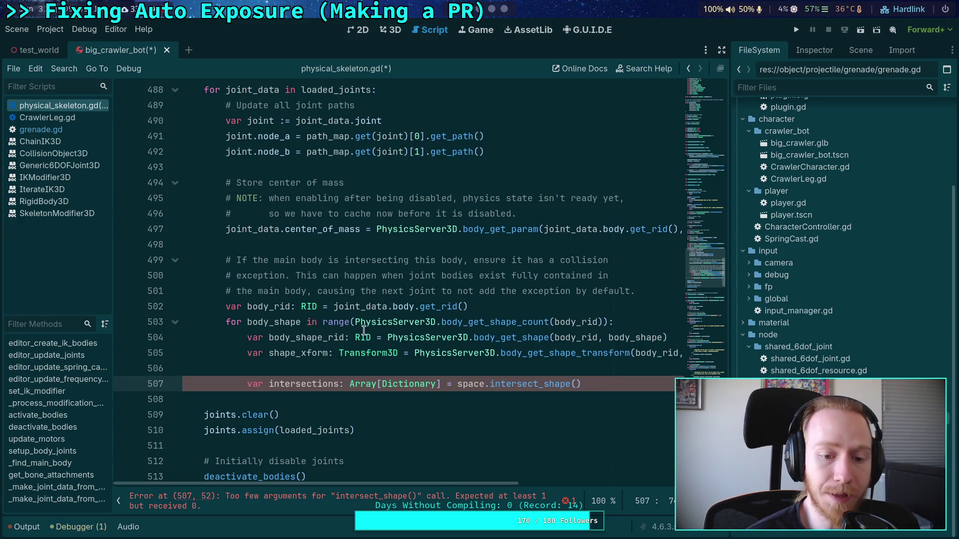
pyautogui.hotkey('ctrl', 'shift', 'Return')
pyautogui.hotkey('ctrl', 'shift', 'Return')
pyautogui.write('qu')
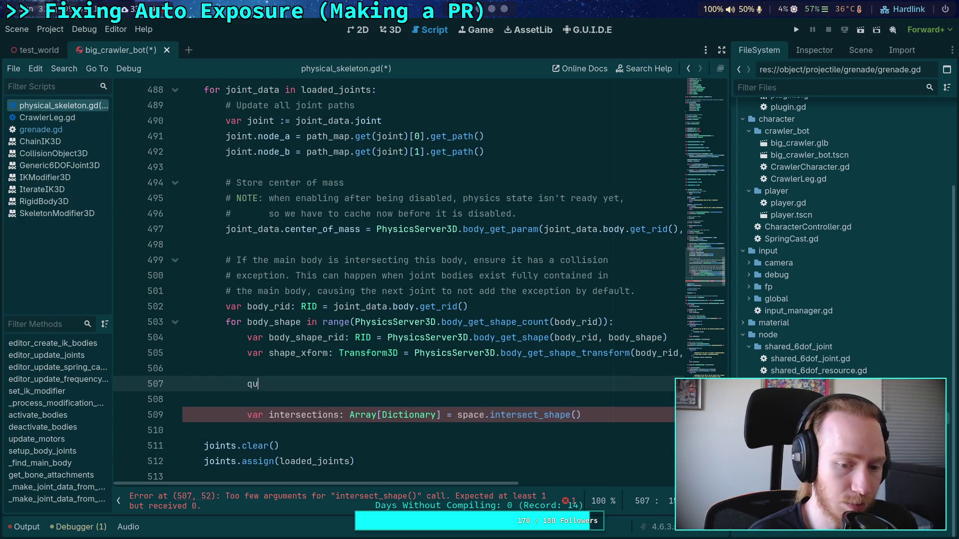
pyautogui.press('Down')
pyautogui.press('Return')
pyautogui.write('.nd')
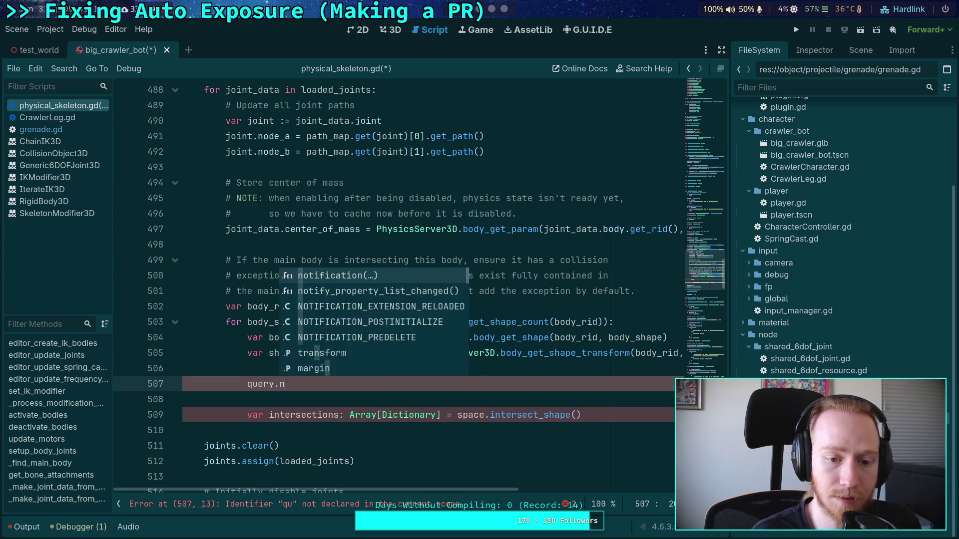
pyautogui.press('BackSpace')
pyautogui.press('BackSpace')
pyautogui.write('sha')
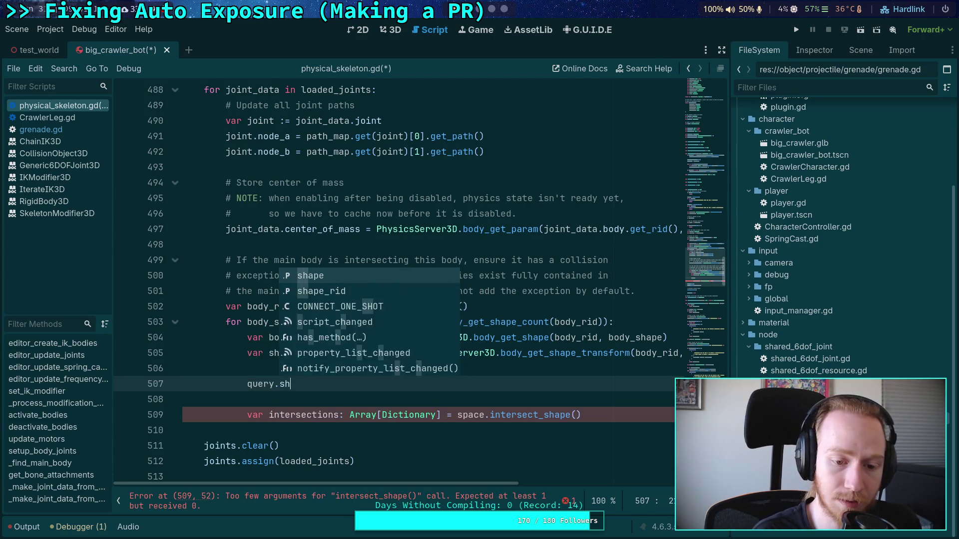
pyautogui.press('Return')
pyautogui.write('_rid = body_')
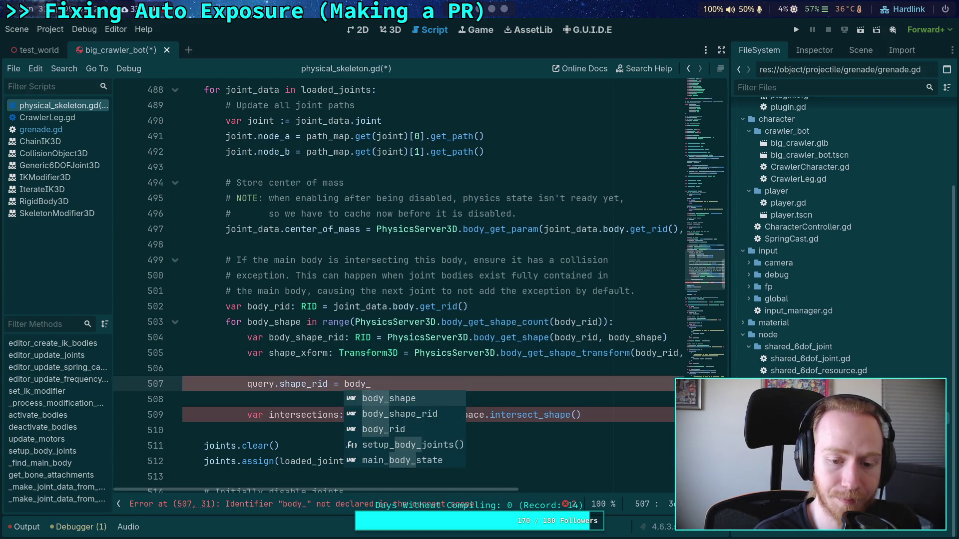
pyautogui.press('Down')
pyautogui.press('Return')
pyautogui.press('Return')
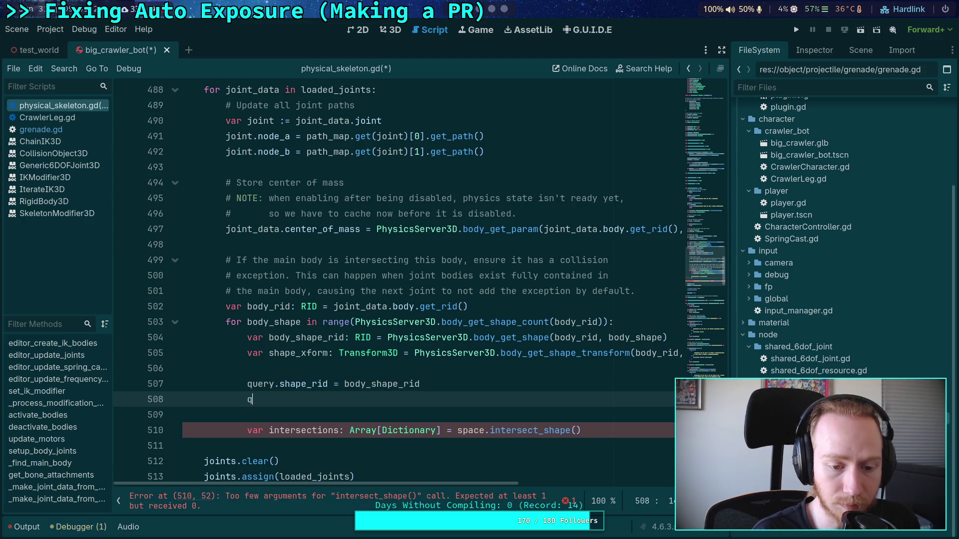
# Add 'query.transform = shape_xform' and save the script.
pyautogui.write('uery.tr')
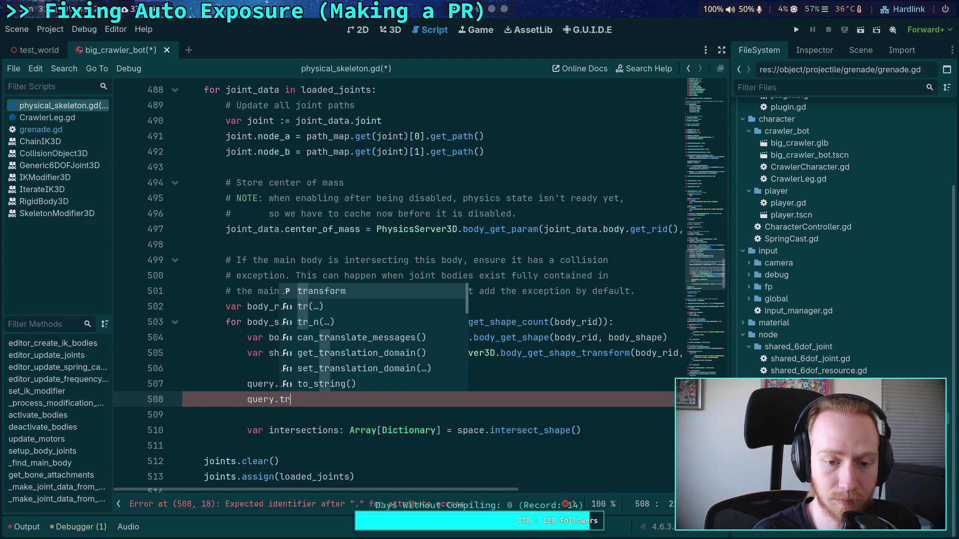
pyautogui.press('Return')
pyautogui.press('BackSpace')
pyautogui.press('BackSpace')
pyautogui.write('=')
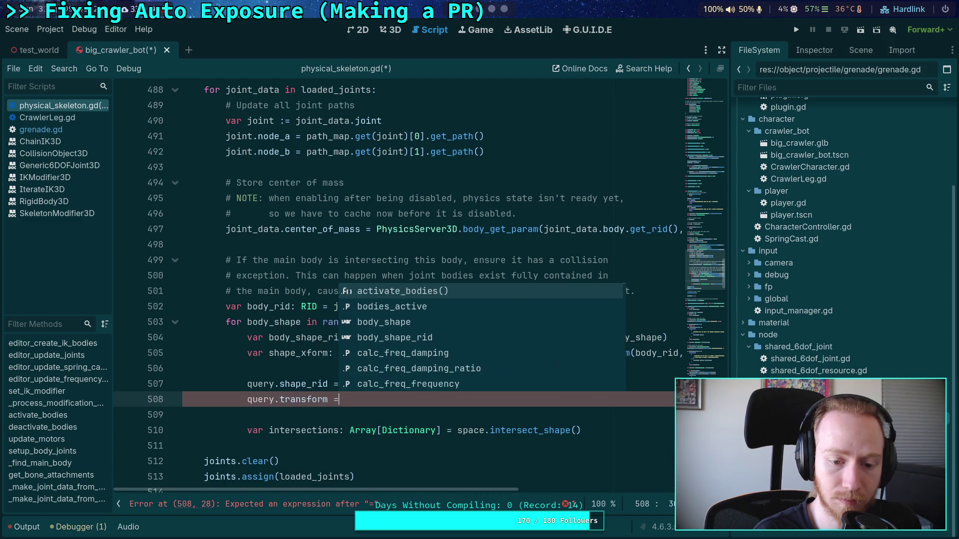
pyautogui.write(' shape.xform')
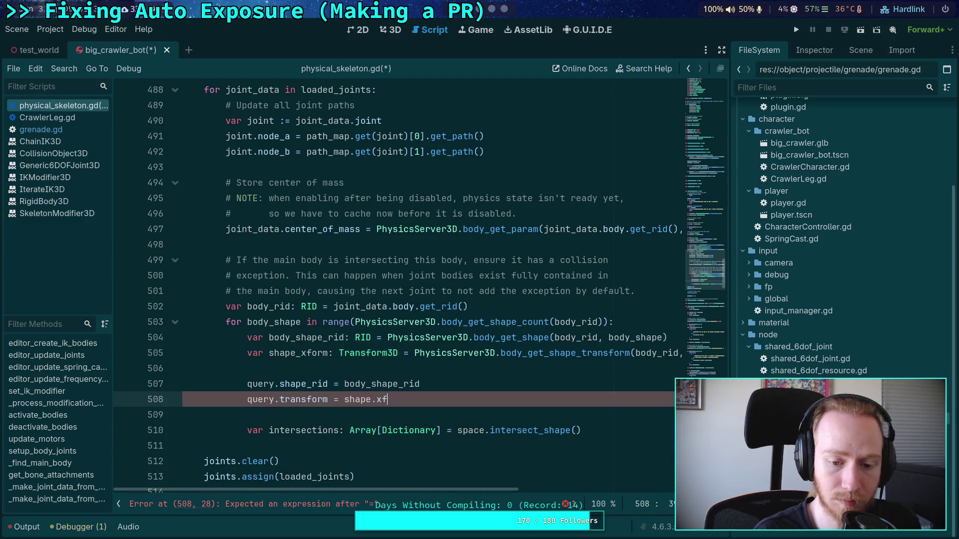
pyautogui.hotkey('ctrl', 's')
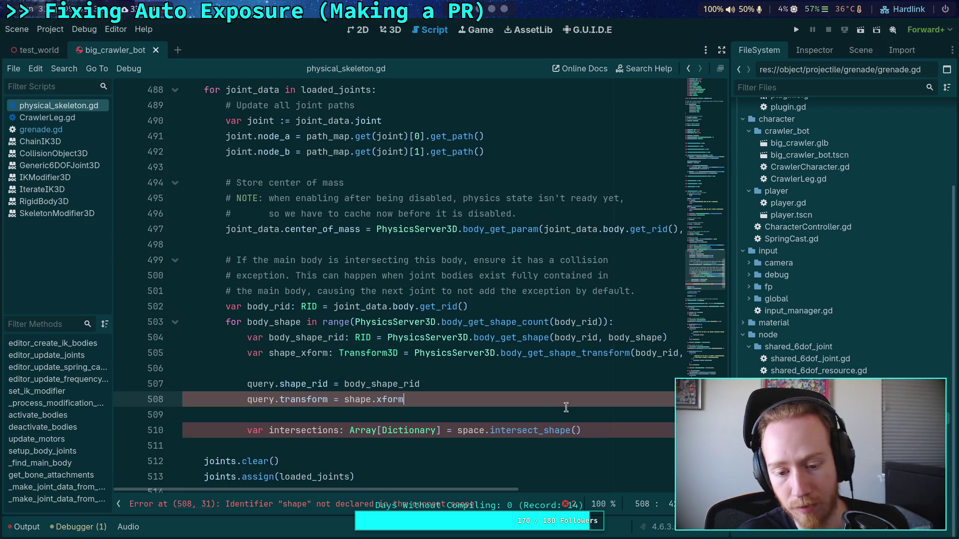
pyautogui.click(564, 408)
pyautogui.click(372, 401)
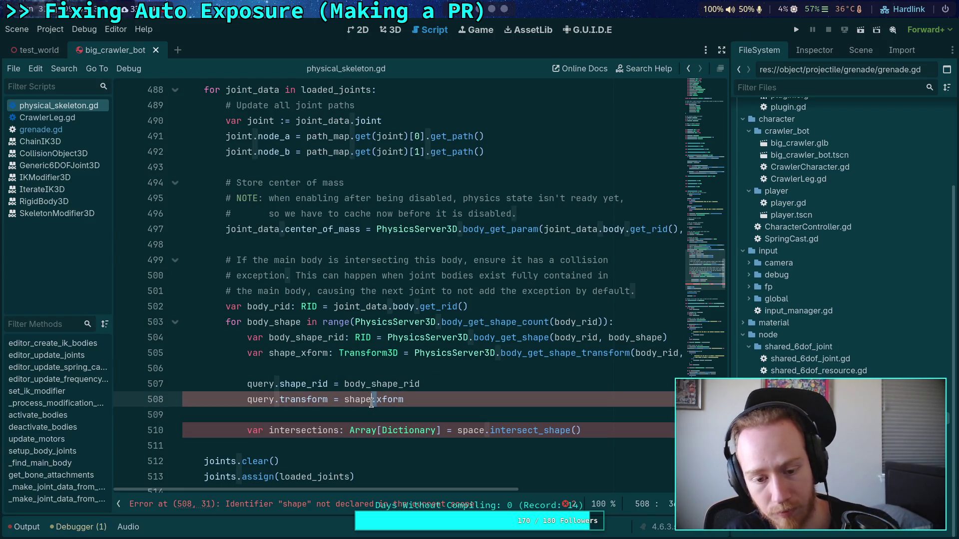
pyautogui.write('_')
# Change the call to space.intersect_shape(query, 8).
pyautogui.click(602, 430)
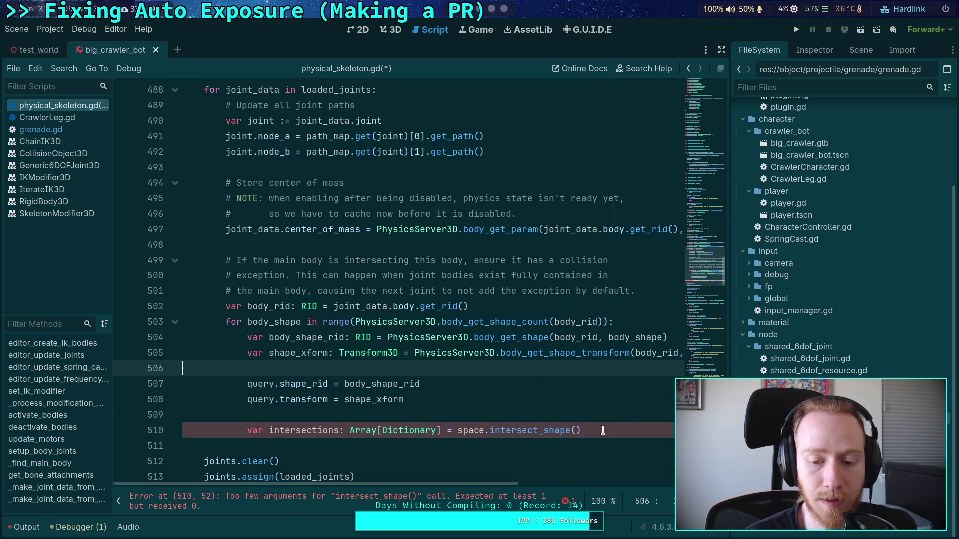
pyautogui.press('BackSpace')
pyautogui.press('BackSpace')
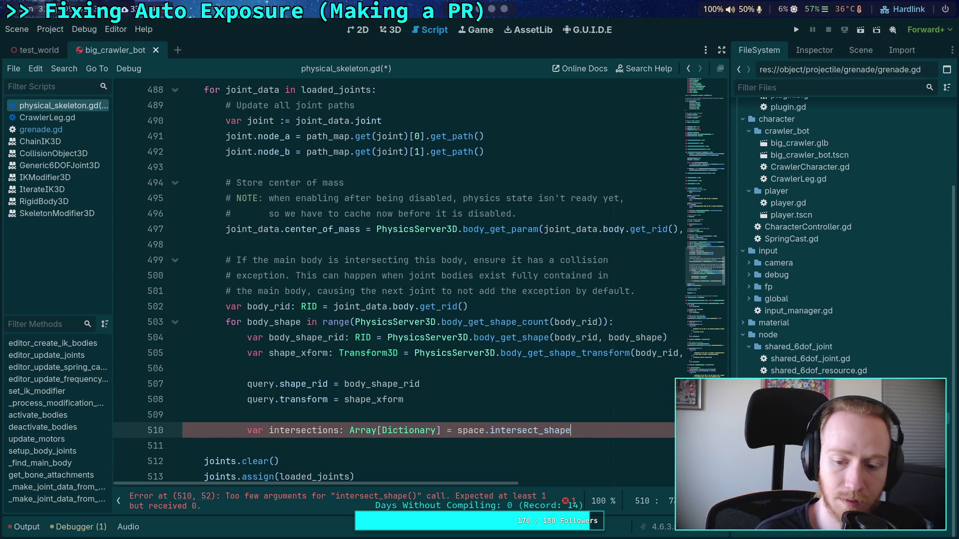
pyautogui.write('(')
pyautogui.write('query,')
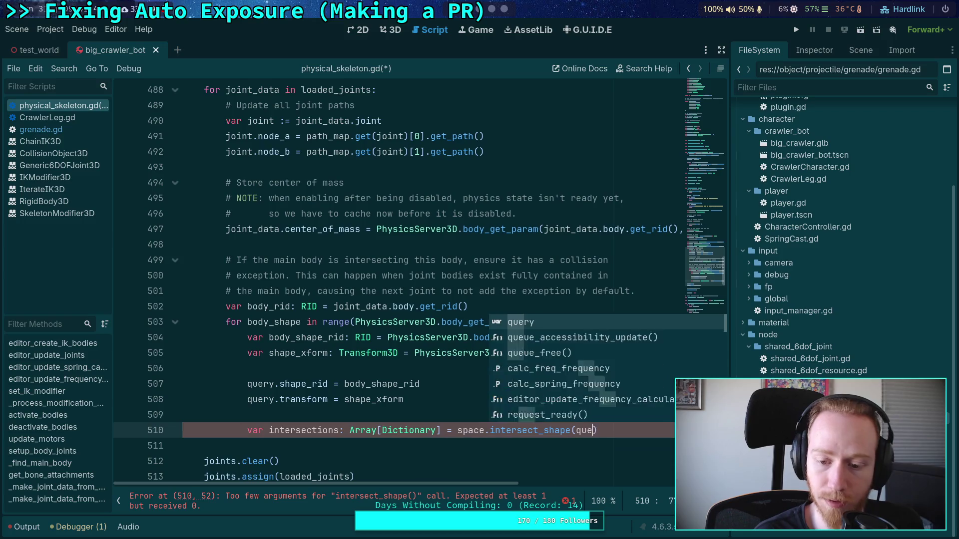
pyautogui.press('Escape')
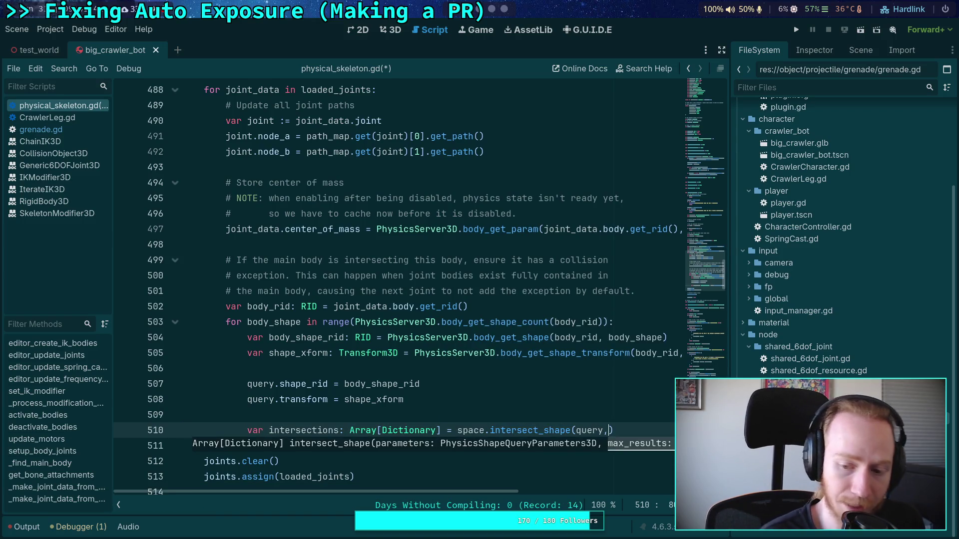
pyautogui.write('8)')
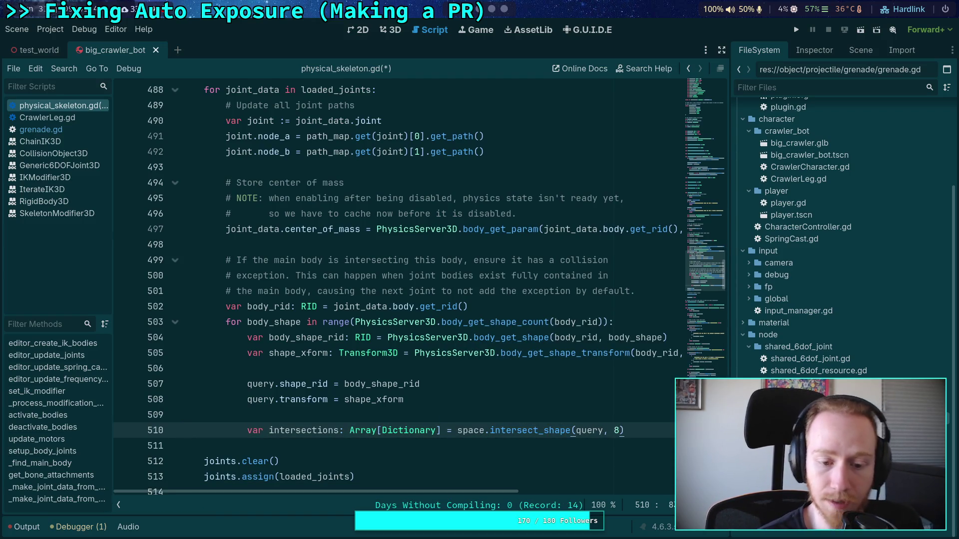
pyautogui.scroll(-2, 633, 421)
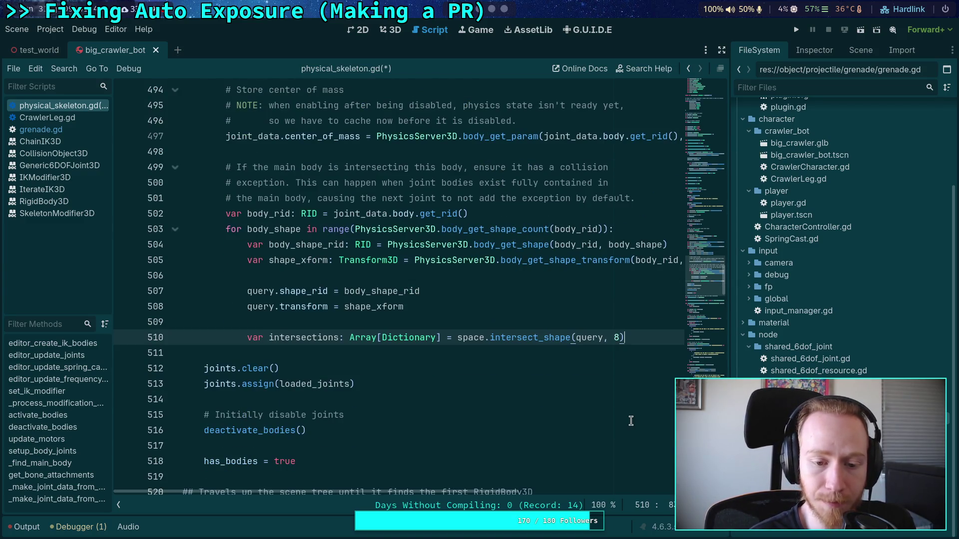
# Add 'for hit in intersections:' below the intersect_shape line, checking grenade.gd for reference.
pyautogui.press('Return')
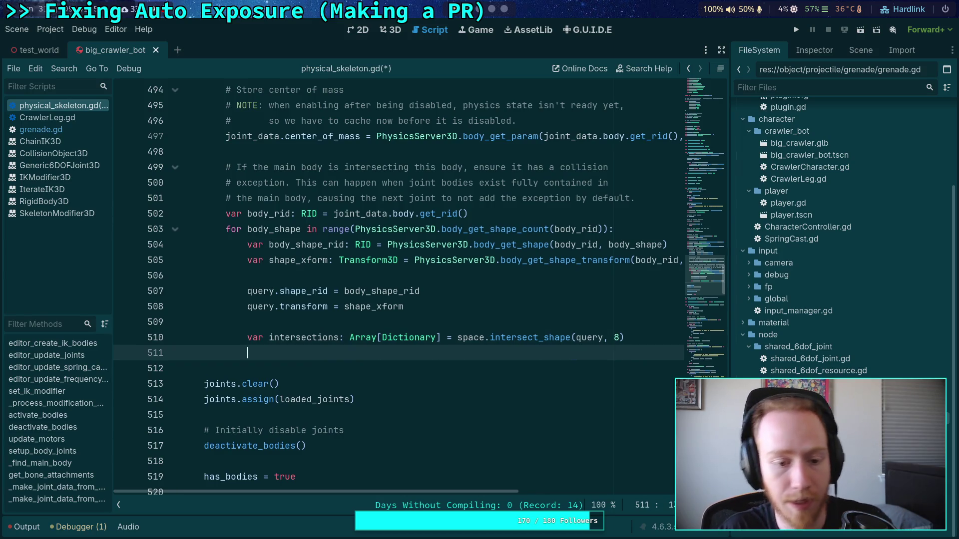
pyautogui.write('i')
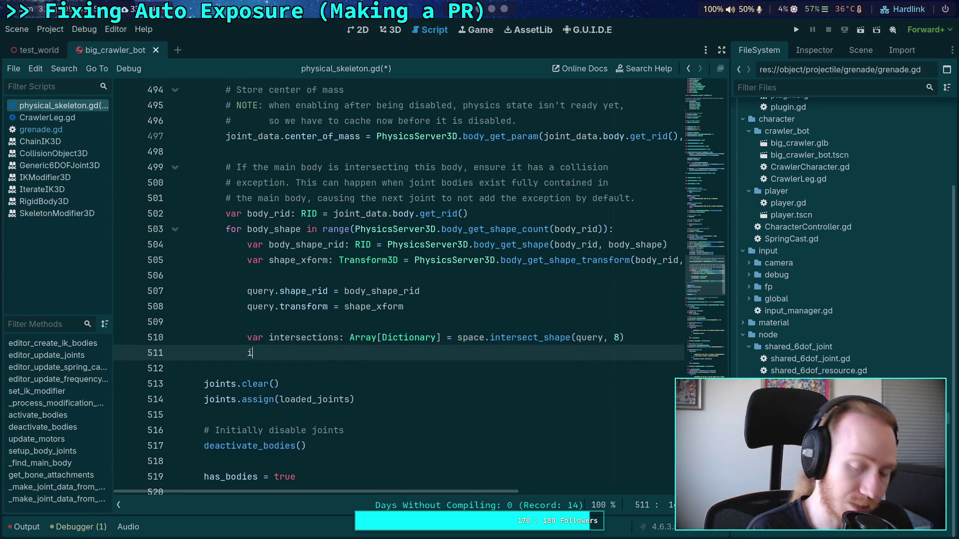
pyautogui.press('BackSpace')
pyautogui.press('BackSpace')
pyautogui.write('hit in i')
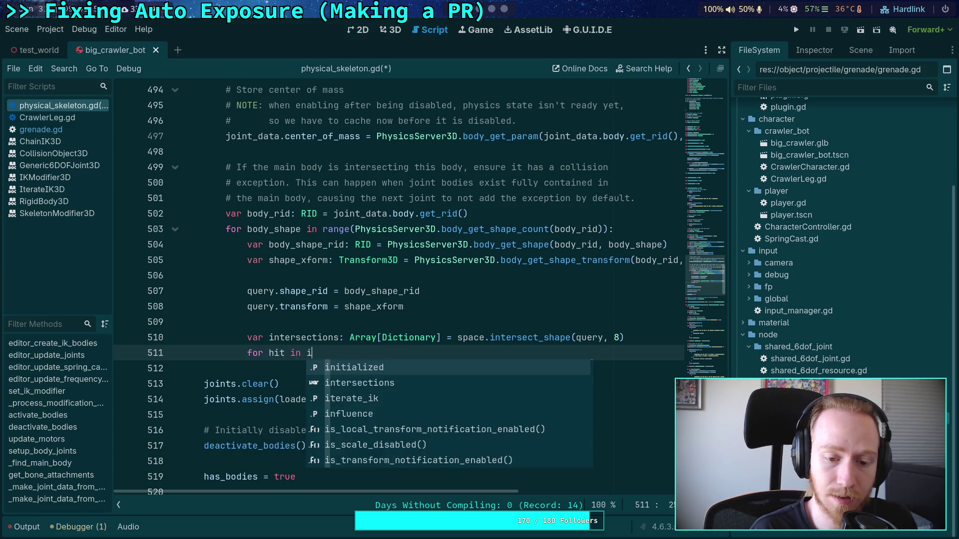
pyautogui.press('BackSpace')
pyautogui.write('nte')
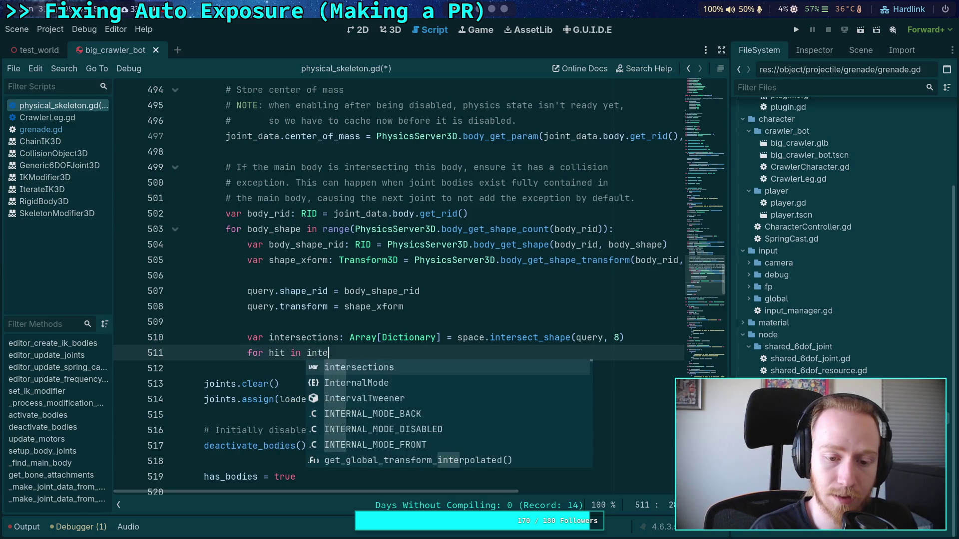
pyautogui.press('Return')
pyautogui.write(':')
pyautogui.press('Return')
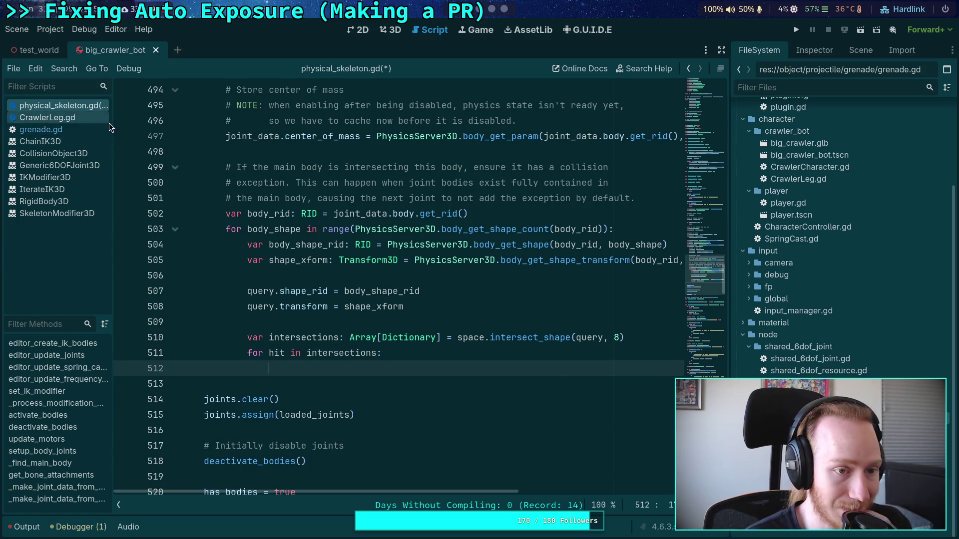
pyautogui.click(50, 129)
pyautogui.scroll(-1, 386, 313)
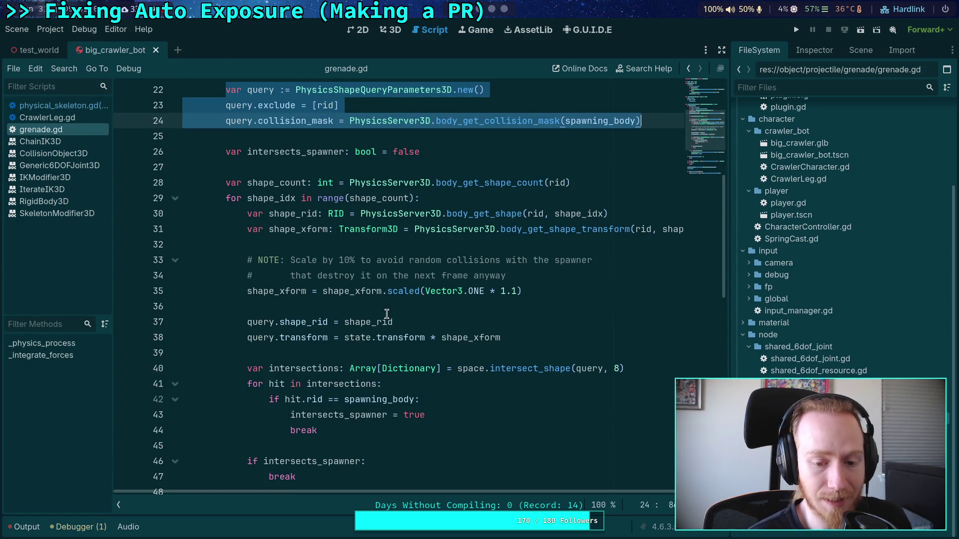
pyautogui.click(62, 105)
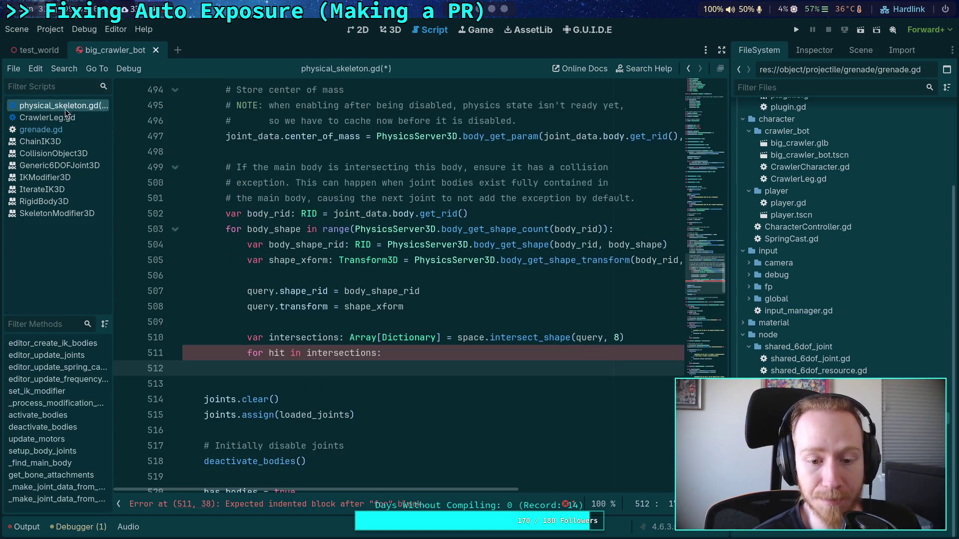
pyautogui.scroll(6, 314, 326)
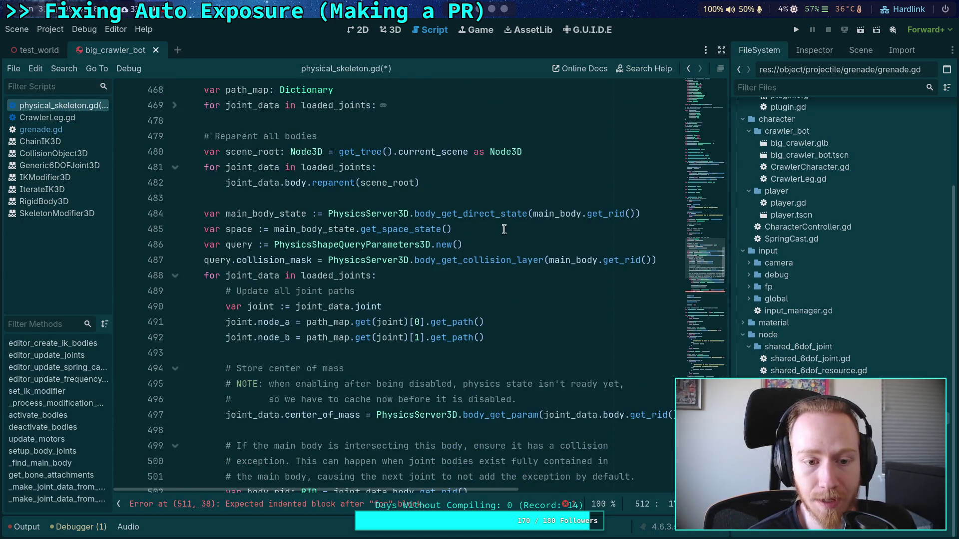
# Declare 'var main_body_rid: RID = main_body.get_rid()' above line 485.
pyautogui.click(550, 202)
pyautogui.press('Return')
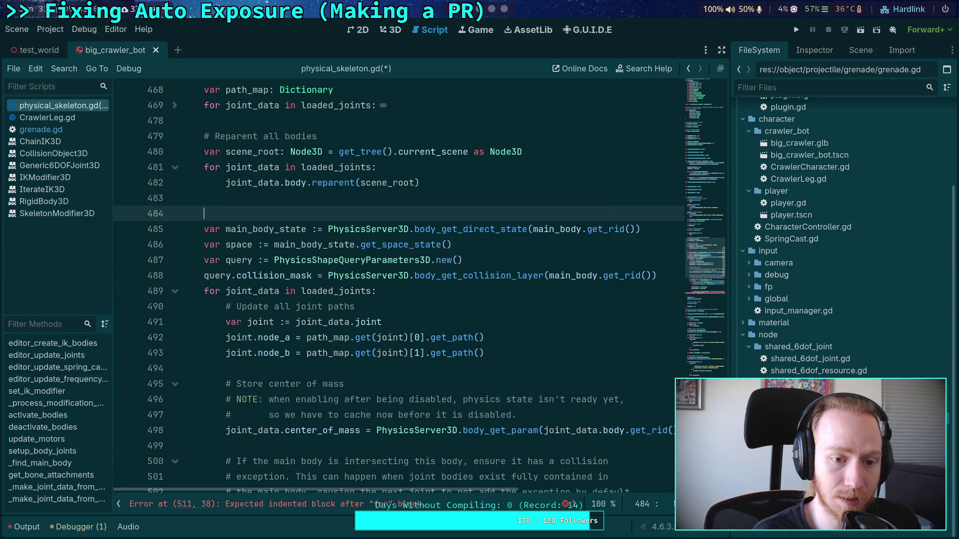
pyautogui.write('varmai')
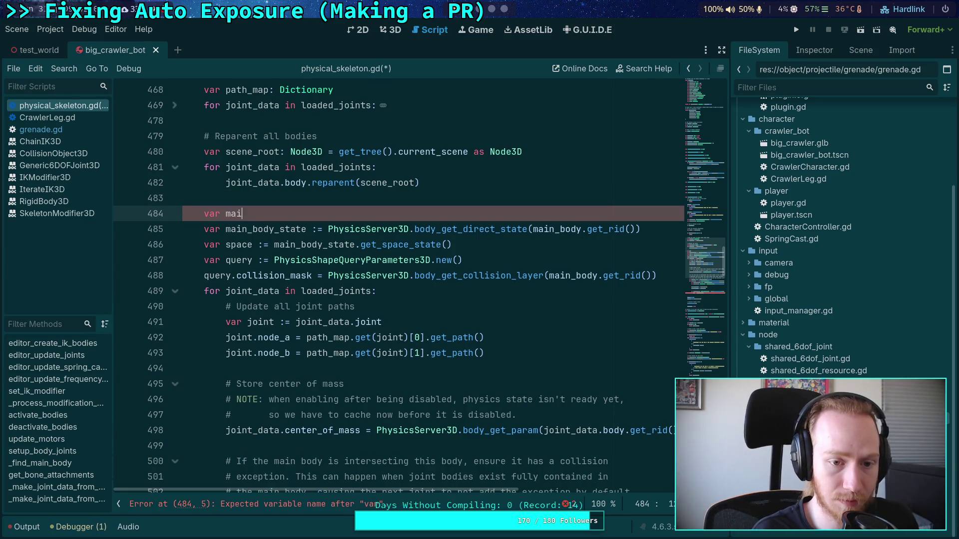
pyautogui.write('ody_rid ')
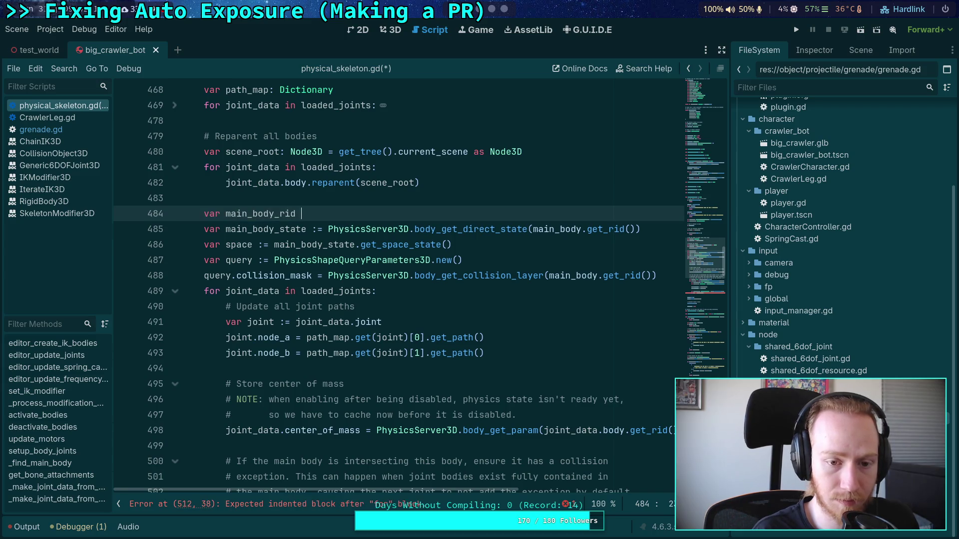
pyautogui.write(': RID +')
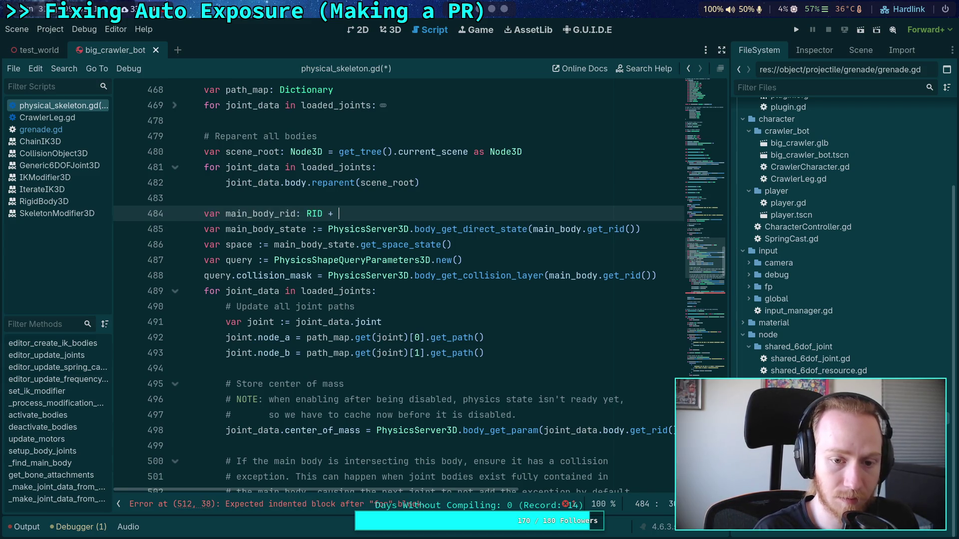
pyautogui.press('BackSpace')
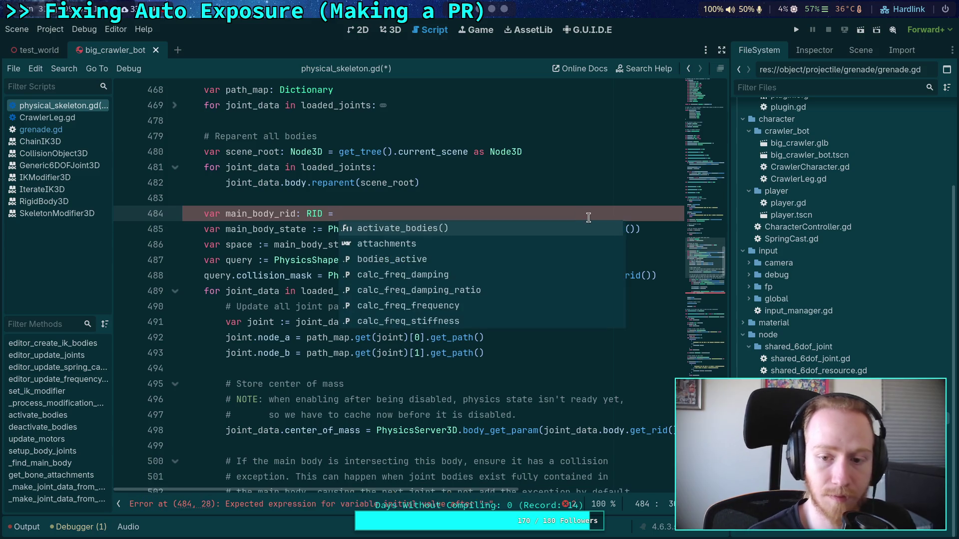
pyautogui.moveTo(534, 229); pyautogui.dragTo(631, 230)
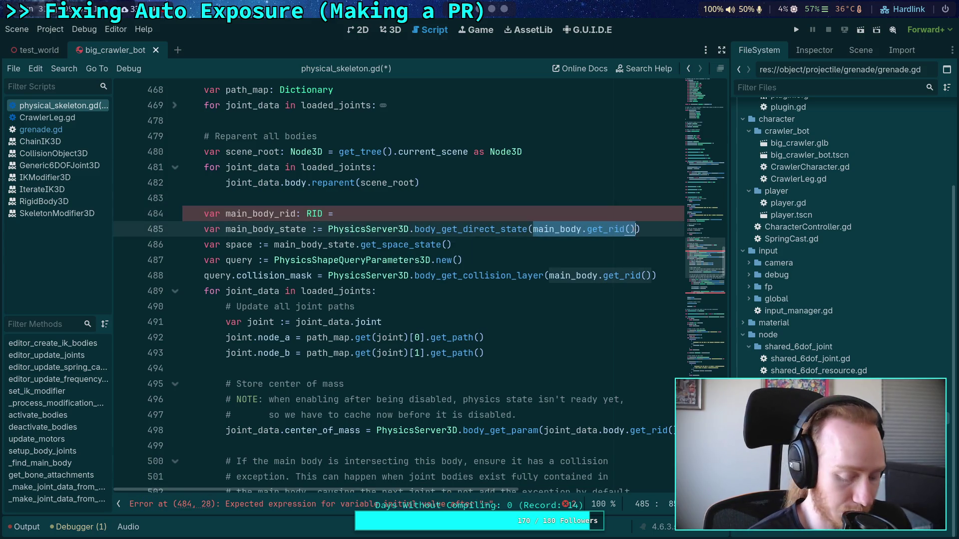
pyautogui.hotkey('ctrl', 'x')
pyautogui.press('Up')
pyautogui.hotkey('ctrl', 'v')
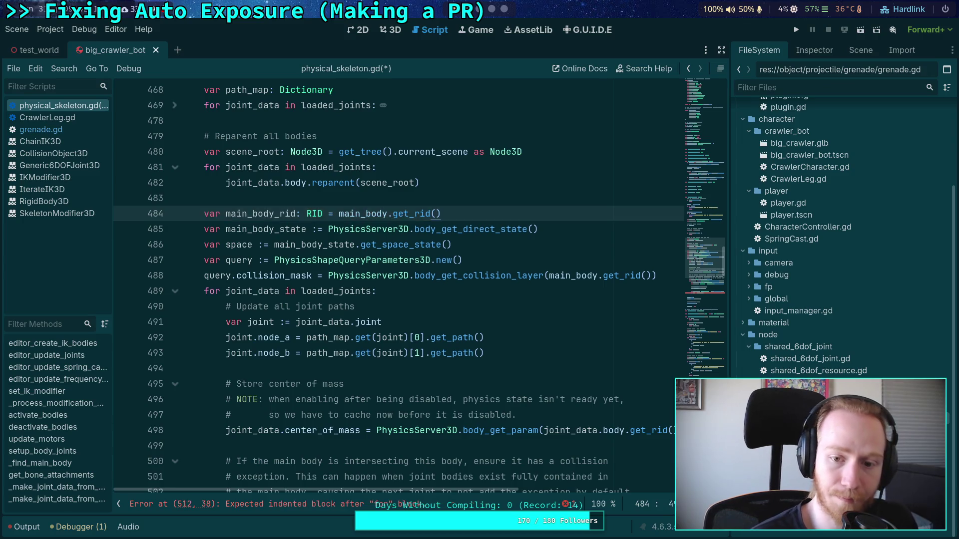
# Pass main_body_rid to the direct-state and collision-layer calls instead of get_rid().
pyautogui.click(533, 228)
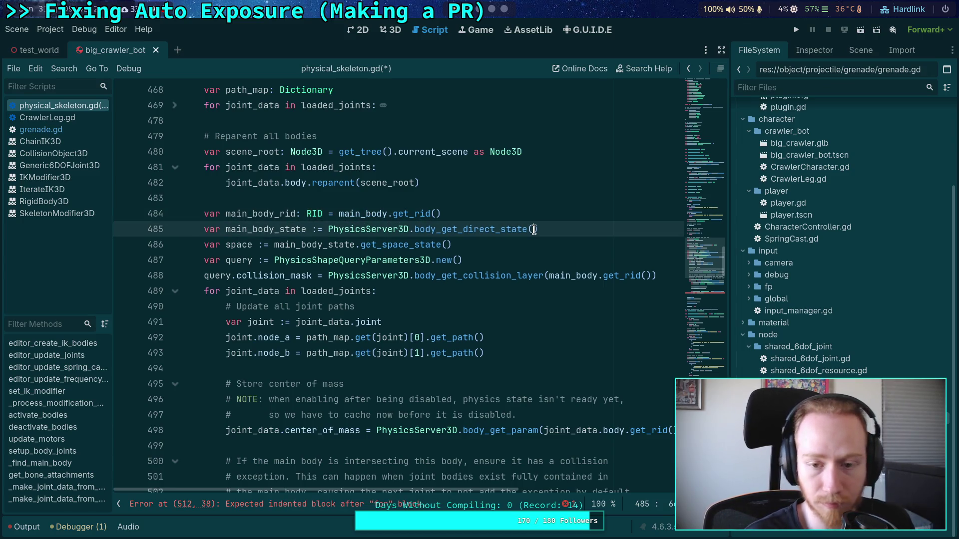
pyautogui.write('ma')
pyautogui.press('Down')
pyautogui.press('Return')
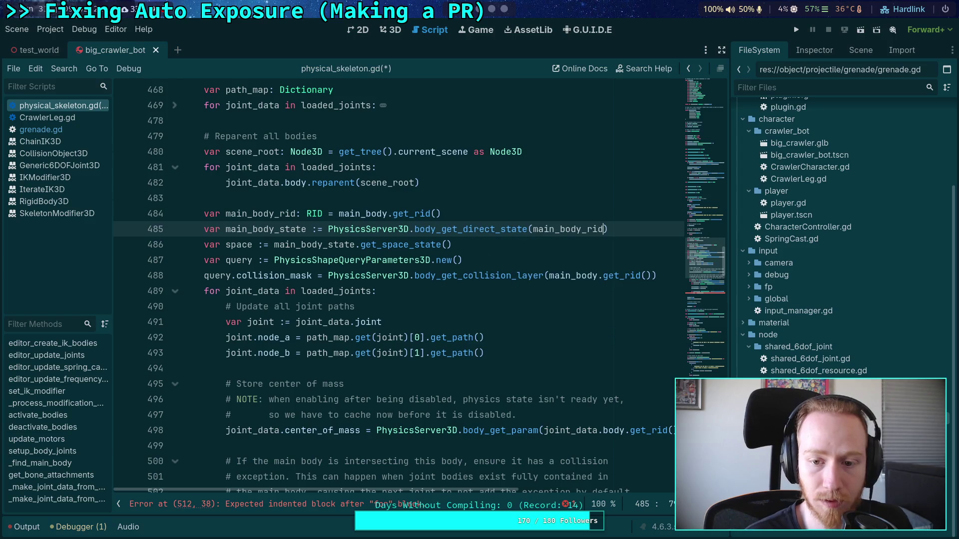
pyautogui.moveTo(599, 275); pyautogui.dragTo(619, 276)
pyautogui.press('Delete')
pyautogui.hotkey('ctrl', 'Right')
pyautogui.press('Delete')
pyautogui.press('Delete')
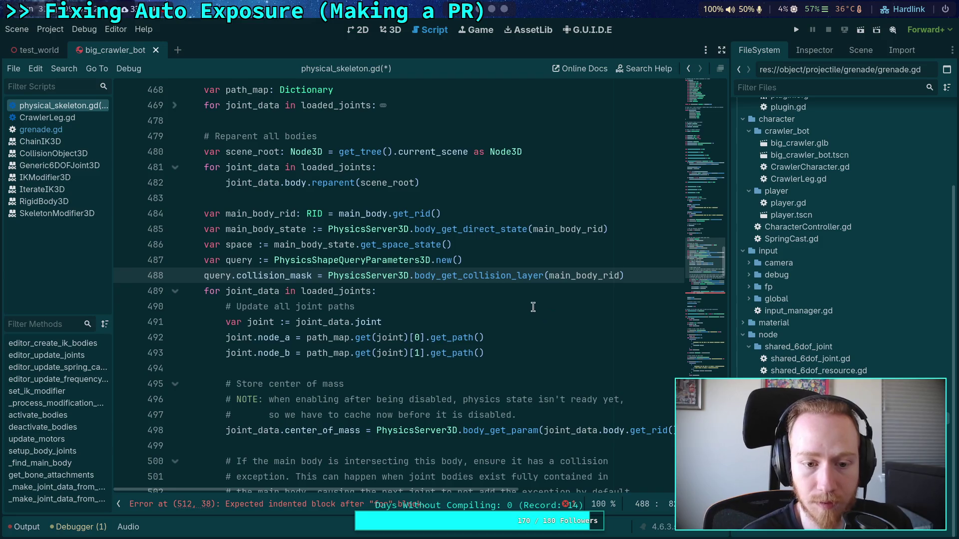
# Begin the hit loop body with an unfinished 'if hit.' line on line 513.
pyautogui.scroll(-4, 532, 305)
pyautogui.scroll(-2, 594, 347)
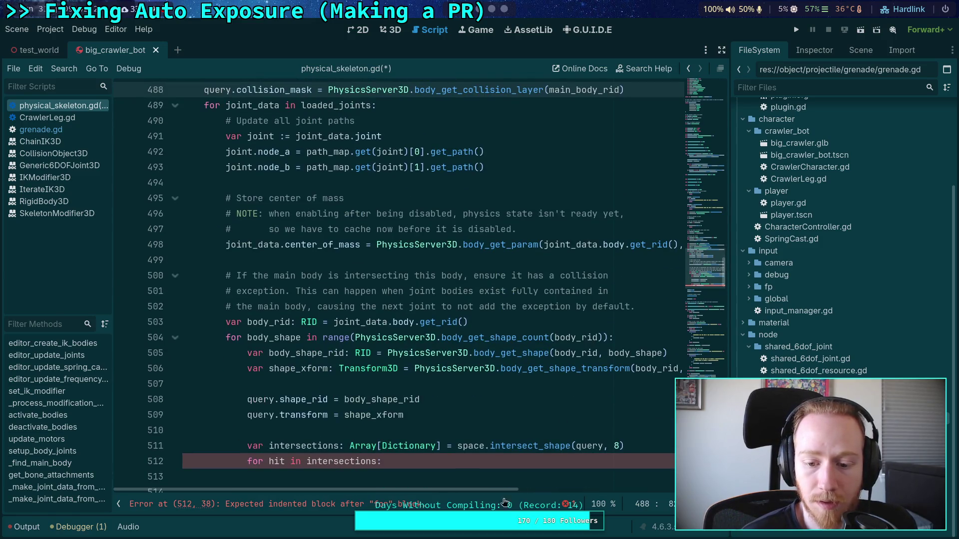
pyautogui.click(548, 459)
pyautogui.scroll(-2, 500, 430)
pyautogui.click(411, 384)
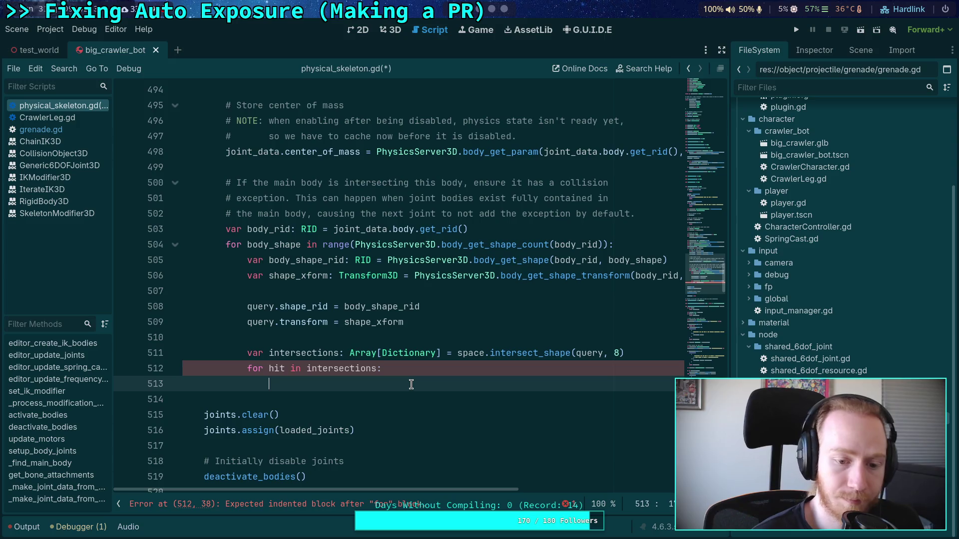
pyautogui.write('if hit.')
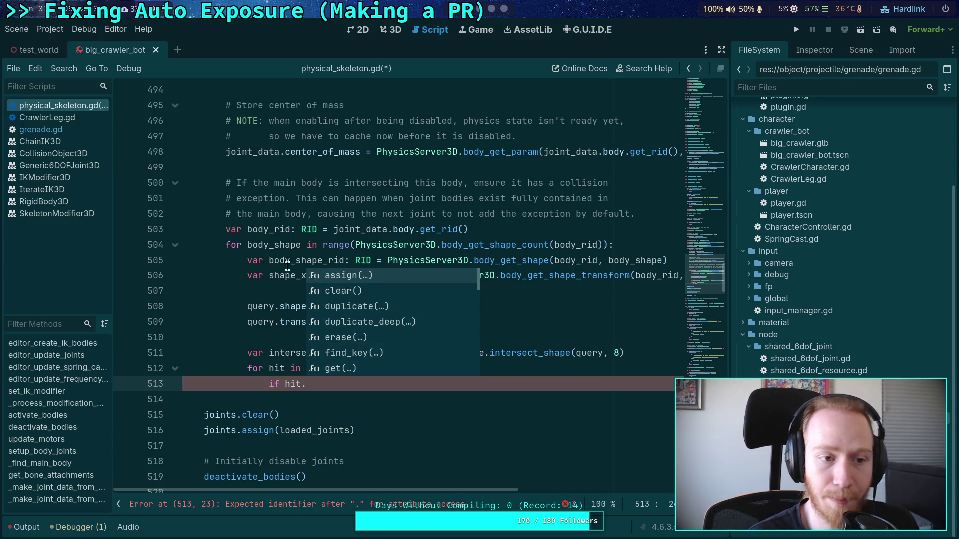
# Finish the hit check as 'hit.rid == main_body_rid:', using grenade.gd's intersection check as a reference.
pyautogui.click(41, 129)
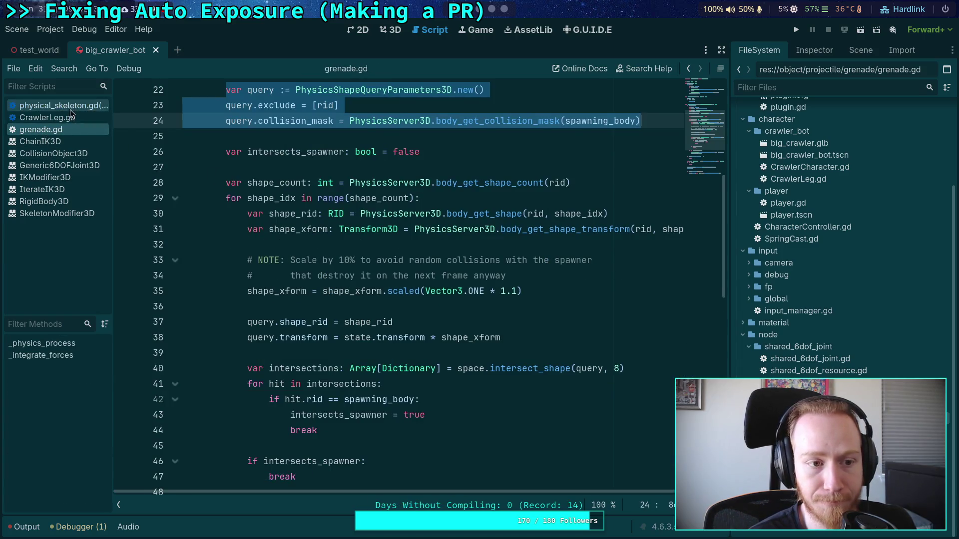
pyautogui.click(57, 106)
pyautogui.write('rid ')
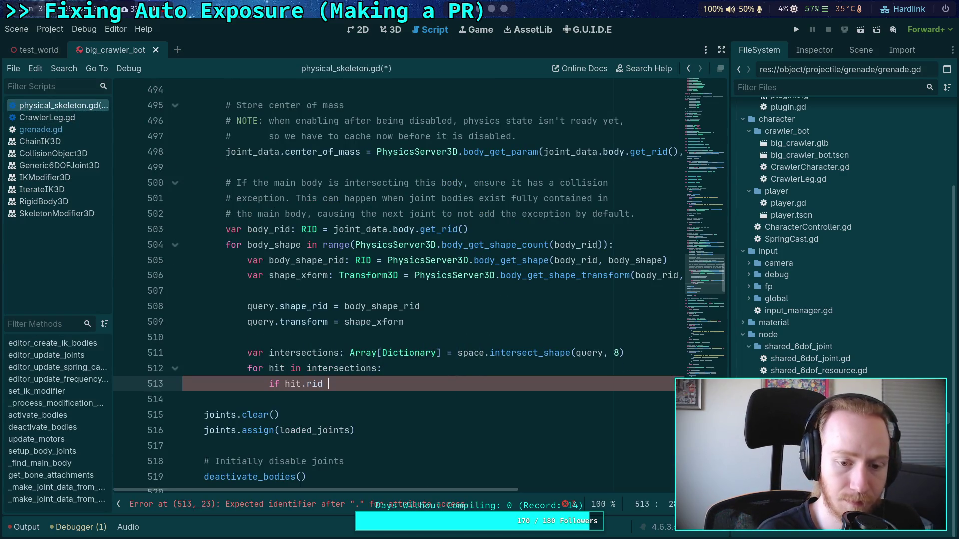
pyautogui.write('== main_body_rid:')
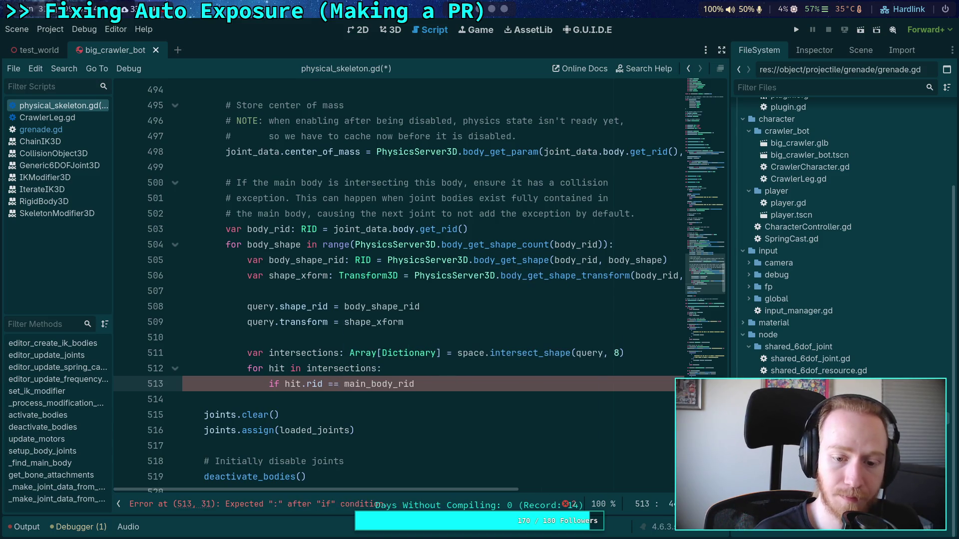
pyautogui.press('Return')
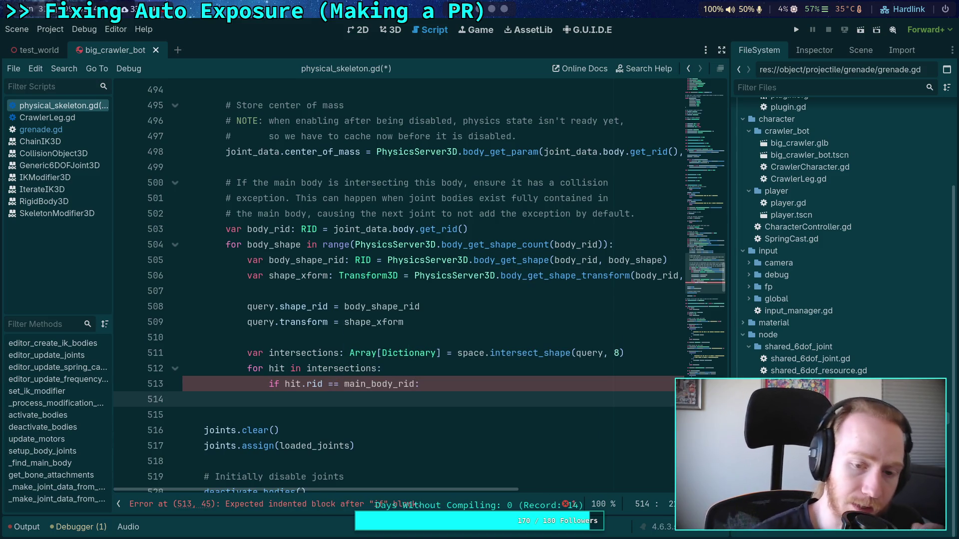
# Declare 'var intersects_main_body: bool = false' below the body_rid line.
pyautogui.click(518, 231)
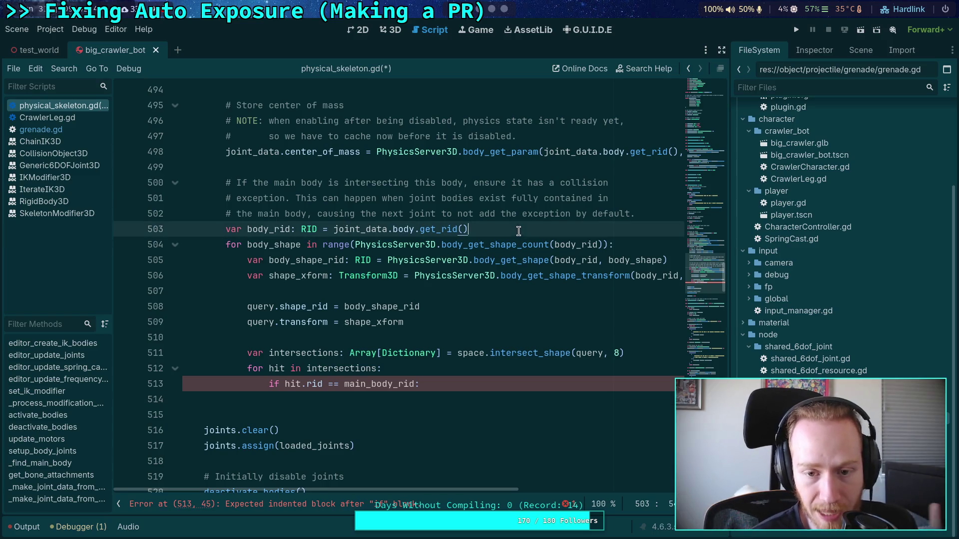
pyautogui.press('Return')
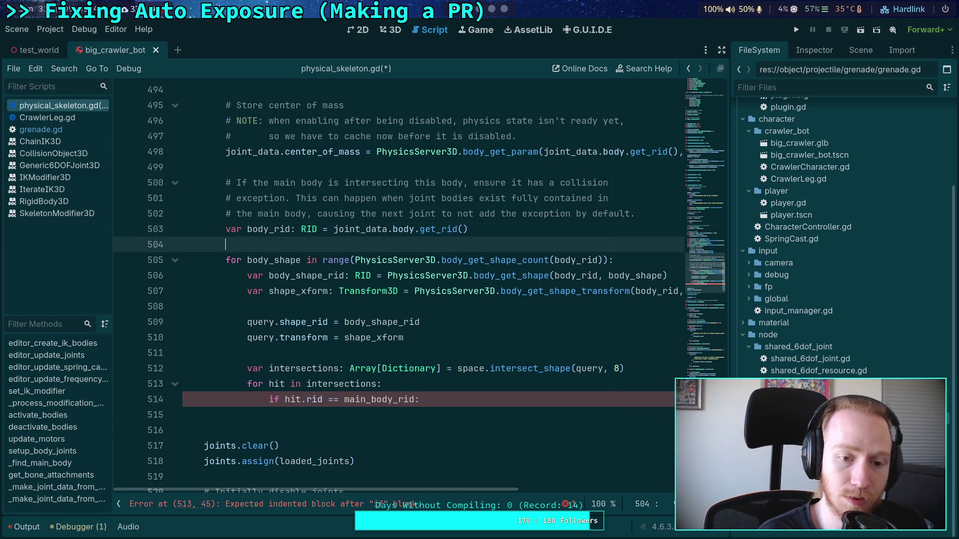
pyautogui.write('var')
pyautogui.scroll(1, 561, 224)
pyautogui.scroll(7, 561, 224)
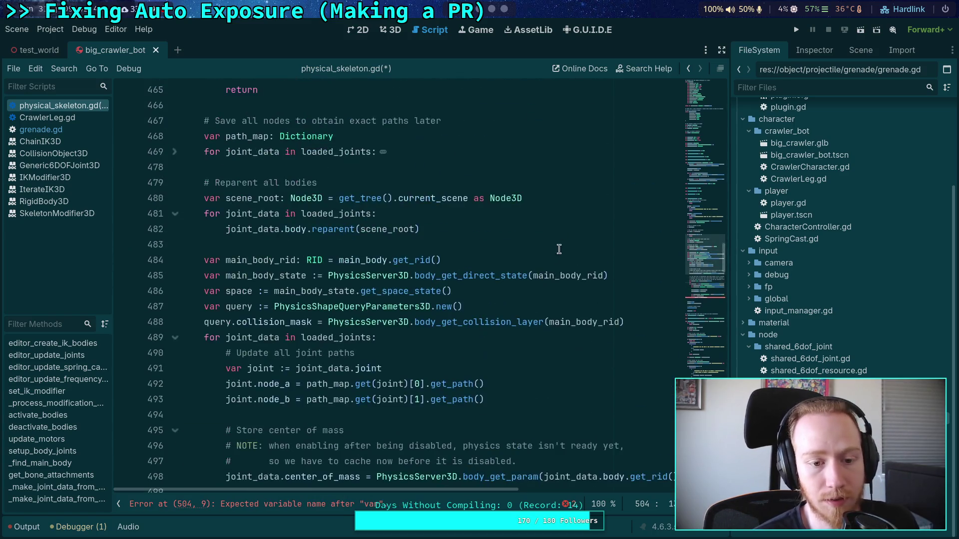
pyautogui.scroll(-8, 548, 259)
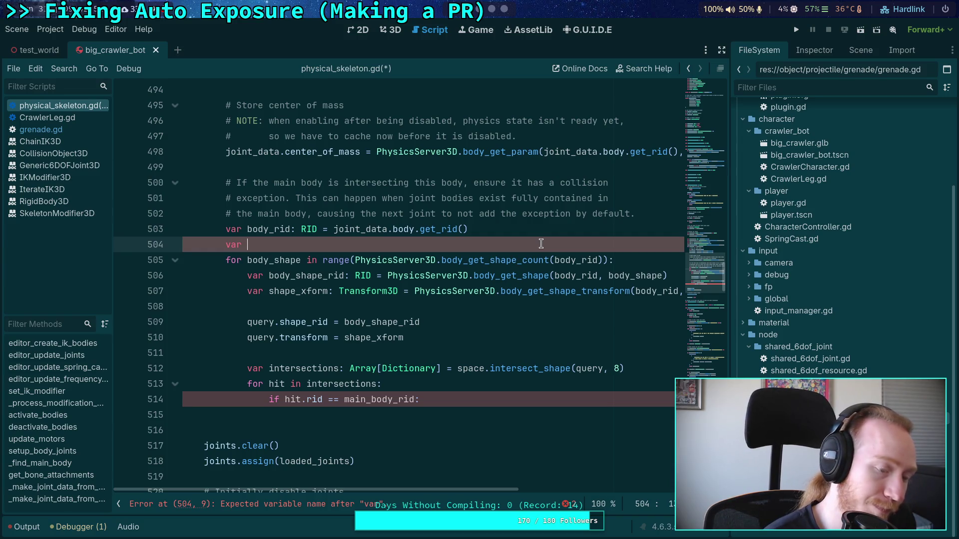
pyautogui.write('intersect')
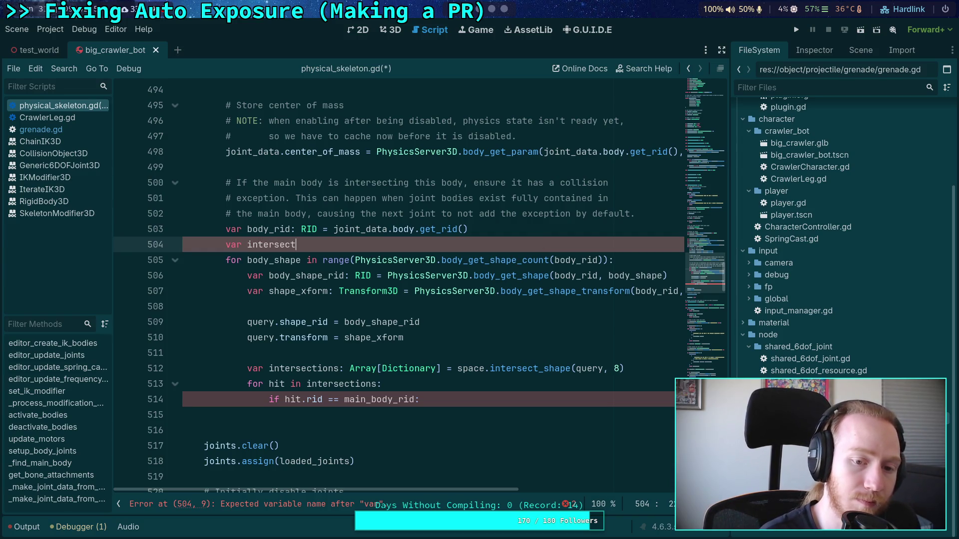
pyautogui.write('s_main_body: ')
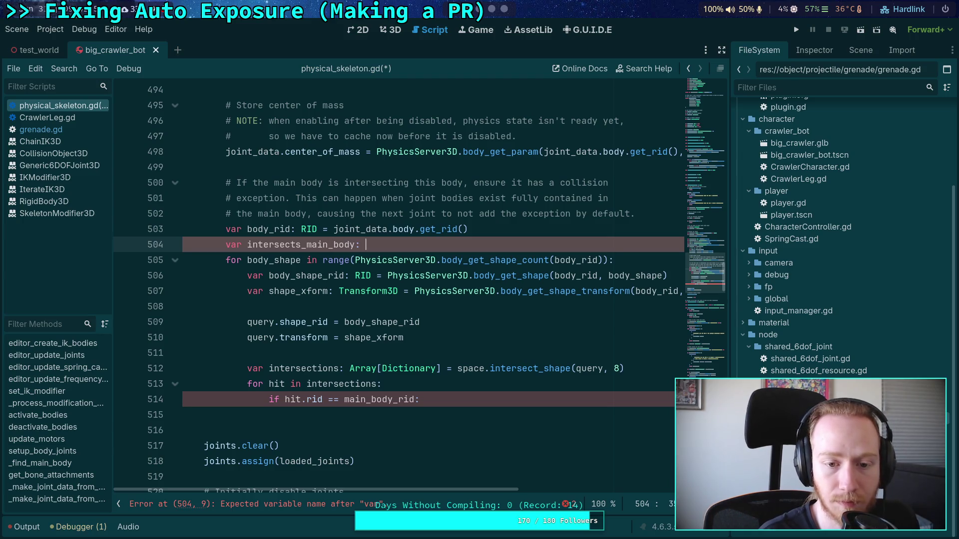
pyautogui.write('bool = false')
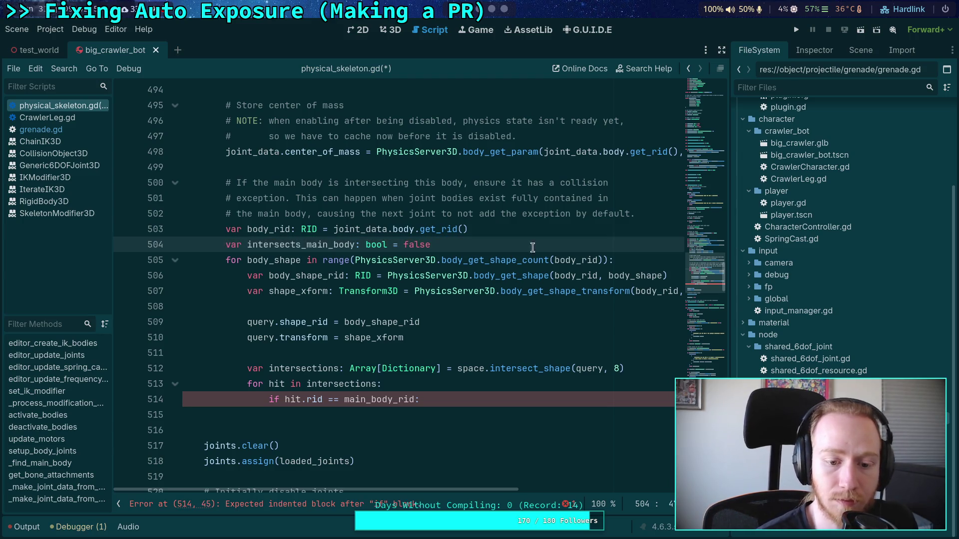
# Inside the main body hit check, set intersects_main_body = true and break.
pyautogui.click(491, 404)
pyautogui.press('Return')
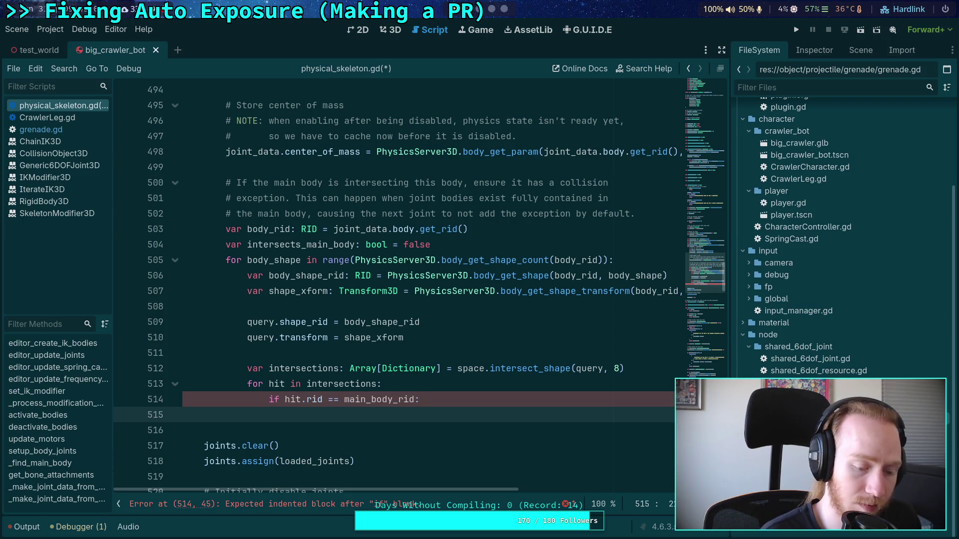
pyautogui.write('inh')
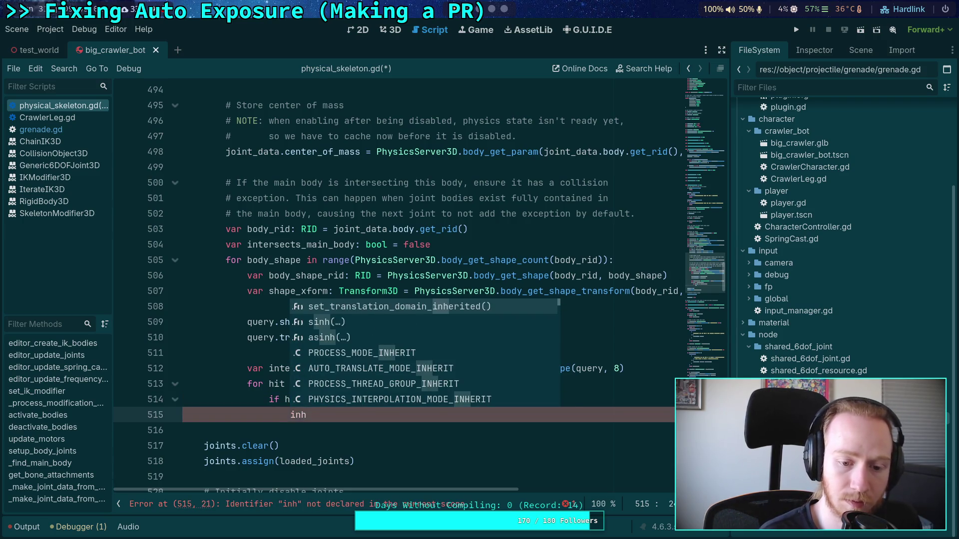
pyautogui.press('BackSpace')
pyautogui.write('te')
pyautogui.press('Down')
pyautogui.press('Return')
pyautogui.write('= t')
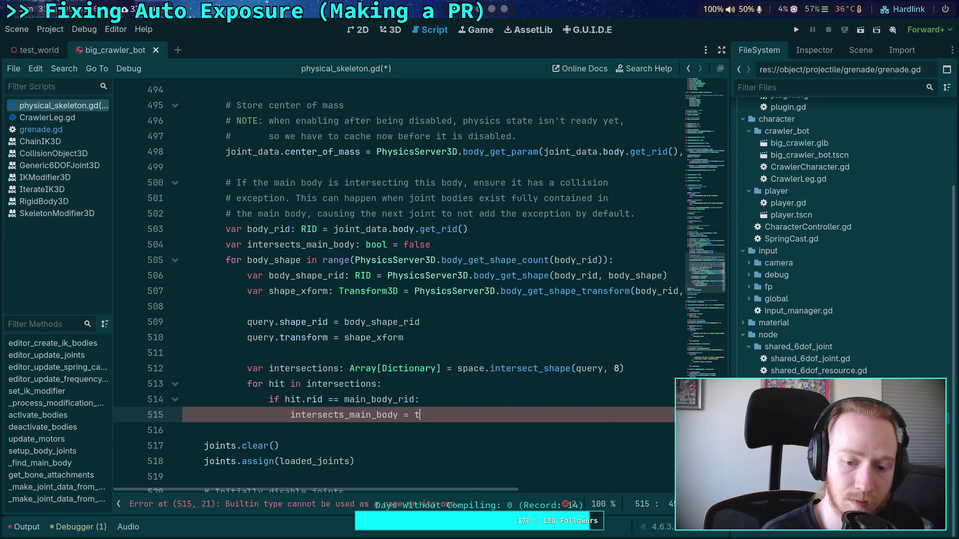
pyautogui.write('rue')
pyautogui.press('Return')
pyautogui.write('break')
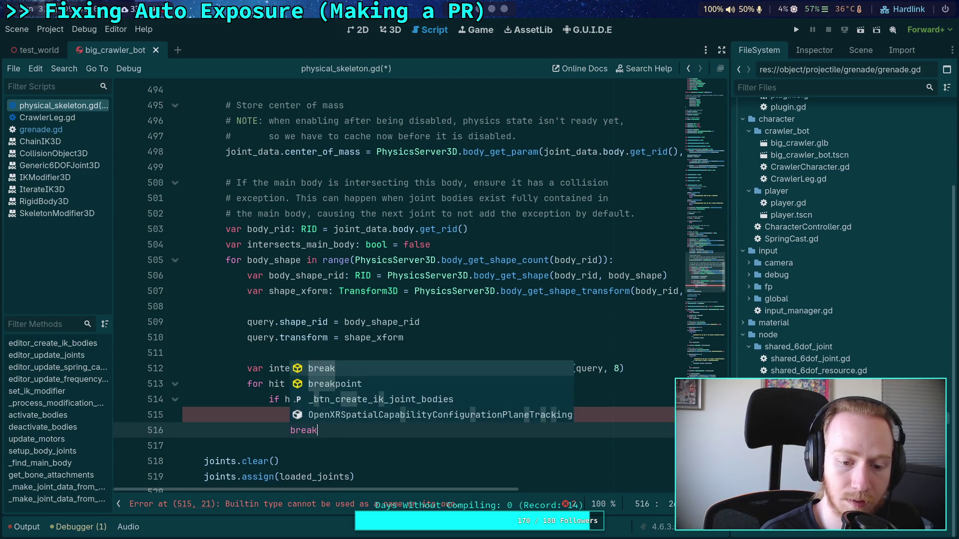
pyautogui.press('Return')
pyautogui.press('Return')
pyautogui.press('Return')
# Add 'if intersects_main_body:' with an indented 'break' at shape-loop level and save.
pyautogui.press('BackSpace')
pyautogui.write('i')
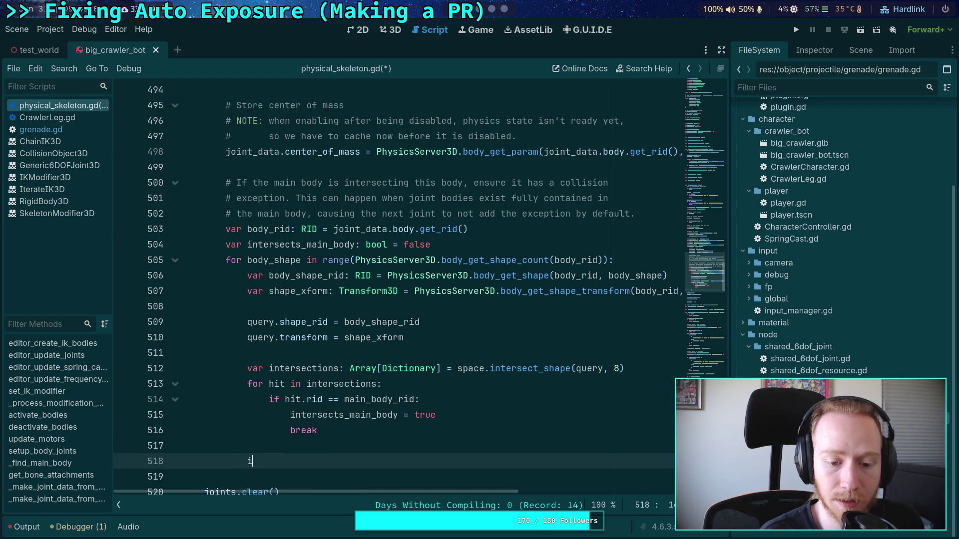
pyautogui.write('f int')
pyautogui.press('Down')
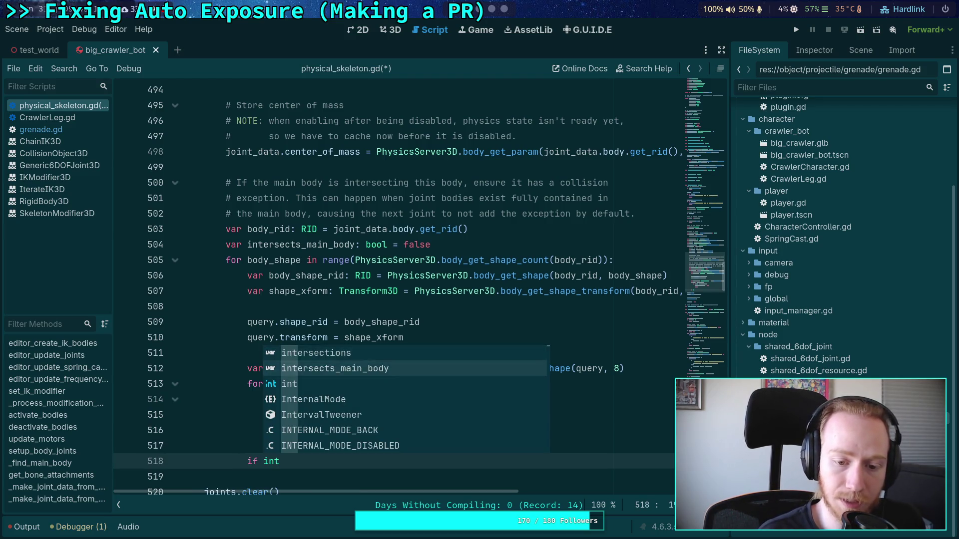
pyautogui.press('Return')
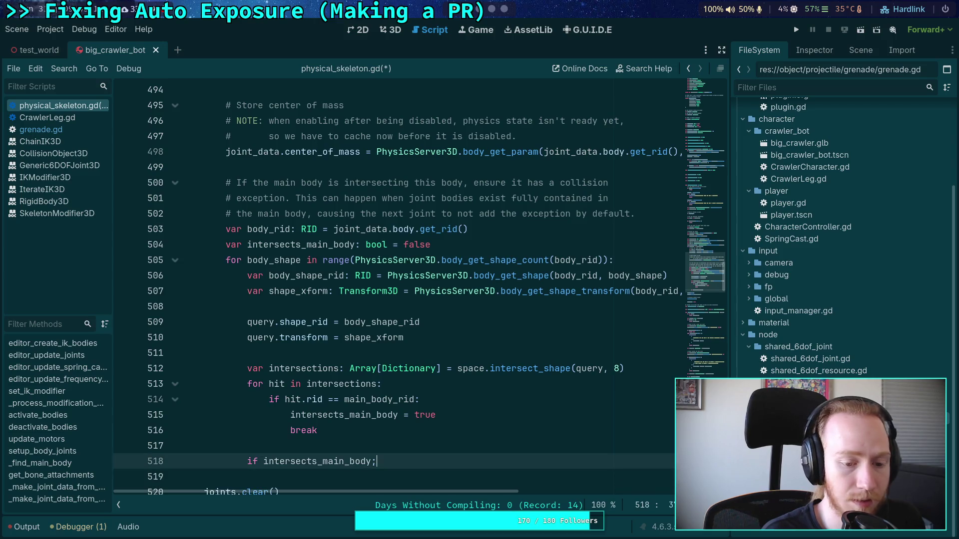
pyautogui.press('Return')
pyautogui.write('break')
pyautogui.hotkey('ctrl', 's')
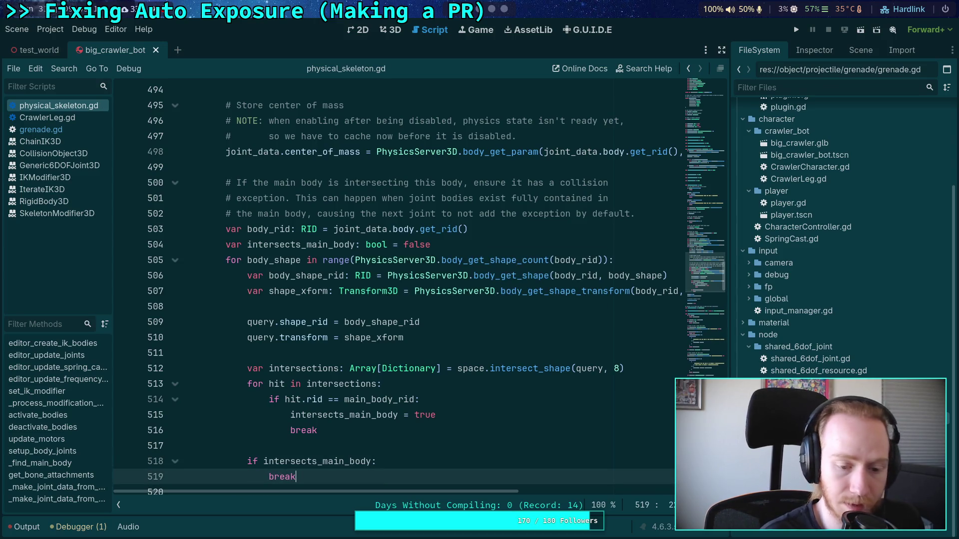
pyautogui.scroll(-1, 476, 309)
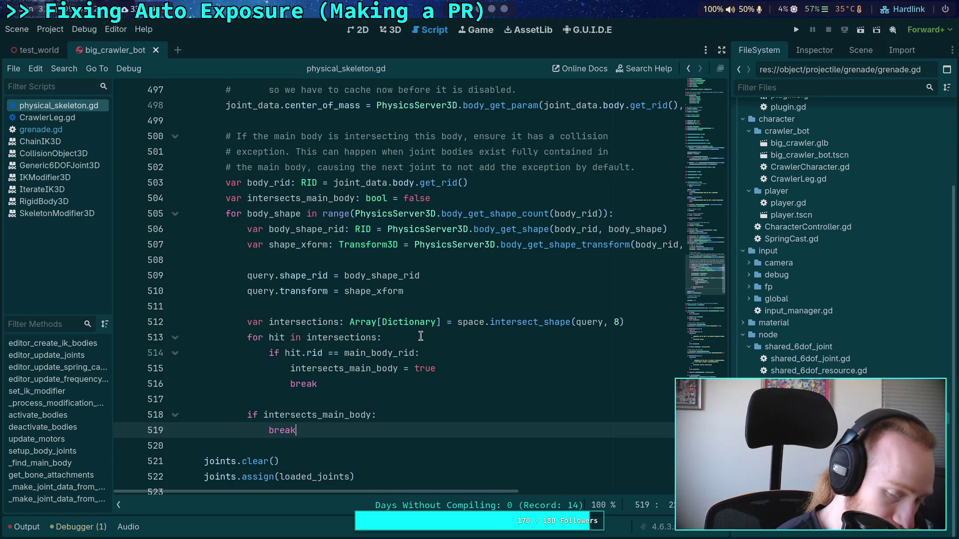
# Add an 'if intersects_main_body:' condition at the outer loop level after the shape loop.
pyautogui.press('Return')
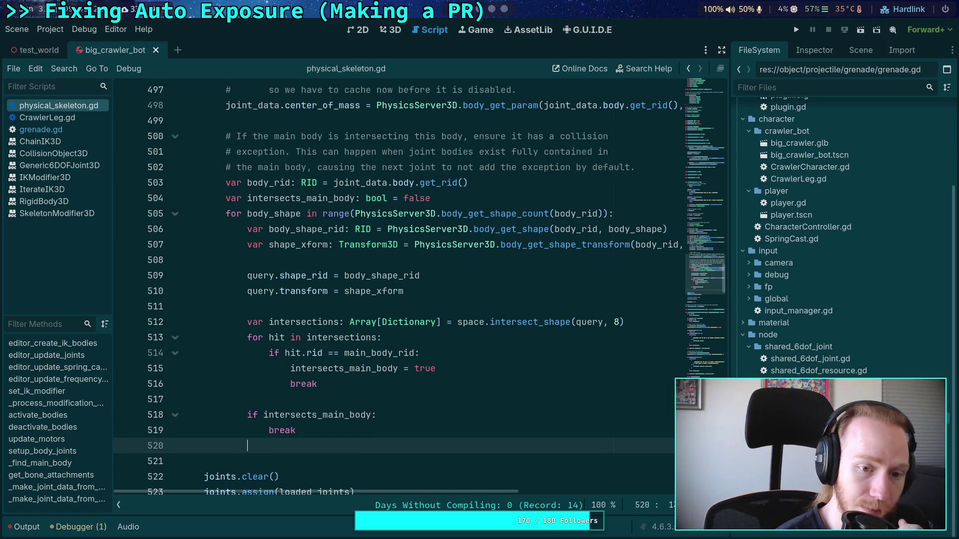
pyautogui.press('Return')
pyautogui.press('BackSpace')
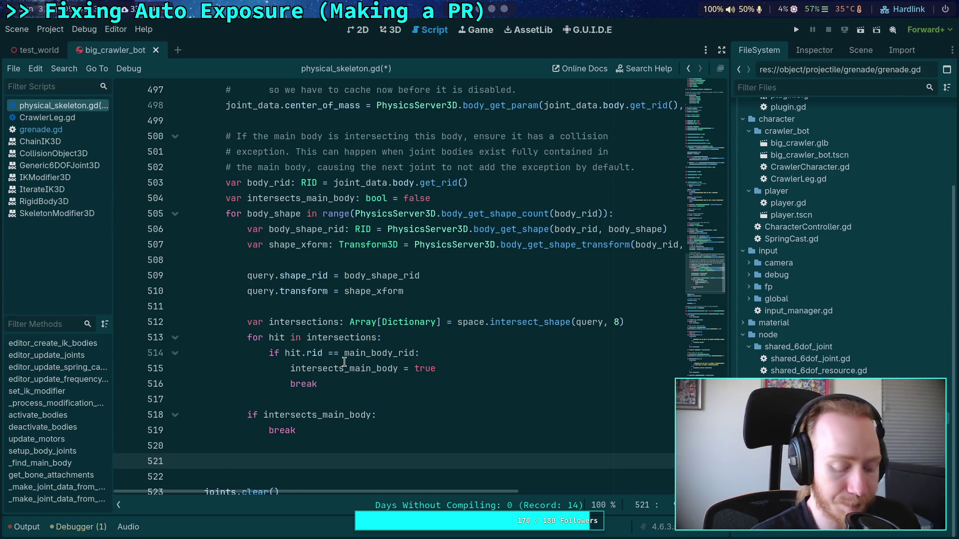
pyautogui.write('if inte')
pyautogui.press('Return')
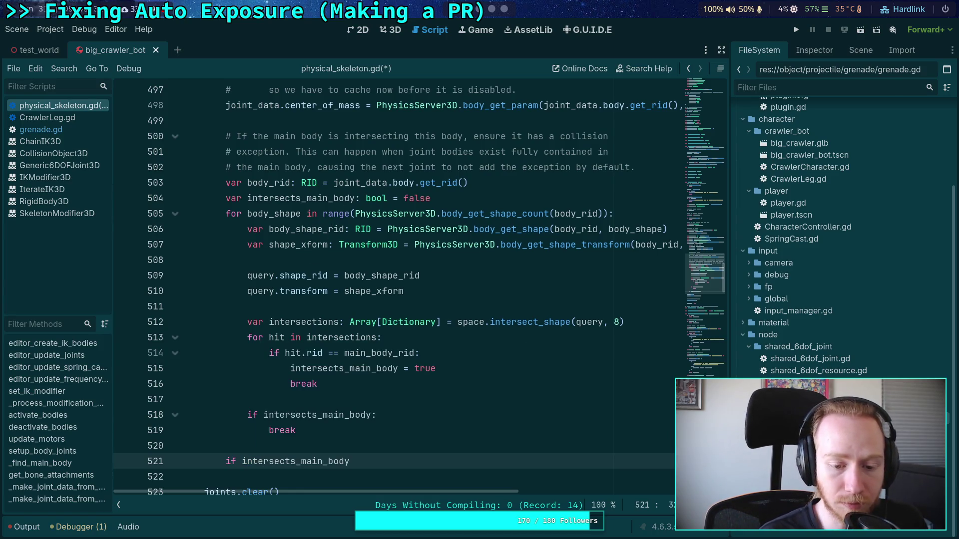
pyautogui.write(':')
pyautogui.press('Return')
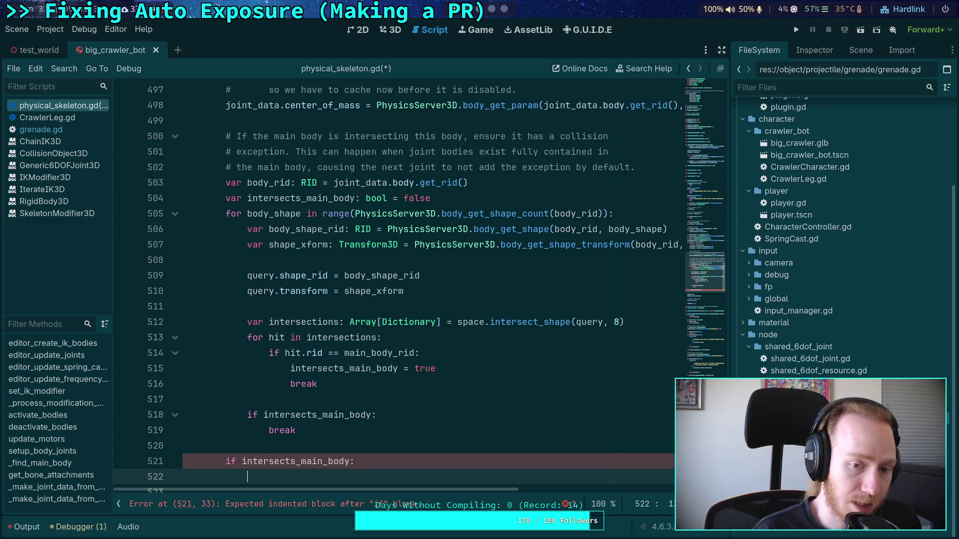
# Call joint_data.body.add_collision_exception_with(main_body) under that condition and save the script.
pyautogui.write('joint_d')
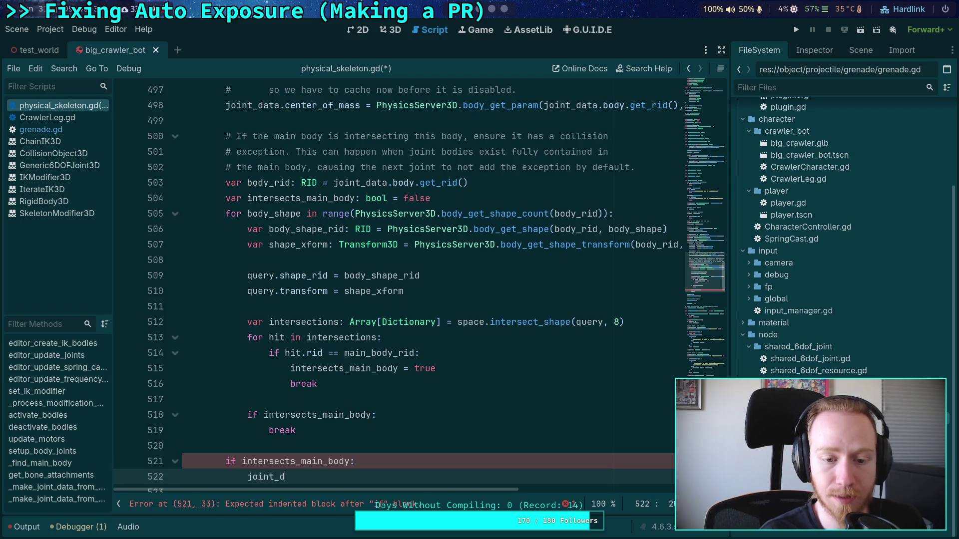
pyautogui.press('Return')
pyautogui.write('.body.add')
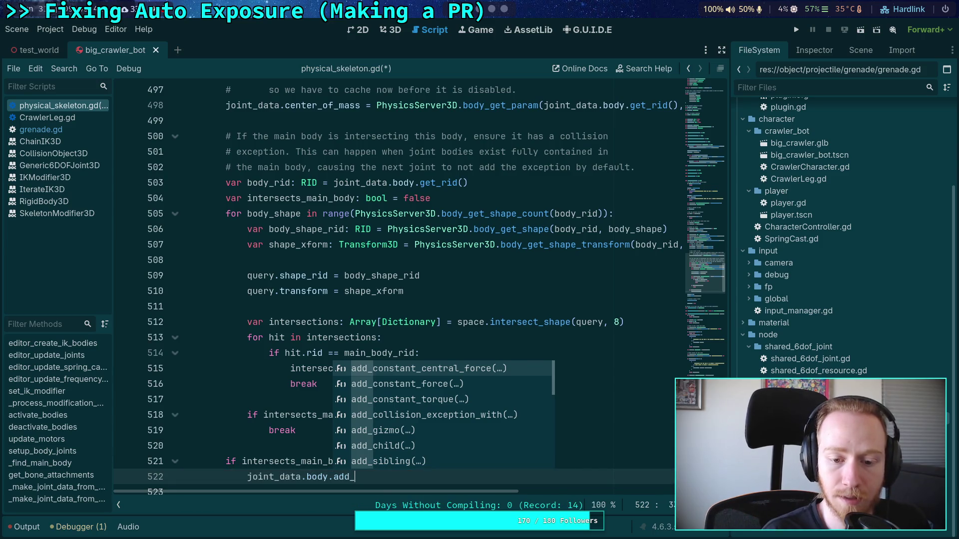
pyautogui.write('_coll')
pyautogui.press('Return')
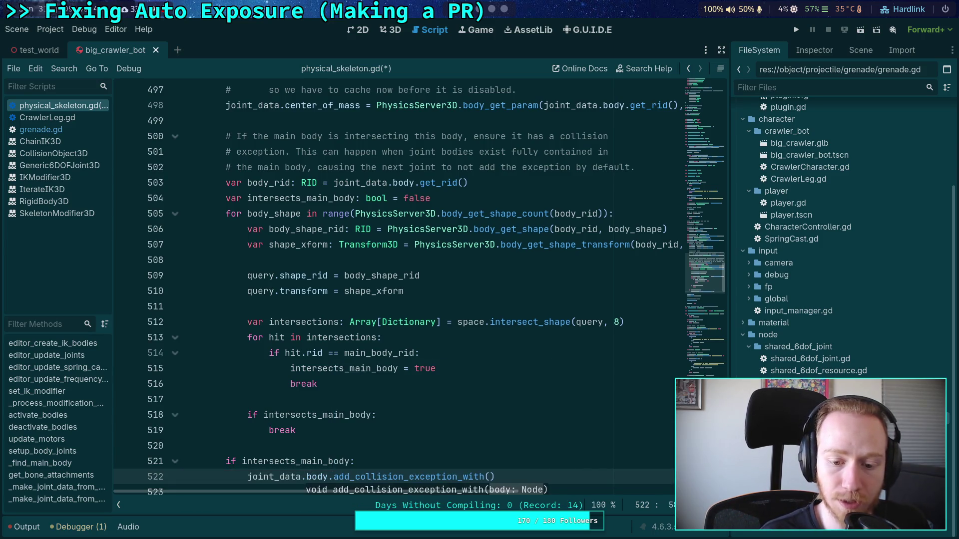
pyautogui.write('main_bo')
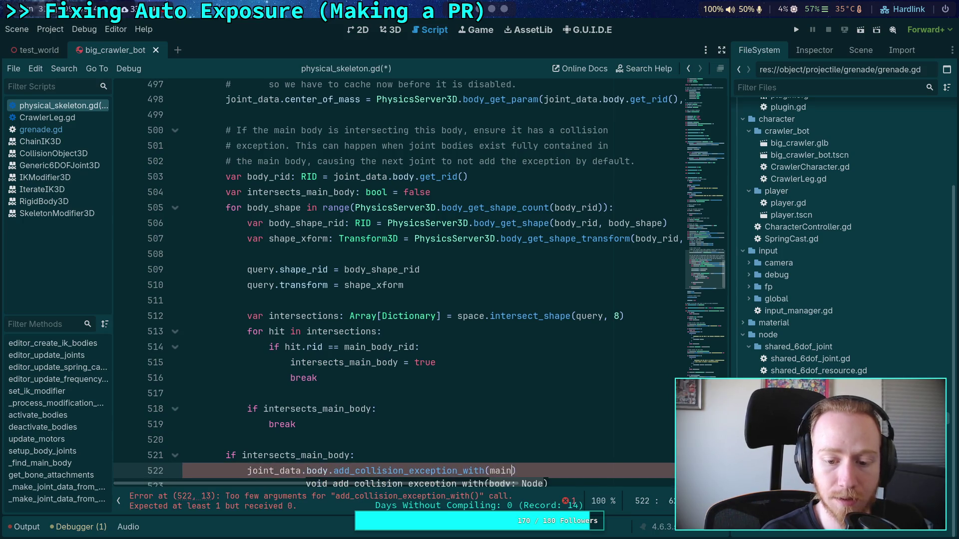
pyautogui.write('dy')
pyautogui.hotkey('ctrl', 's')
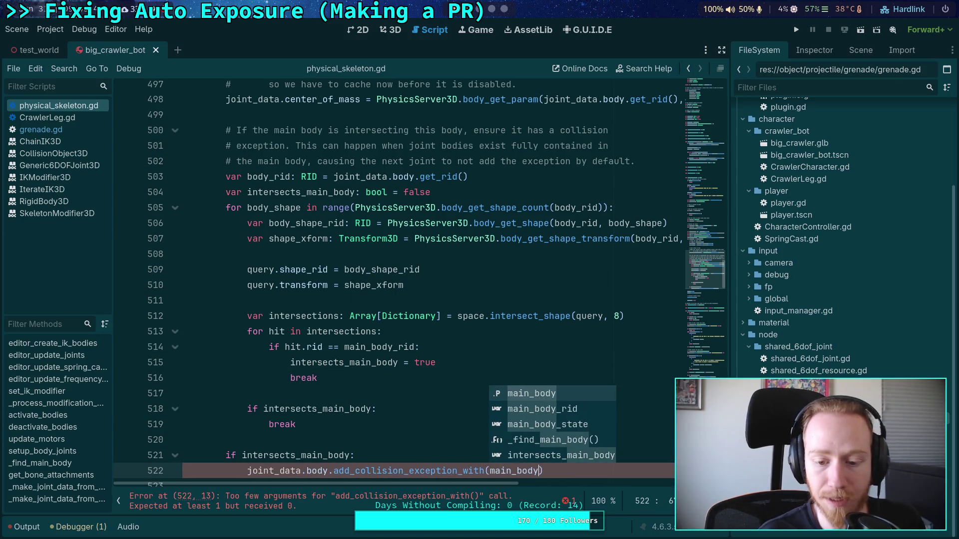
pyautogui.click(285, 331)
pyautogui.scroll(-3, 302, 334)
pyautogui.scroll(4, 339, 310)
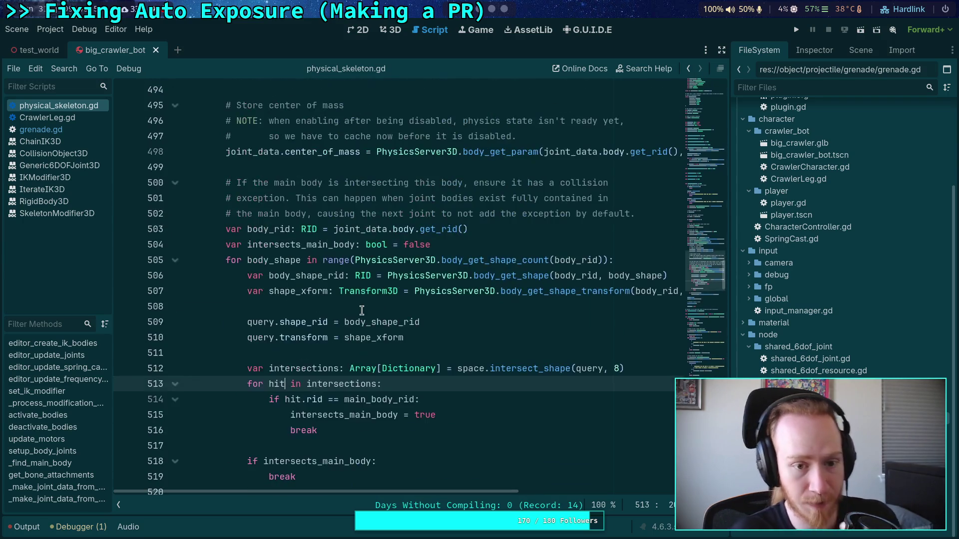
pyautogui.scroll(2, 364, 310)
pyautogui.click(367, 262)
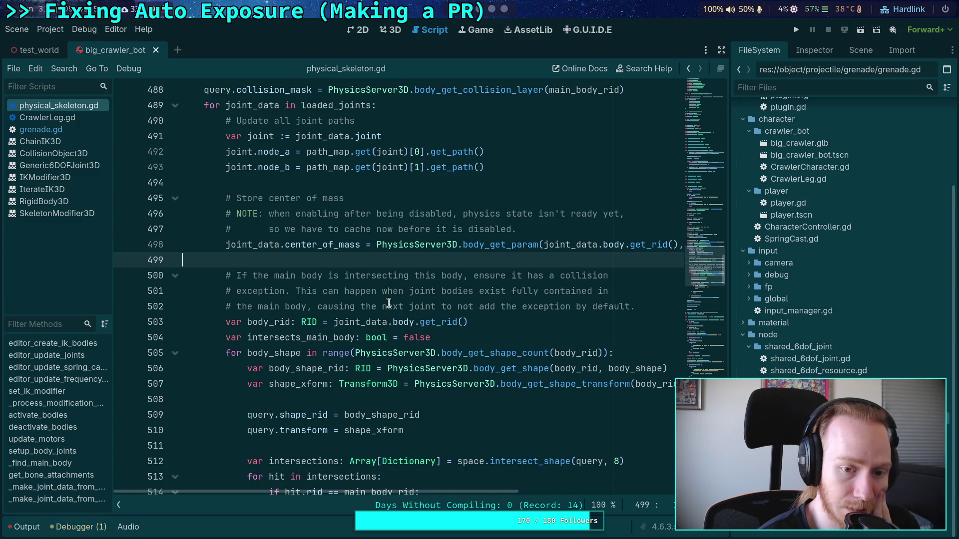
# On line 499, add 'if joint_data.parent == main_body:' with an indented 'continue', and save.
pyautogui.press('Return')
pyautogui.write('if ')
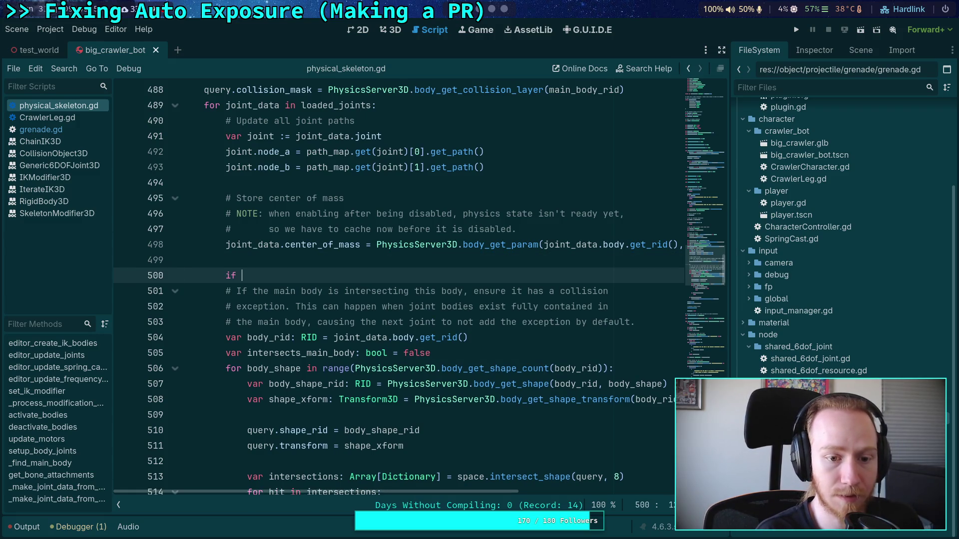
pyautogui.write('joint_')
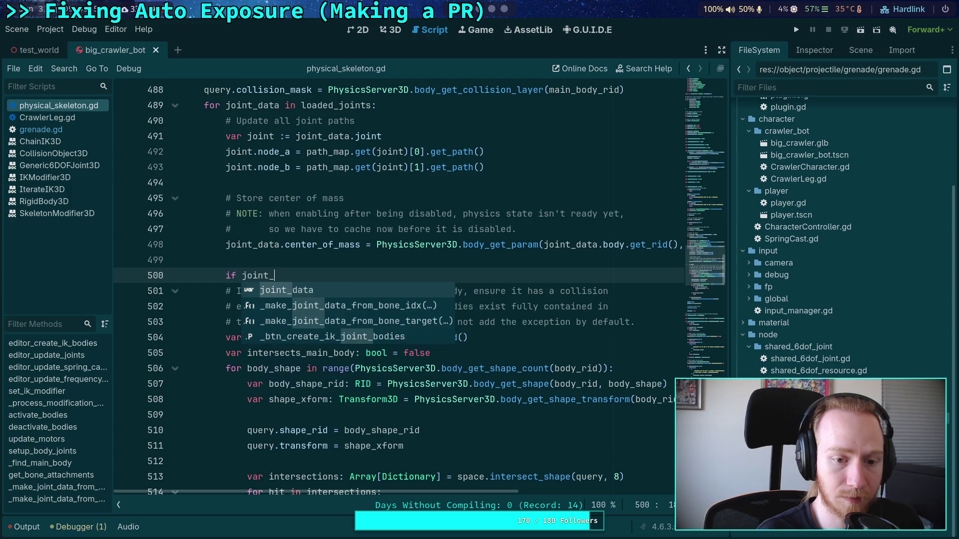
pyautogui.write('data.par')
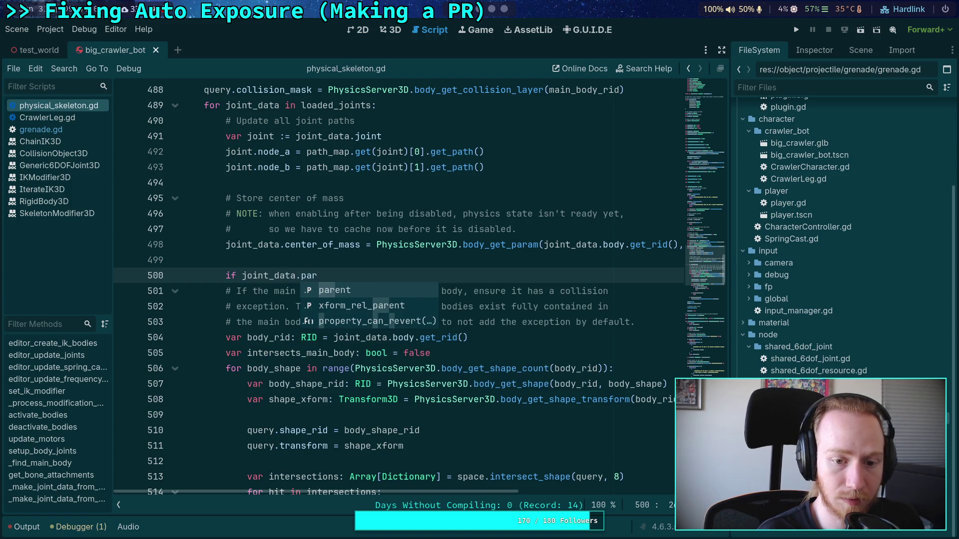
pyautogui.press('Return')
pyautogui.write('== ')
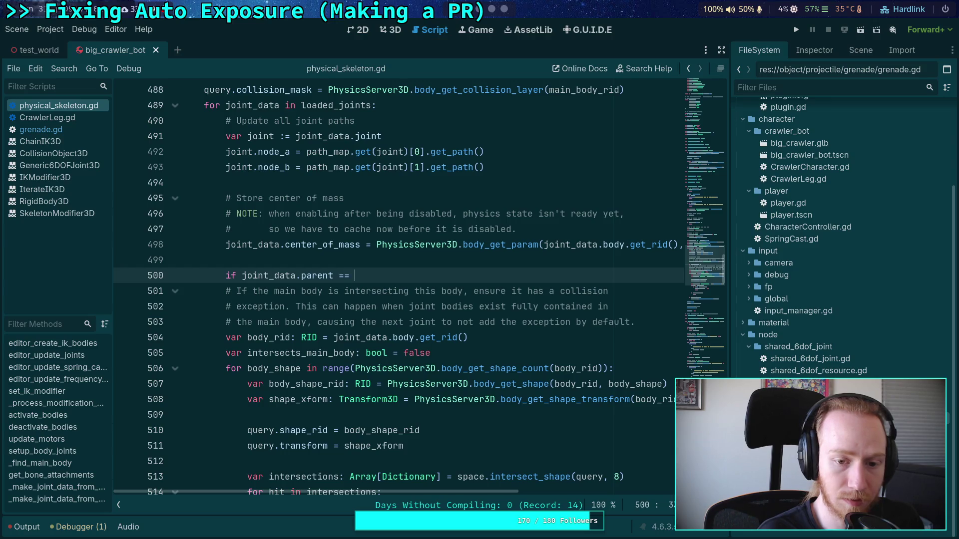
pyautogui.write('mai')
pyautogui.press('Return')
pyautogui.write(':')
pyautogui.press('Return')
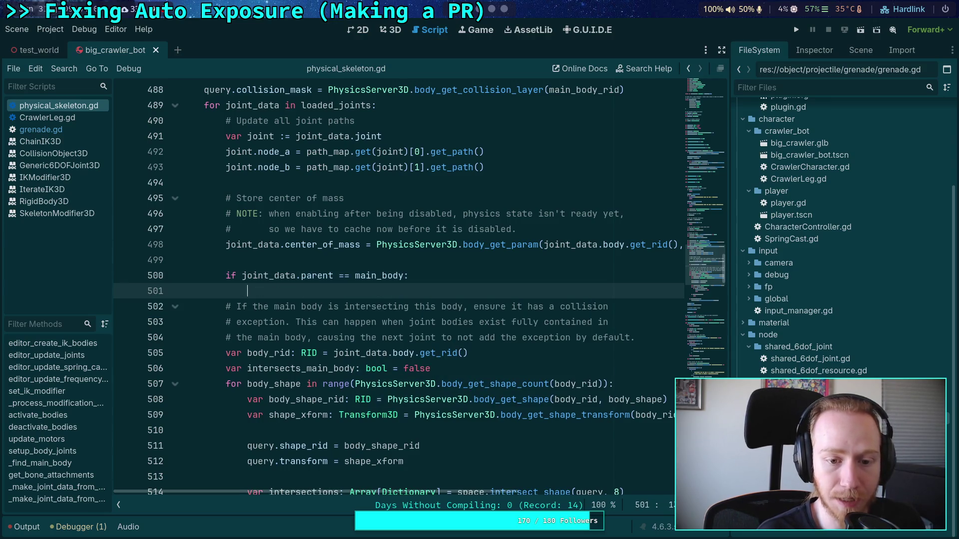
pyautogui.write('continu')
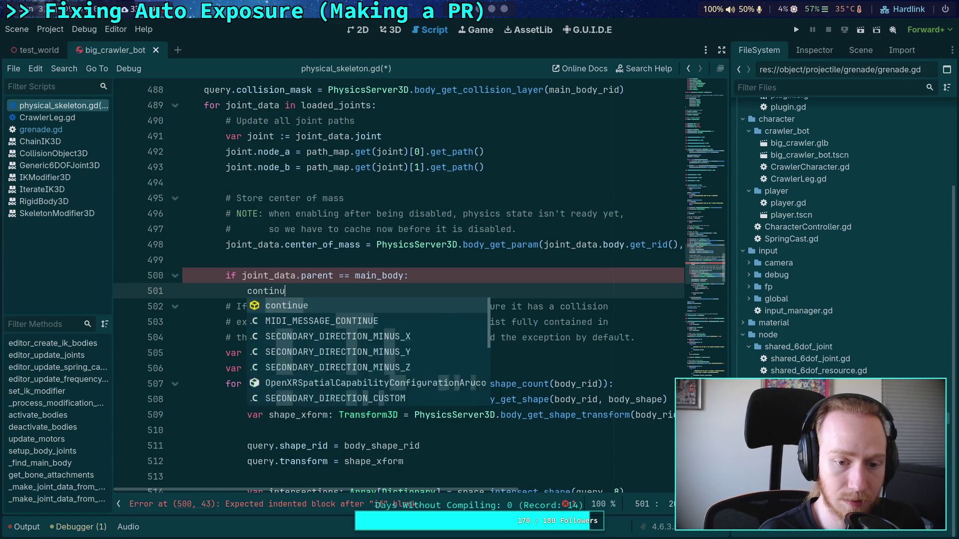
pyautogui.press('Return')
pyautogui.press('Return')
pyautogui.hotkey('ctrl', 's')
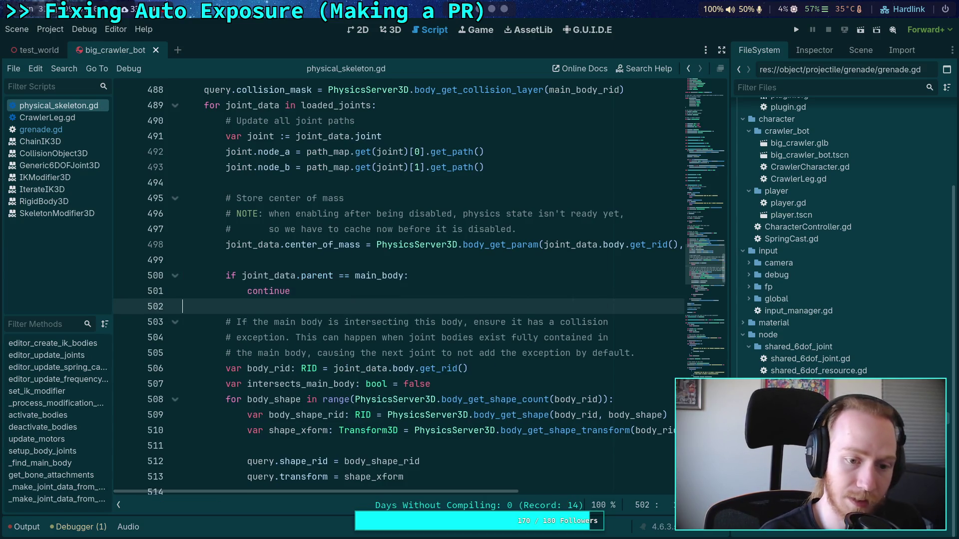
pyautogui.press('Up')
pyautogui.press('Up')
pyautogui.press('Up')
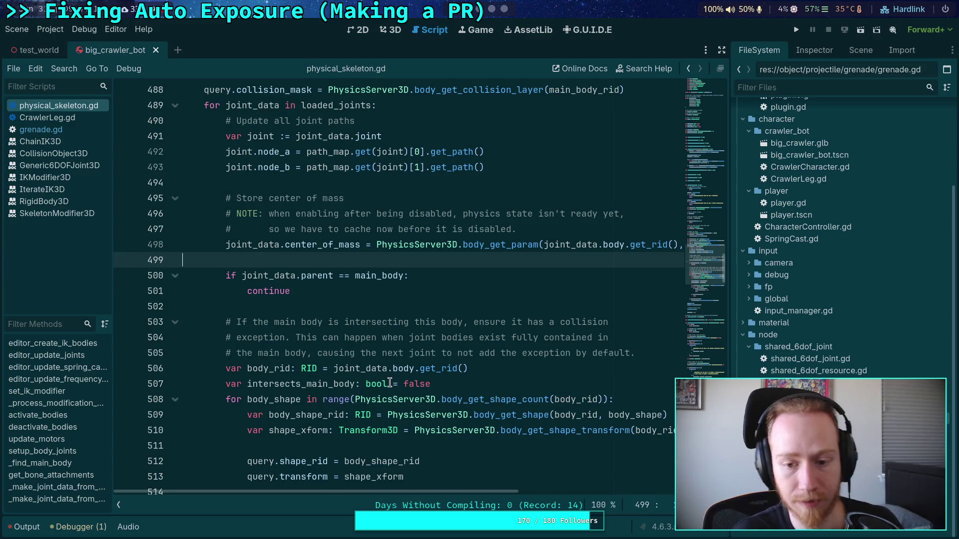
pyautogui.scroll(-6, 405, 379)
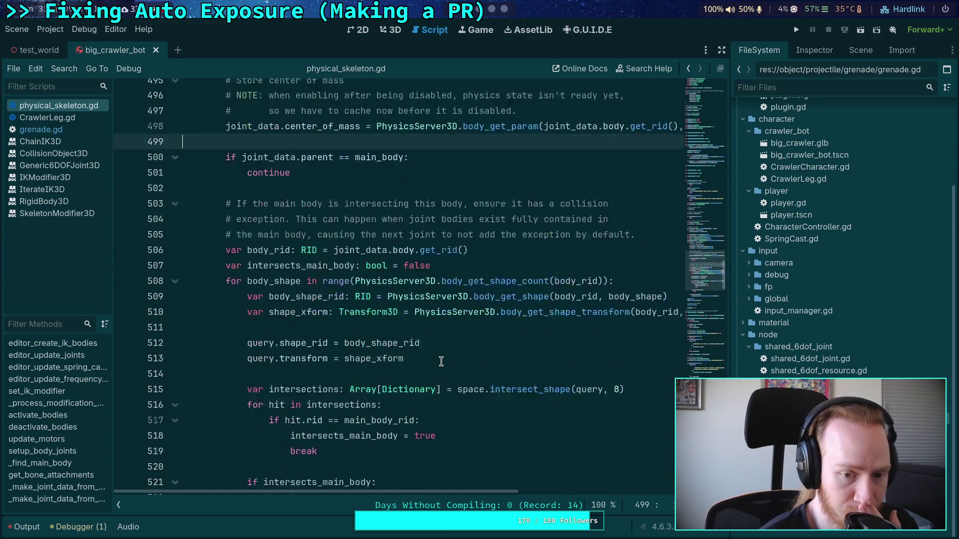
pyautogui.click(577, 383)
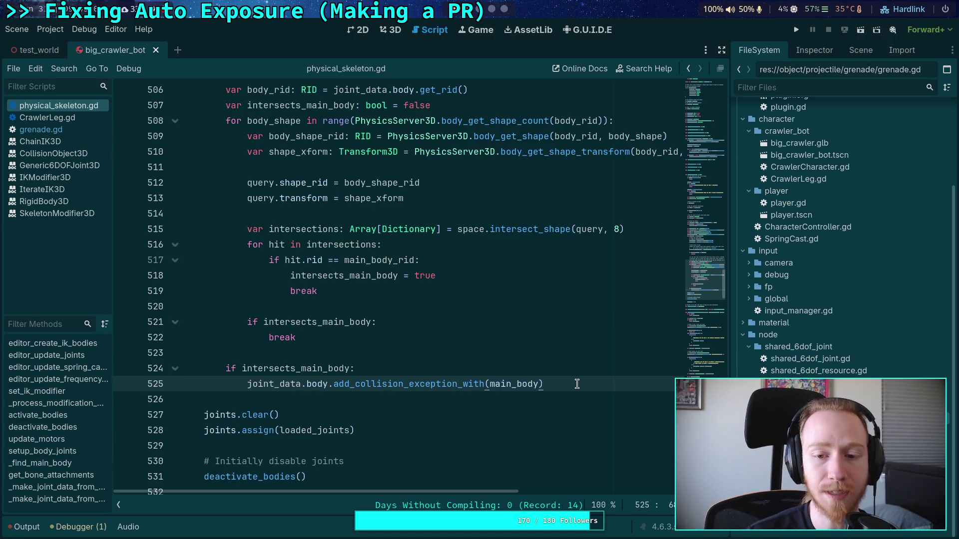
pyautogui.moveTo(539, 227)
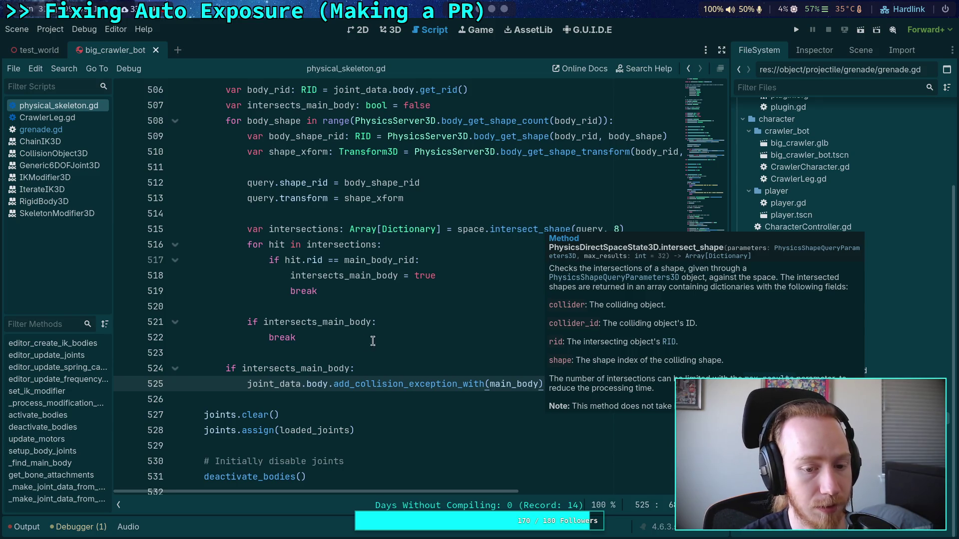
pyautogui.click(353, 355)
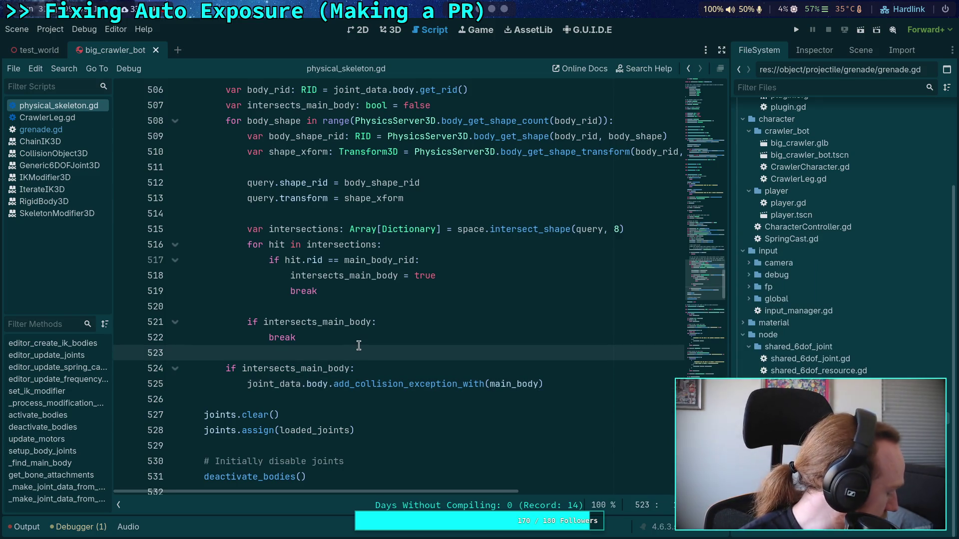
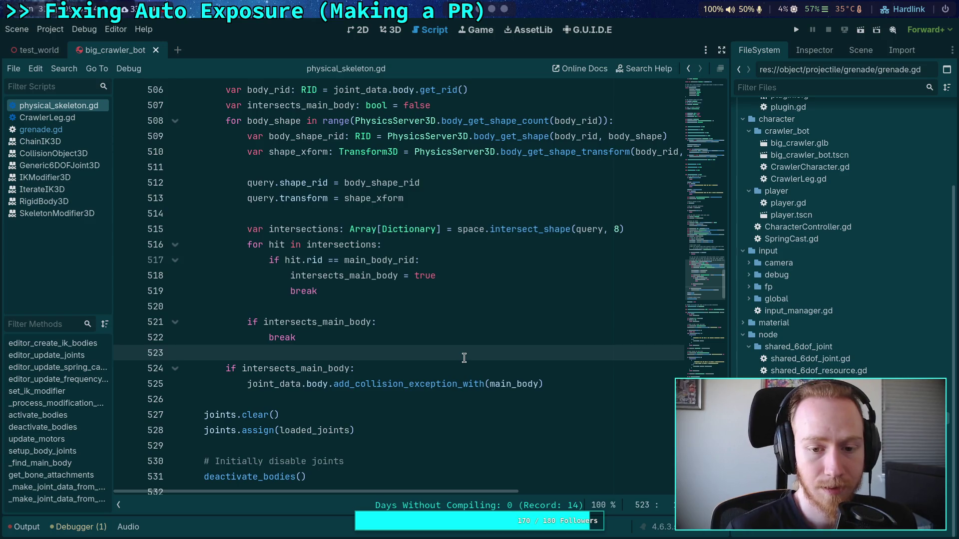
# Insert a print message line above the add_collision_exception call under 'if intersects_main_body:'.
pyautogui.moveTo(449, 356); pyautogui.dragTo(408, 255)
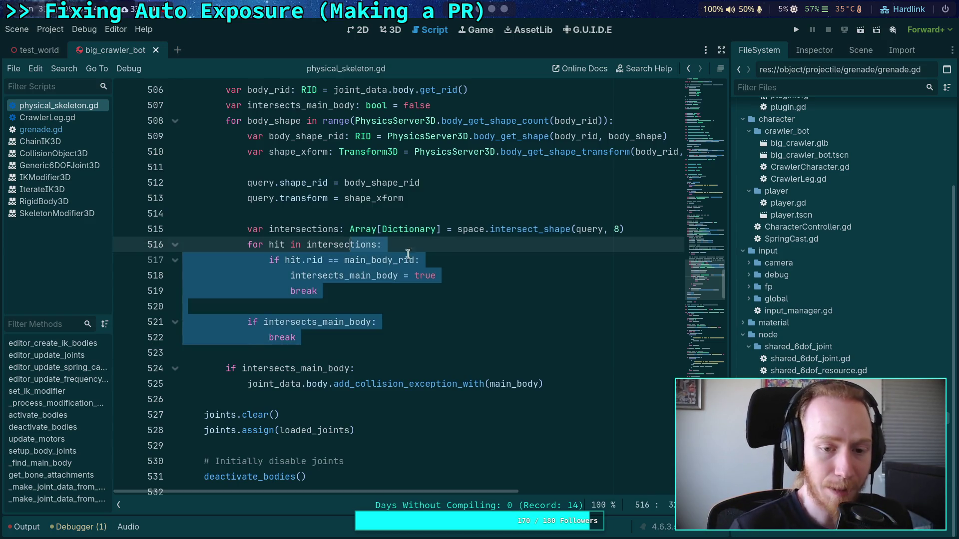
pyautogui.click(409, 257)
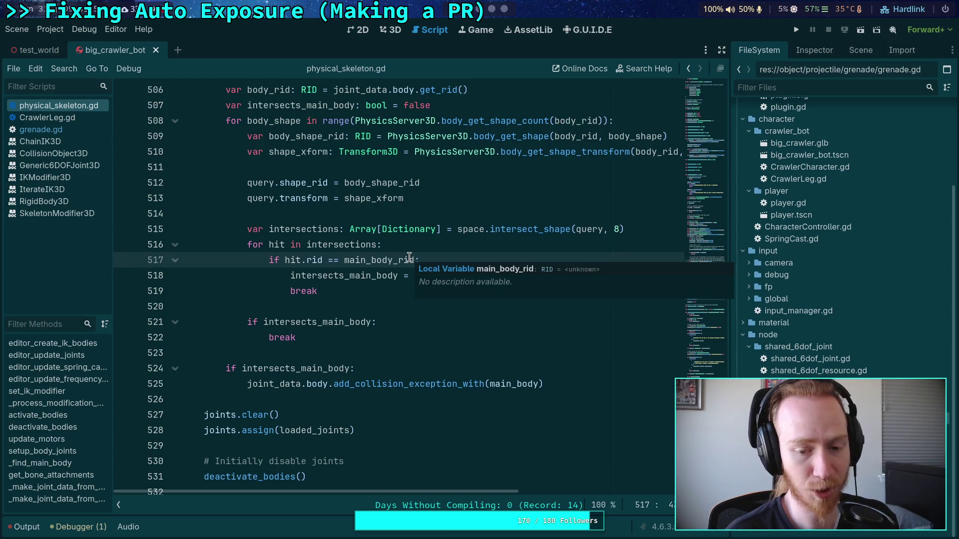
pyautogui.click(352, 353)
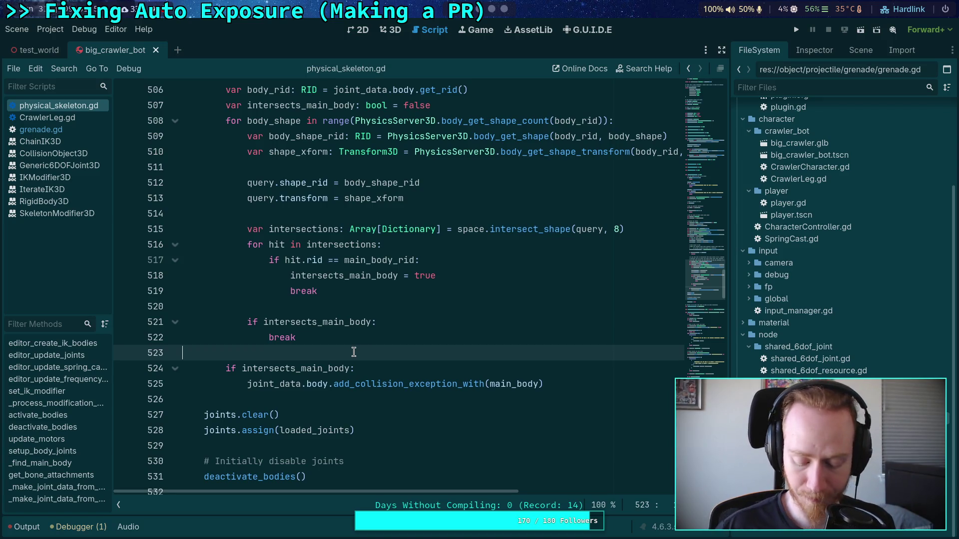
pyautogui.click(447, 382)
pyautogui.hotkey('ctrl', 'shift', 'Return')
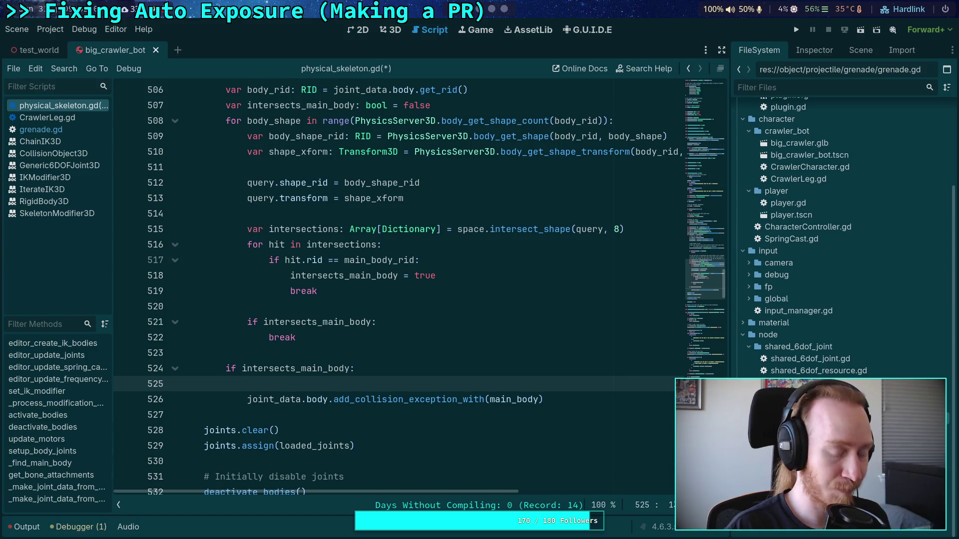
pyautogui.write("print('Joint body init')")
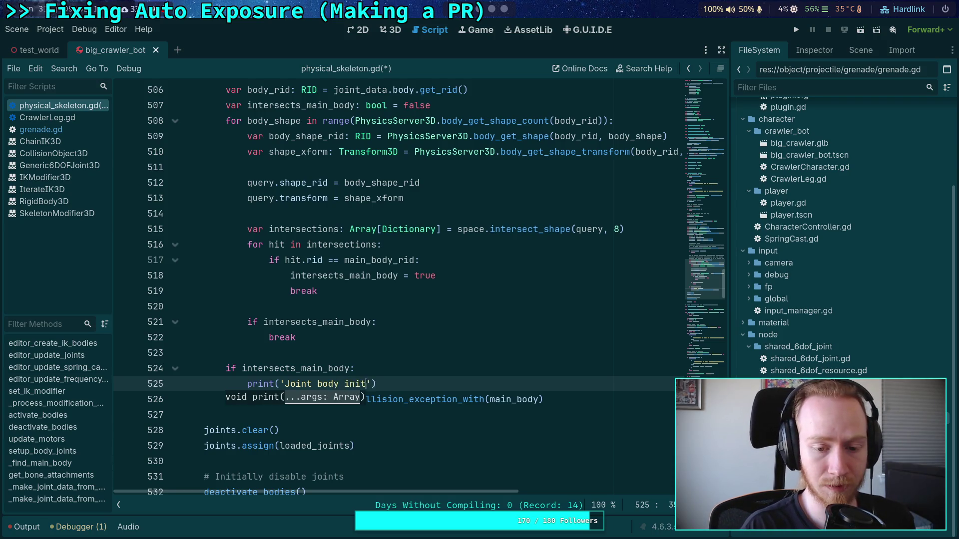
pyautogui.press('BackSpace')
pyautogui.press('BackSpace')
pyautogui.press('BackSpace')
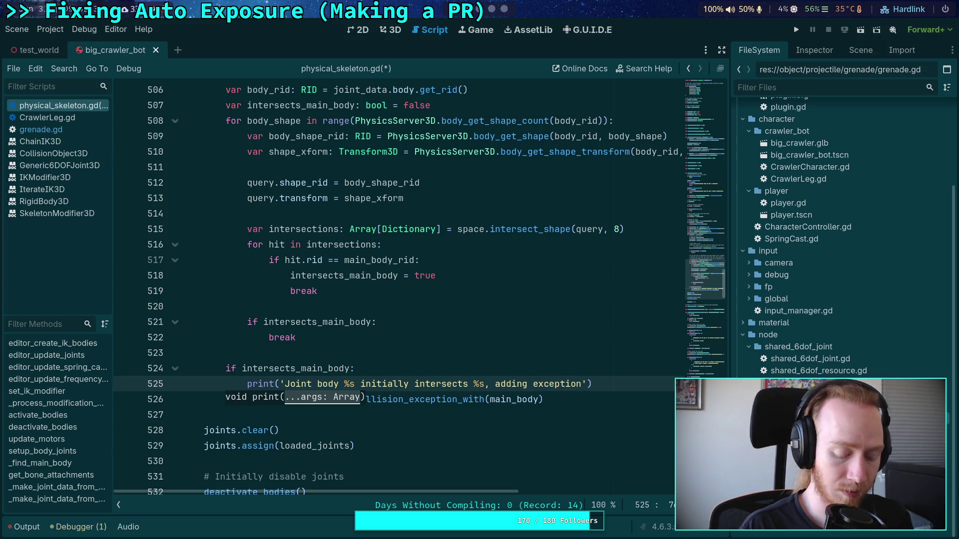
pyautogui.press('Return')
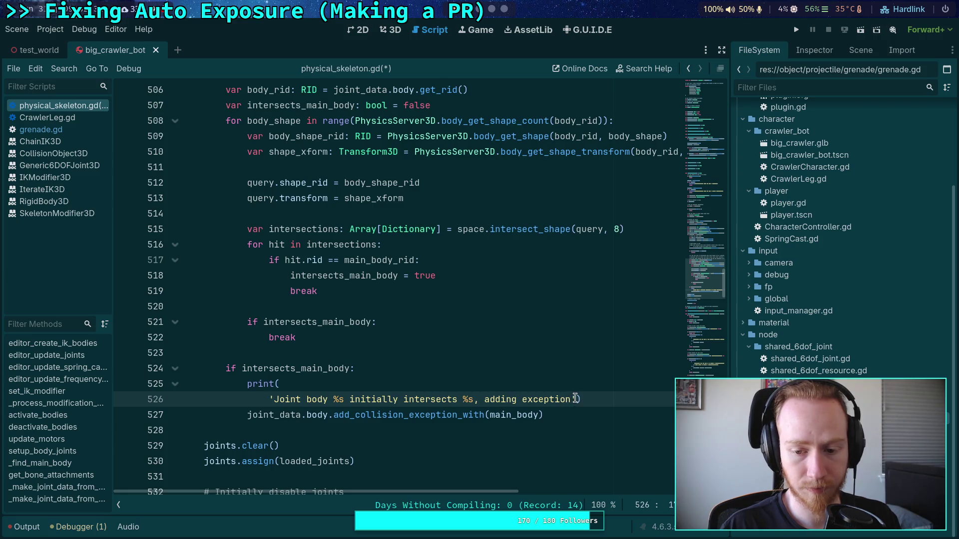
pyautogui.click(574, 399)
pyautogui.press('Return')
# Wrap the message in parentheses and format it with joint_data.body.name and main_body.name.
pyautogui.click(309, 386)
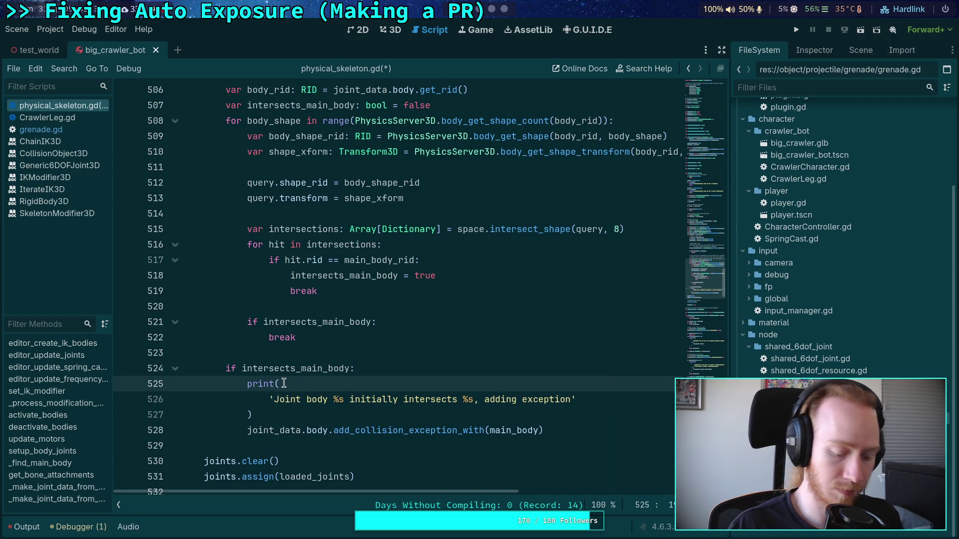
pyautogui.press('Return')
pyautogui.write('(')
pyautogui.press('Return')
pyautogui.click(290, 446)
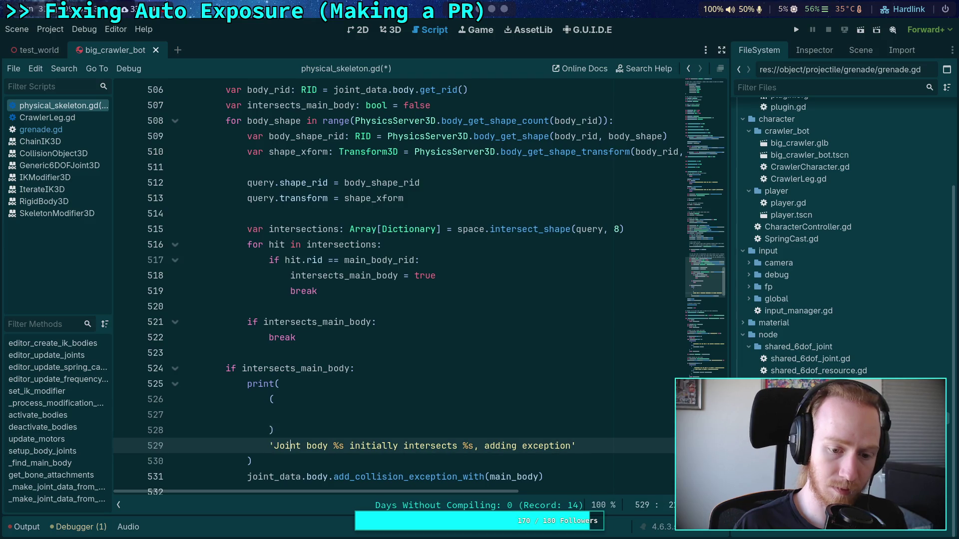
pyautogui.hotkey('alt', 'Up')
pyautogui.hotkey('alt', 'Up')
pyautogui.press('Down')
pyautogui.press('BackSpace')
pyautogui.press('BackSpace')
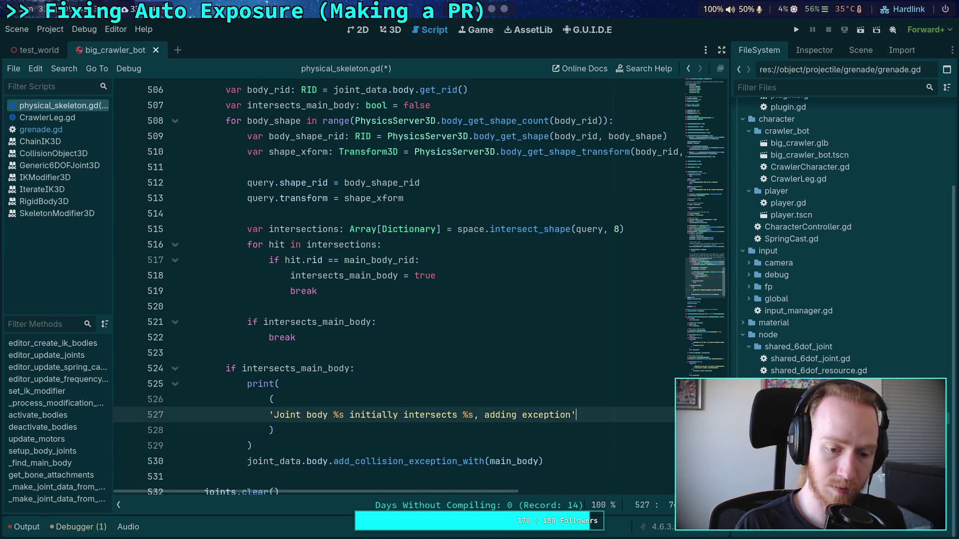
pyautogui.hotkey('ctrl', '-')
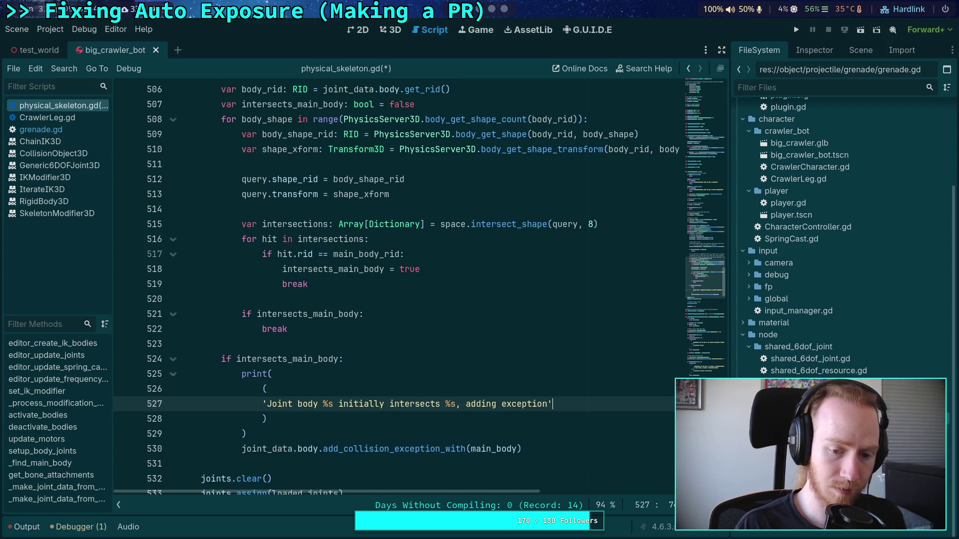
pyautogui.hotkey('ctrl', '=')
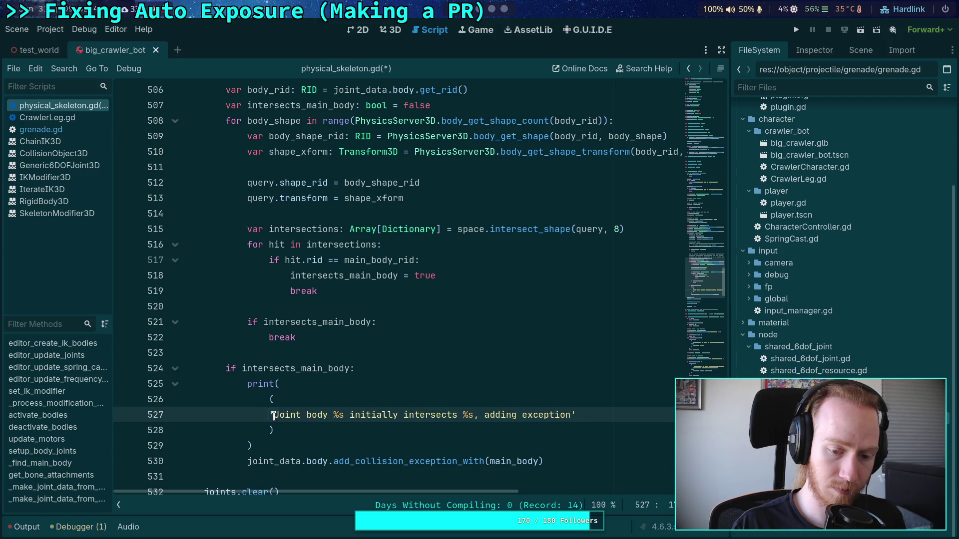
pyautogui.press('Tab')
pyautogui.click(483, 427)
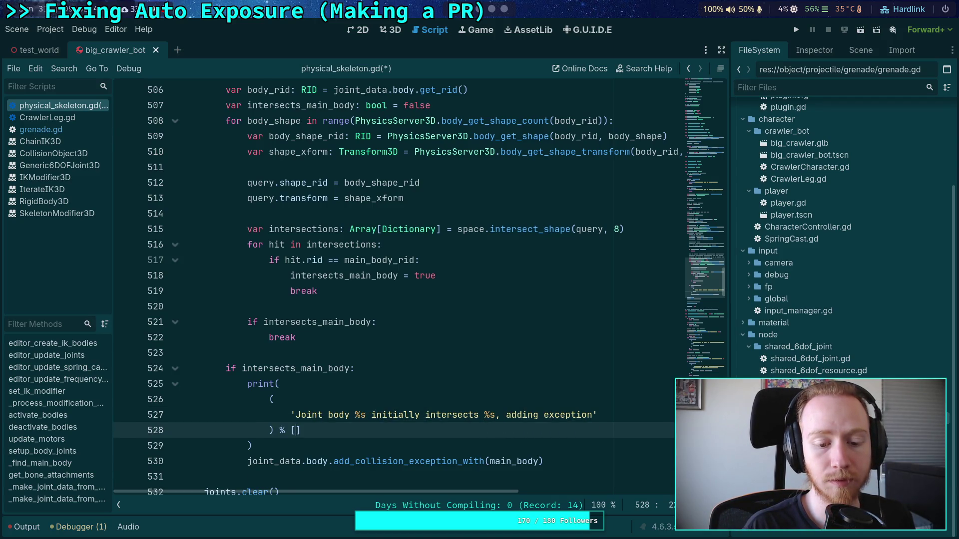
pyautogui.write('.body.name, main_body.name')
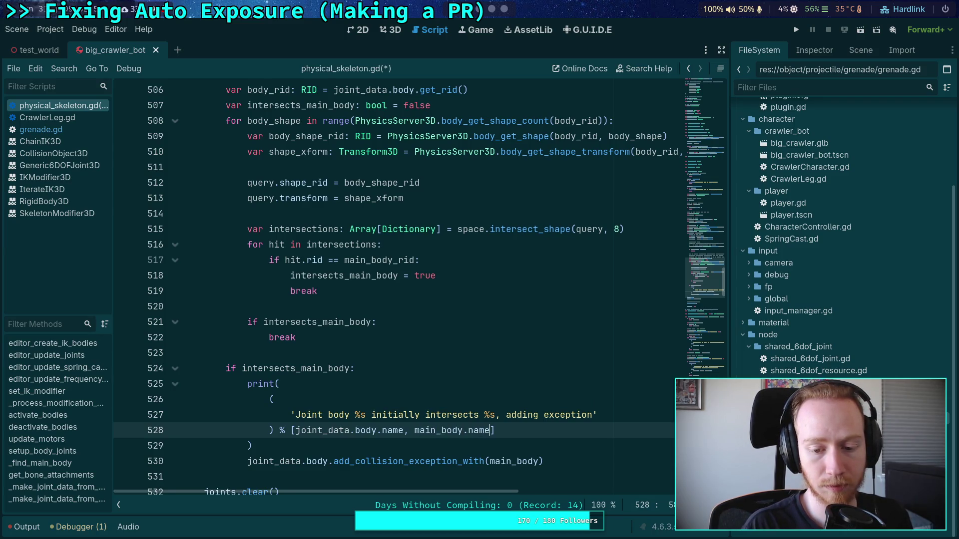
# Save physical_skeleton.gd and review the finished print call.
pyautogui.hotkey('ctrl', 's')
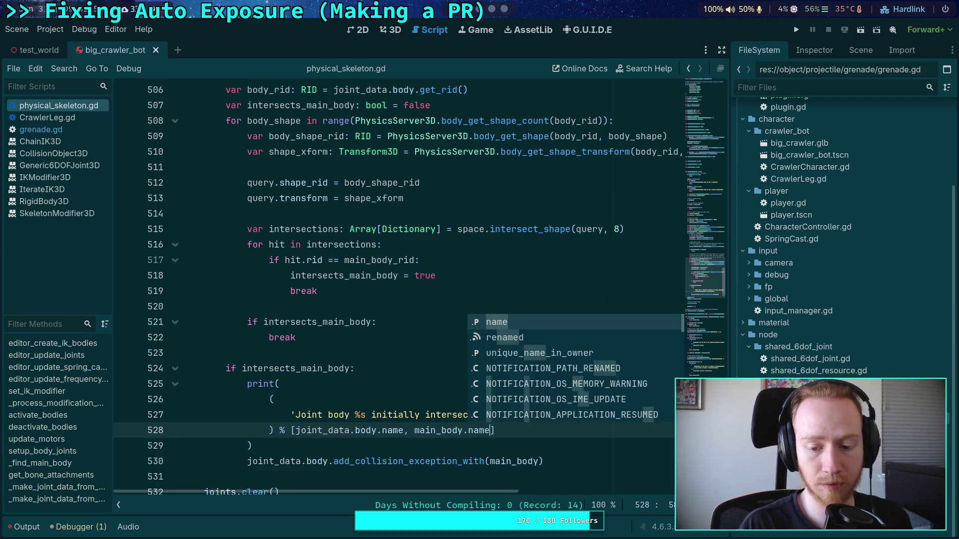
pyautogui.click(375, 395)
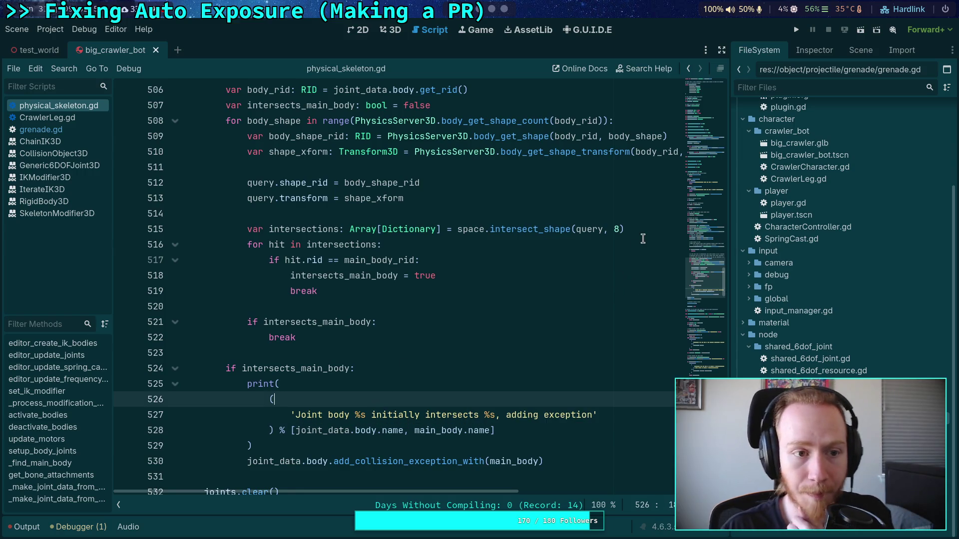
pyautogui.click(817, 54)
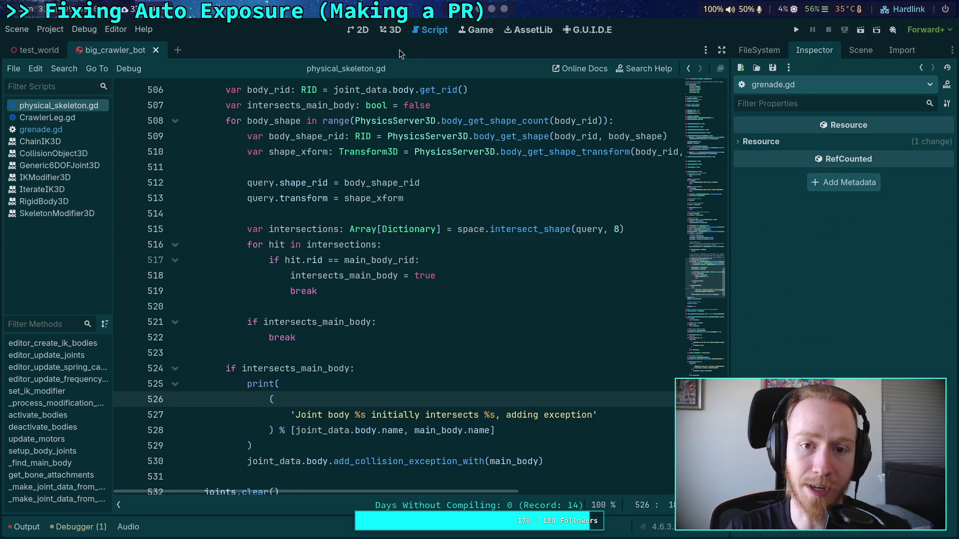
# Switch to the crawler bot's 3D view and hide LowerSection's box mesh.
pyautogui.click(391, 30)
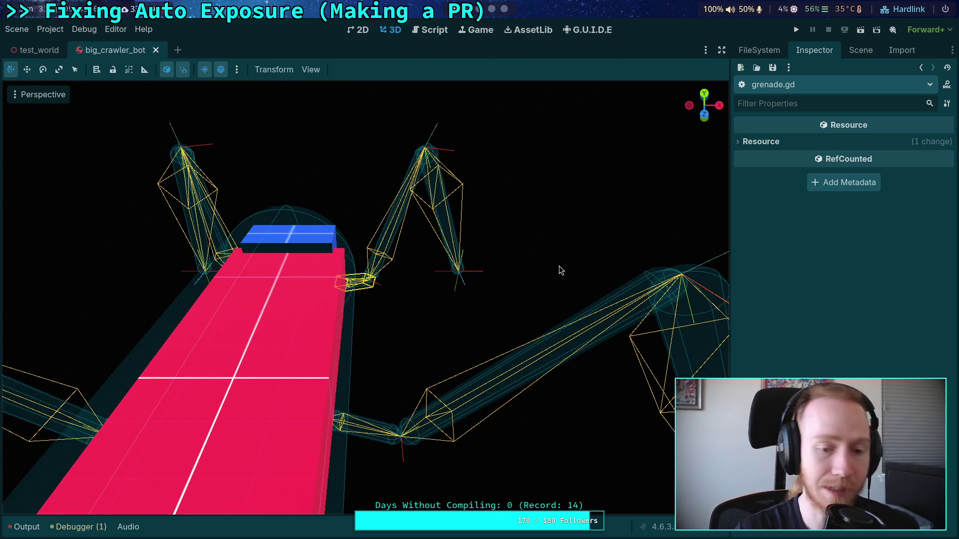
pyautogui.click(861, 50)
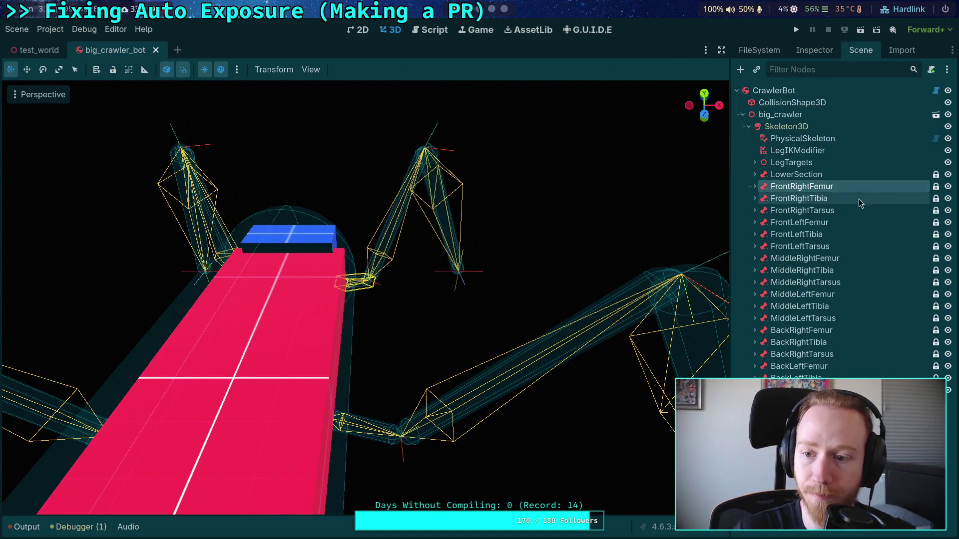
pyautogui.click(755, 186)
pyautogui.click(754, 188)
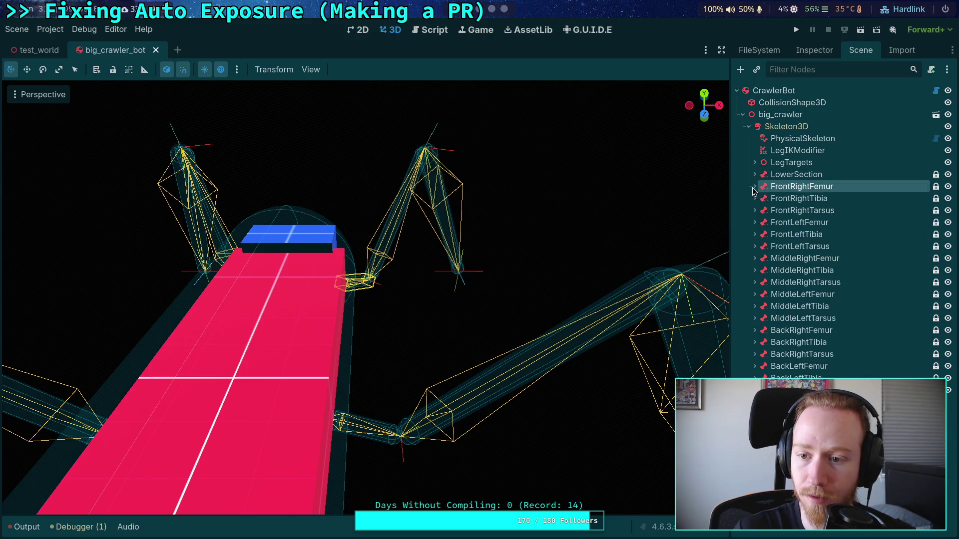
pyautogui.click(755, 174)
pyautogui.click(948, 199)
pyautogui.click(948, 187)
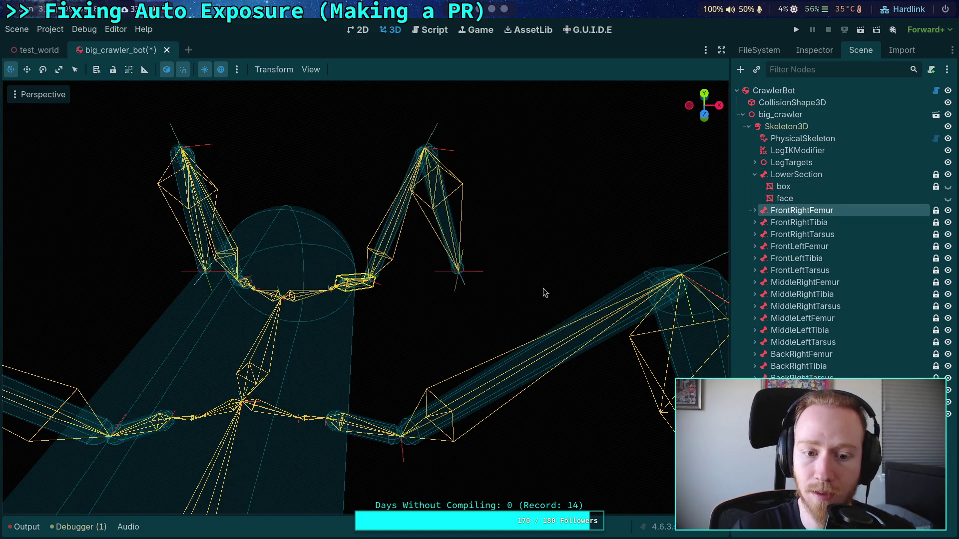
pyautogui.click(948, 198)
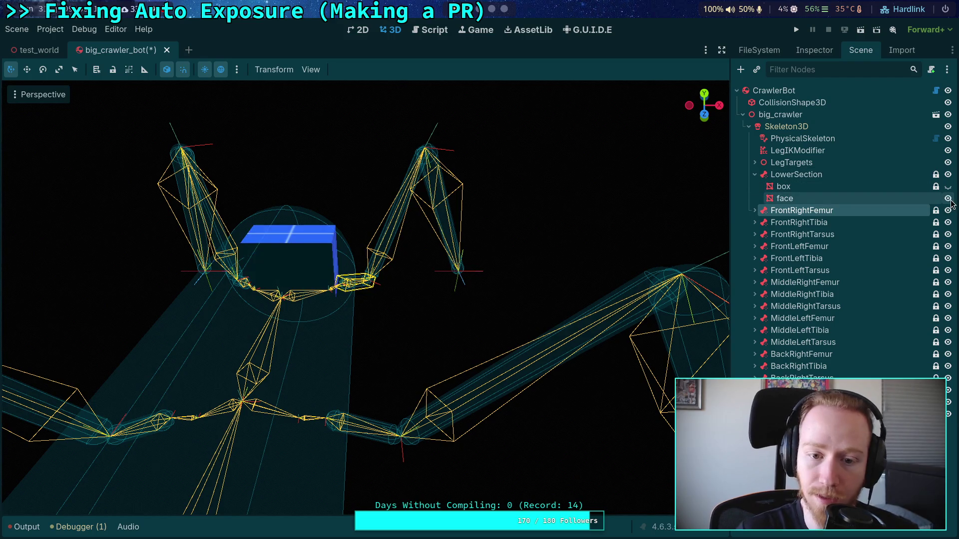
# Hide the face mesh as well and orbit to view the front legs sideways.
pyautogui.scroll(5, 503, 286)
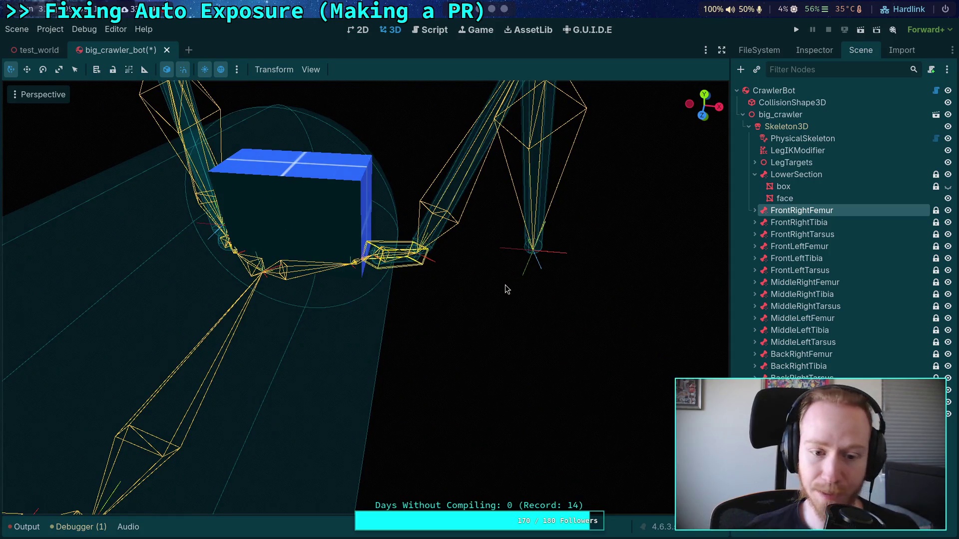
pyautogui.moveTo(506, 288); pyautogui.dragTo(505, 402)
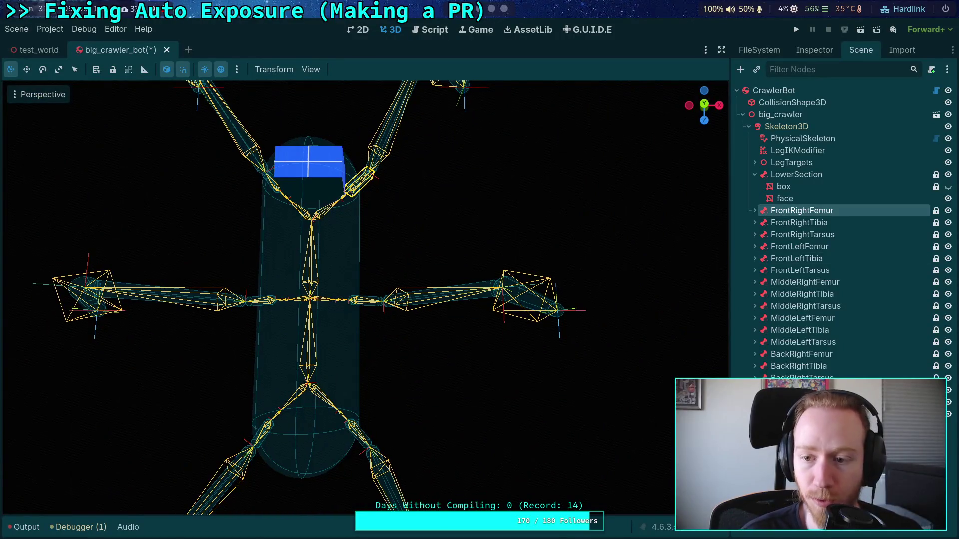
pyautogui.click(949, 200)
pyautogui.moveTo(479, 280)
pyautogui.mouseDown()
pyautogui.moveTo(457, 267)
pyautogui.moveTo(574, 295)
pyautogui.moveTo(507, 331)
pyautogui.moveTo(549, 320)
pyautogui.moveTo(509, 279)
pyautogui.mouseUp()
pyautogui.scroll(5, 365, 297)
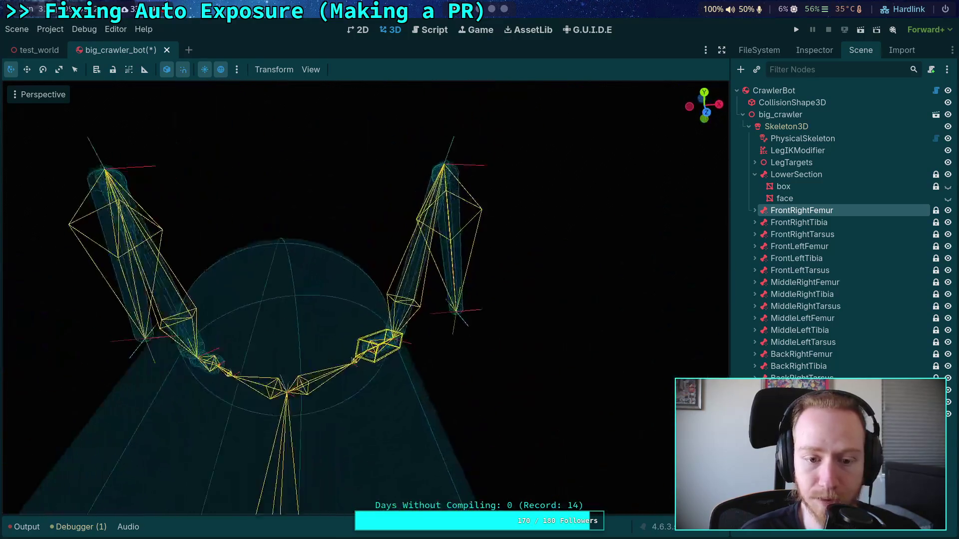
pyautogui.moveTo(364, 297); pyautogui.dragTo(445, 321)
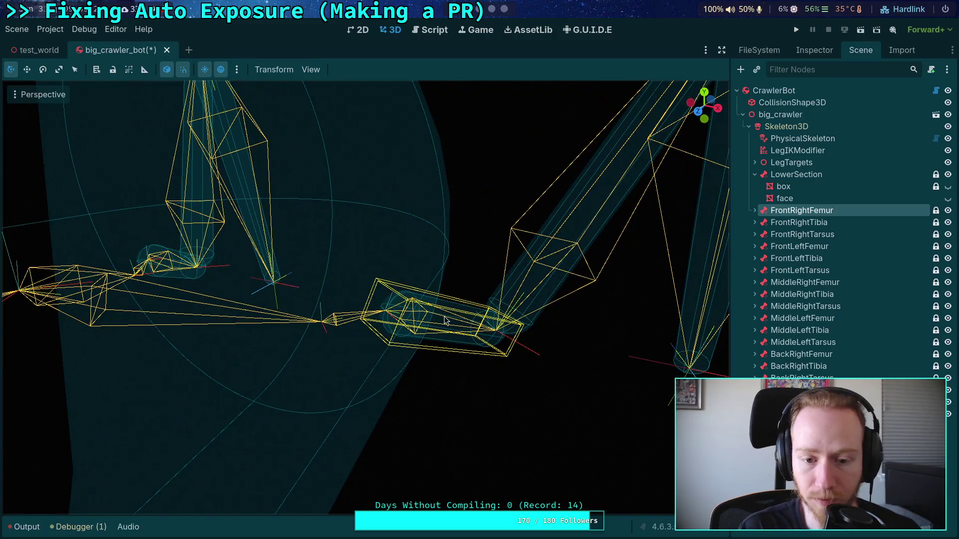
# Duplicate the FrontRightFemur node and rename the copy FrontRightCoxa.
pyautogui.rightClick(822, 210)
pyautogui.click(811, 360)
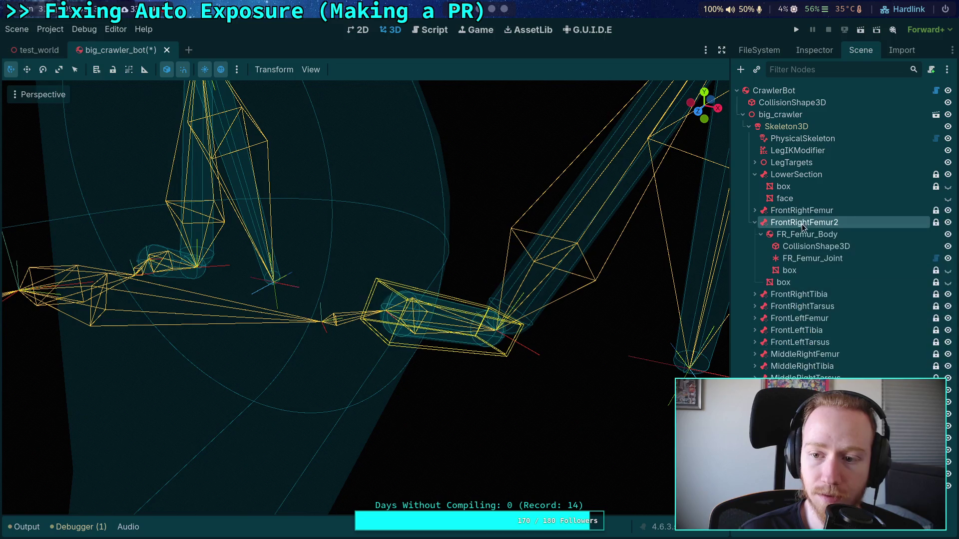
pyautogui.doubleClick(833, 223)
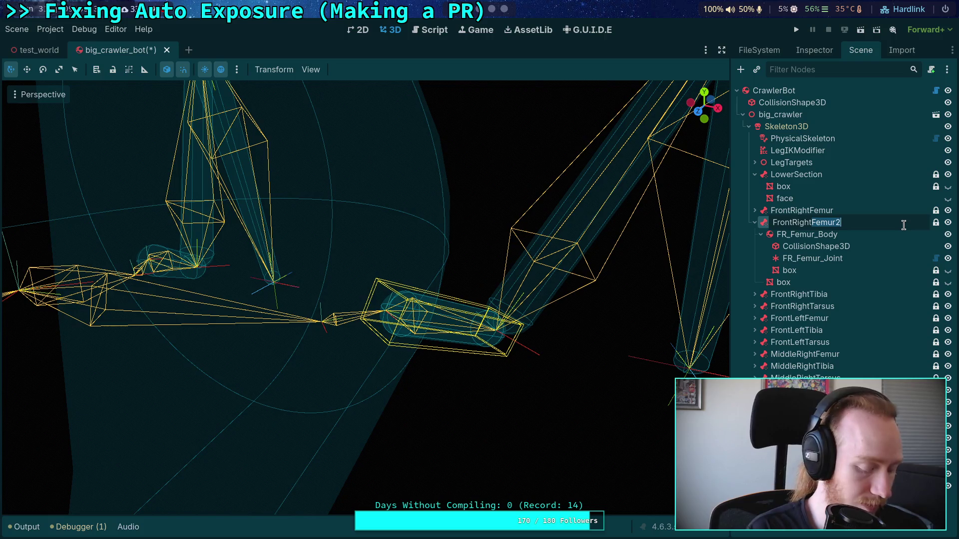
pyautogui.write('co')
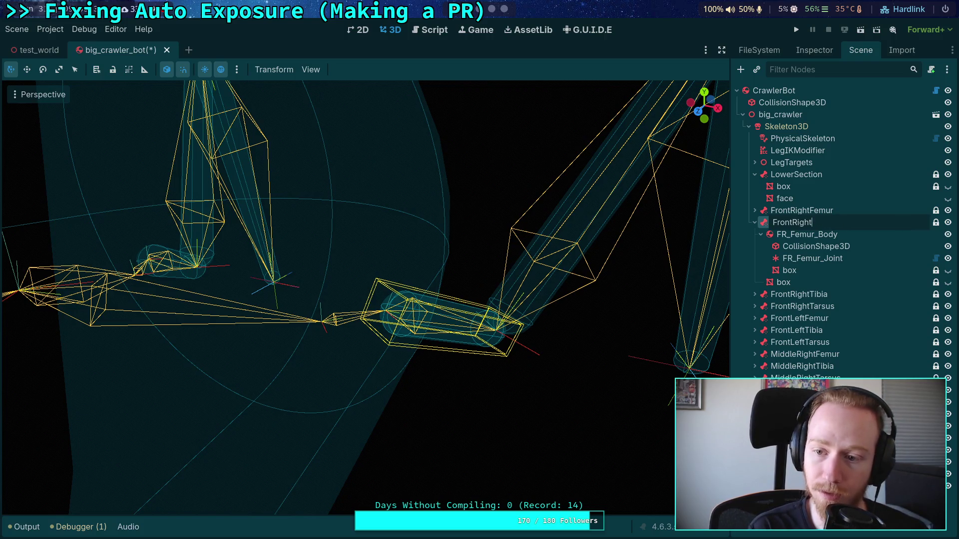
pyautogui.press('BackSpace')
pyautogui.write('Coxa')
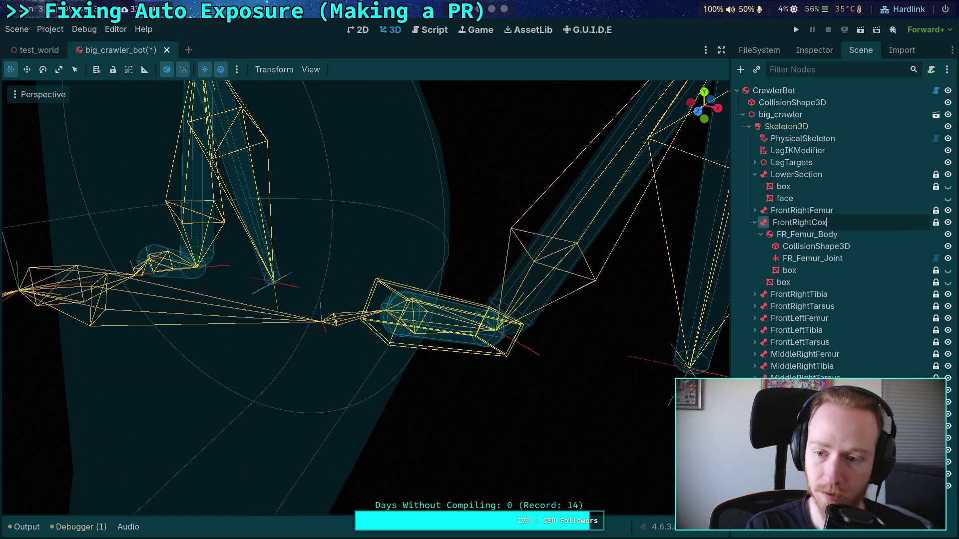
pyautogui.press('Return')
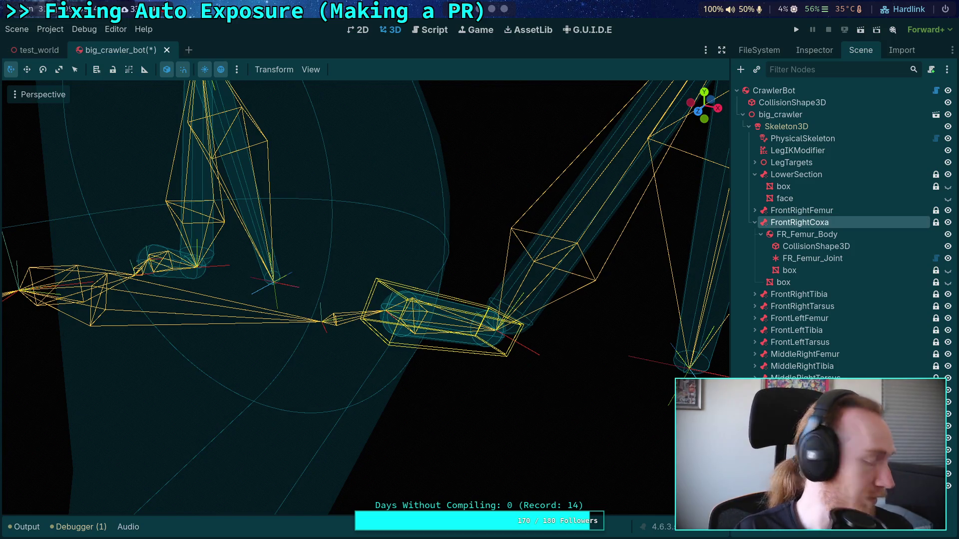
# Rename FR_Femur_Body to FR_Coxa_Body and show its CollisionShape3D in the Inspector.
pyautogui.click(822, 238)
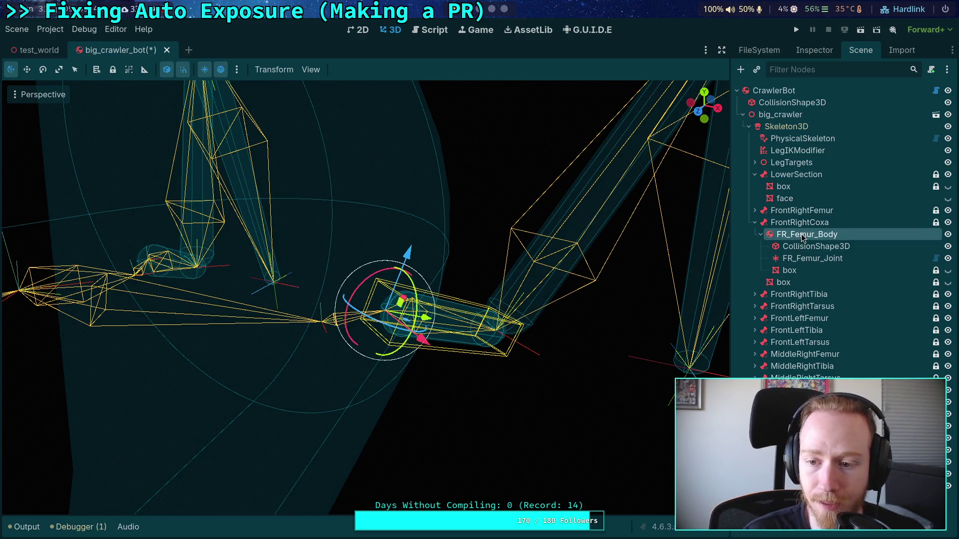
pyautogui.doubleClick(815, 234)
pyautogui.click(816, 234)
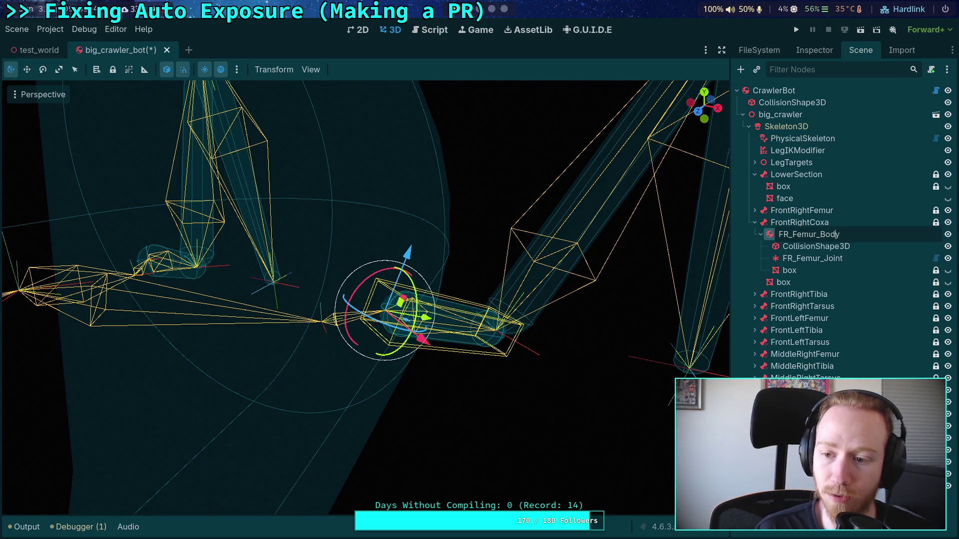
pyautogui.press('BackSpace')
pyautogui.press('BackSpace')
pyautogui.press('BackSpace')
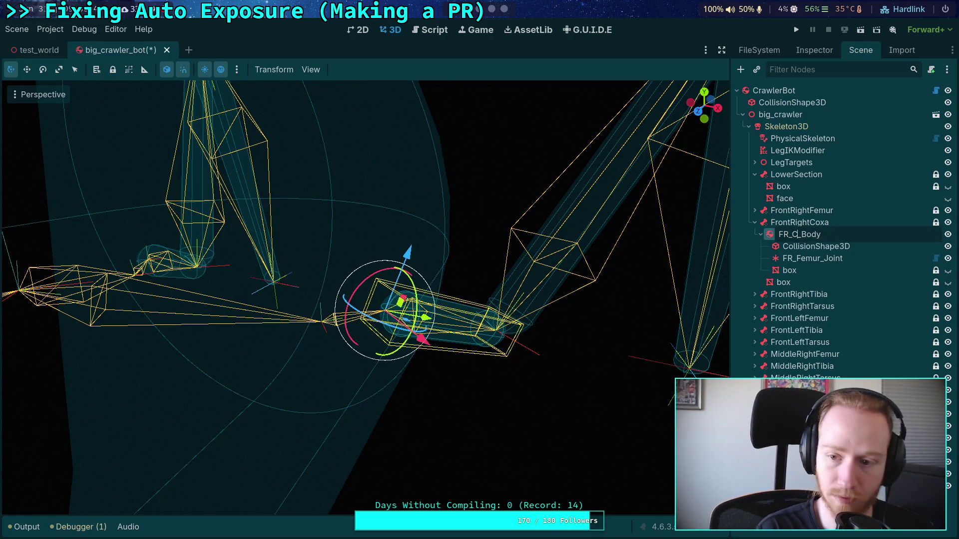
pyautogui.write('Coxa')
pyautogui.press('Return')
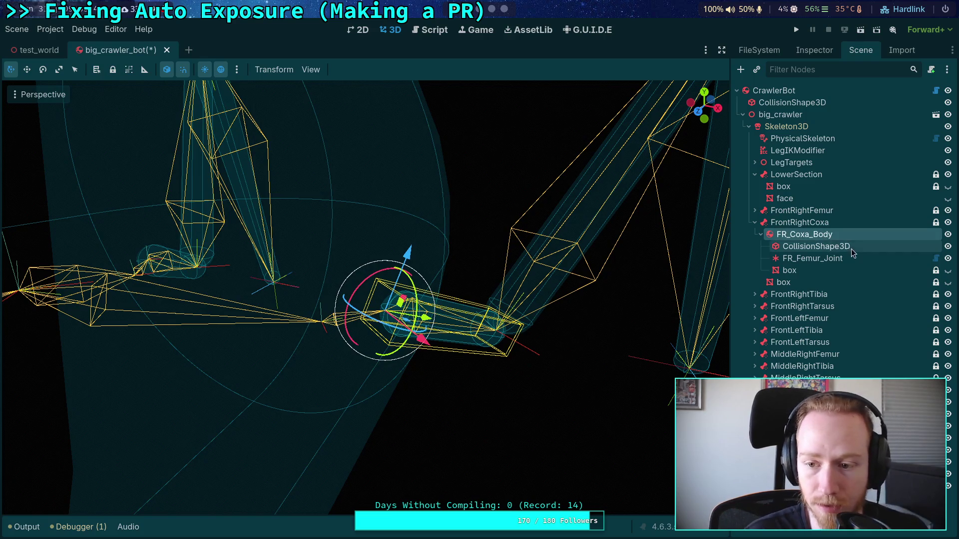
pyautogui.click(851, 247)
pyautogui.click(814, 50)
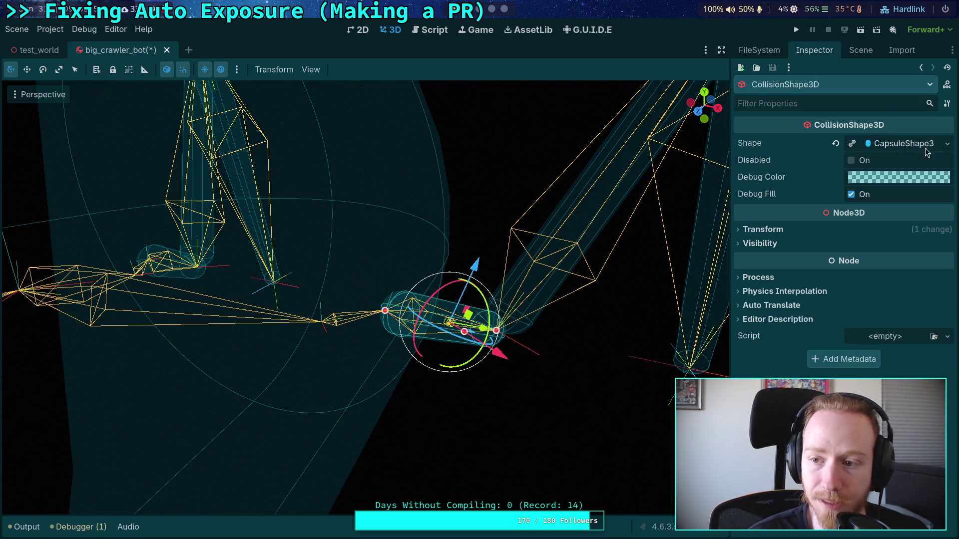
# Make the coxa body's capsule shape unique and name the resource CoxaShape.
pyautogui.click(948, 145)
pyautogui.click(860, 338)
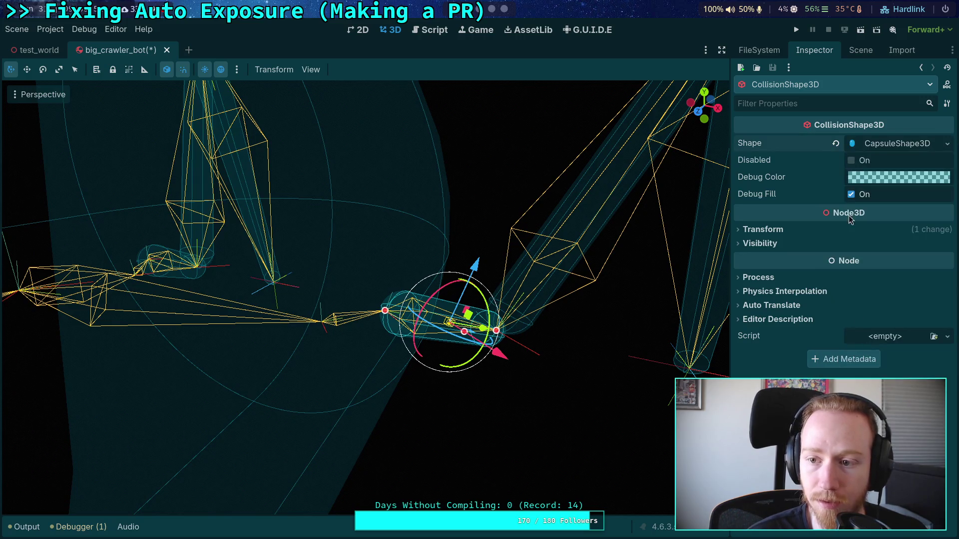
pyautogui.click(904, 146)
pyautogui.click(802, 231)
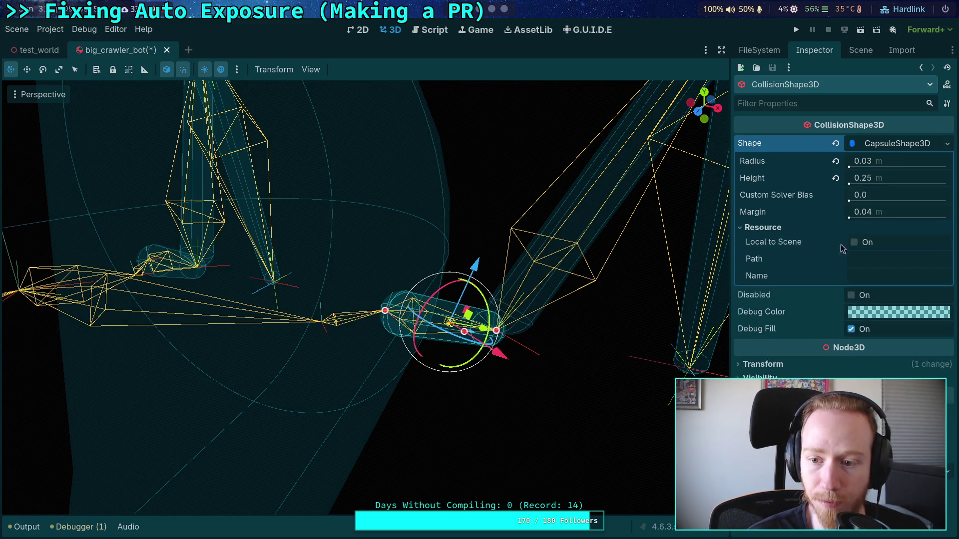
pyautogui.click(885, 278)
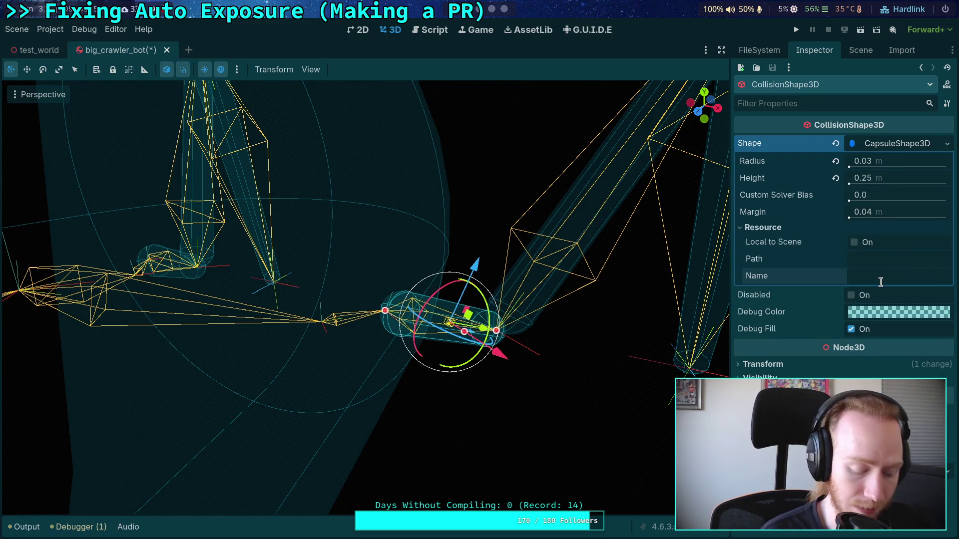
pyautogui.write('Go')
pyautogui.press('BackSpace')
pyautogui.press('BackSpace')
pyautogui.write('CoxaShap')
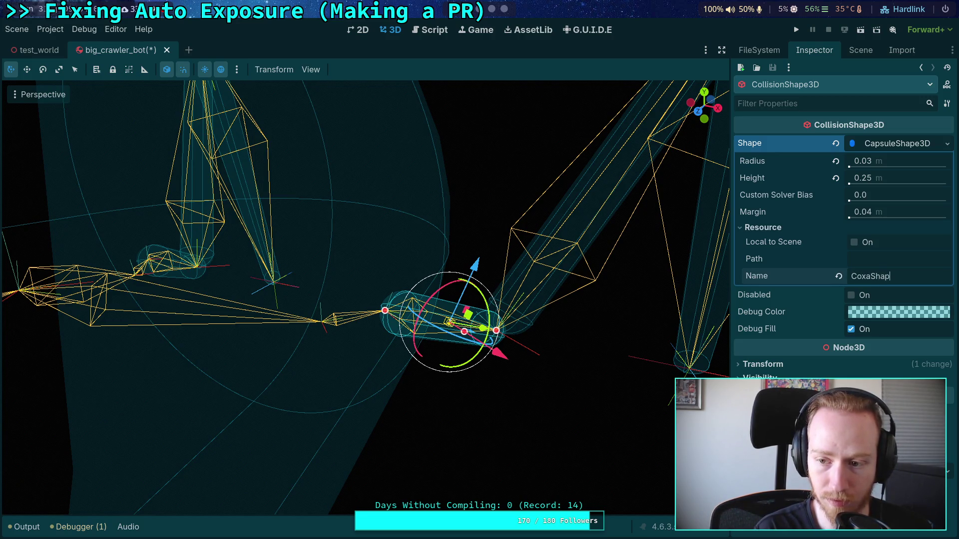
pyautogui.write('e3D')
pyautogui.press('Return')
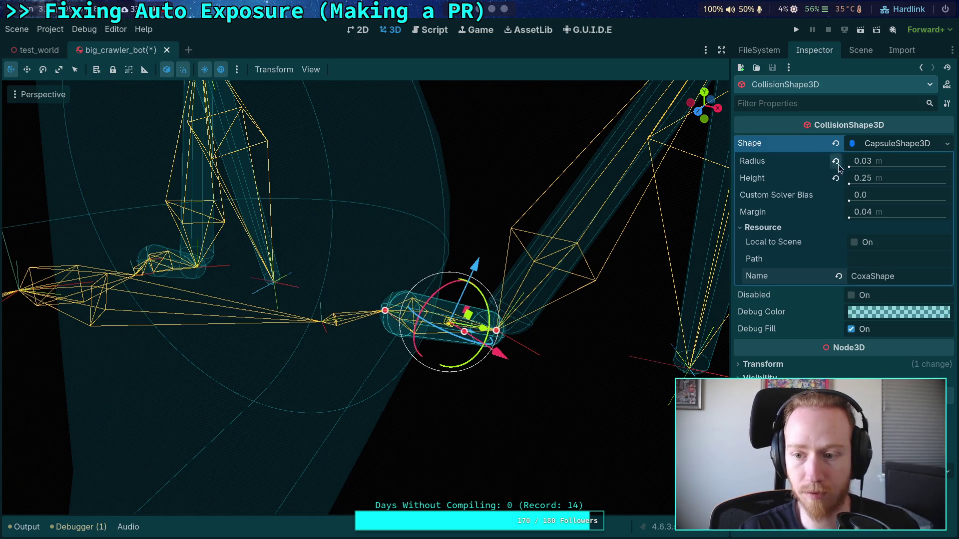
pyautogui.click(905, 149)
pyautogui.click(906, 145)
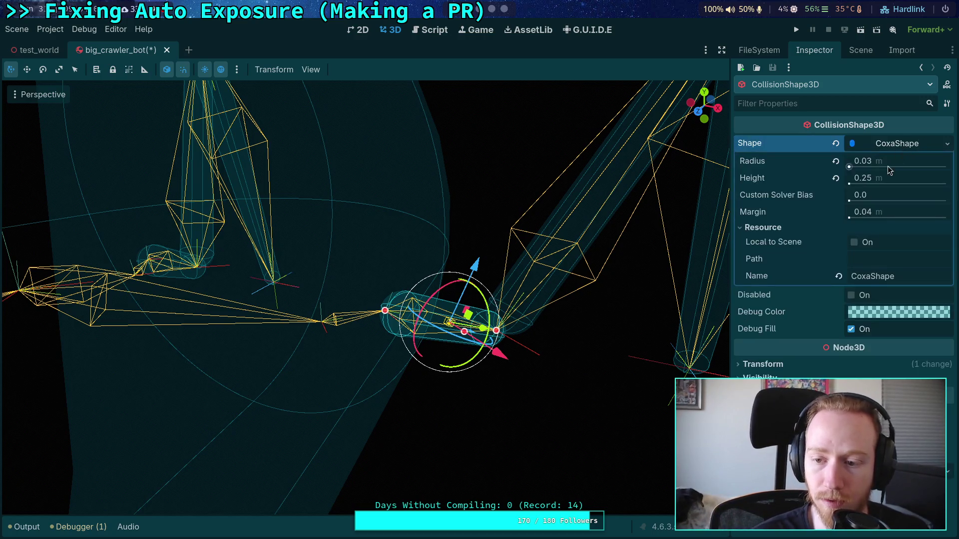
pyautogui.moveTo(797, 248)
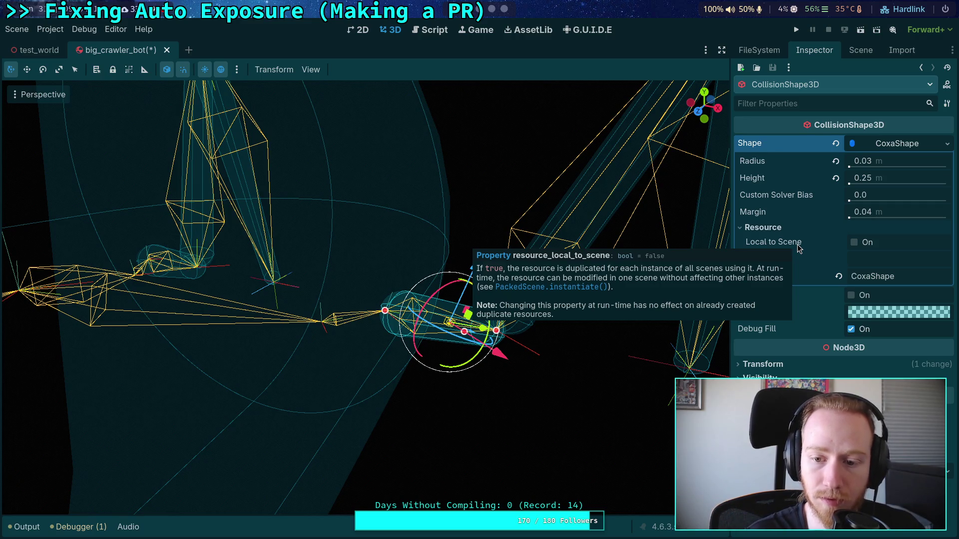
pyautogui.click(892, 147)
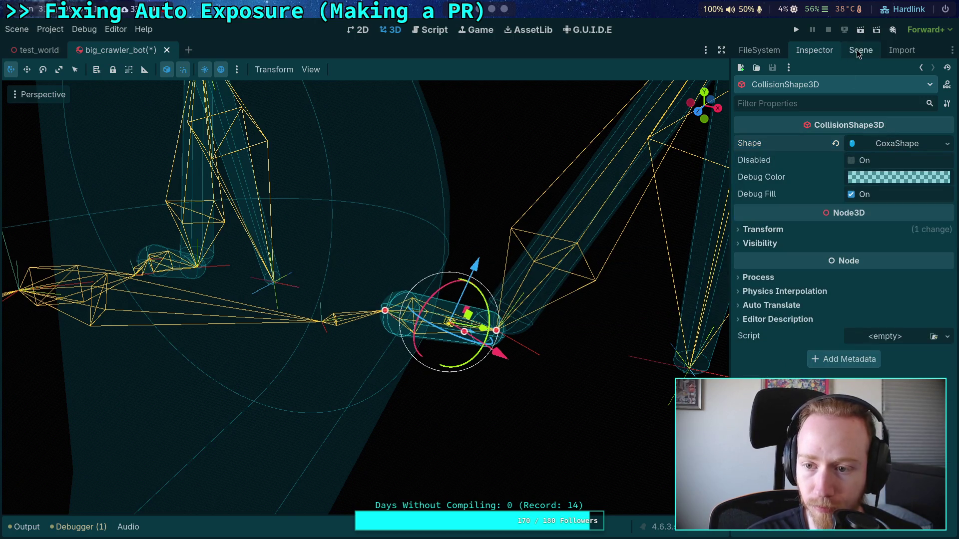
# Rename FR_Femur_Joint to FR_Coxa_Joint and show its properties.
pyautogui.click(858, 51)
pyautogui.click(816, 259)
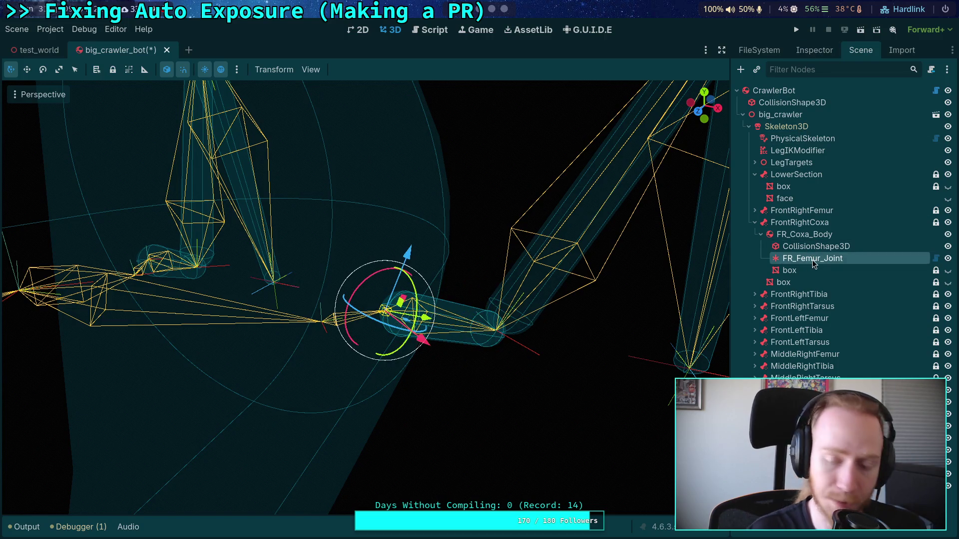
pyautogui.doubleClick(812, 259)
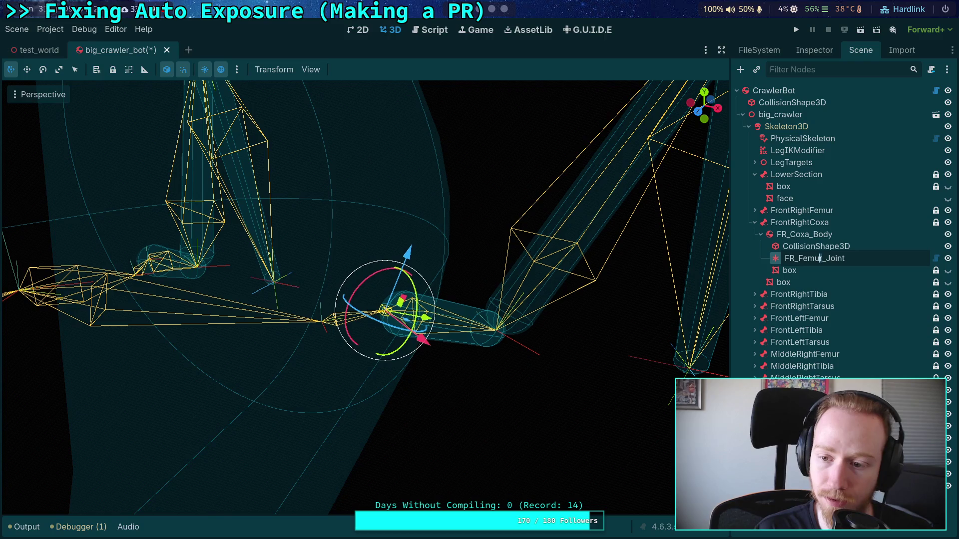
pyautogui.write('Cox')
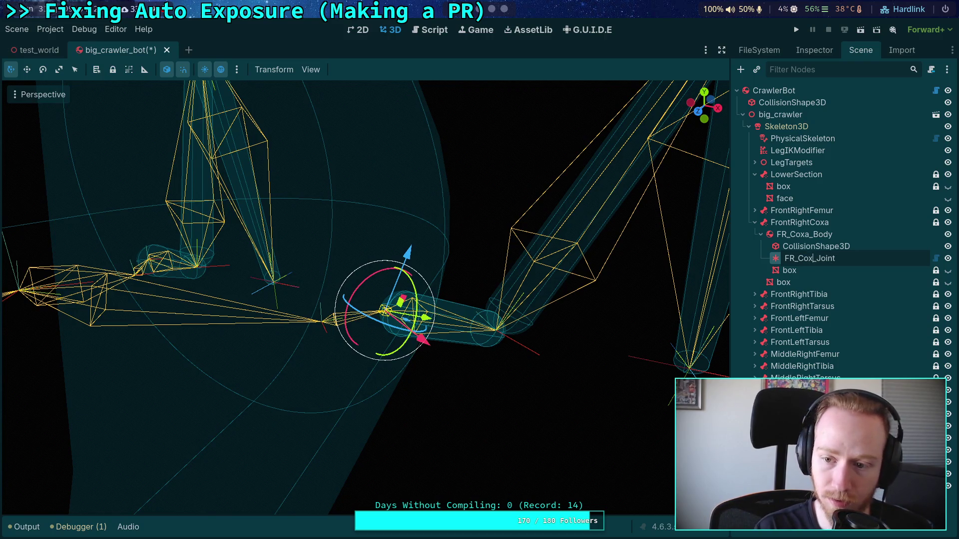
pyautogui.write('a')
pyautogui.press('Return')
pyautogui.click(814, 50)
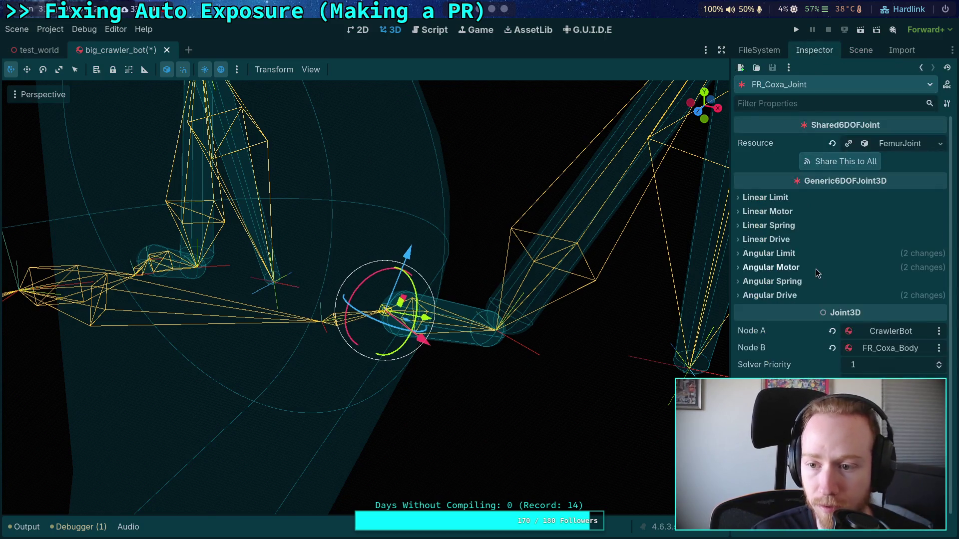
# Review FR_Coxa_Joint's angular limit settings and toggle the X-axis angular motor Enabled checkbox.
pyautogui.click(783, 254)
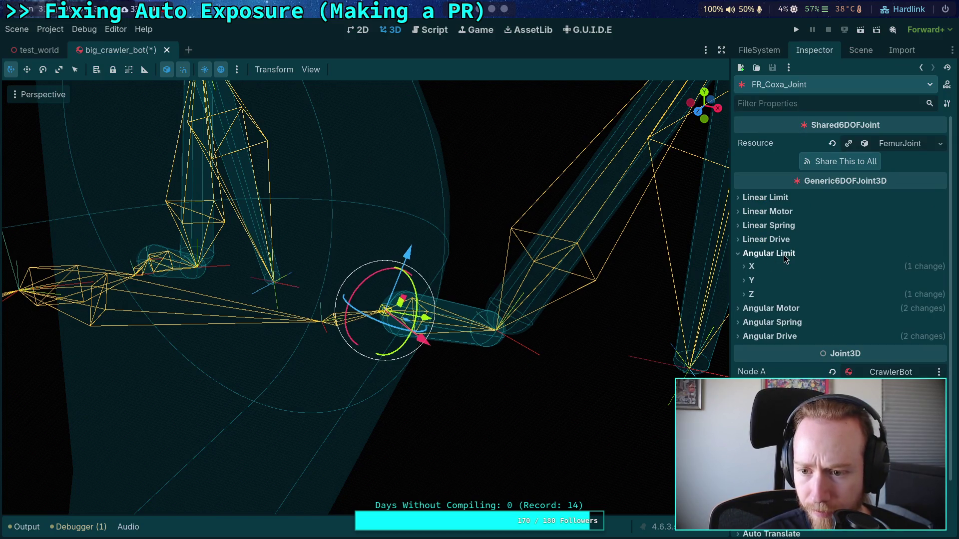
pyautogui.click(755, 296)
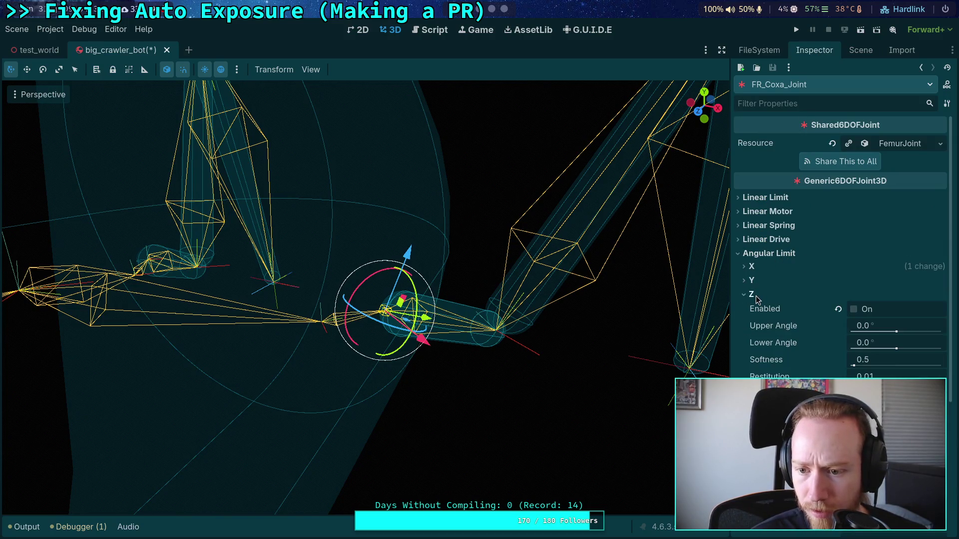
pyautogui.click(751, 267)
pyautogui.click(761, 268)
pyautogui.click(764, 254)
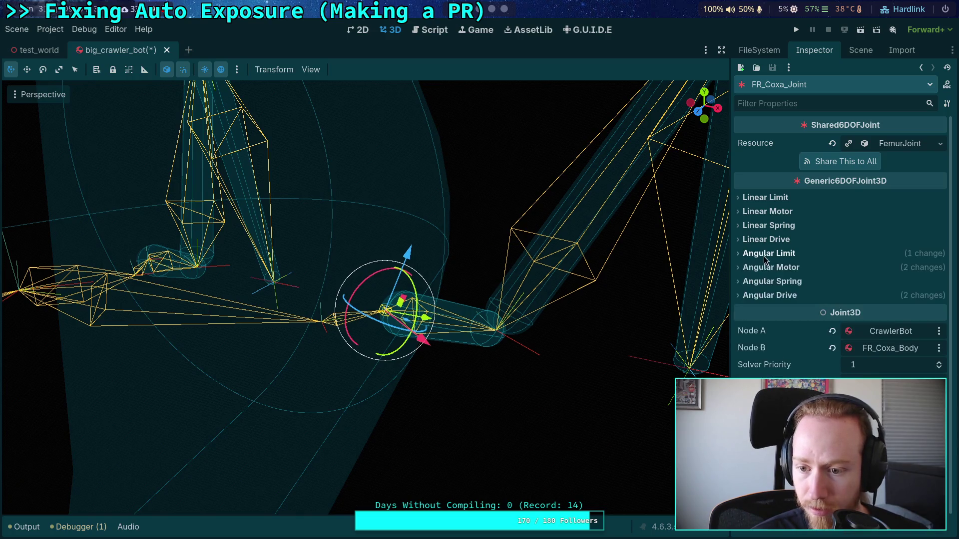
pyautogui.click(786, 268)
pyautogui.click(751, 308)
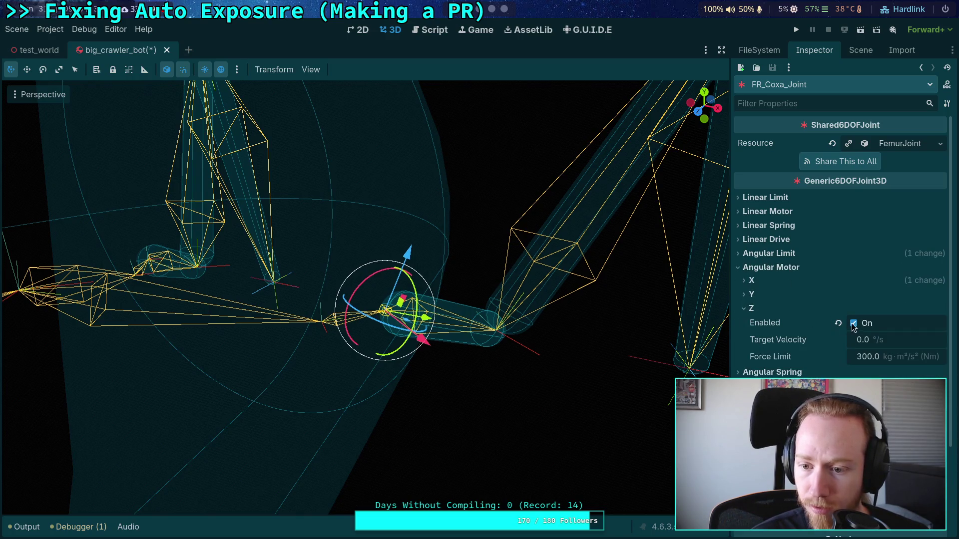
pyautogui.click(751, 280)
pyautogui.click(853, 295)
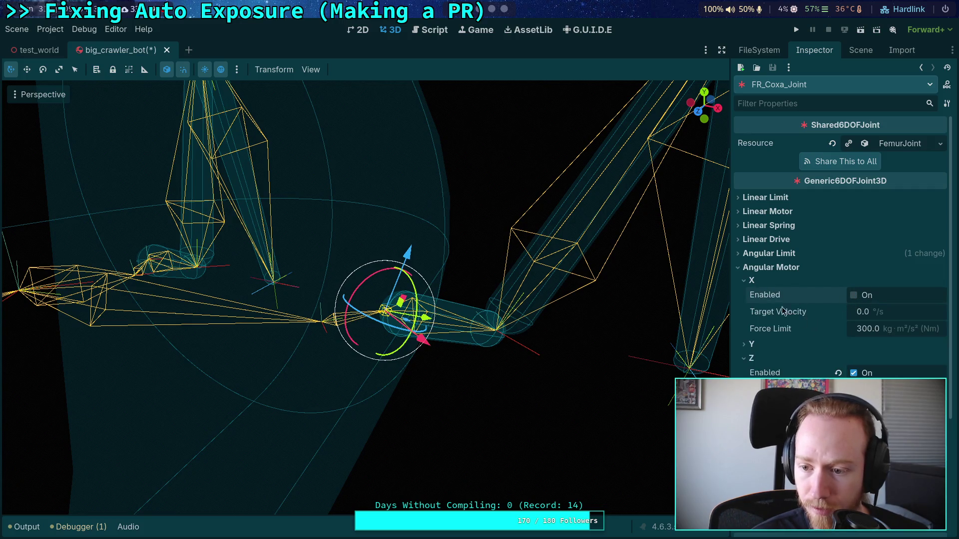
pyautogui.click(758, 281)
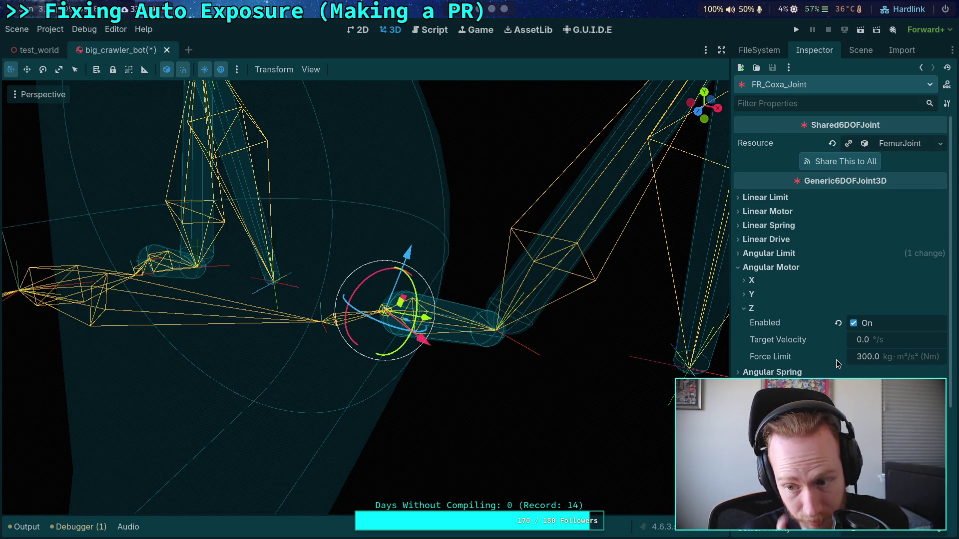
# Recheck the angular motor and X-axis limit settings, then view the Output change log.
pyautogui.click(752, 272)
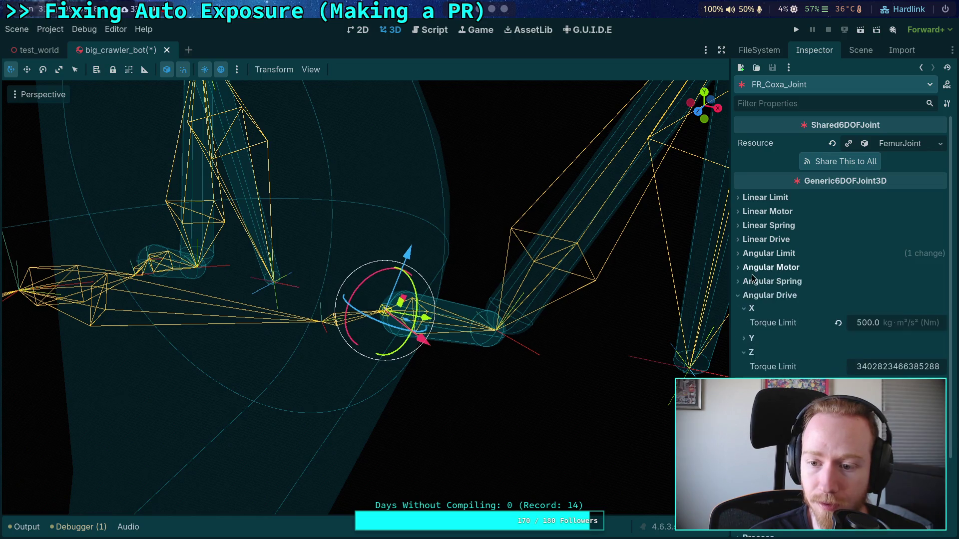
pyautogui.click(755, 269)
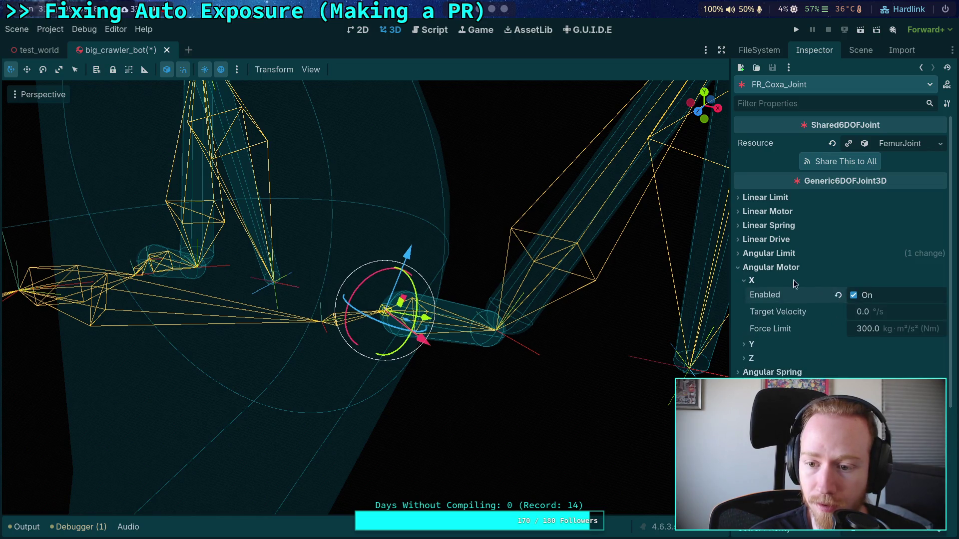
pyautogui.click(764, 254)
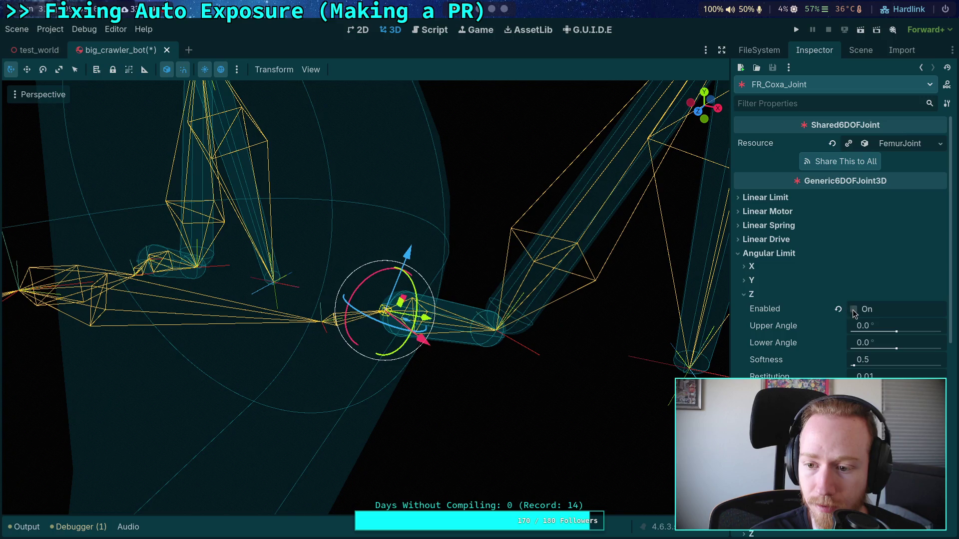
pyautogui.click(751, 266)
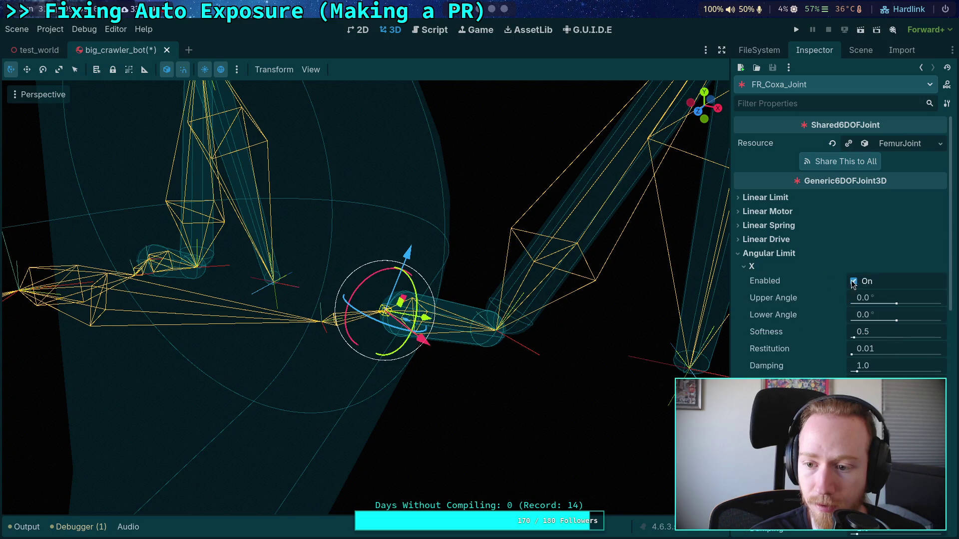
pyautogui.click(773, 254)
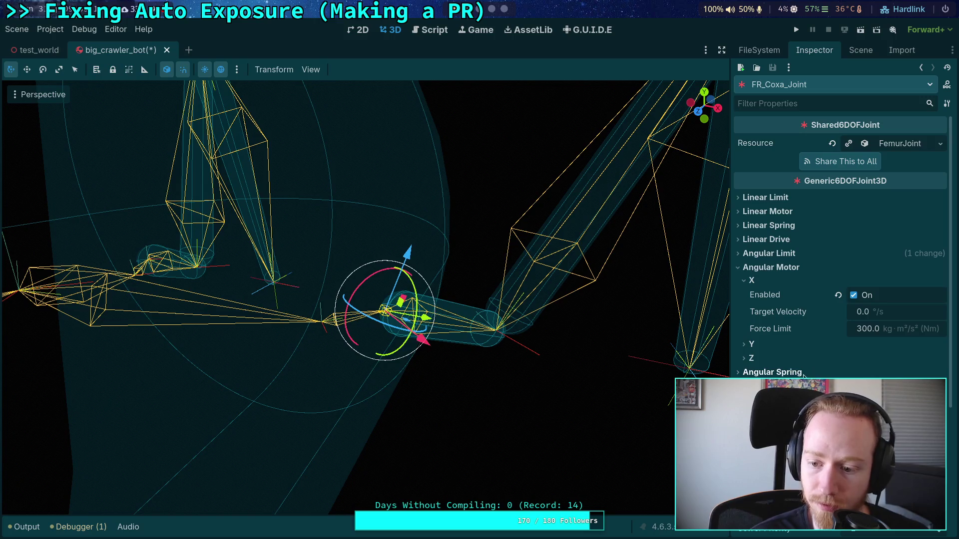
pyautogui.click(23, 527)
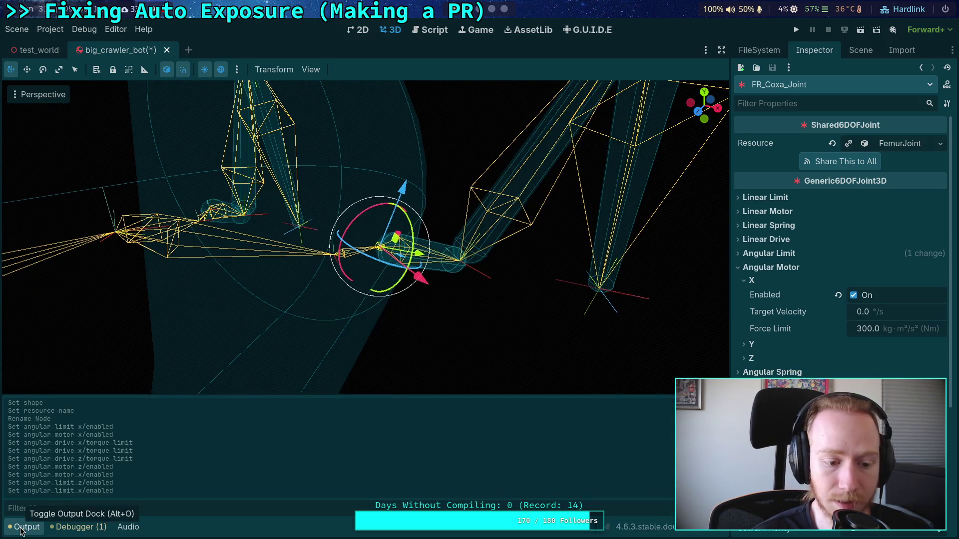
pyautogui.click(23, 527)
# Make FR_Coxa_Joint's FemurJoint resource unique and save it.
pyautogui.click(940, 145)
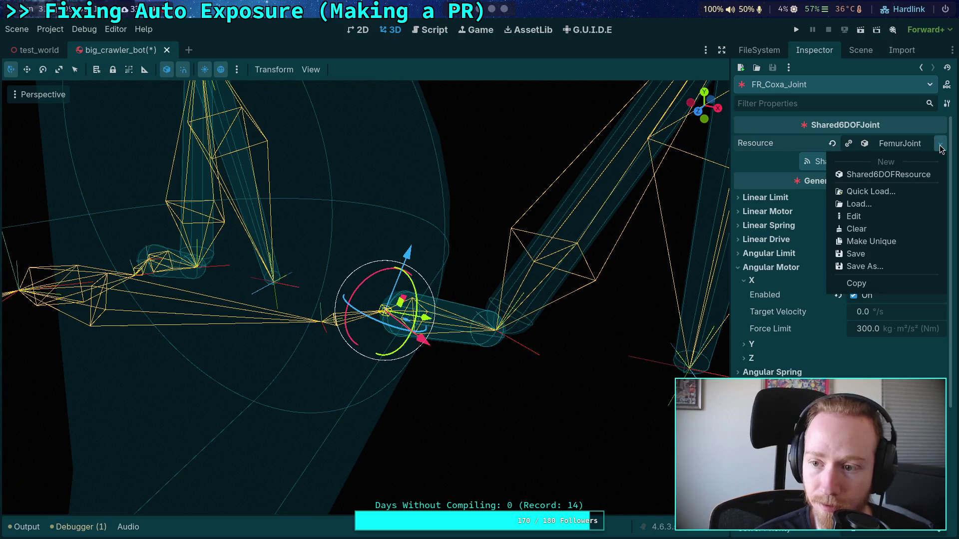
pyautogui.click(899, 146)
pyautogui.click(907, 145)
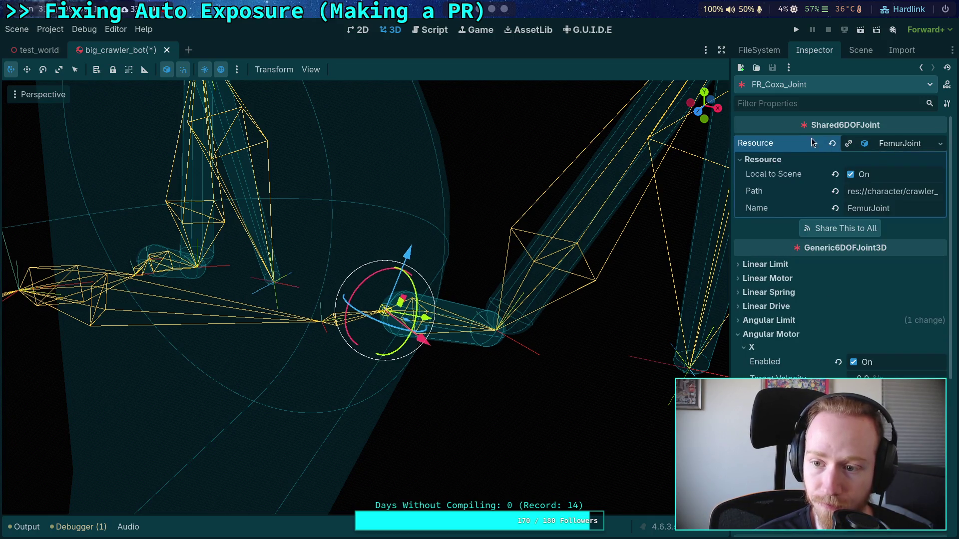
pyautogui.click(906, 145)
pyautogui.click(940, 144)
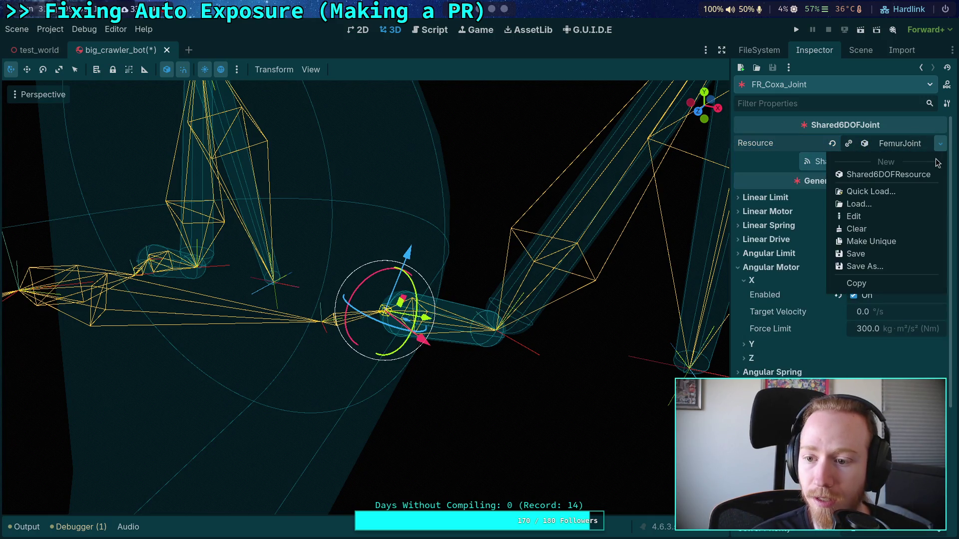
pyautogui.click(897, 242)
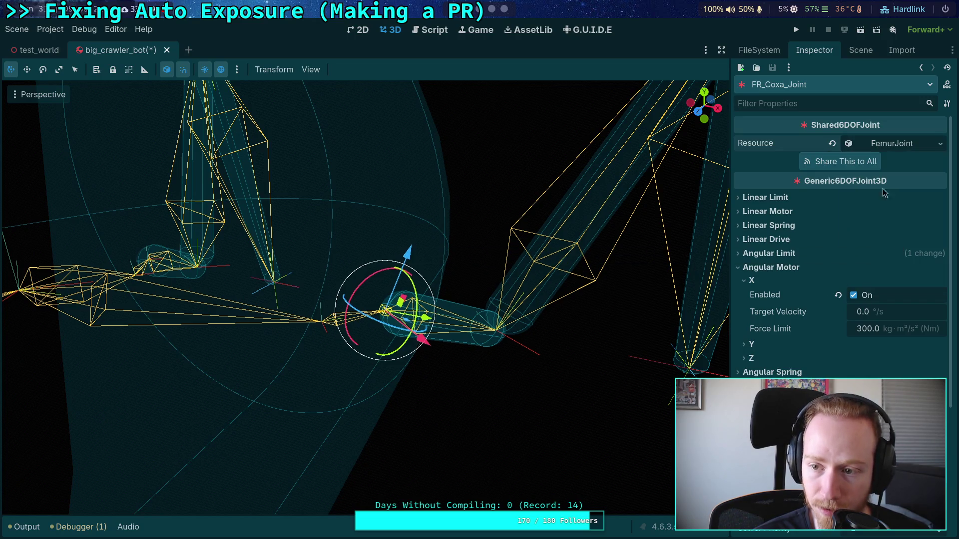
pyautogui.click(940, 143)
pyautogui.click(855, 254)
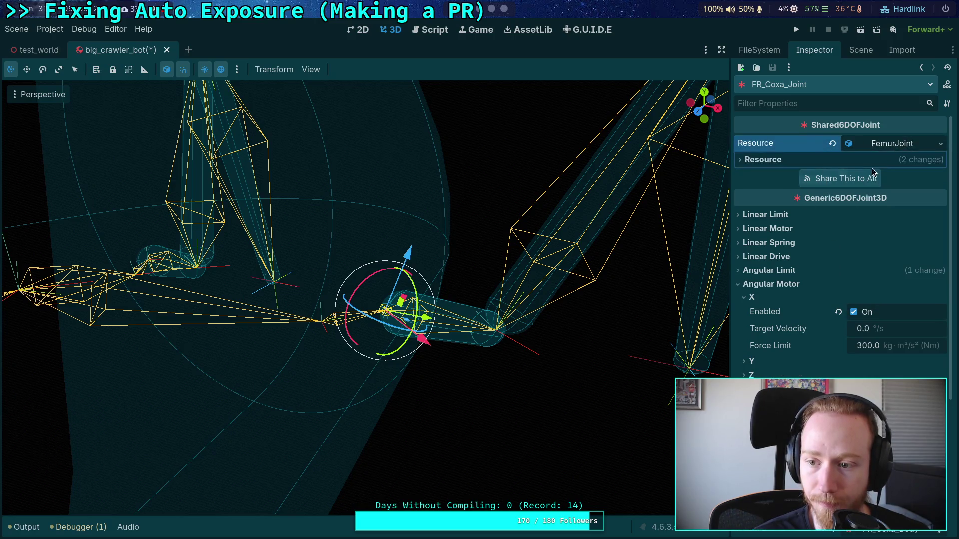
# Rename the joint resource from FemurJoint to CoxaJoint.
pyautogui.click(833, 161)
pyautogui.doubleClick(906, 207)
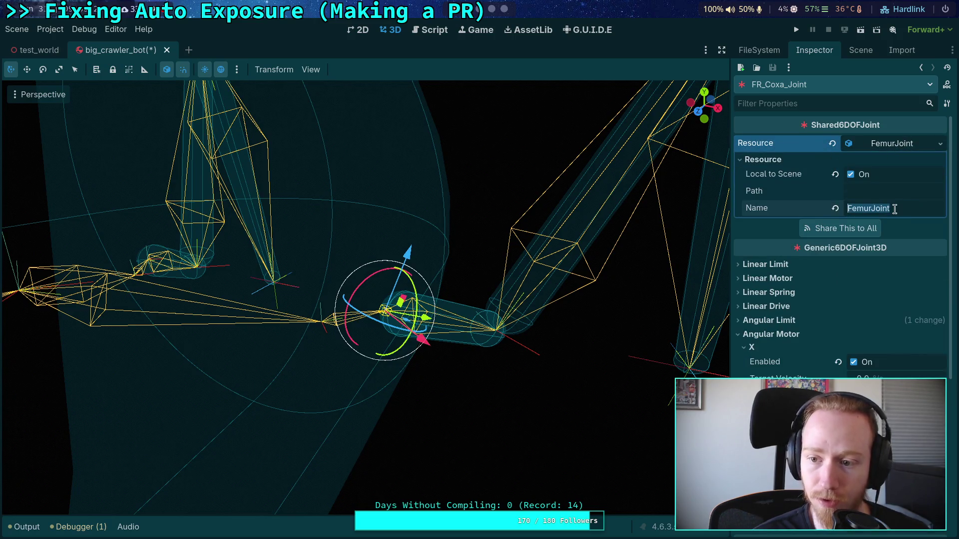
pyautogui.press('Home')
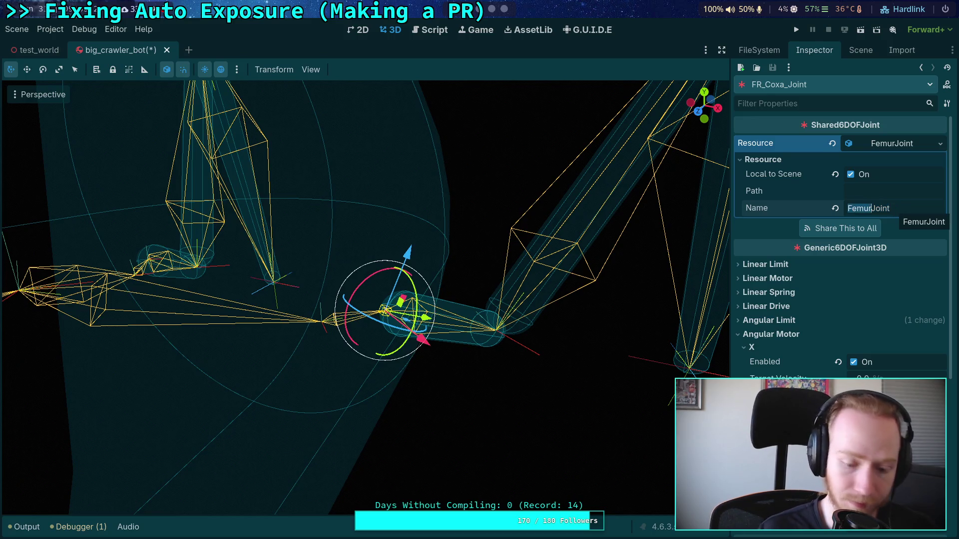
pyautogui.write('Coxa')
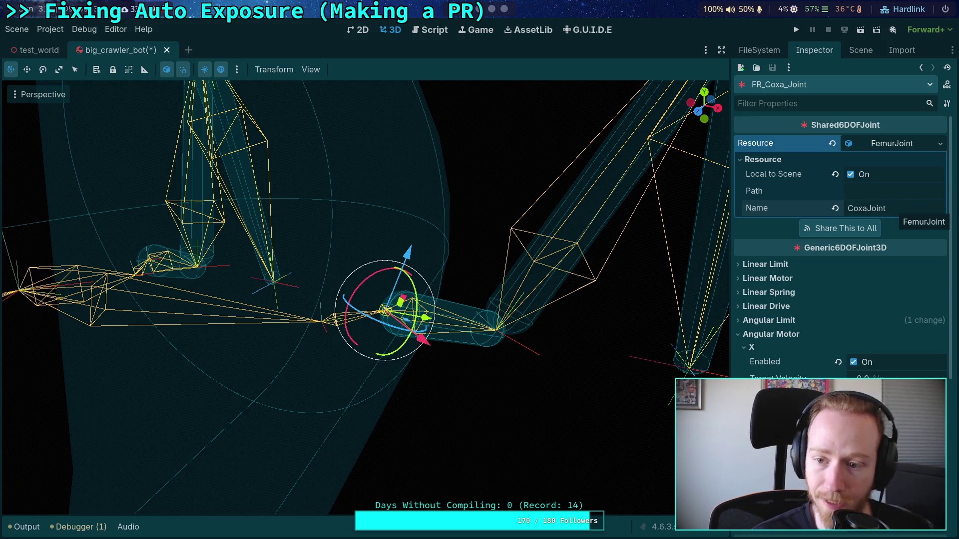
pyautogui.click(906, 145)
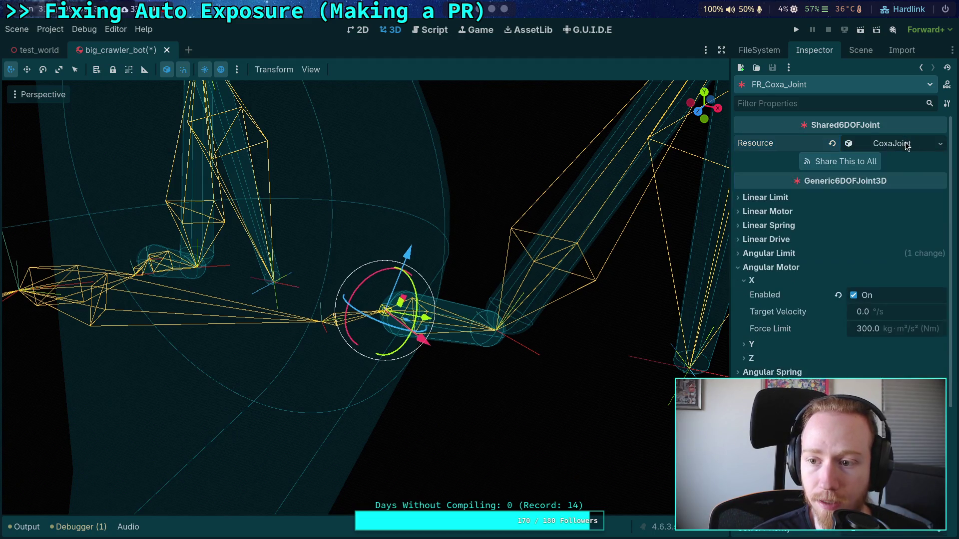
pyautogui.click(857, 51)
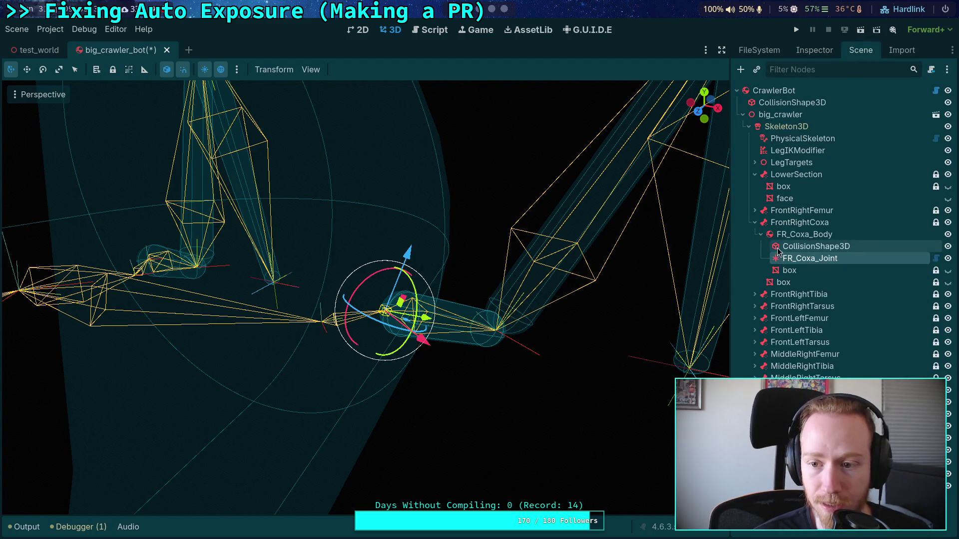
# Review FR_Femur_Joint's Angular Drive, Angular Motor and Angular Limit settings for reference.
pyautogui.click(754, 211)
pyautogui.click(809, 246)
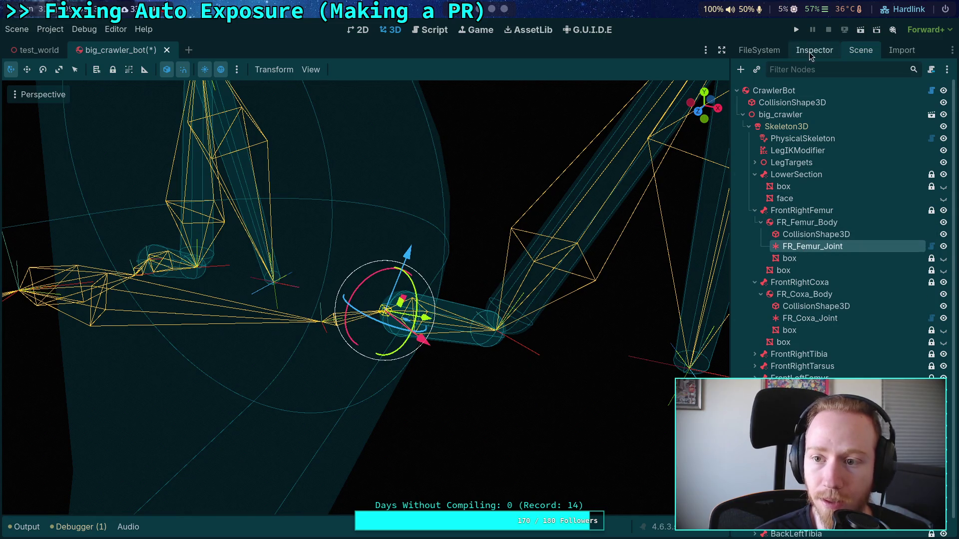
pyautogui.click(814, 50)
pyautogui.click(779, 297)
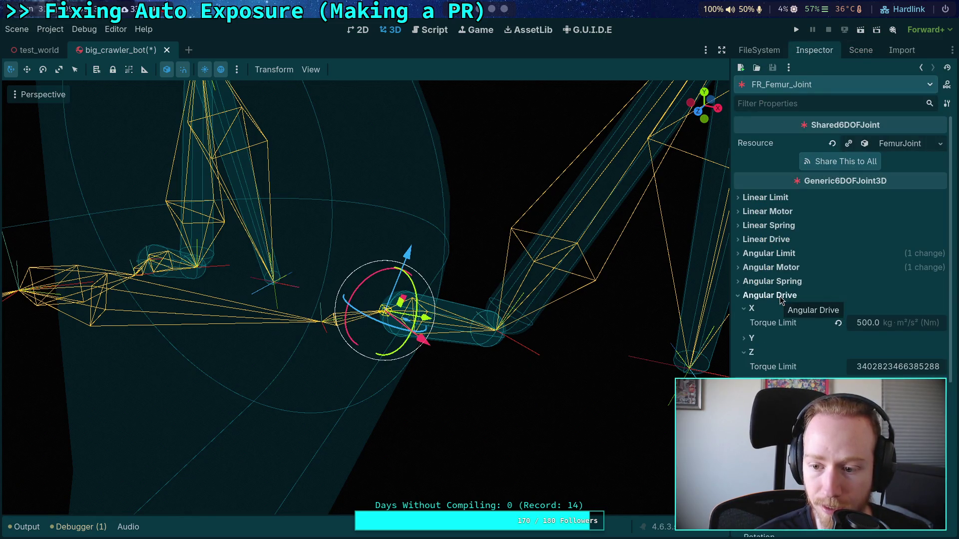
pyautogui.click(781, 296)
pyautogui.click(789, 269)
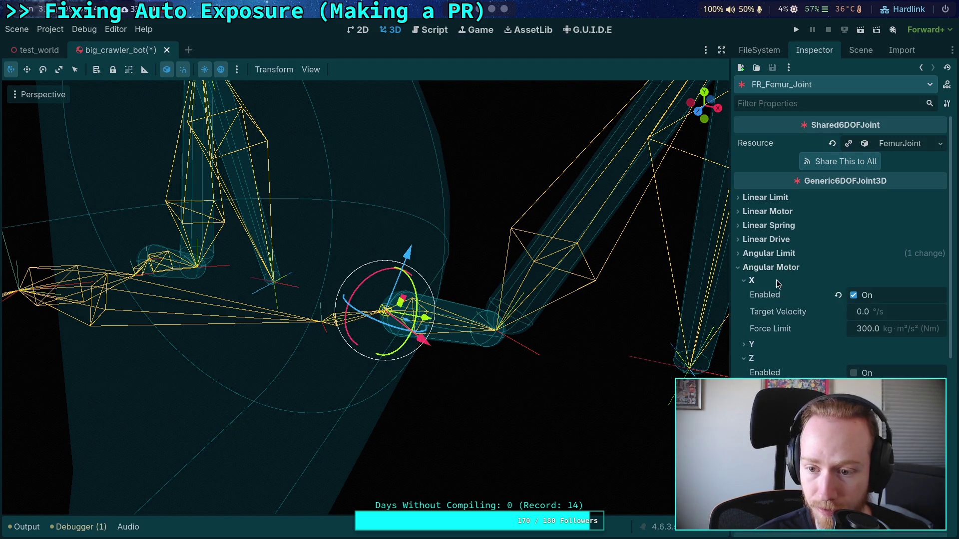
pyautogui.click(751, 359)
pyautogui.click(781, 256)
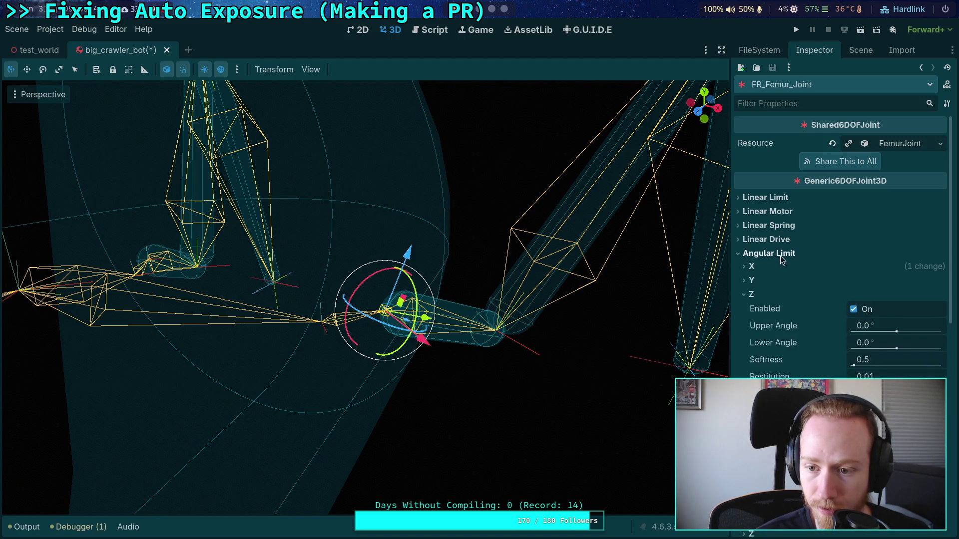
pyautogui.click(762, 295)
pyautogui.click(751, 266)
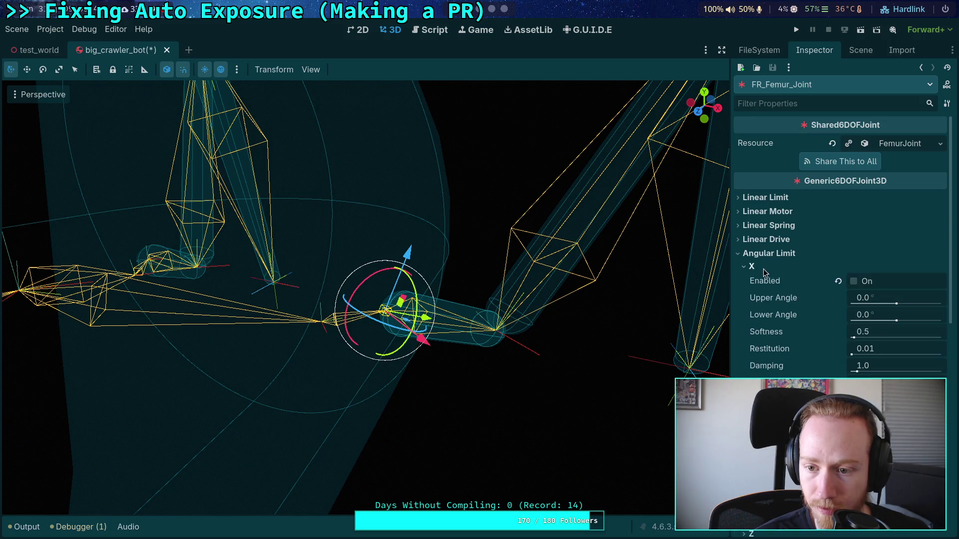
pyautogui.scroll(-4, 786, 338)
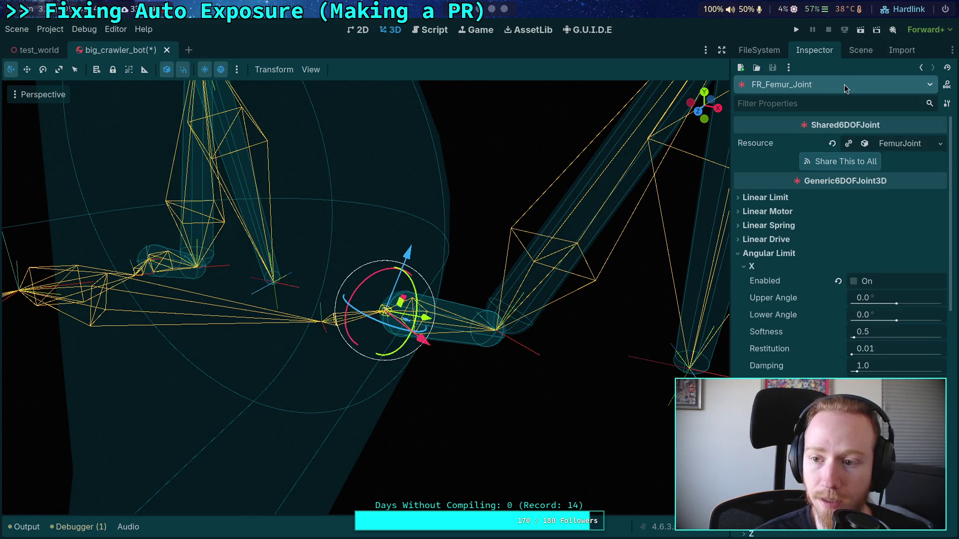
pyautogui.click(854, 50)
# On FR_Coxa_Joint, enable the Z-axis angular motor and the X-axis angular limit.
pyautogui.click(809, 320)
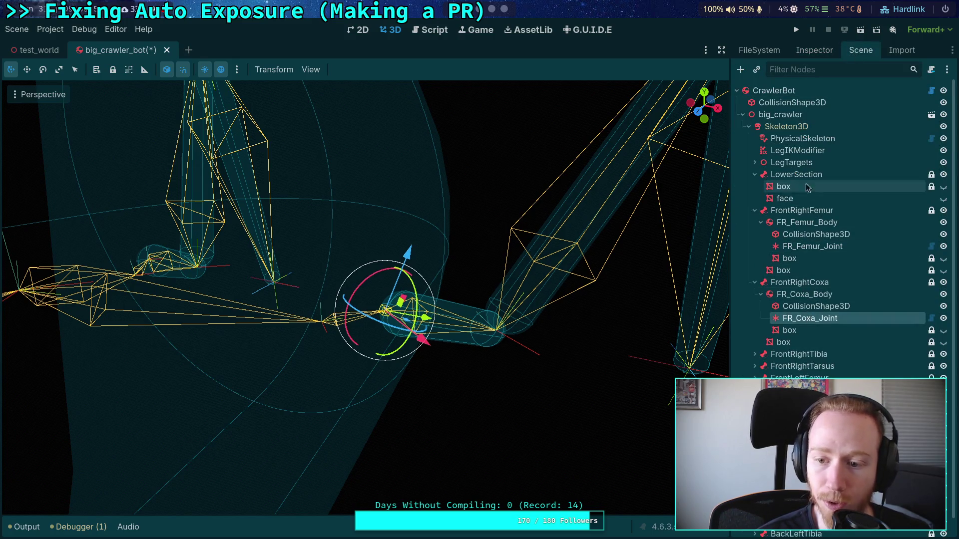
pyautogui.click(819, 56)
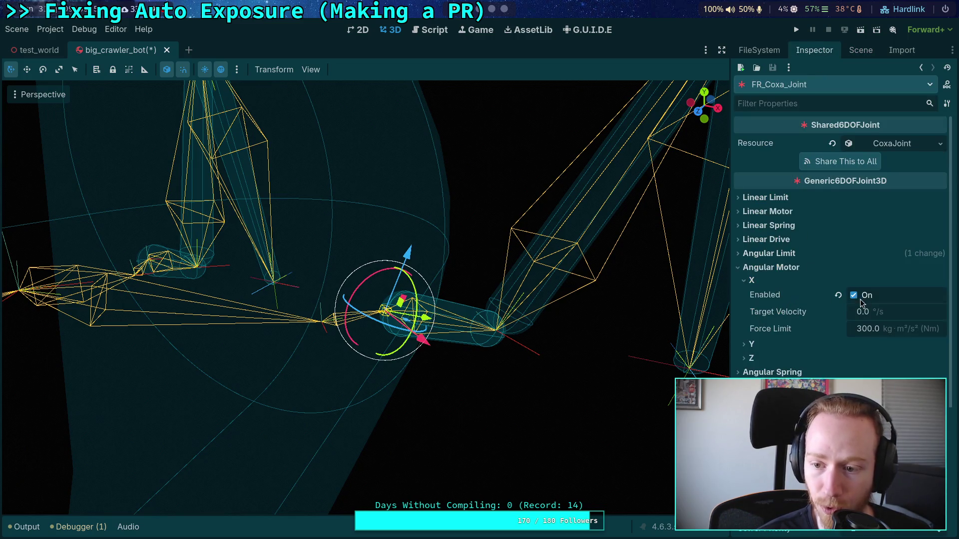
pyautogui.click(751, 280)
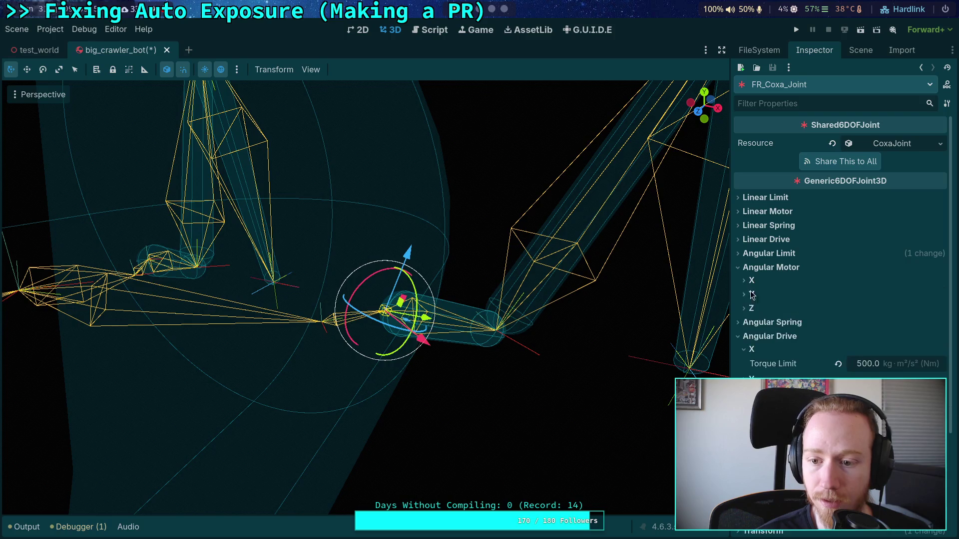
pyautogui.click(750, 308)
pyautogui.click(852, 323)
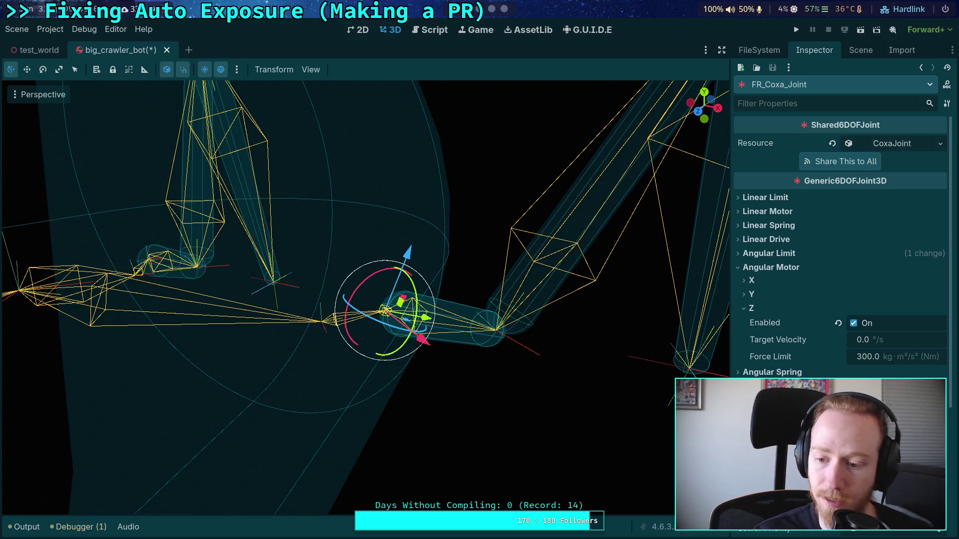
pyautogui.click(781, 255)
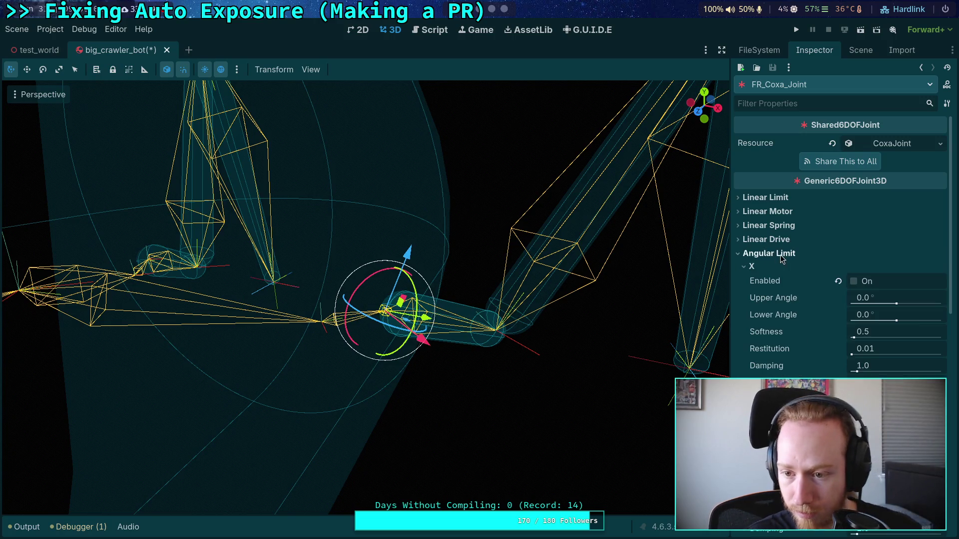
pyautogui.click(854, 281)
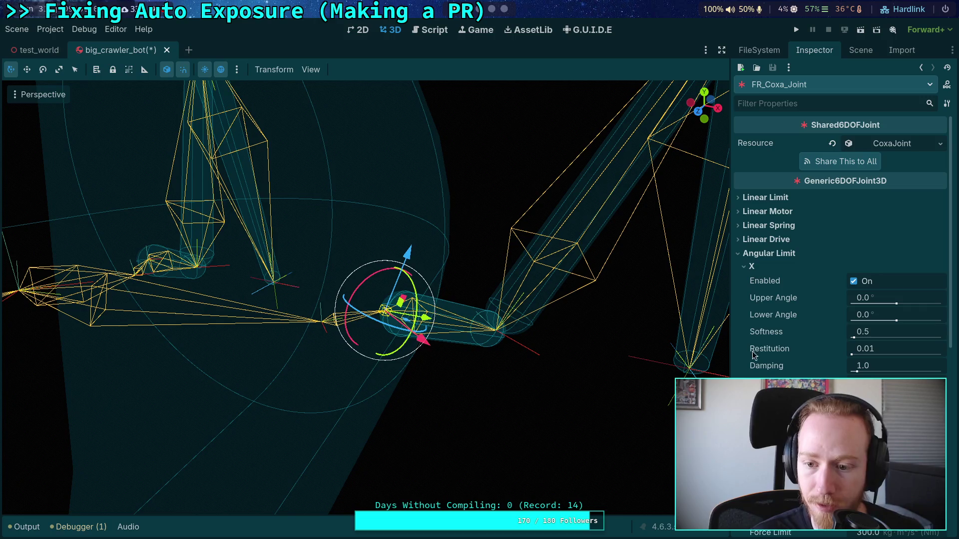
pyautogui.click(751, 266)
pyautogui.click(751, 292)
pyautogui.scroll(-3, 782, 315)
pyautogui.scroll(-1, 782, 314)
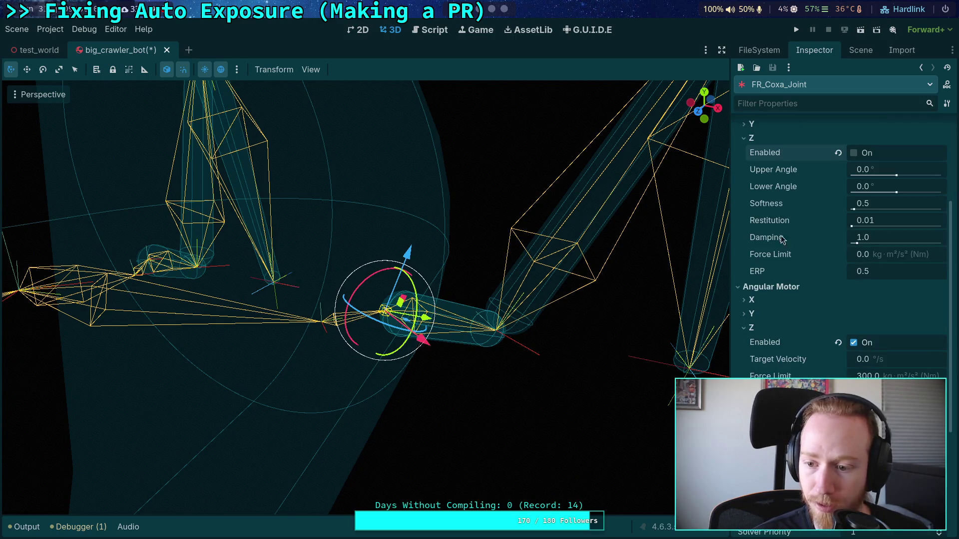
pyautogui.scroll(5, 839, 199)
pyautogui.click(862, 52)
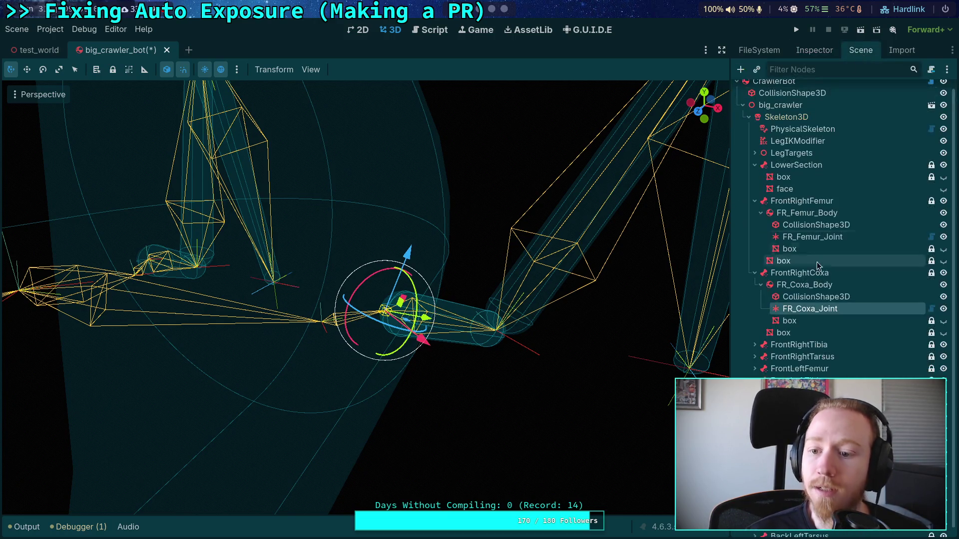
# Compare FR_Femur_Joint's joint settings against FR_Coxa_Joint's updated angular settings.
pyautogui.click(801, 235)
pyautogui.click(814, 50)
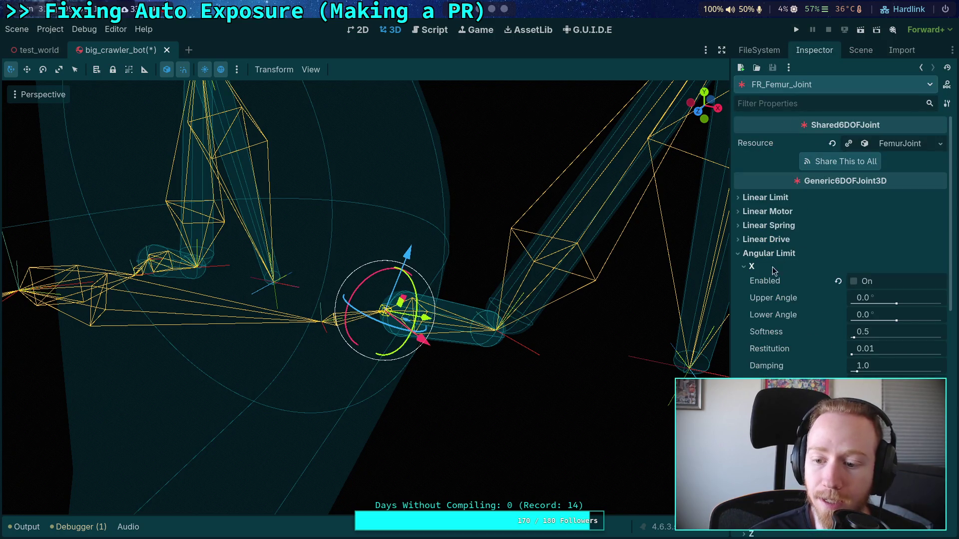
pyautogui.moveTo(780, 333)
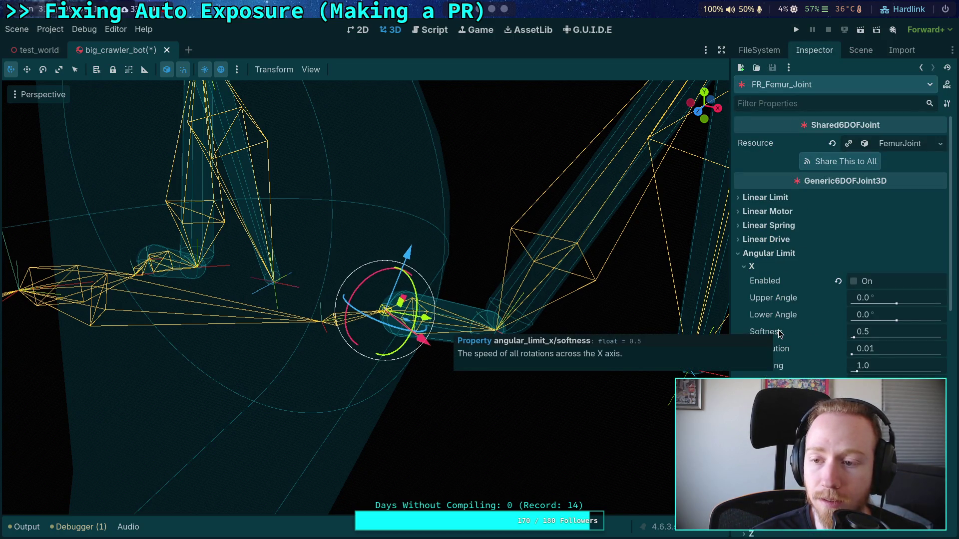
pyautogui.scroll(-3, 780, 334)
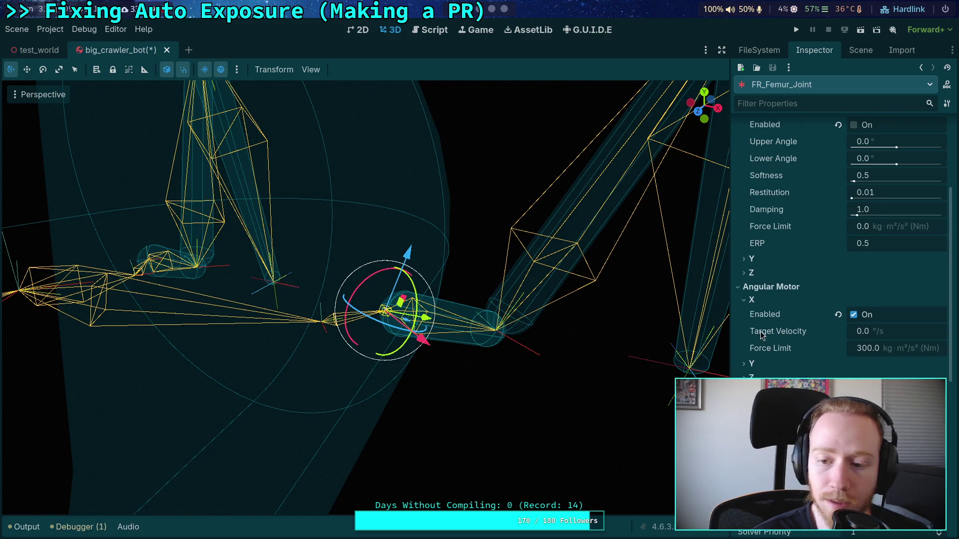
pyautogui.scroll(5, 799, 250)
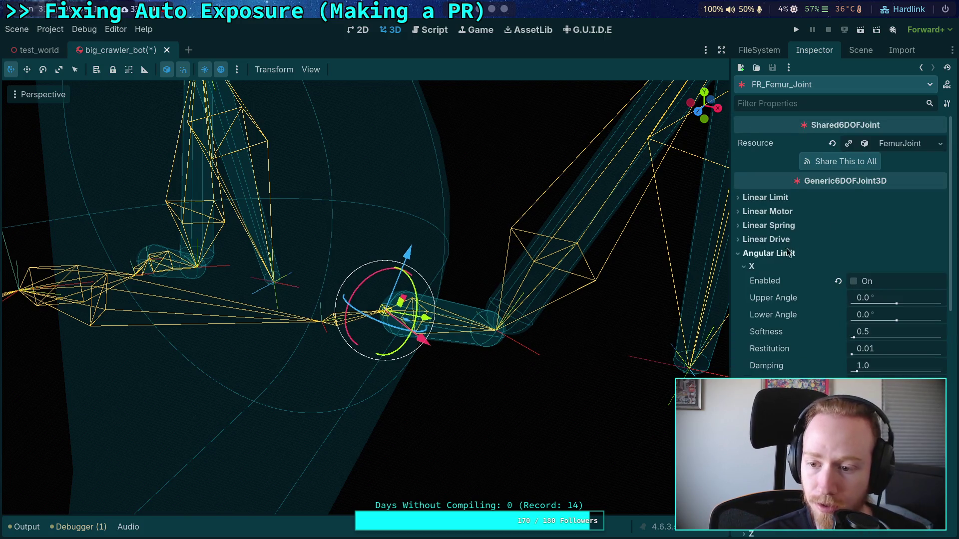
pyautogui.click(859, 50)
pyautogui.click(809, 319)
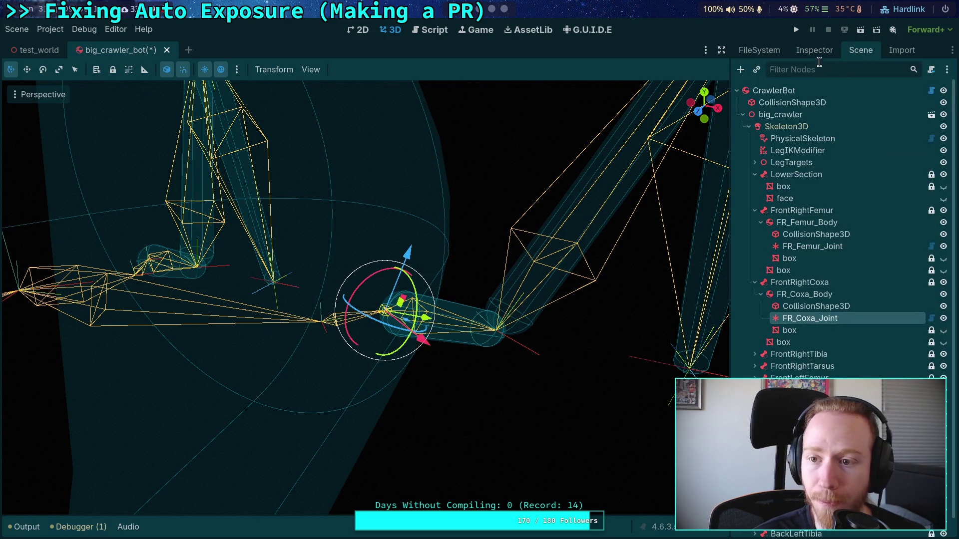
pyautogui.click(814, 50)
pyautogui.scroll(-5, 777, 307)
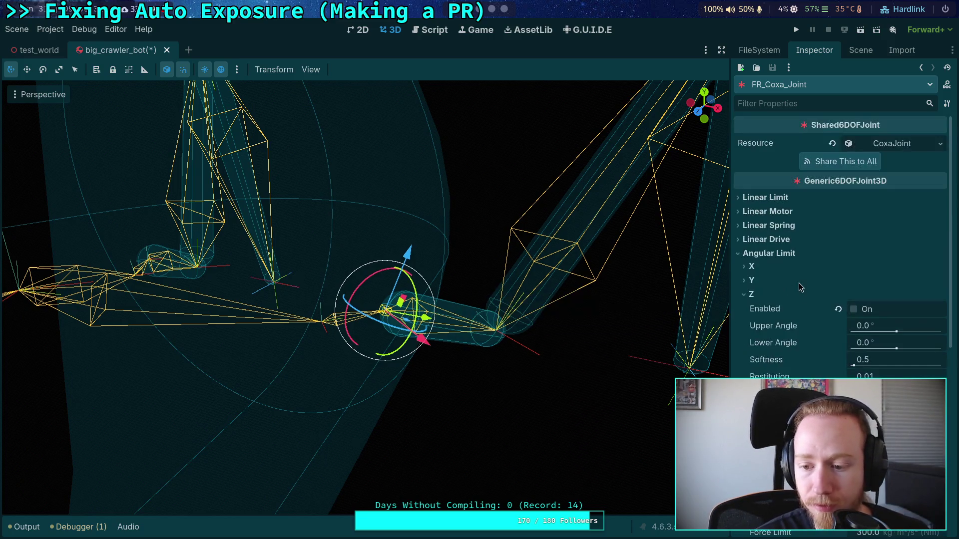
pyautogui.scroll(-5, 830, 271)
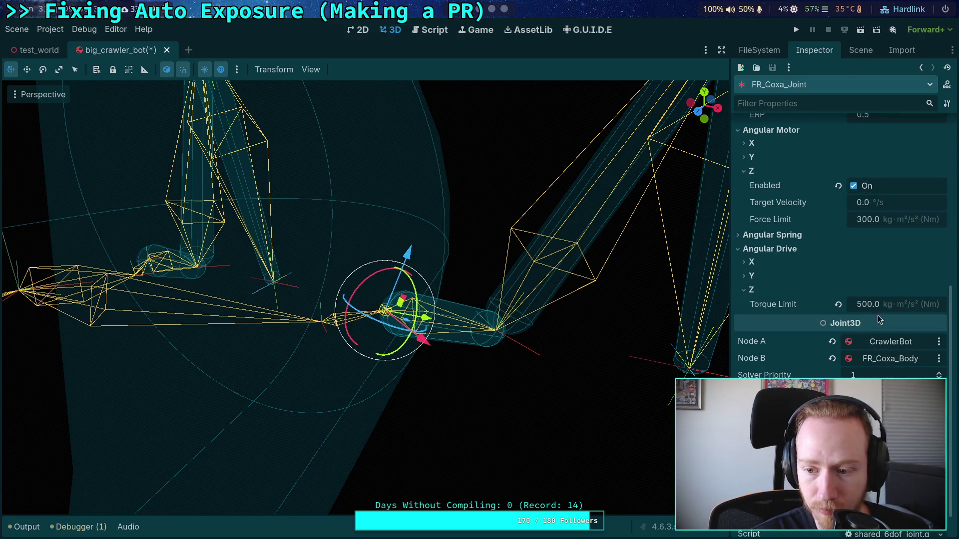
pyautogui.click(857, 51)
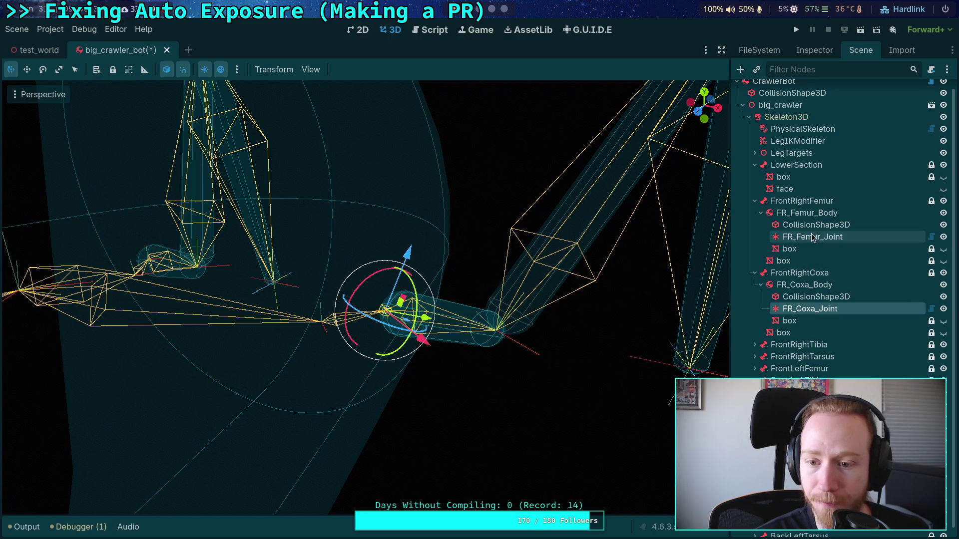
# Set FR_Femur_Joint's Node A to FR_Coxa_Body, replacing CrawlerBot.
pyautogui.click(814, 238)
pyautogui.click(831, 51)
pyautogui.scroll(-5, 829, 344)
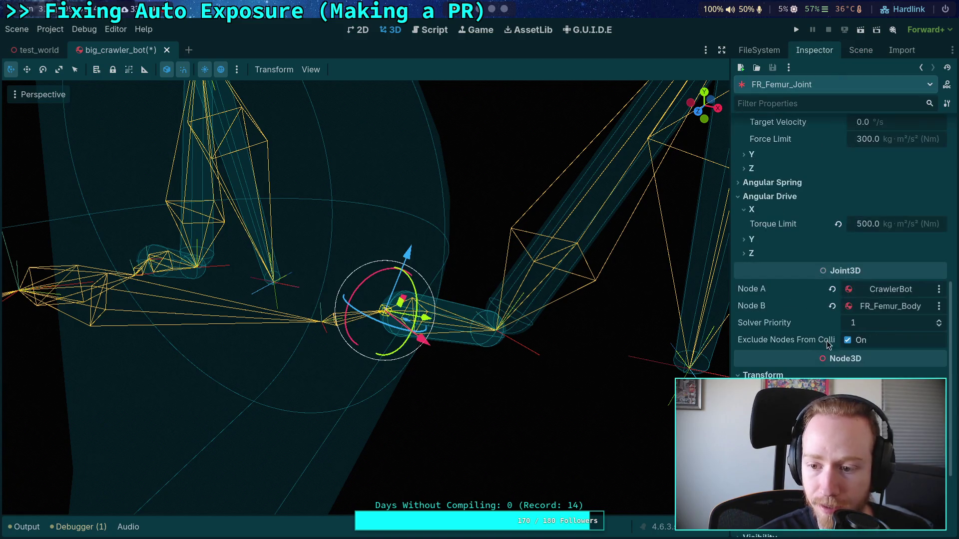
pyautogui.click(894, 289)
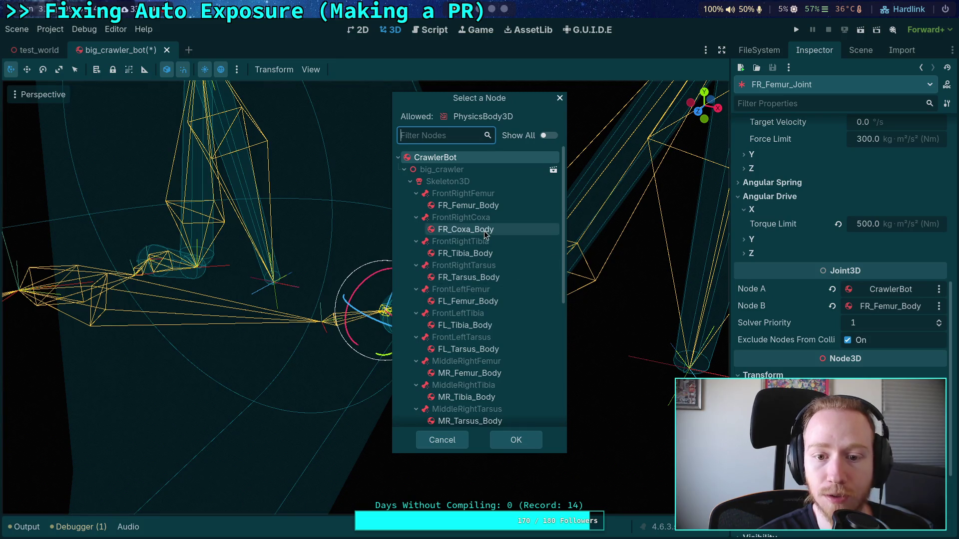
pyautogui.click(466, 229)
pyautogui.click(518, 440)
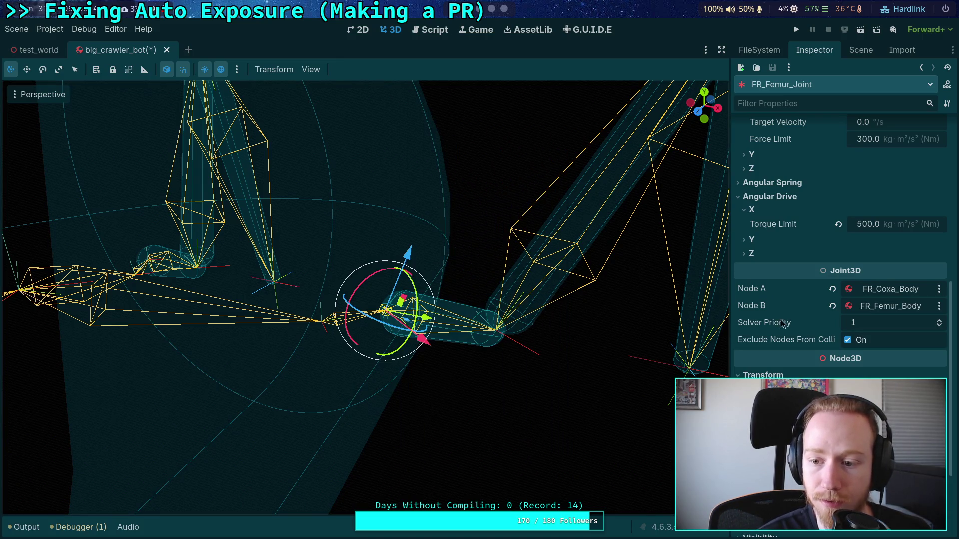
pyautogui.scroll(10, 782, 324)
pyautogui.click(855, 58)
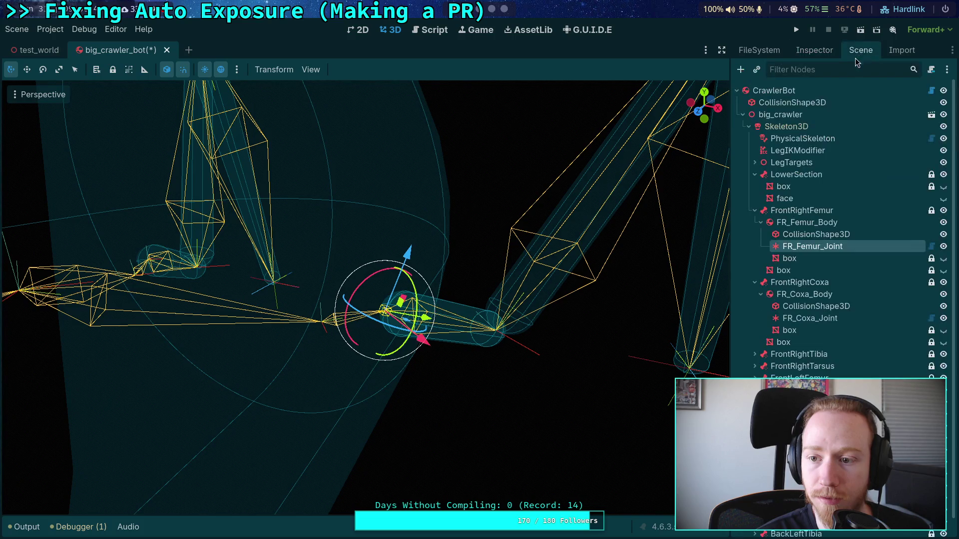
# Turn on visibility for both box meshes under FrontRightCoxa.
pyautogui.click(812, 318)
pyautogui.click(811, 54)
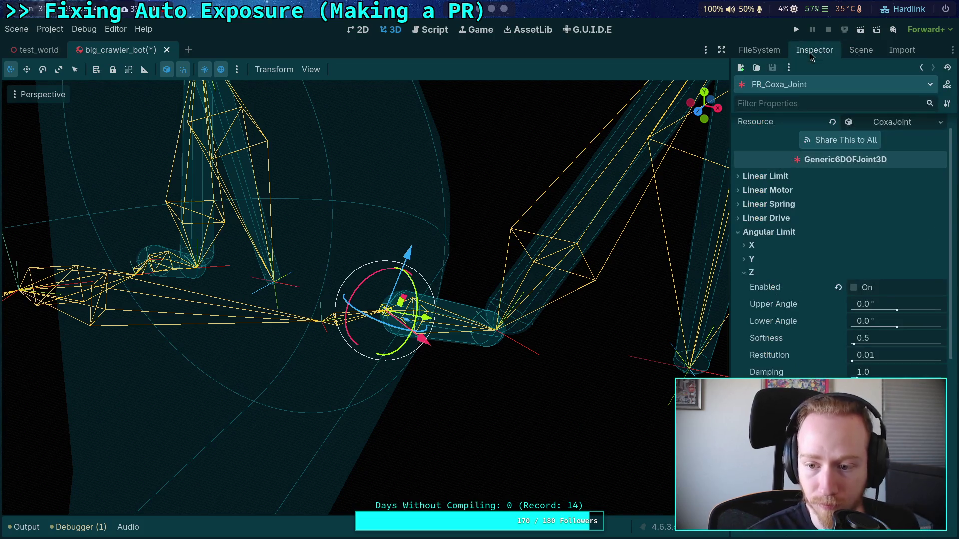
pyautogui.click(844, 53)
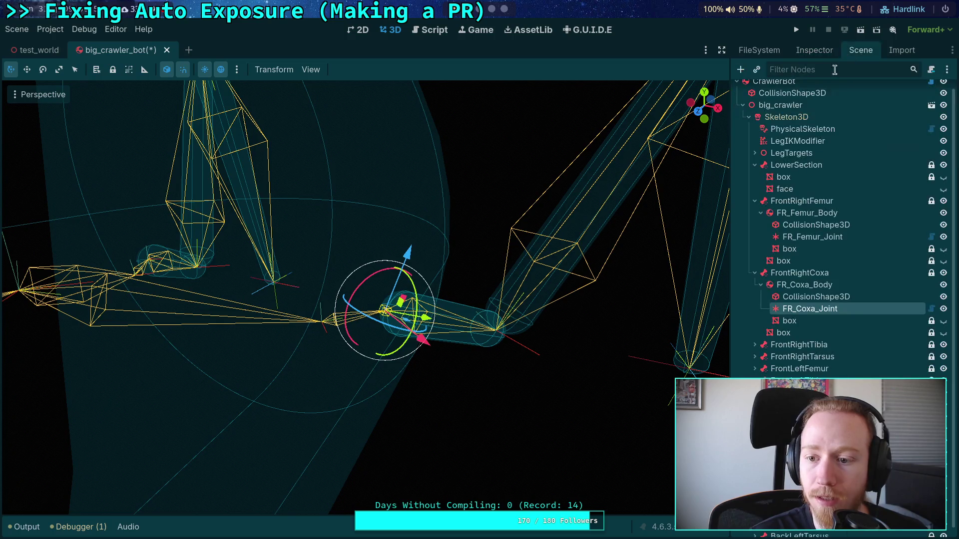
pyautogui.click(791, 321)
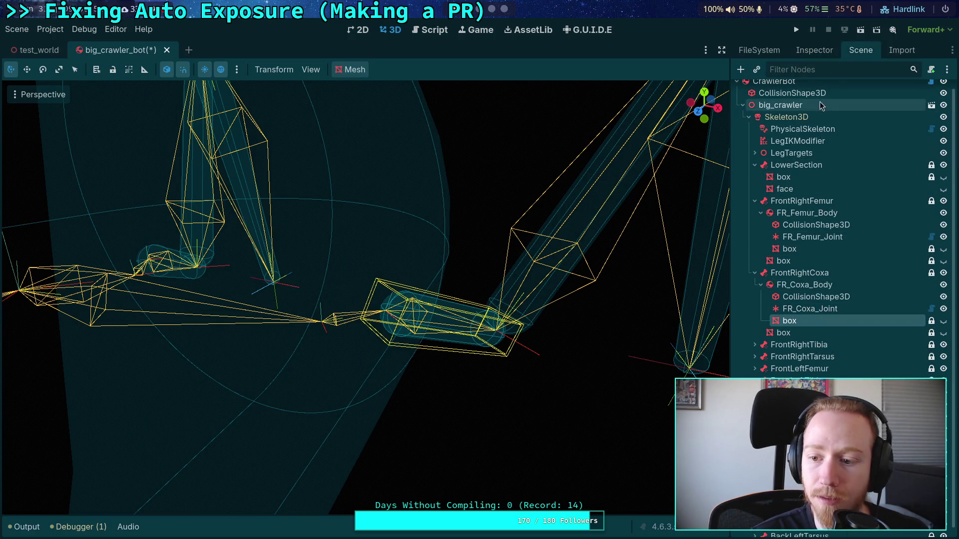
pyautogui.click(944, 321)
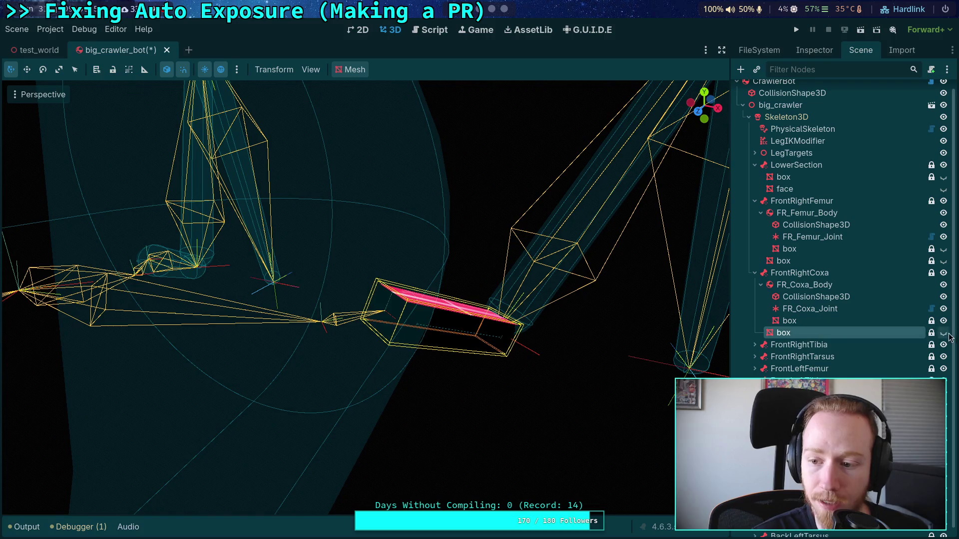
pyautogui.click(943, 332)
pyautogui.click(799, 321)
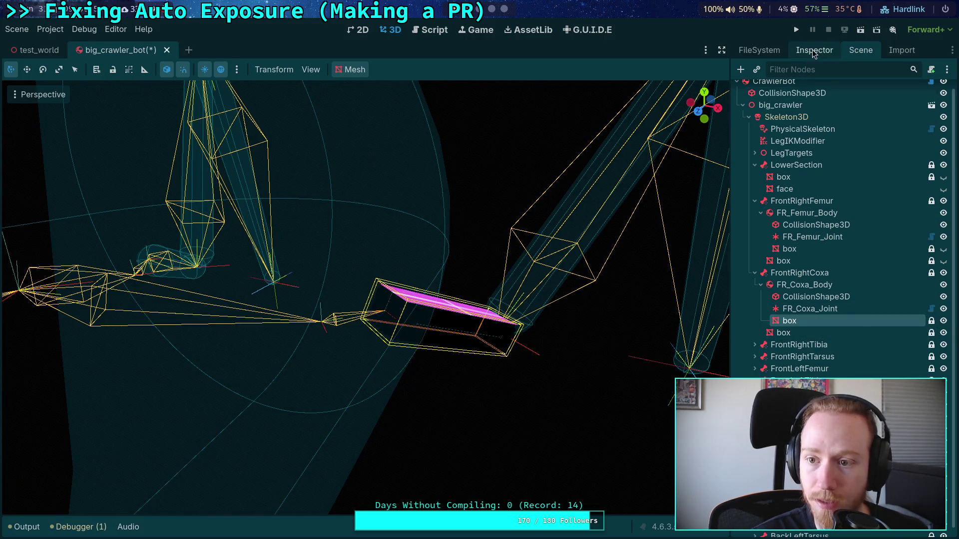
# Inspect the first box's BoxMesh type and size without changing it.
pyautogui.click(814, 50)
pyautogui.click(947, 152)
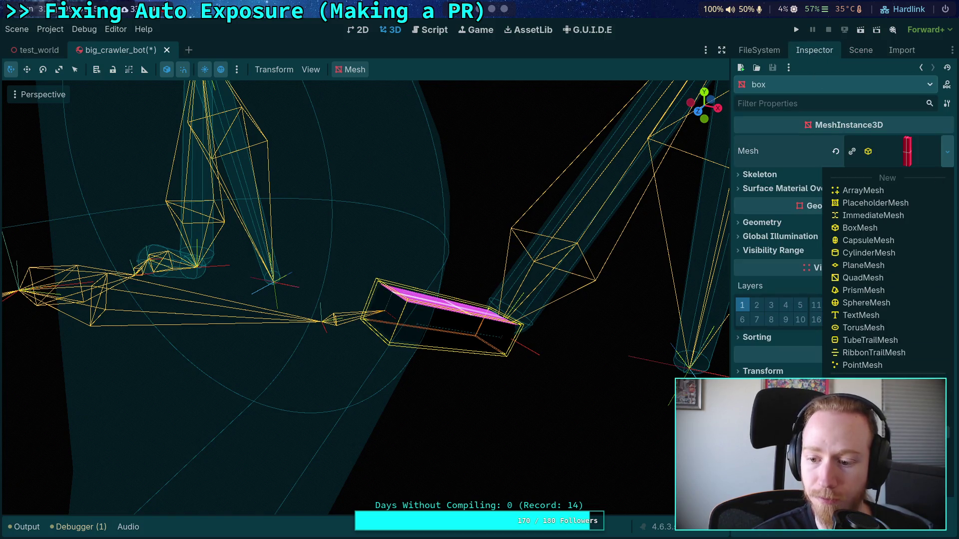
pyautogui.press('Escape')
pyautogui.click(894, 153)
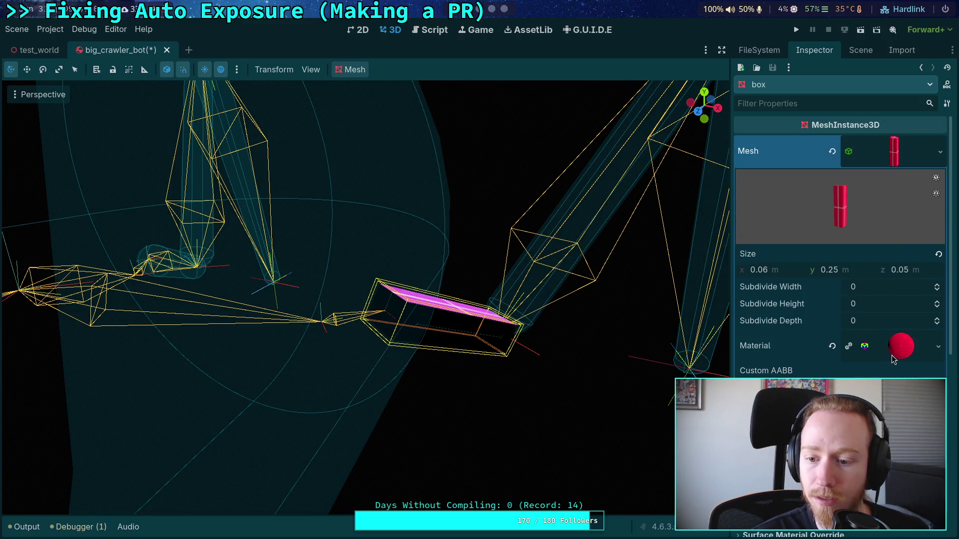
pyautogui.click(906, 145)
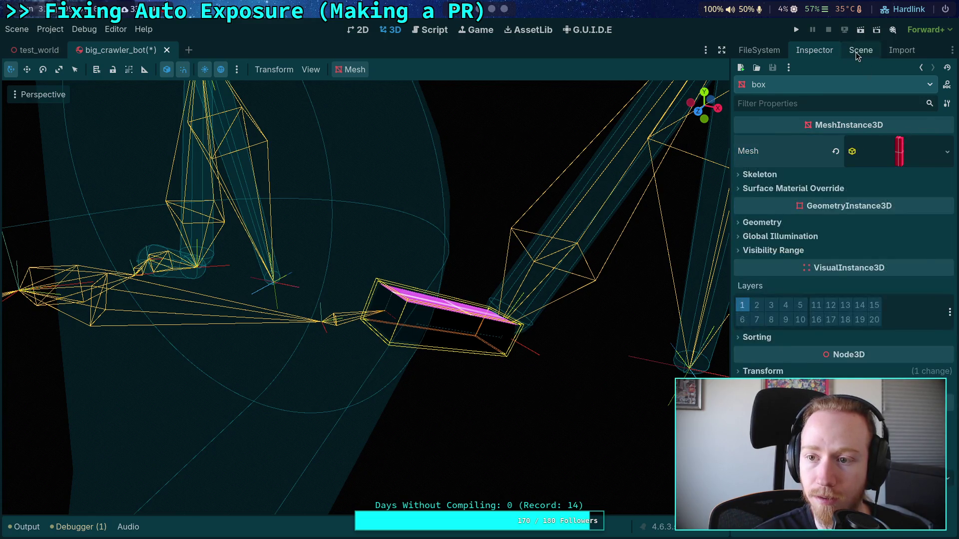
pyautogui.click(858, 50)
# Inspect the other box's BoxMesh settings, then select FR_Coxa_Body.
pyautogui.click(806, 323)
pyautogui.click(821, 52)
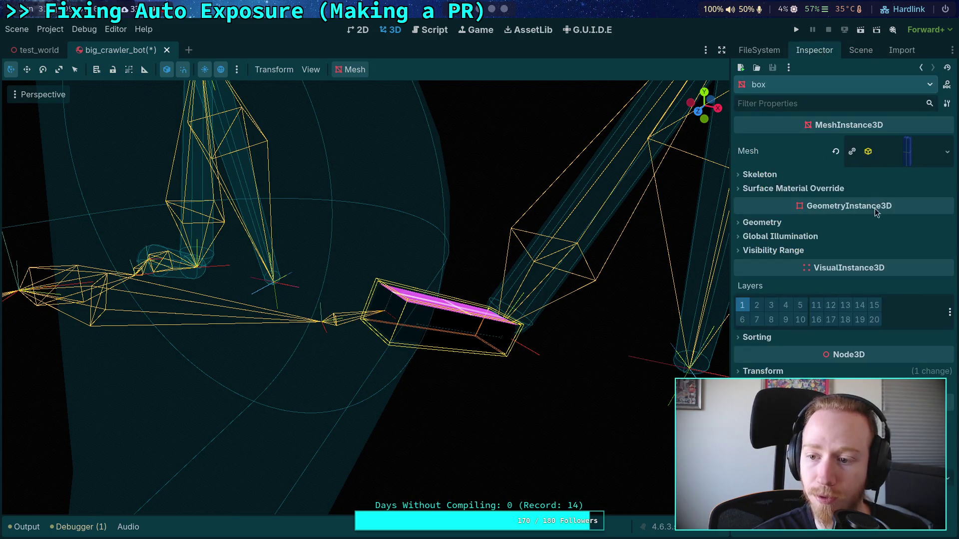
pyautogui.click(947, 151)
pyautogui.press('Escape')
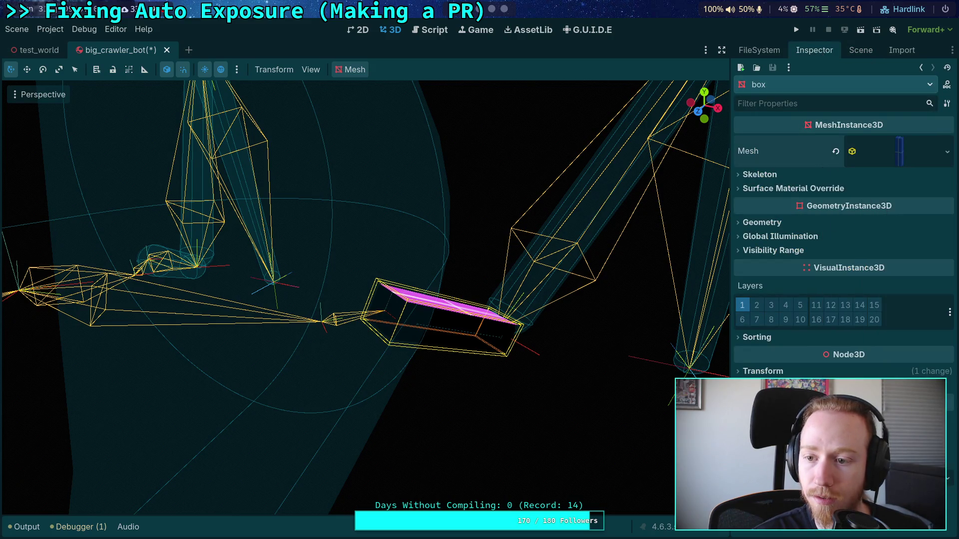
pyautogui.click(897, 151)
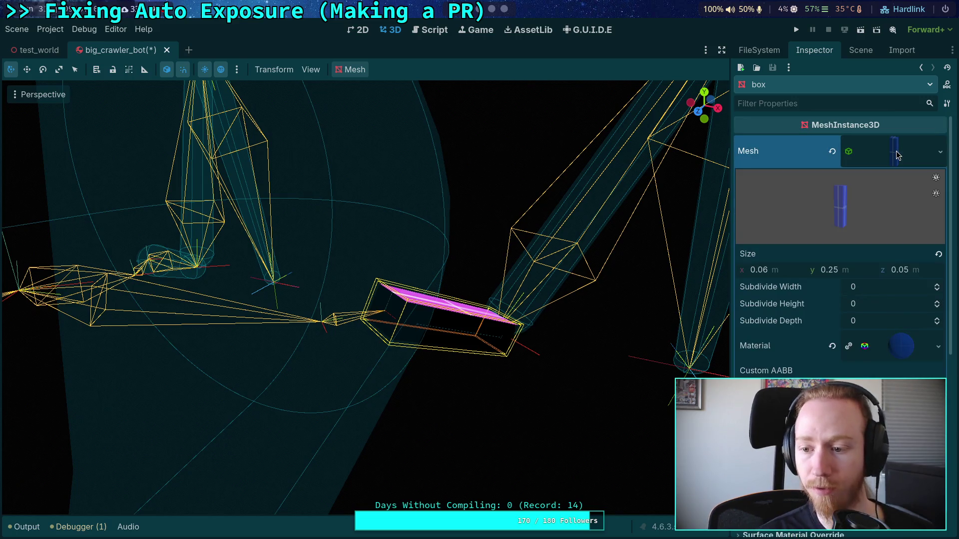
pyautogui.click(898, 152)
pyautogui.click(860, 50)
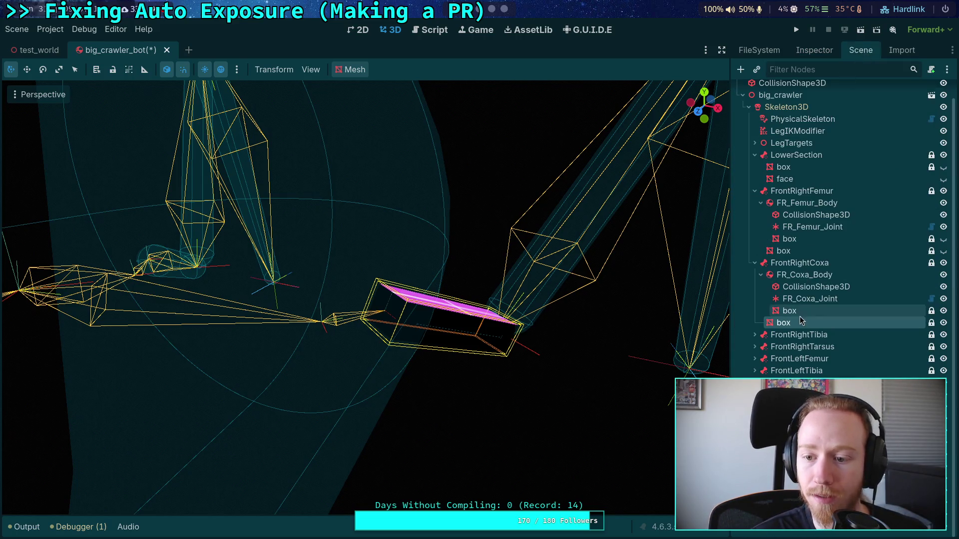
pyautogui.click(799, 263)
pyautogui.click(804, 275)
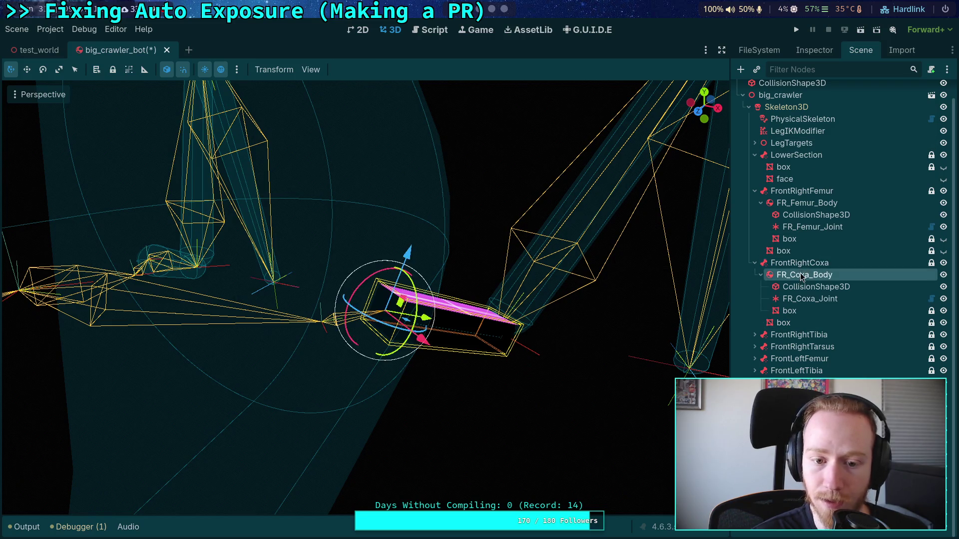
# Change FrontRightCoxa's Bone Name from FrontRightFemur to FrontRightCoxa, then check FR_Coxa_Body.
pyautogui.click(814, 51)
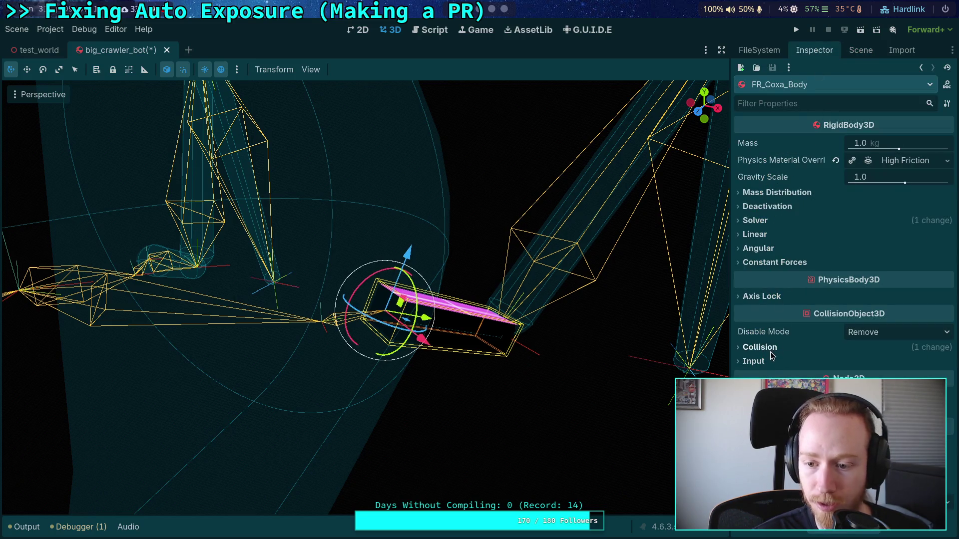
pyautogui.click(859, 51)
pyautogui.click(799, 282)
pyautogui.click(814, 50)
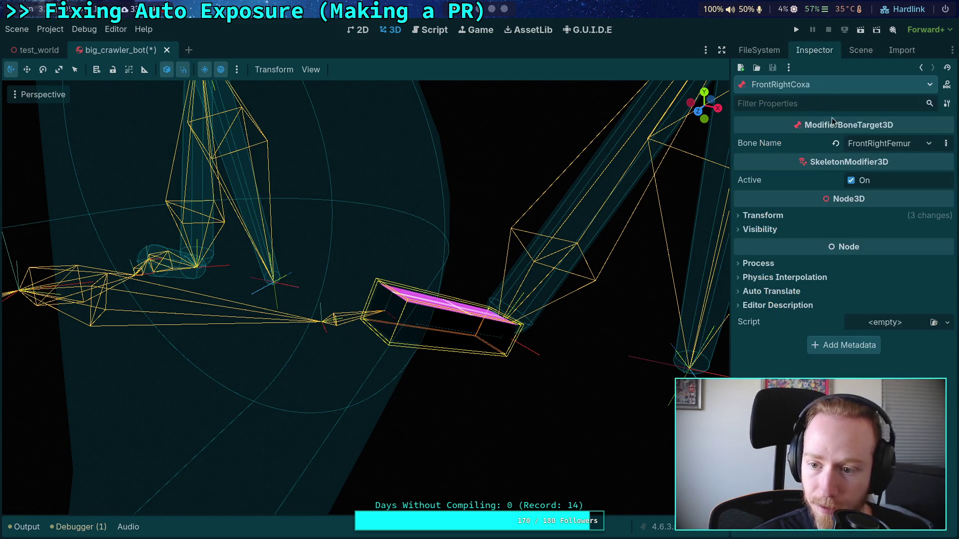
pyautogui.click(897, 146)
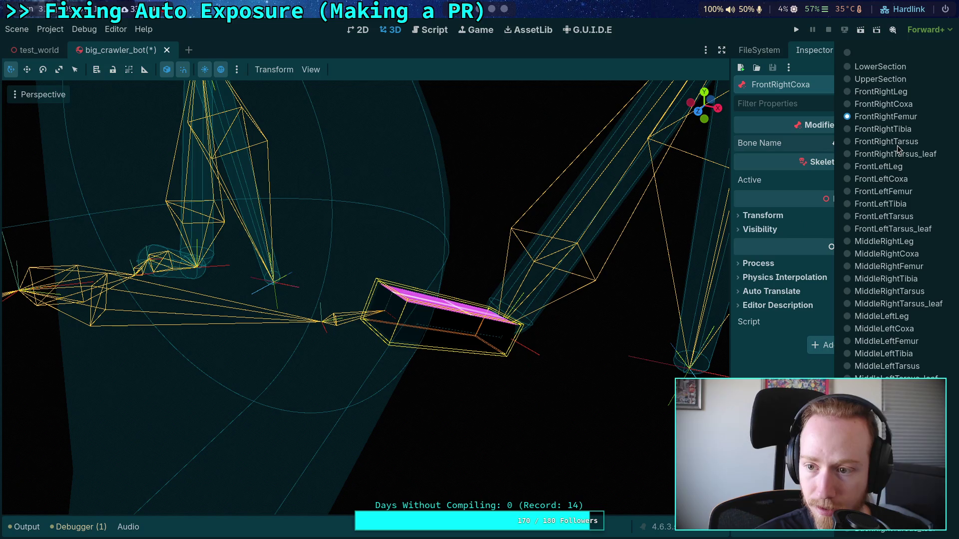
pyautogui.click(872, 104)
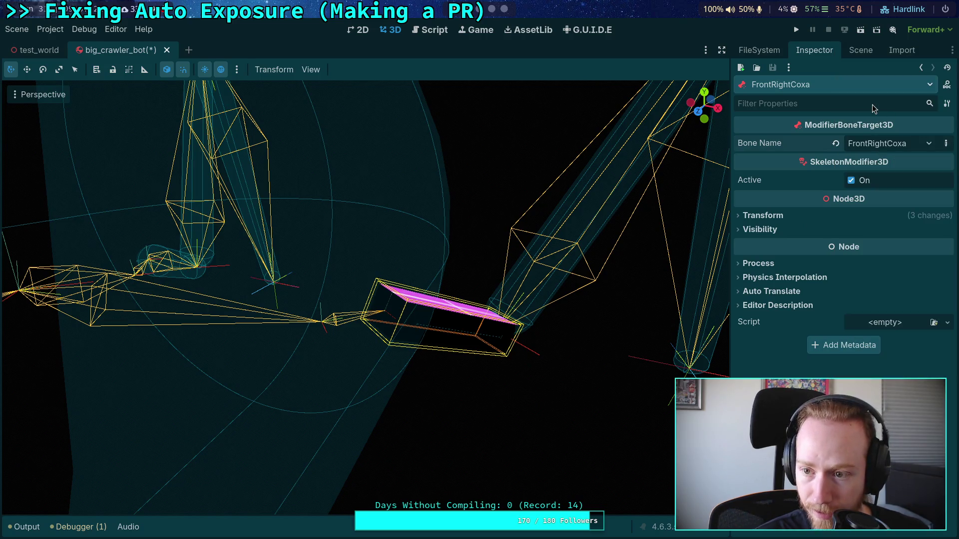
pyautogui.click(861, 50)
pyautogui.click(804, 294)
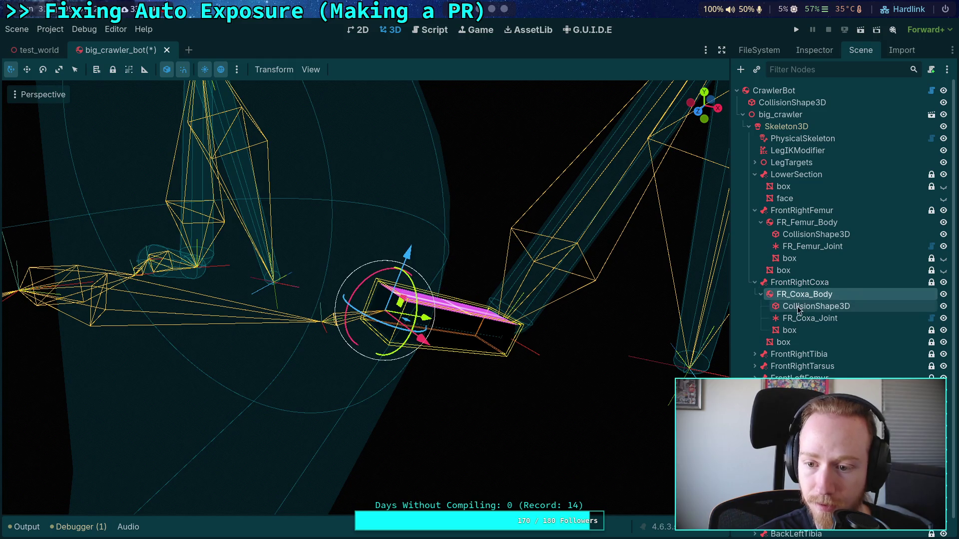
pyautogui.click(815, 50)
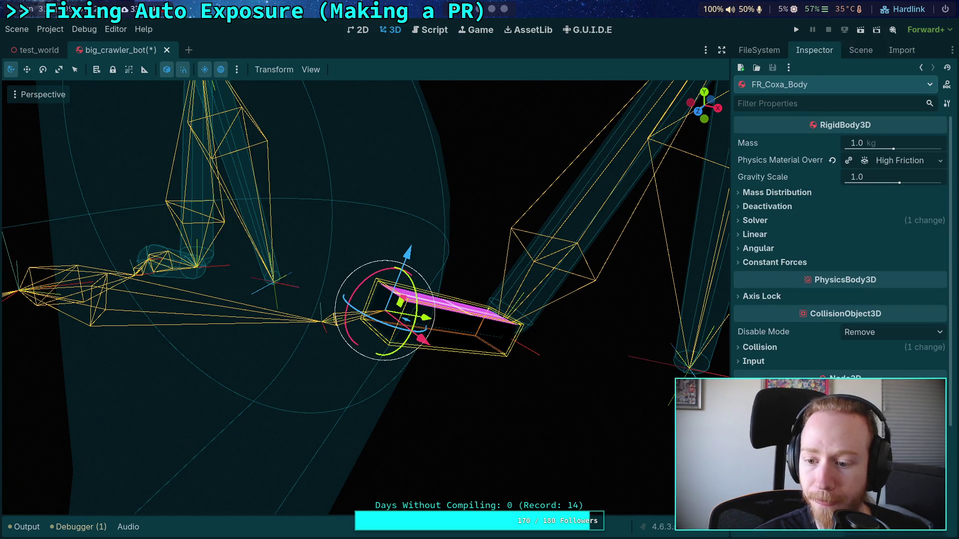
pyautogui.click(860, 49)
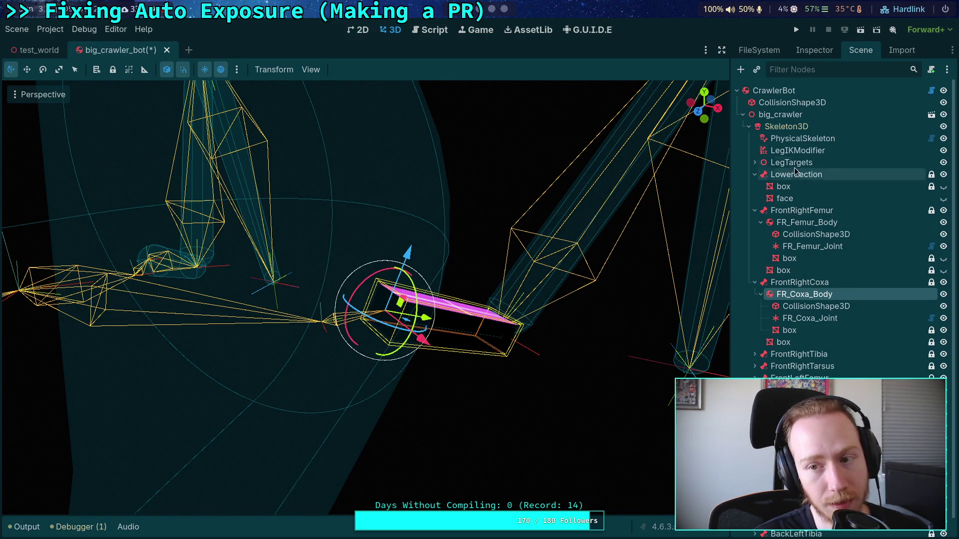
# Select the coxa collision shape and shorten the capsule by dragging its handle.
pyautogui.click(804, 128)
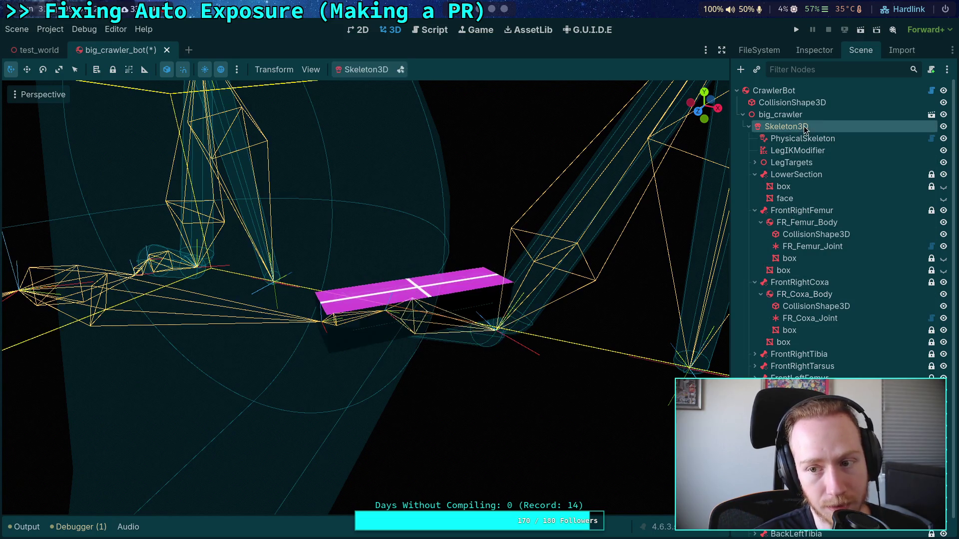
pyautogui.click(812, 296)
pyautogui.click(815, 306)
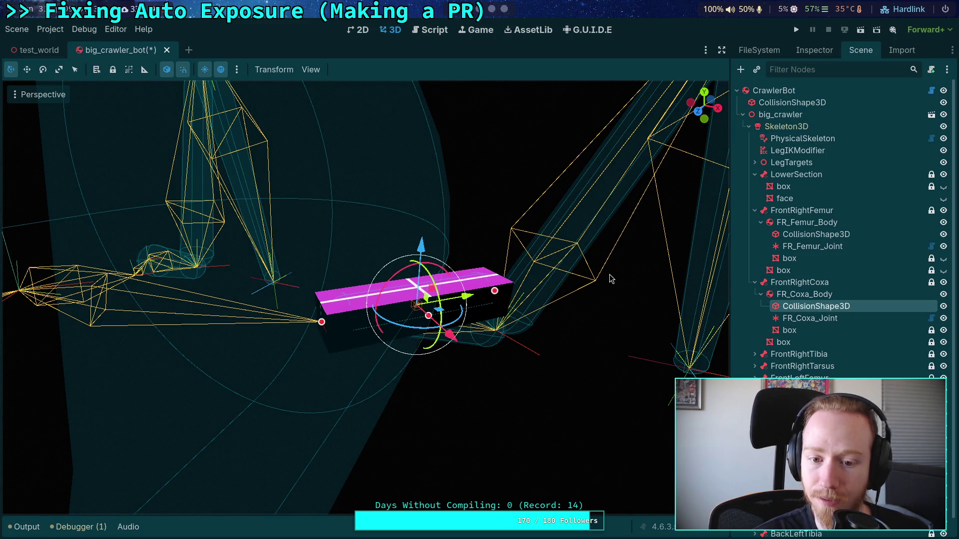
pyautogui.moveTo(592, 280)
pyautogui.mouseDown()
pyautogui.moveTo(545, 214)
pyautogui.moveTo(502, 223)
pyautogui.moveTo(523, 207)
pyautogui.moveTo(539, 214)
pyautogui.mouseUp()
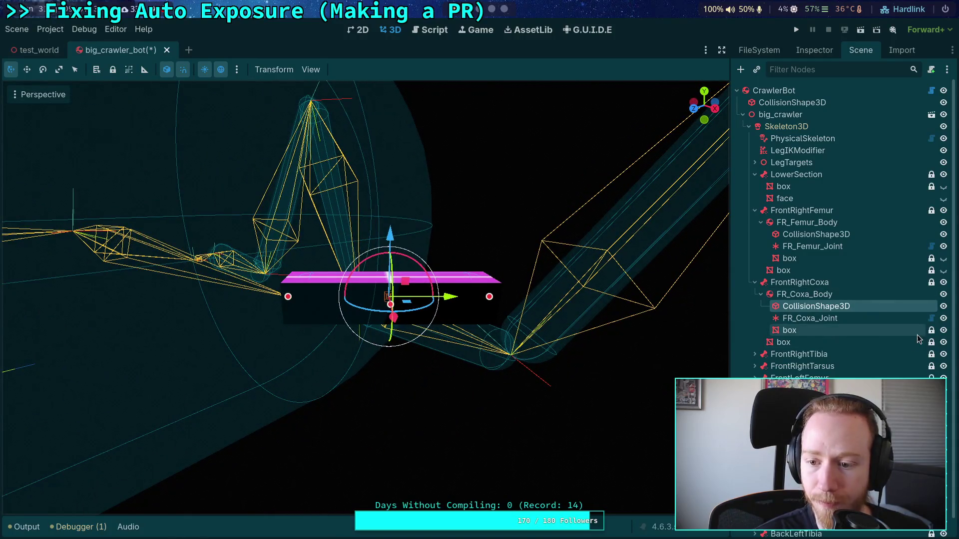
pyautogui.click(889, 332)
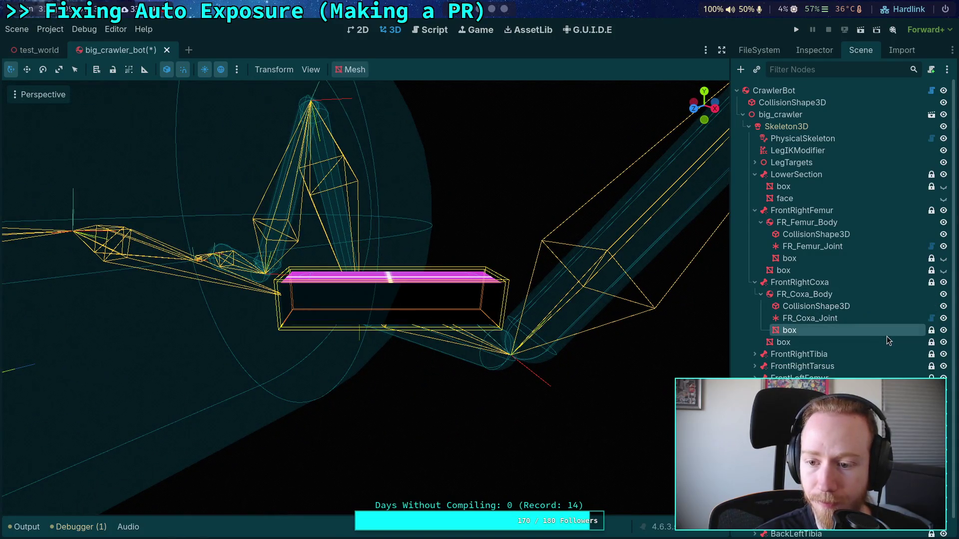
pyautogui.click(830, 306)
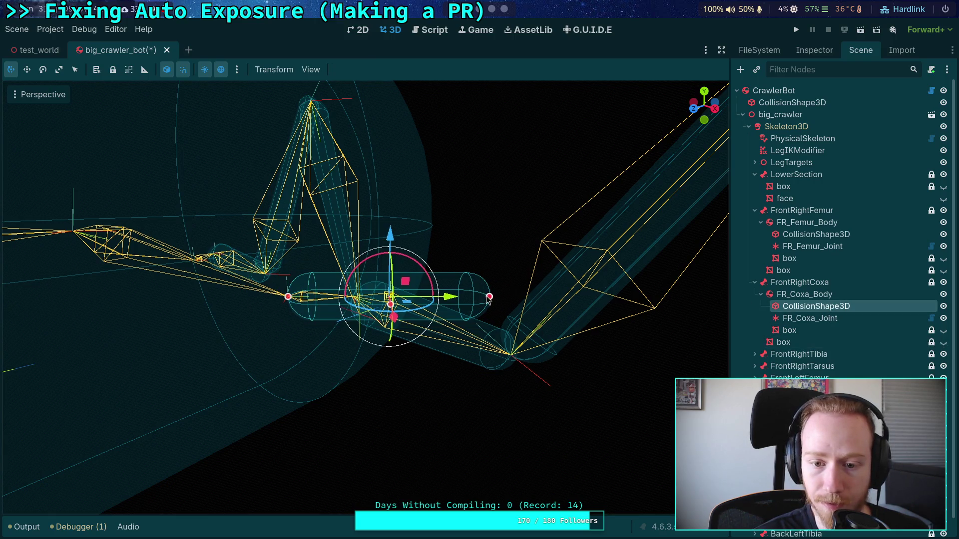
pyautogui.moveTo(489, 297); pyautogui.dragTo(354, 301)
pyautogui.scroll(2, 354, 301)
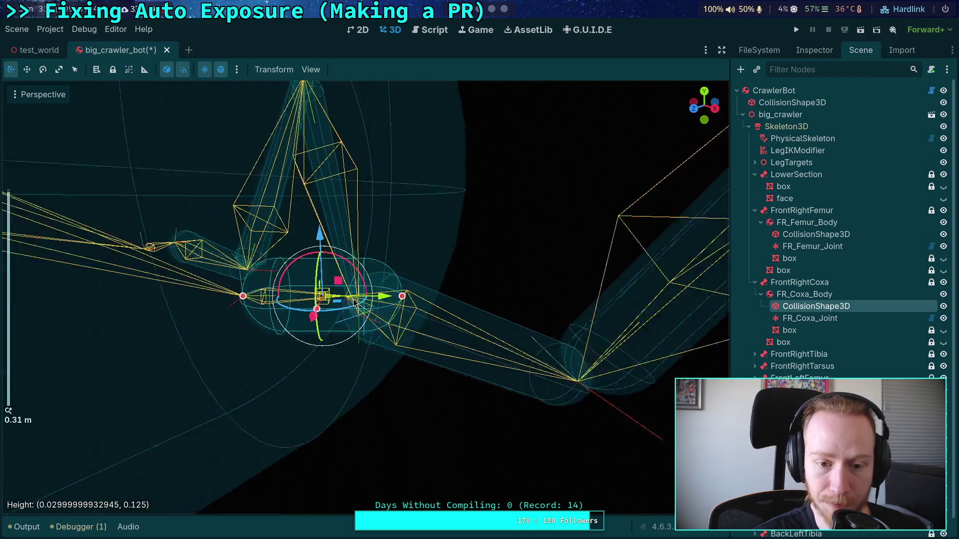
pyautogui.scroll(2, 354, 301)
pyautogui.moveTo(466, 294)
pyautogui.mouseDown()
pyautogui.moveTo(308, 304)
pyautogui.moveTo(649, 200)
pyautogui.mouseUp()
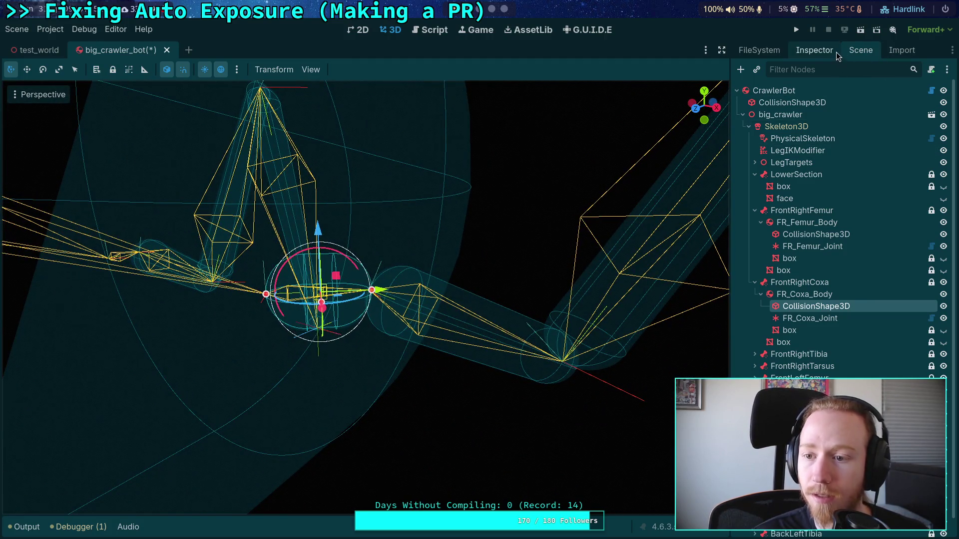
# Set the CoxaShape capsule height to 0.08 m.
pyautogui.click(815, 51)
pyautogui.click(900, 143)
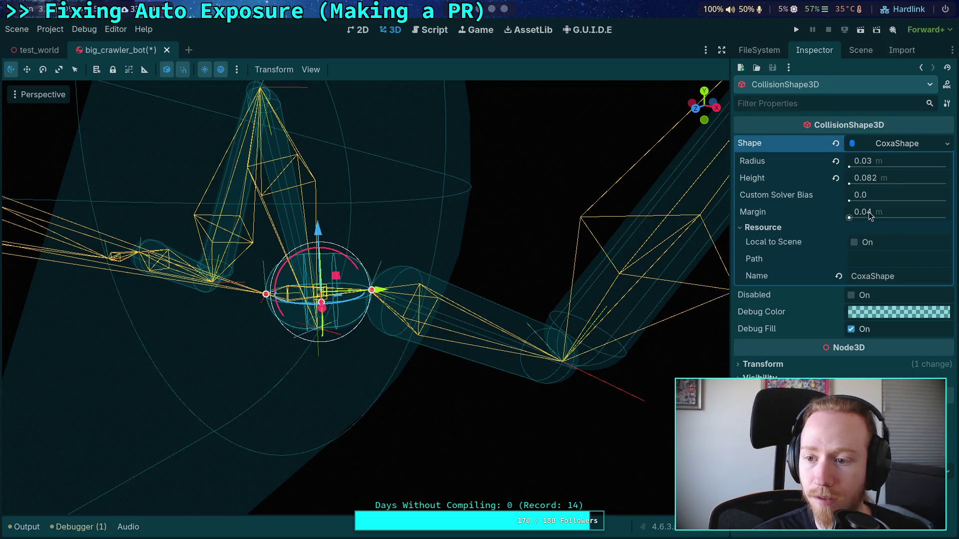
pyautogui.click(915, 178)
pyautogui.write('0.08')
pyautogui.press('Return')
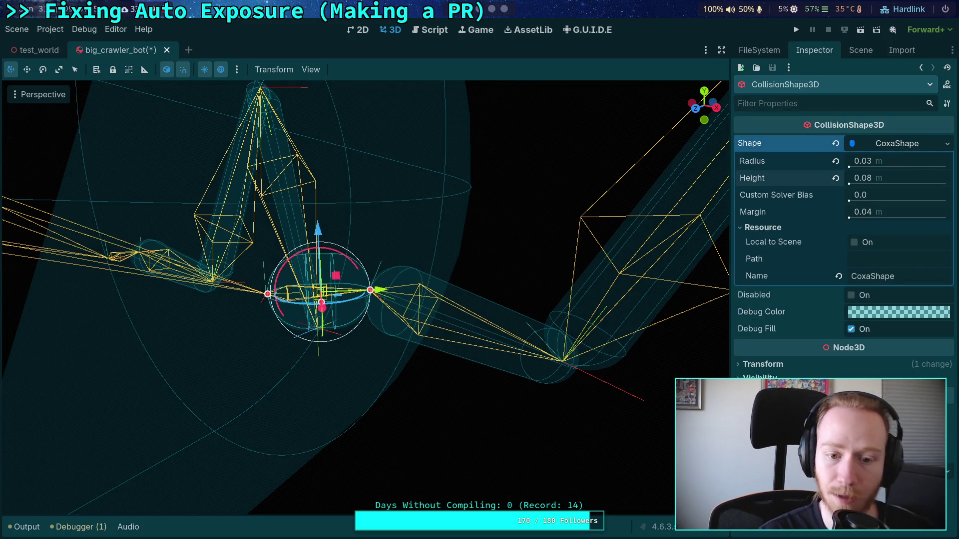
pyautogui.click(787, 366)
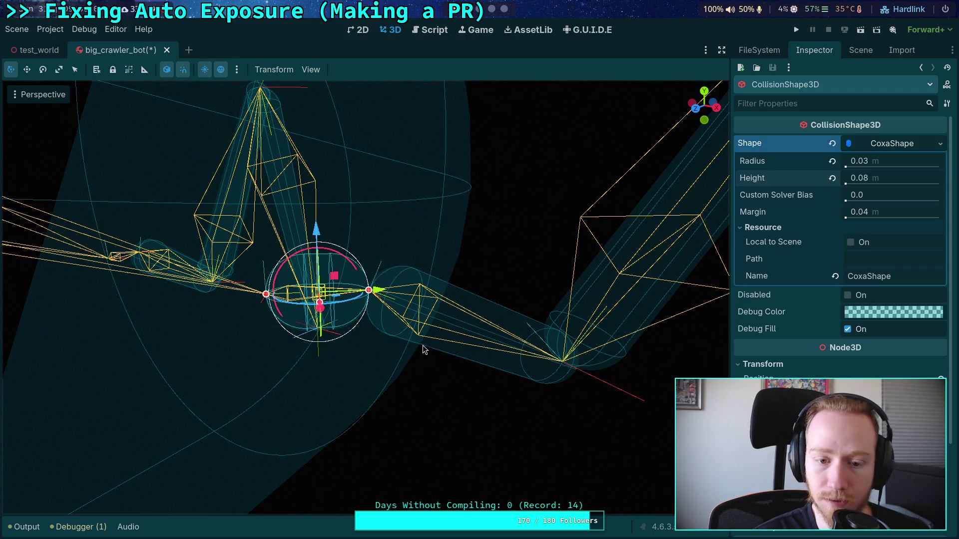
# Raise the capsule radius to 0.04 m and check the shape in the viewport.
pyautogui.moveTo(432, 314)
pyautogui.mouseDown()
pyautogui.moveTo(450, 310)
pyautogui.moveTo(381, 283)
pyautogui.moveTo(428, 364)
pyautogui.moveTo(404, 360)
pyautogui.mouseUp()
pyautogui.scroll(5, 430, 305)
pyautogui.scroll(-2, 421, 341)
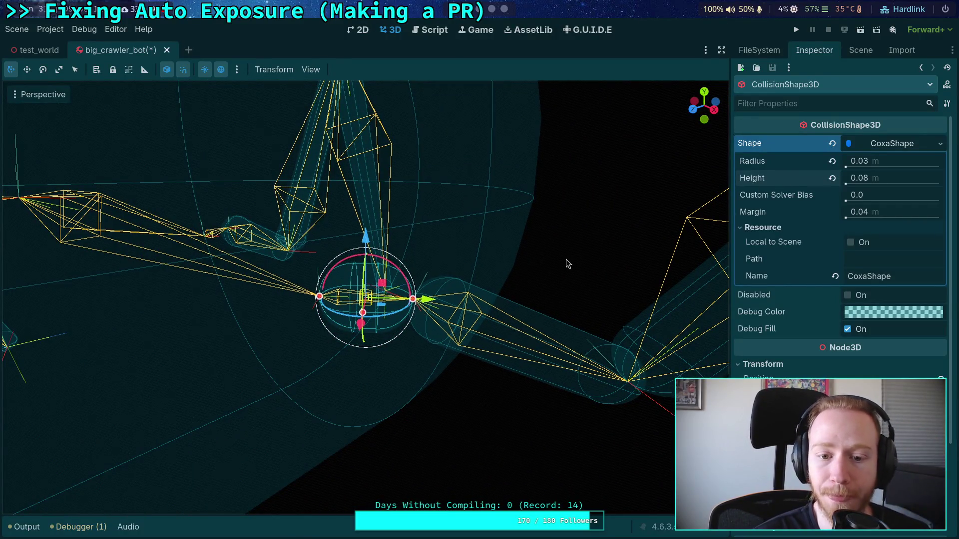
pyautogui.moveTo(566, 259); pyautogui.dragTo(523, 221)
pyautogui.moveTo(523, 160)
pyautogui.mouseDown()
pyautogui.moveTo(573, 206)
pyautogui.moveTo(582, 199)
pyautogui.mouseUp()
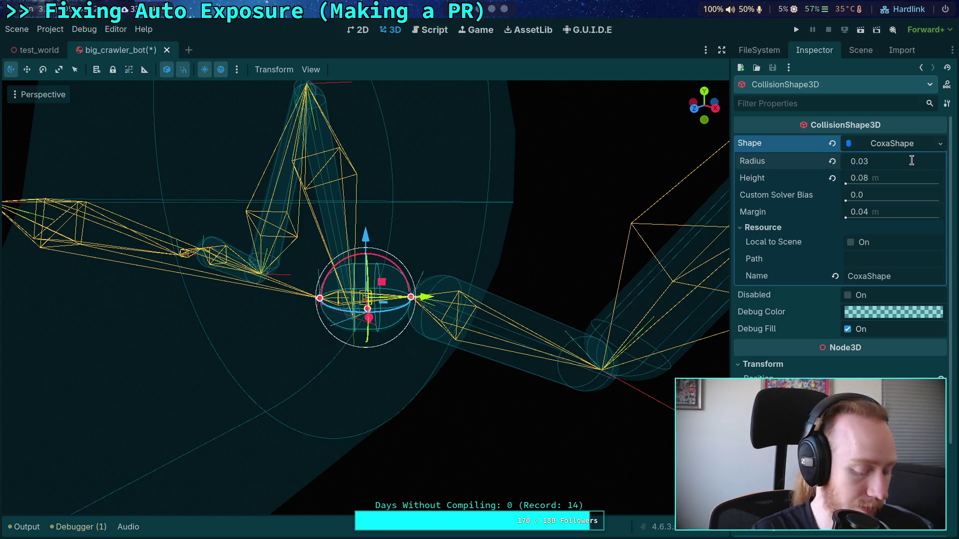
pyautogui.write('0.04')
pyautogui.press('Return')
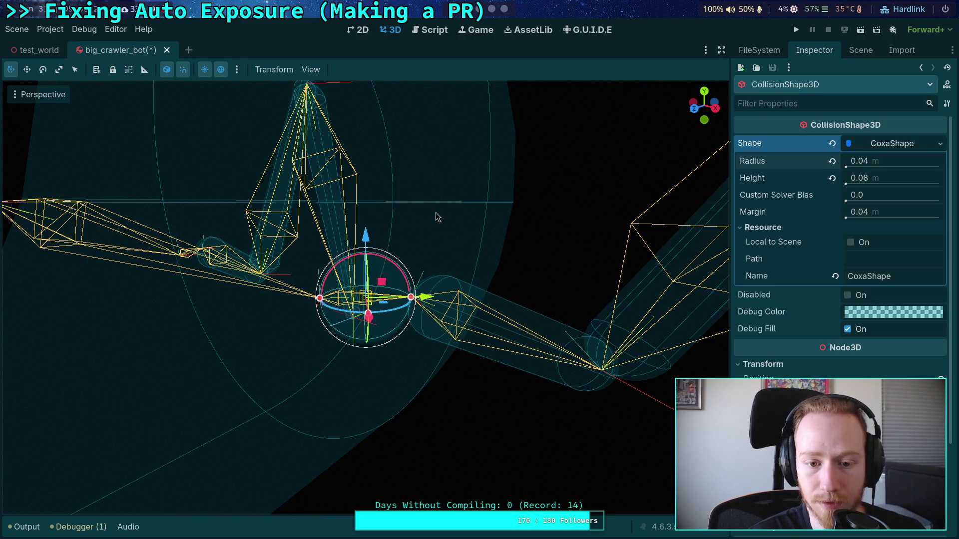
pyautogui.moveTo(422, 294)
pyautogui.mouseDown()
pyautogui.moveTo(439, 268)
pyautogui.moveTo(479, 309)
pyautogui.moveTo(535, 342)
pyautogui.moveTo(446, 295)
pyautogui.moveTo(466, 310)
pyautogui.mouseUp()
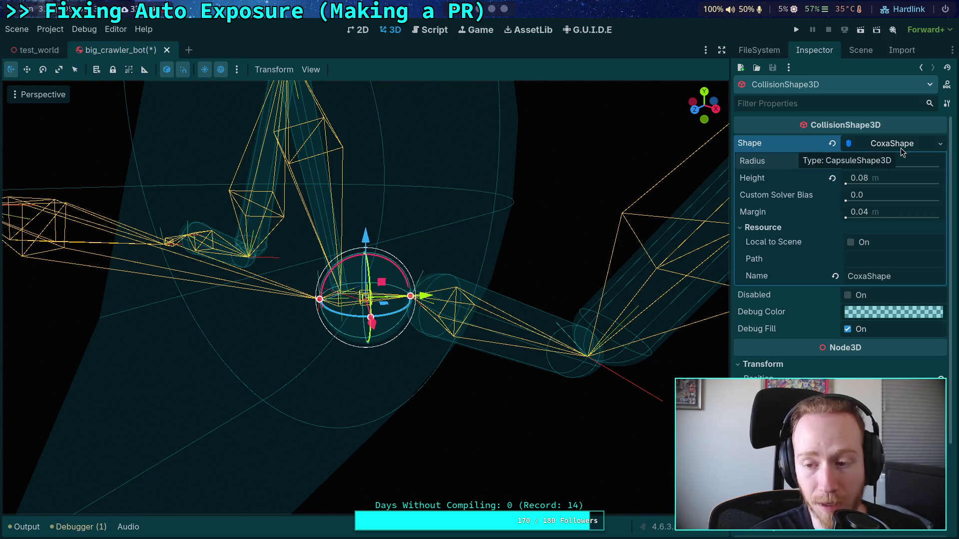
# Replace the capsule with a new SphereShape3D named CoxaShape, radius 0.04, margin 0.
pyautogui.click(940, 146)
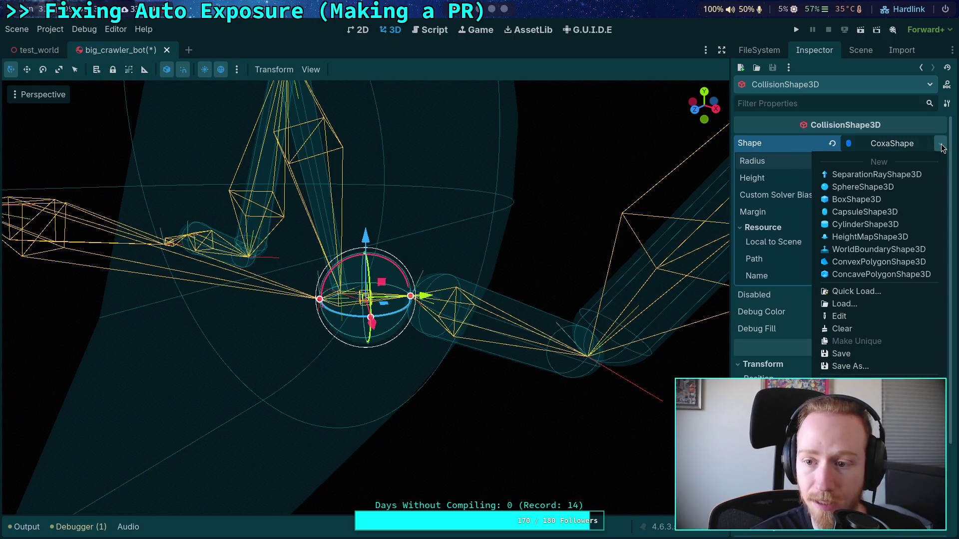
pyautogui.click(903, 187)
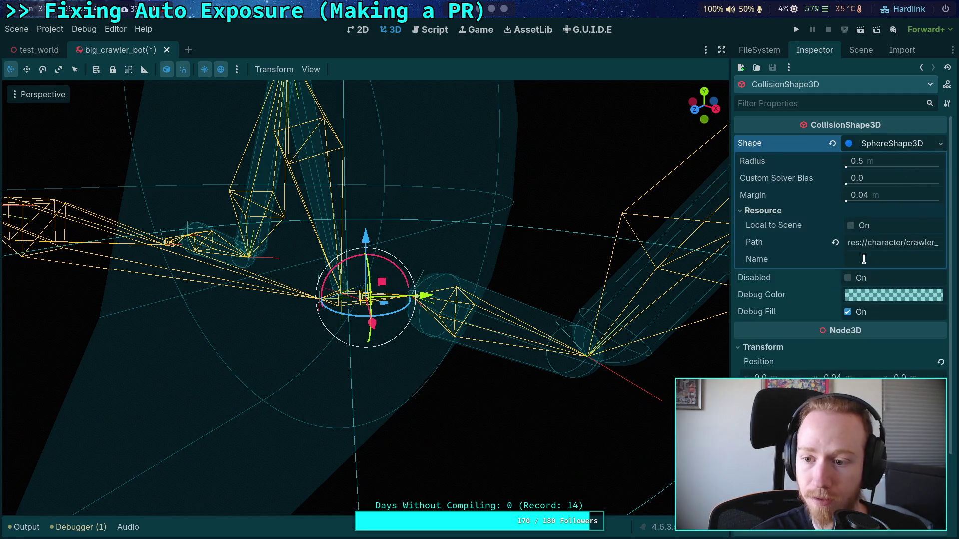
pyautogui.click(869, 258)
pyautogui.write('CoxaShape')
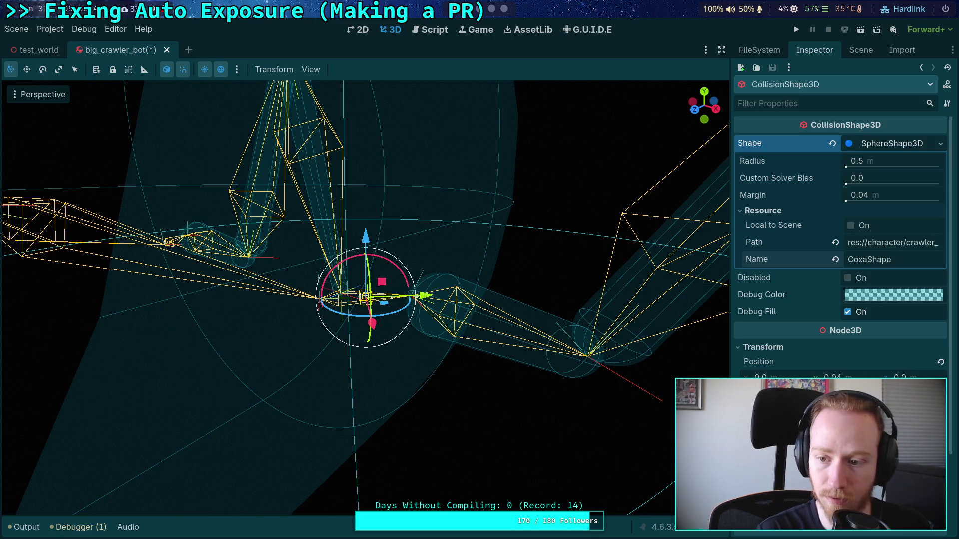
pyautogui.click(763, 210)
pyautogui.click(921, 161)
pyautogui.write('0.04')
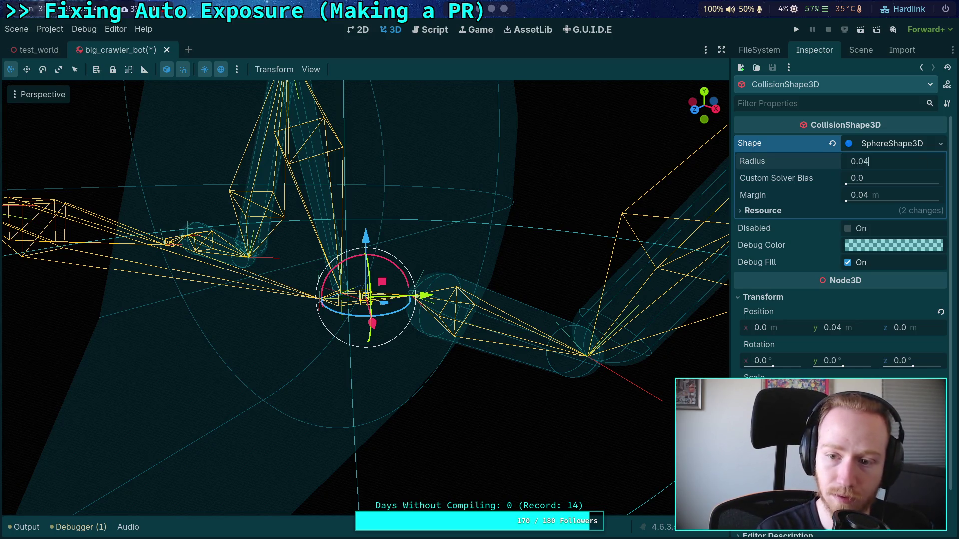
pyautogui.press('Return')
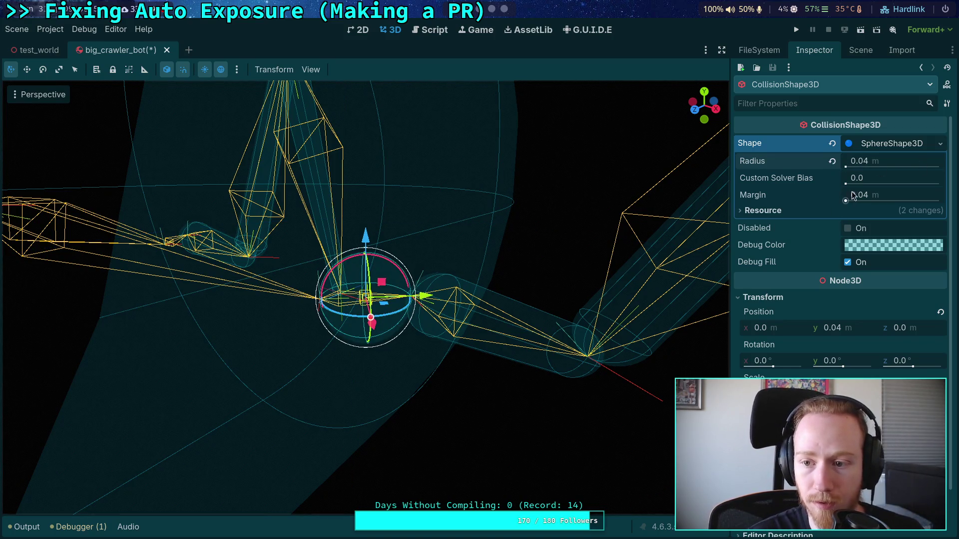
pyautogui.moveTo(846, 201); pyautogui.dragTo(819, 202)
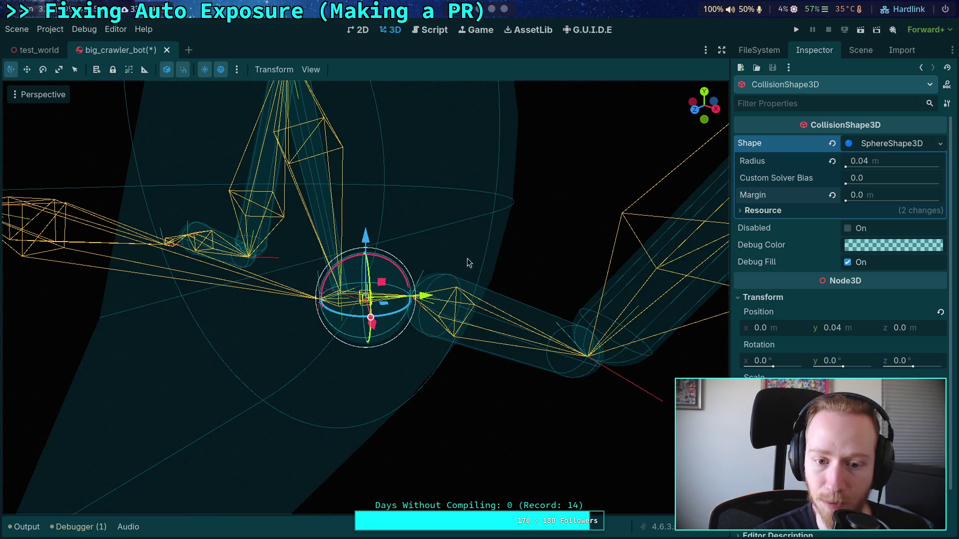
pyautogui.moveTo(468, 259)
pyautogui.mouseDown()
pyautogui.moveTo(391, 203)
pyautogui.moveTo(418, 188)
pyautogui.moveTo(467, 235)
pyautogui.moveTo(416, 176)
pyautogui.moveTo(440, 234)
pyautogui.moveTo(479, 220)
pyautogui.mouseUp()
pyautogui.click(906, 145)
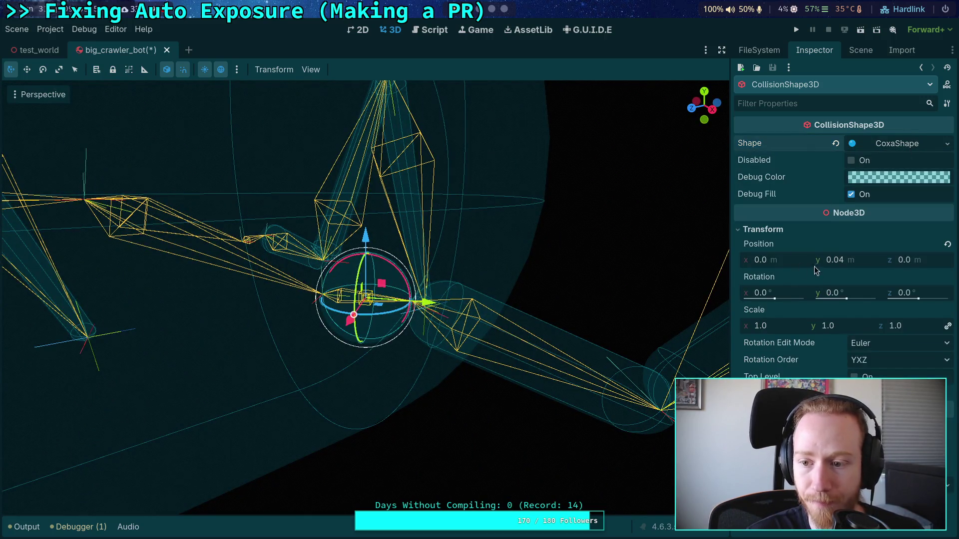
# Keep the collision shape's y offset at 0.04 and view FR_Coxa_Joint's properties.
pyautogui.moveTo(844, 265); pyautogui.dragTo(867, 261)
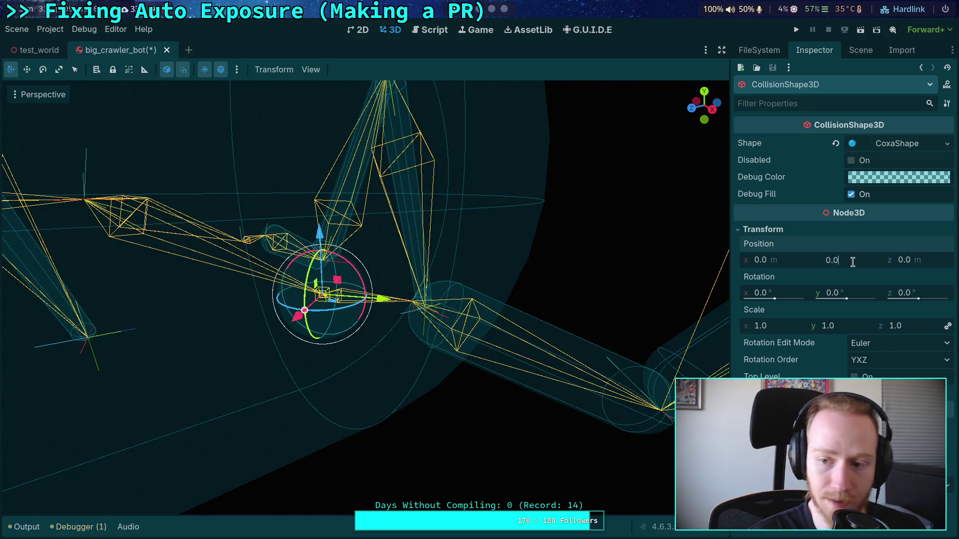
pyautogui.write('4')
pyautogui.press('Return')
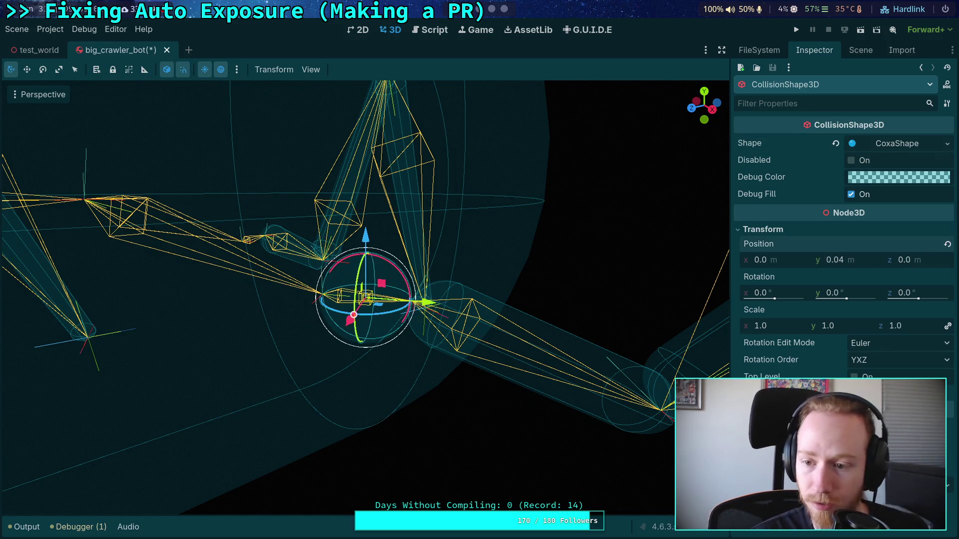
pyautogui.click(860, 51)
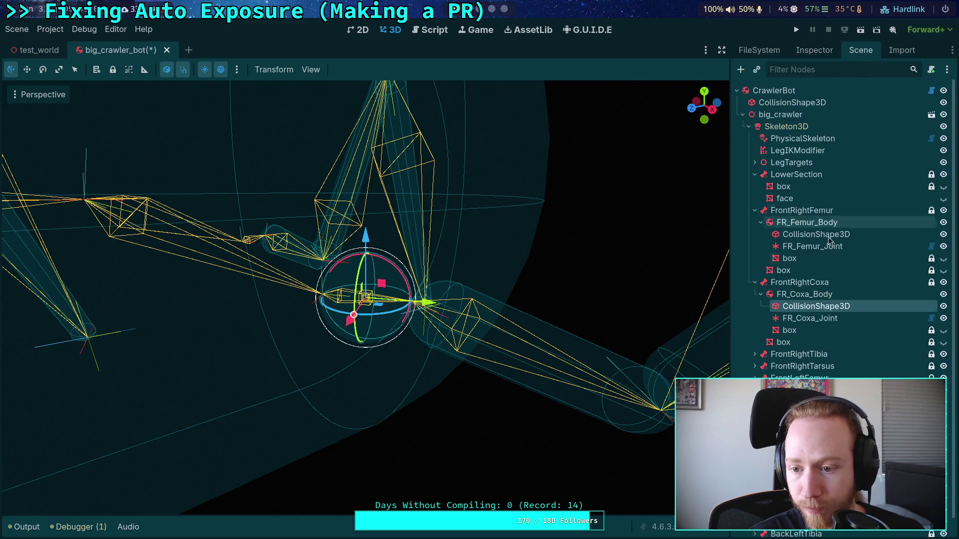
pyautogui.click(809, 318)
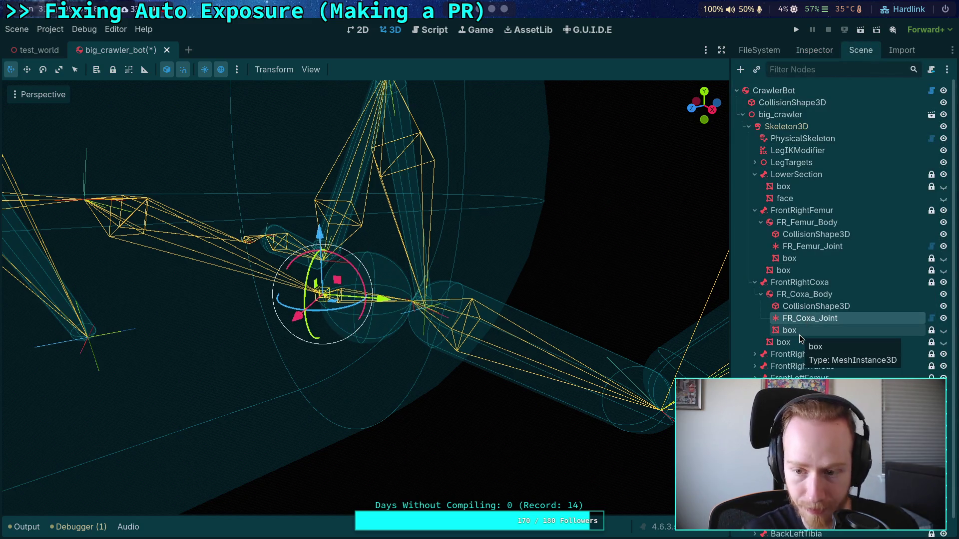
pyautogui.click(810, 321)
pyautogui.click(809, 321)
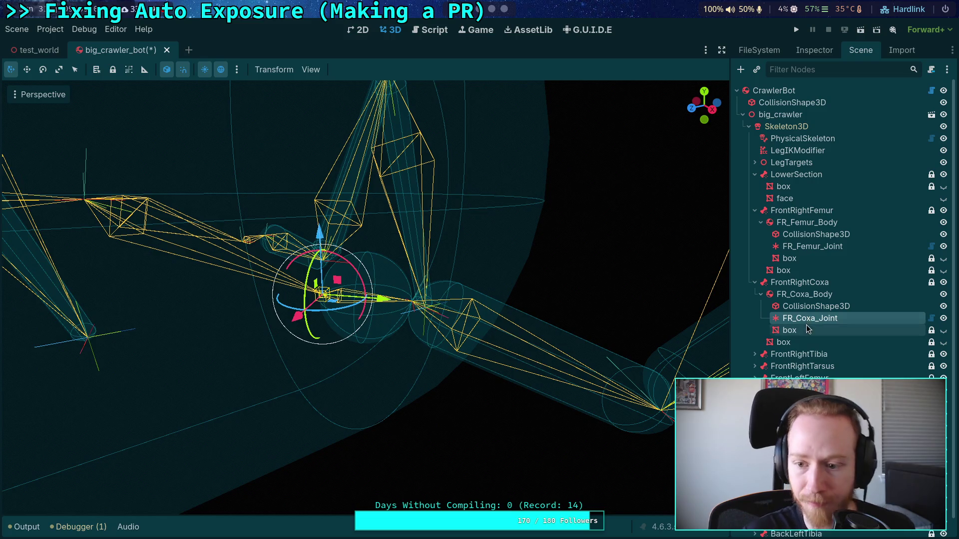
pyautogui.click(816, 50)
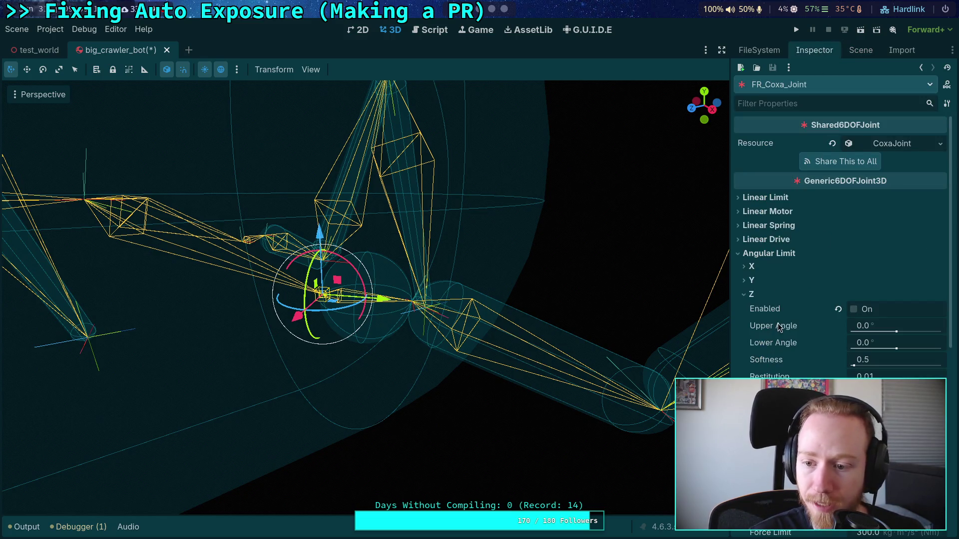
pyautogui.scroll(-5, 777, 323)
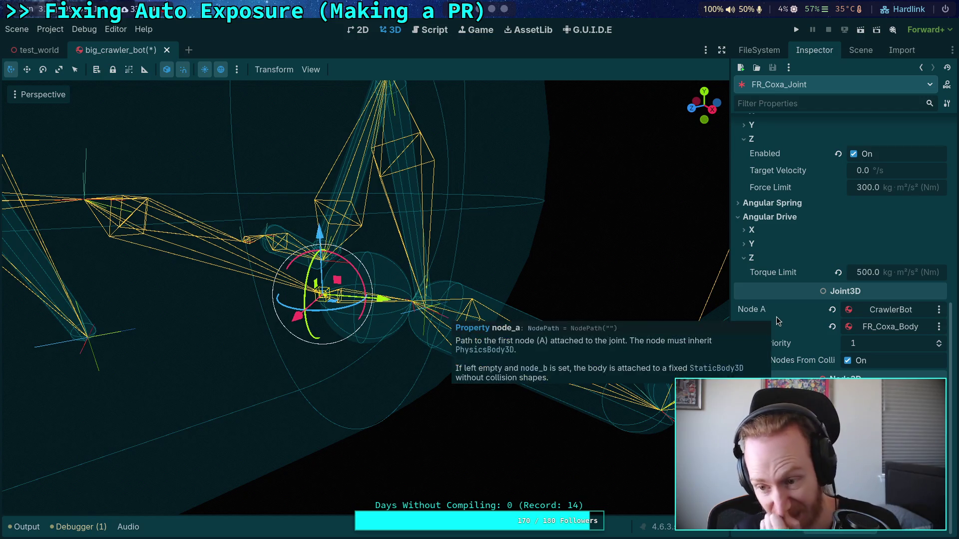
# Confirm FR_Femur_Joint links FR_Coxa_Body to FR_Femur_Body, then select the coxa box mesh.
pyautogui.scroll(5, 789, 313)
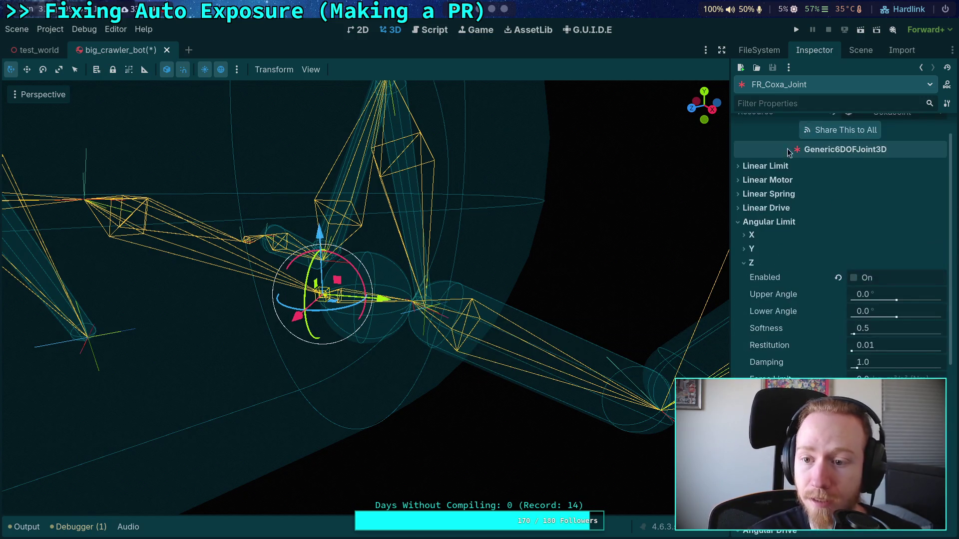
pyautogui.click(860, 50)
pyautogui.click(808, 236)
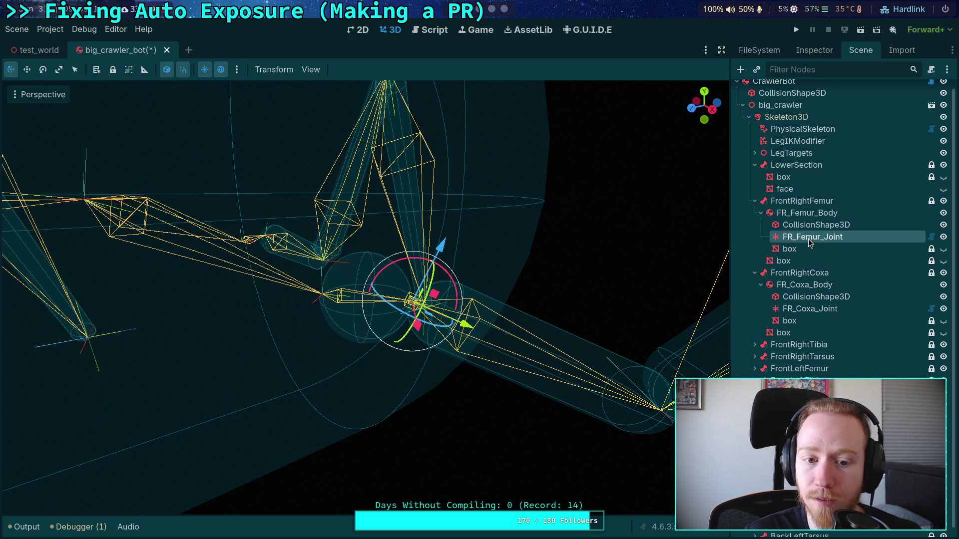
pyautogui.click(814, 50)
pyautogui.scroll(-5, 819, 270)
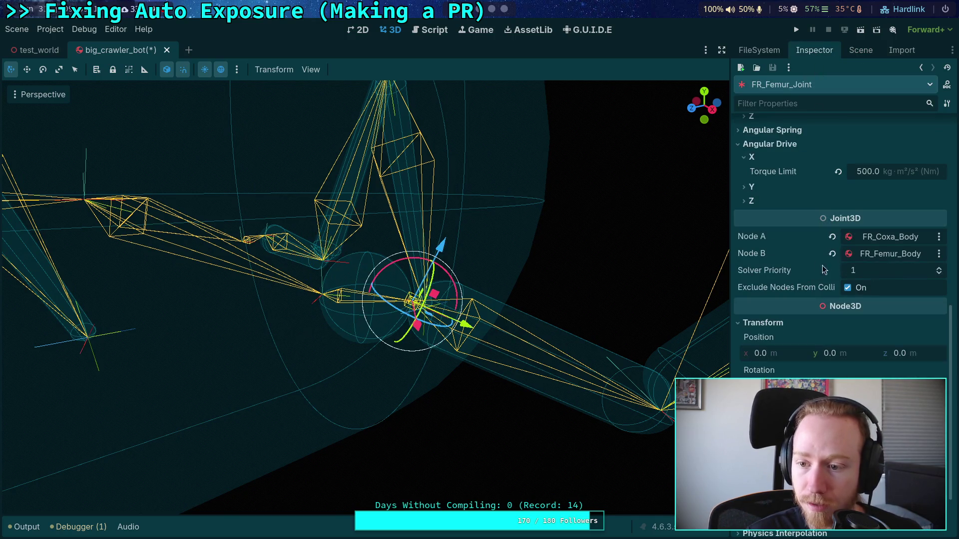
pyautogui.click(860, 50)
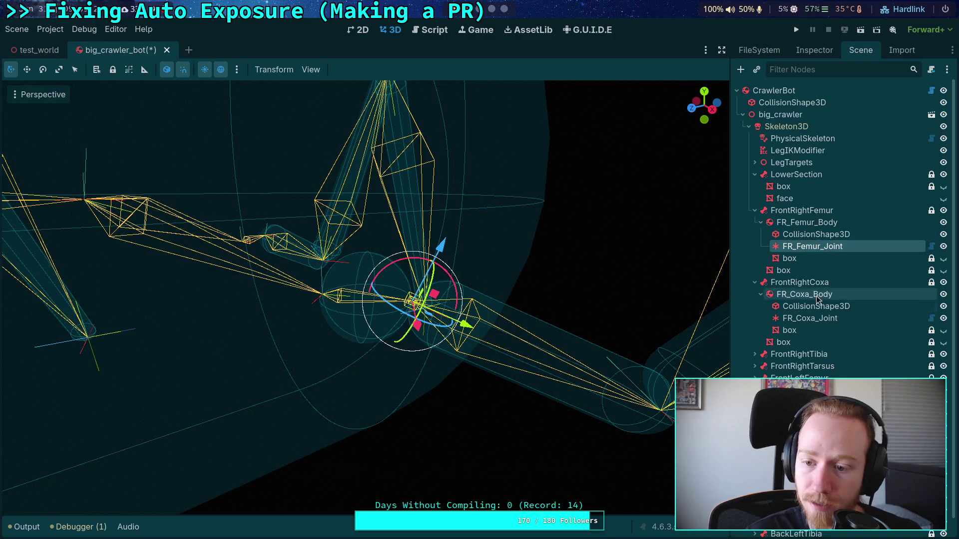
pyautogui.click(810, 318)
pyautogui.click(810, 331)
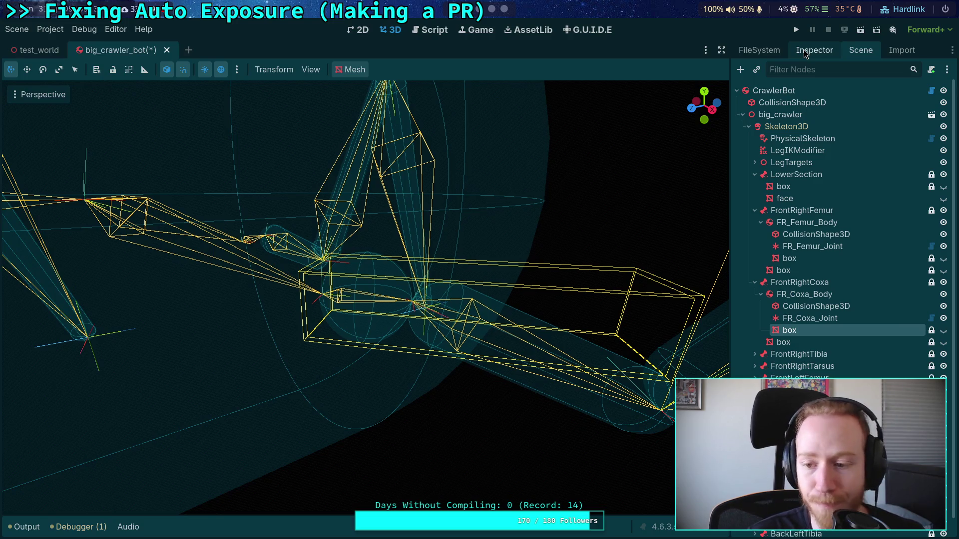
# Set the coxa box mesh's size y to 0.08 m.
pyautogui.click(806, 55)
pyautogui.click(886, 155)
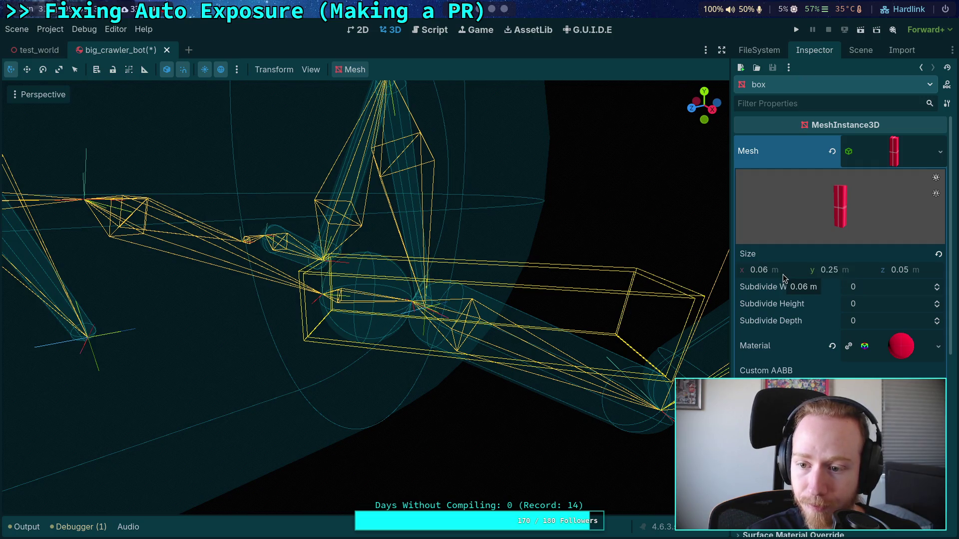
pyautogui.click(806, 274)
pyautogui.write('0.0')
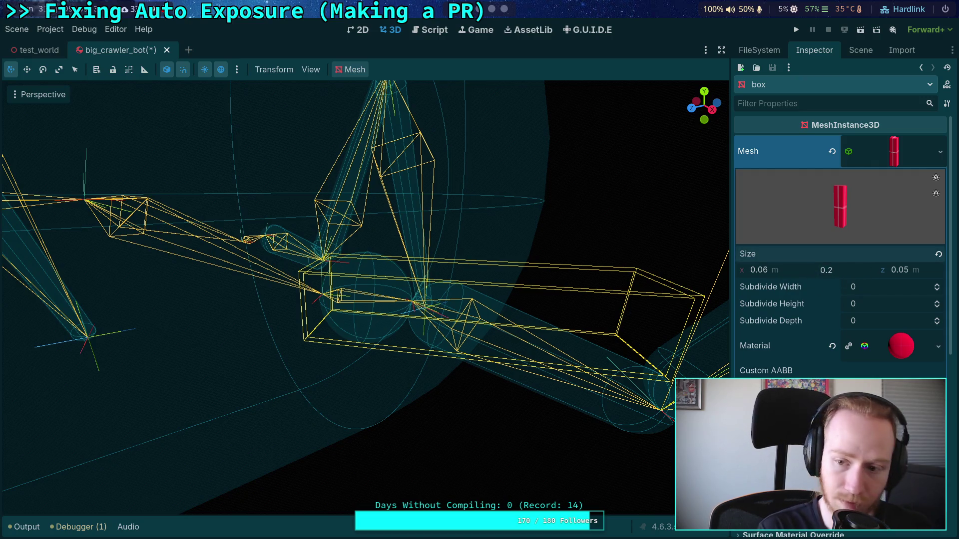
pyautogui.write('8')
pyautogui.press('Return')
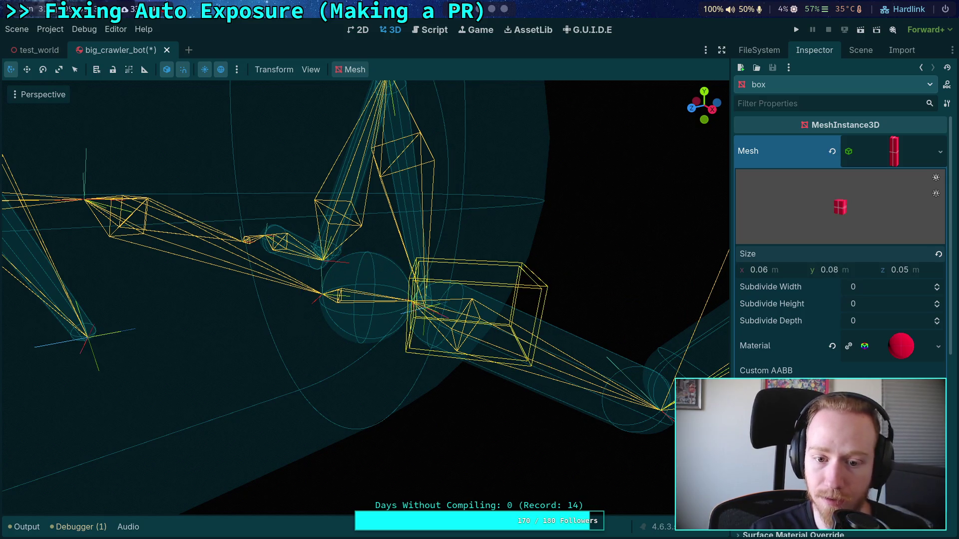
# Move the box's position y from 0.125 to 0.04 m.
pyautogui.scroll(-5, 776, 336)
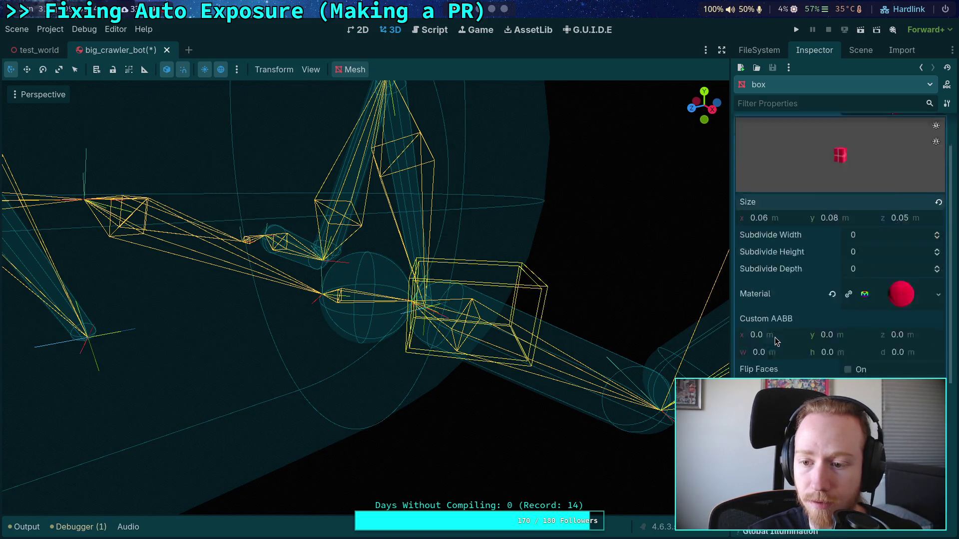
pyautogui.scroll(-2, 786, 357)
pyautogui.scroll(-3, 787, 356)
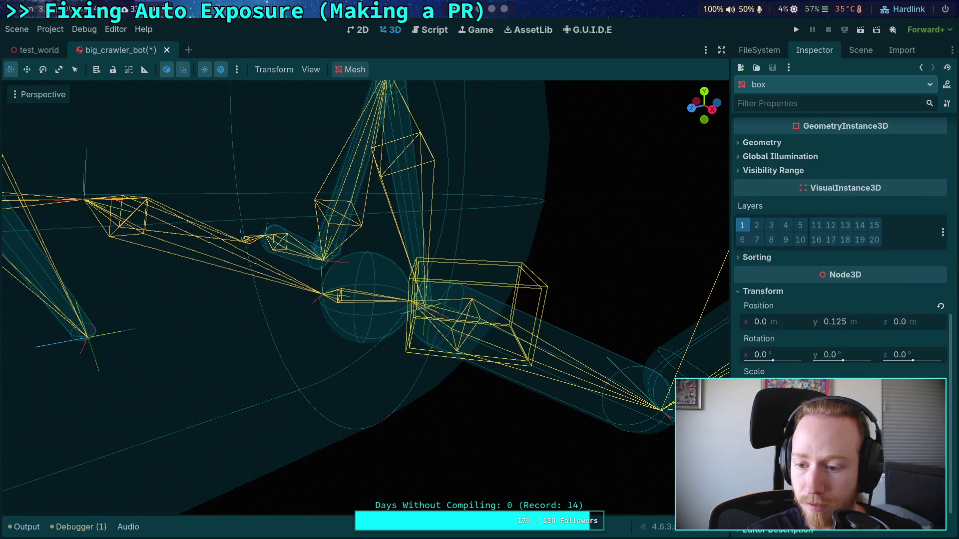
pyautogui.click(845, 323)
pyautogui.press('BackSpace')
pyautogui.press('BackSpace')
pyautogui.press('BackSpace')
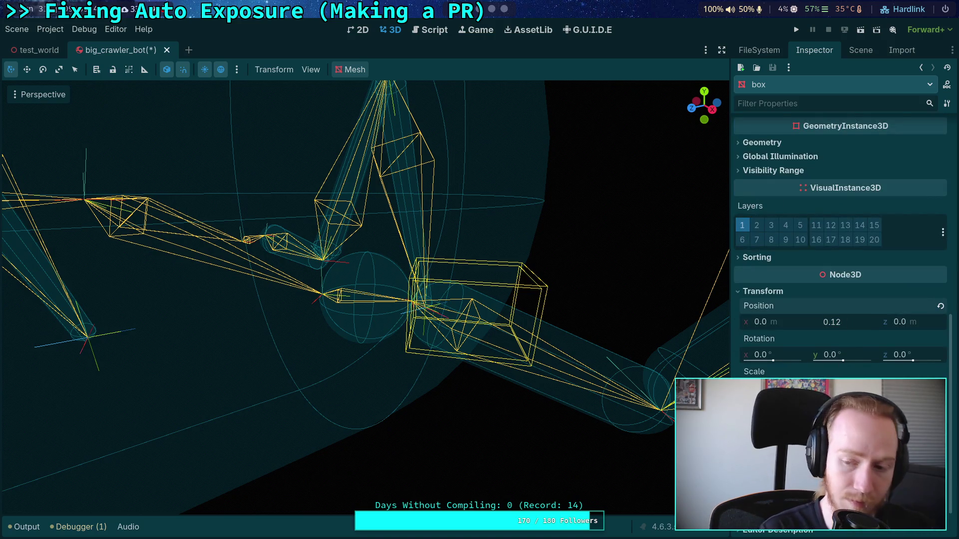
pyautogui.write('04')
pyautogui.press('Return')
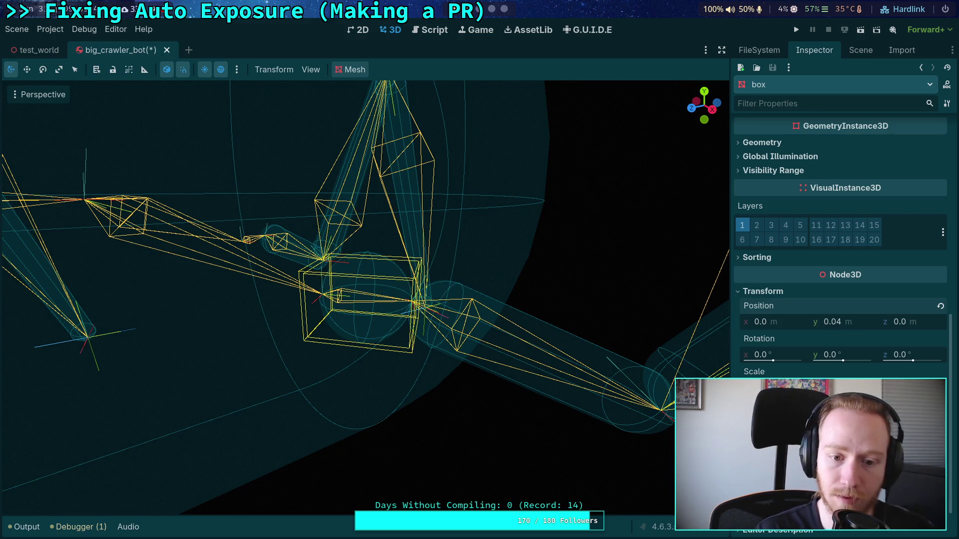
pyautogui.moveTo(513, 331)
pyautogui.mouseDown()
pyautogui.moveTo(484, 289)
pyautogui.moveTo(549, 279)
pyautogui.mouseUp()
pyautogui.scroll(5, 838, 224)
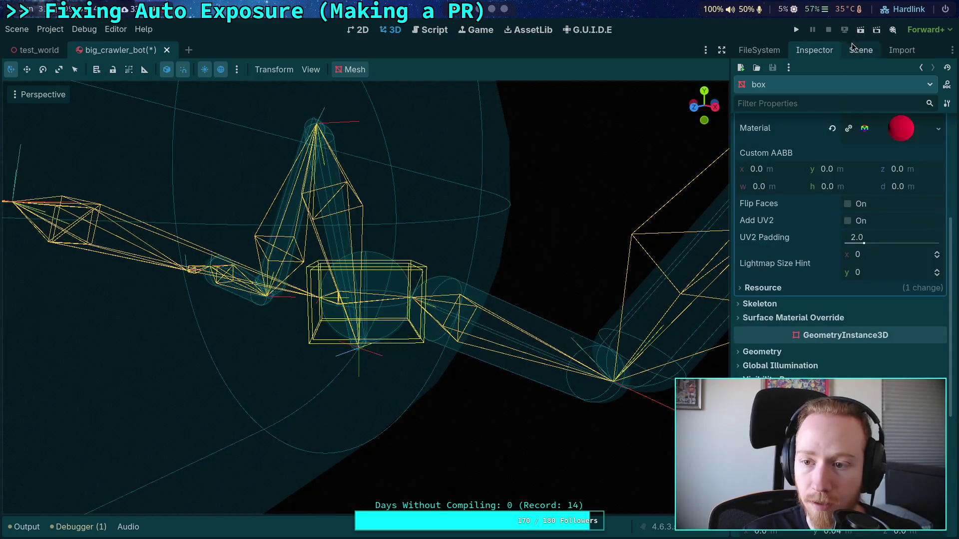
pyautogui.click(860, 50)
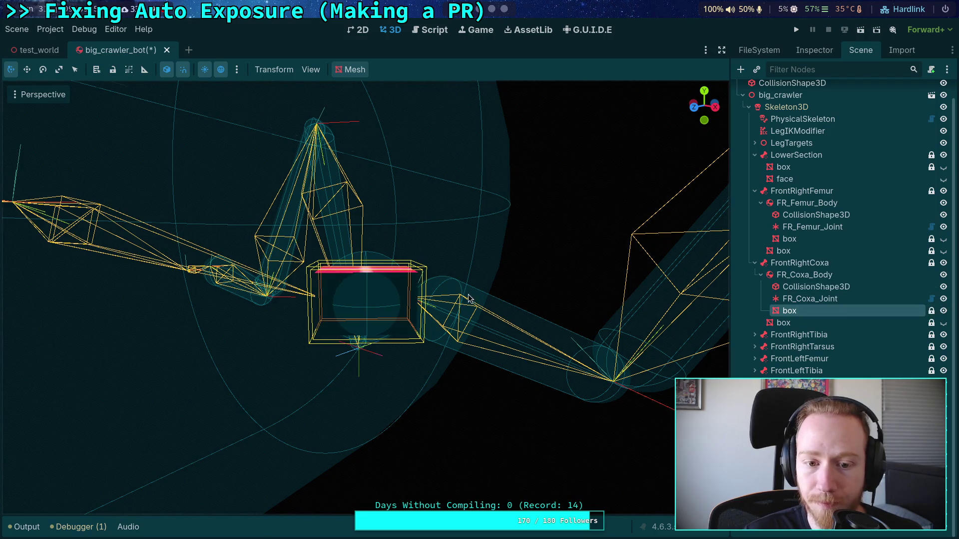
pyautogui.moveTo(471, 298)
pyautogui.mouseDown()
pyautogui.moveTo(529, 296)
pyautogui.moveTo(514, 336)
pyautogui.moveTo(310, 301)
pyautogui.mouseUp()
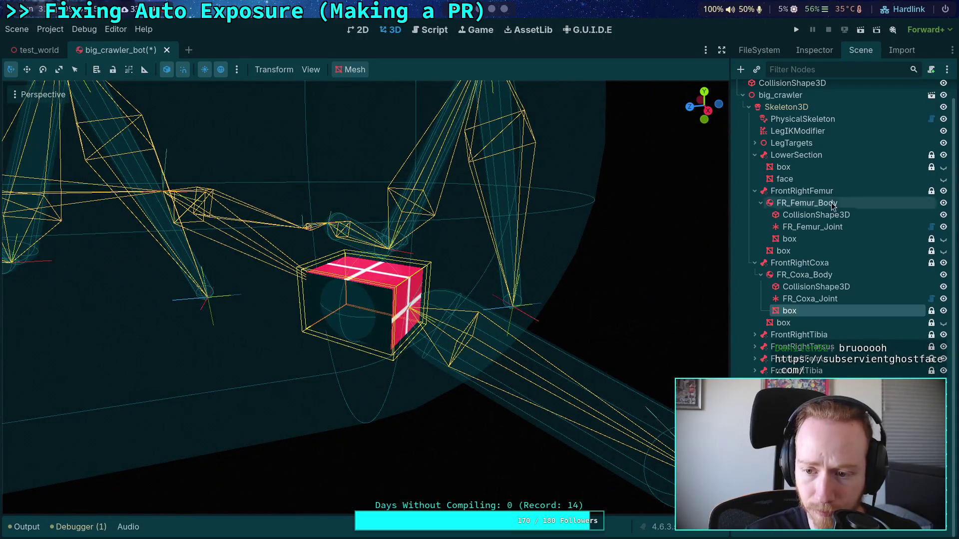
# Review the red box's BoxMesh size of 0.06 × 0.08 × 0.05 m and its 0.04 m height offset, viewing it from several angles.
pyautogui.click(823, 51)
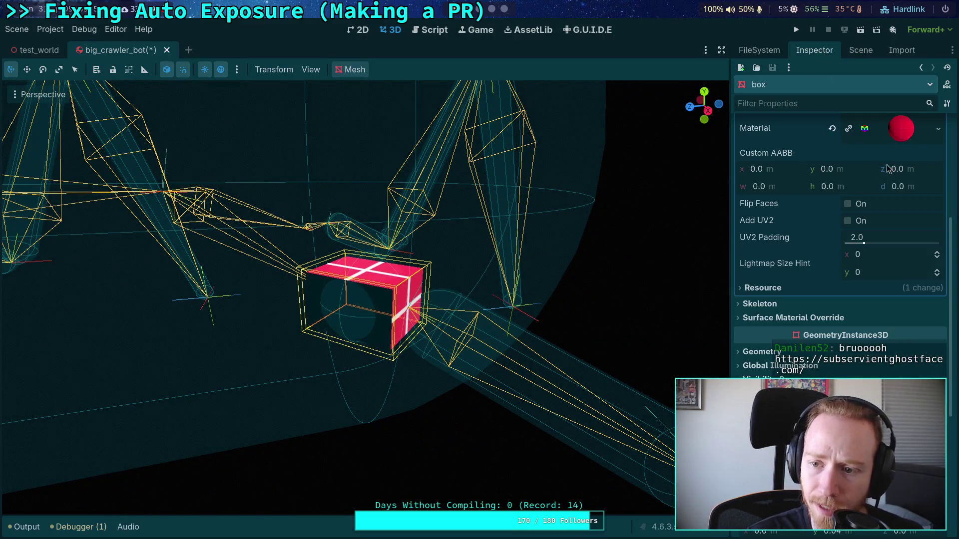
pyautogui.scroll(5, 798, 217)
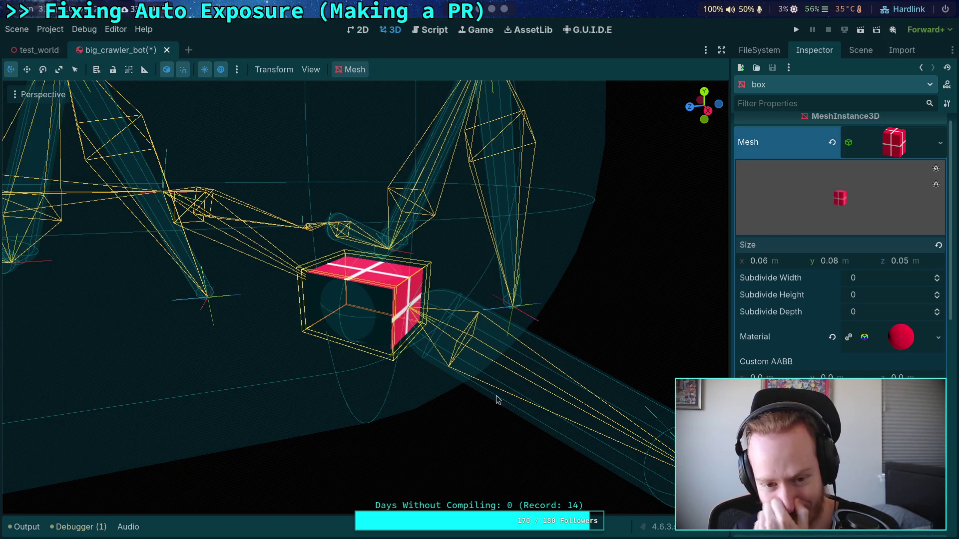
pyautogui.moveTo(496, 398)
pyautogui.mouseDown()
pyautogui.moveTo(509, 375)
pyautogui.moveTo(452, 378)
pyautogui.moveTo(533, 426)
pyautogui.mouseUp()
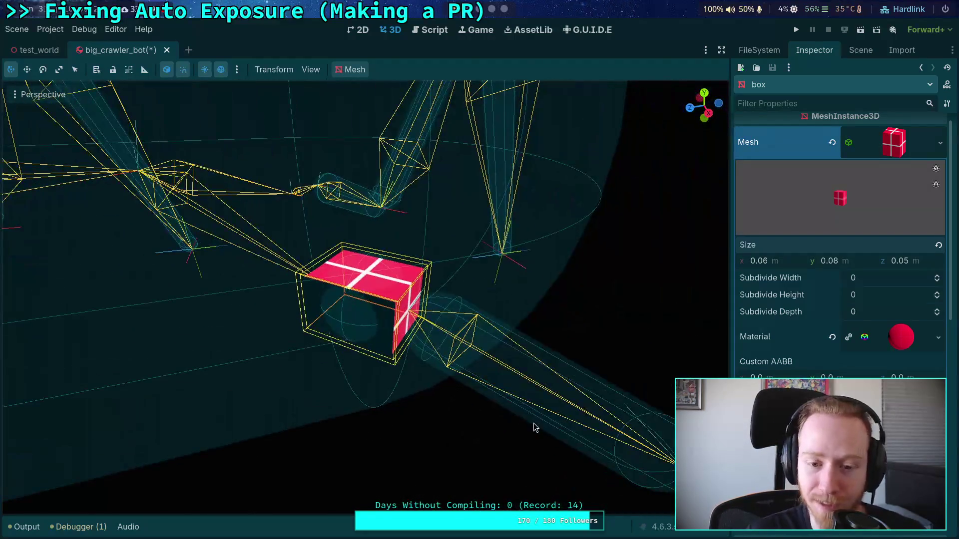
pyautogui.moveTo(473, 330)
pyautogui.mouseDown()
pyautogui.moveTo(496, 285)
pyautogui.moveTo(535, 286)
pyautogui.moveTo(452, 364)
pyautogui.mouseUp()
pyautogui.moveTo(500, 394)
pyautogui.mouseDown()
pyautogui.moveTo(532, 415)
pyautogui.moveTo(499, 379)
pyautogui.moveTo(505, 359)
pyautogui.mouseUp()
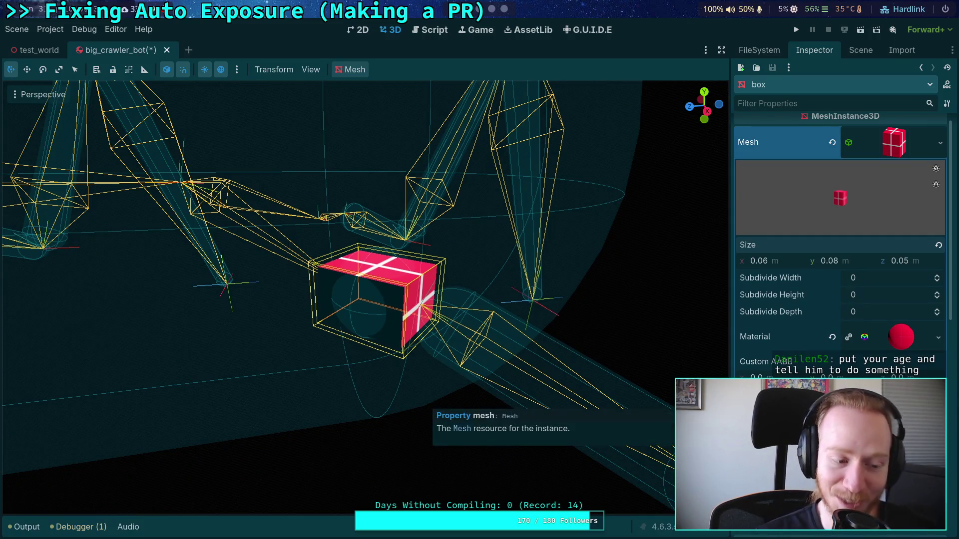
pyautogui.scroll(-10, 732, 351)
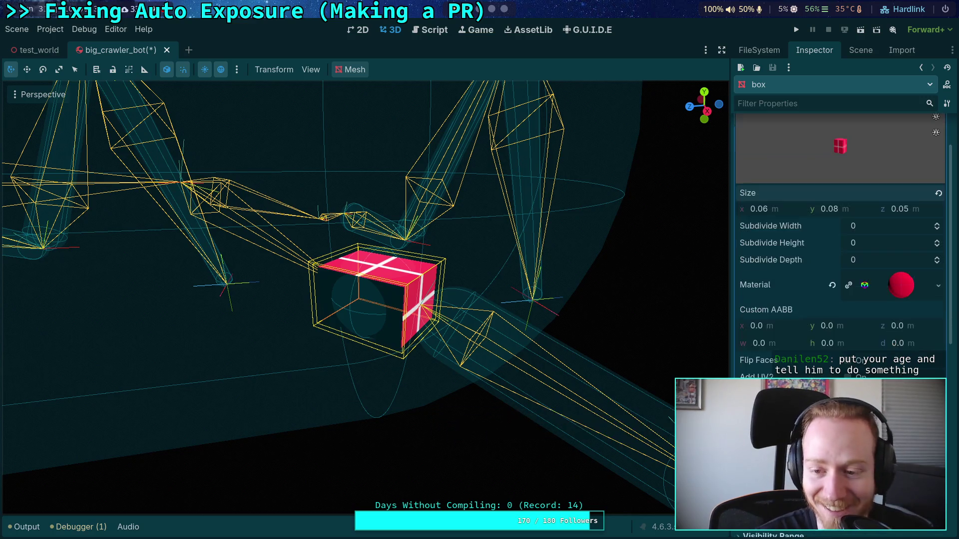
pyautogui.scroll(-5, 733, 351)
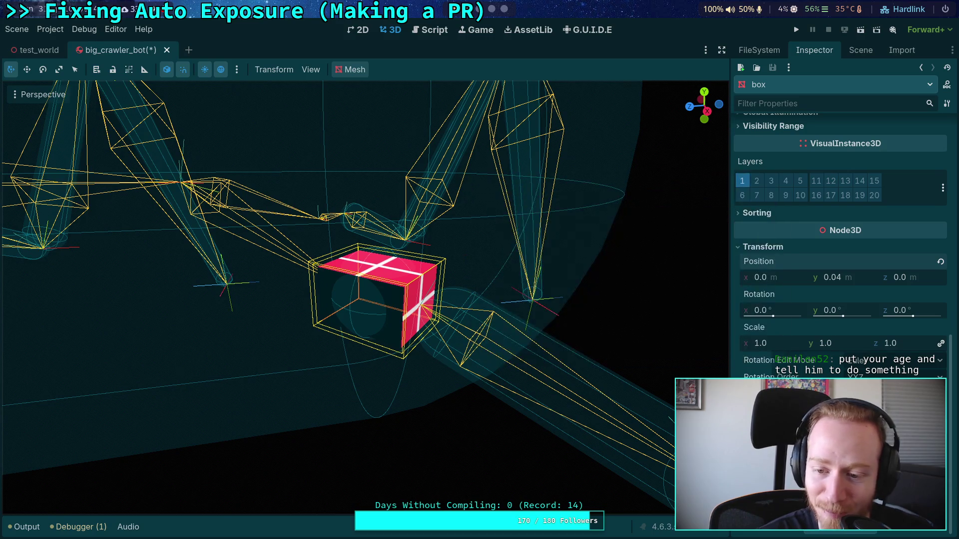
pyautogui.scroll(3, 787, 247)
pyautogui.scroll(8, 787, 247)
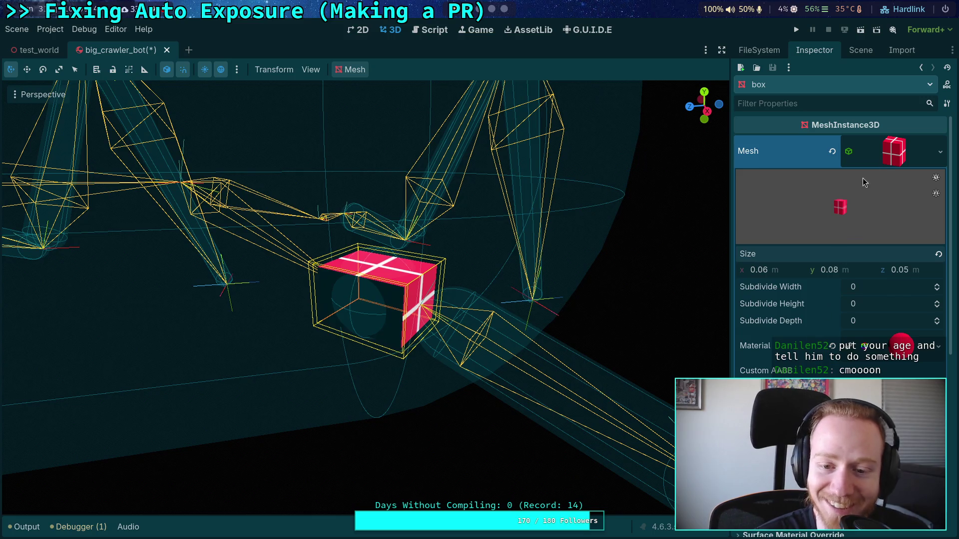
pyautogui.click(888, 159)
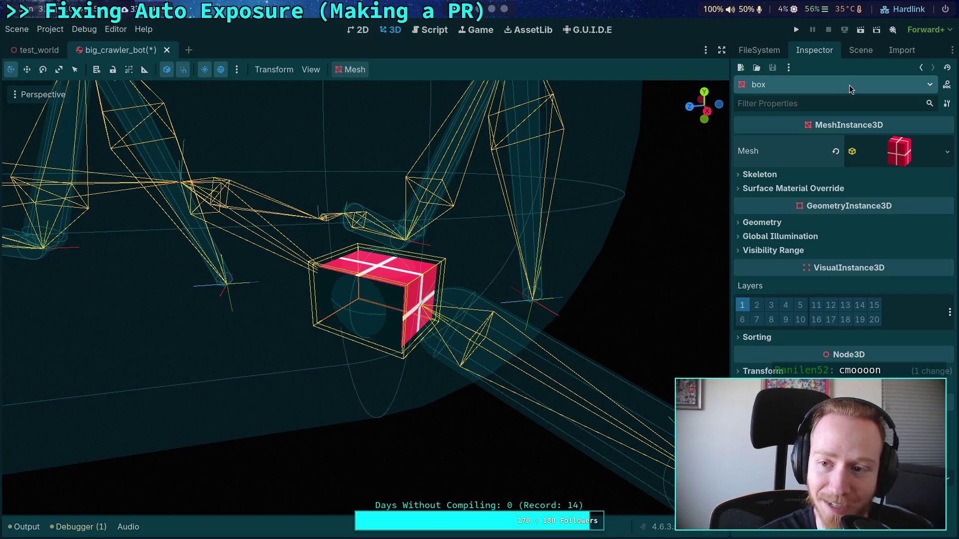
# Set the blue box mesh's Size y to 0.08 and its Position y to 0.04.
pyautogui.click(861, 51)
pyautogui.click(799, 323)
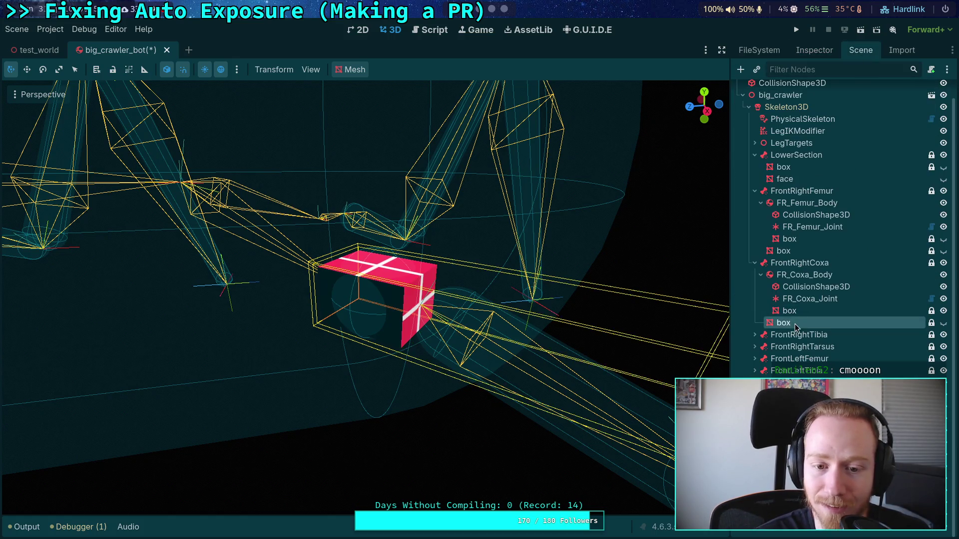
pyautogui.click(814, 50)
pyautogui.click(879, 151)
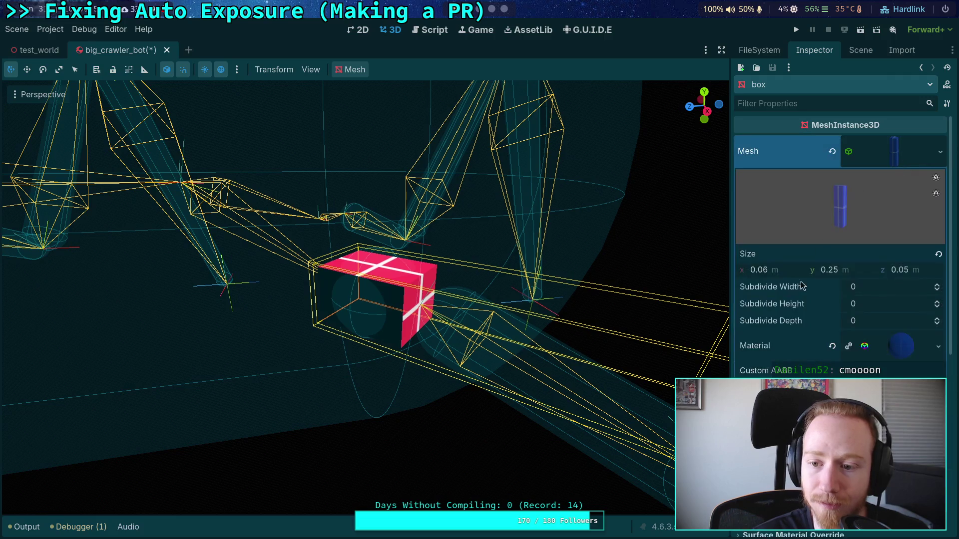
pyautogui.click(858, 270)
pyautogui.press('BackSpace')
pyautogui.press('BackSpace')
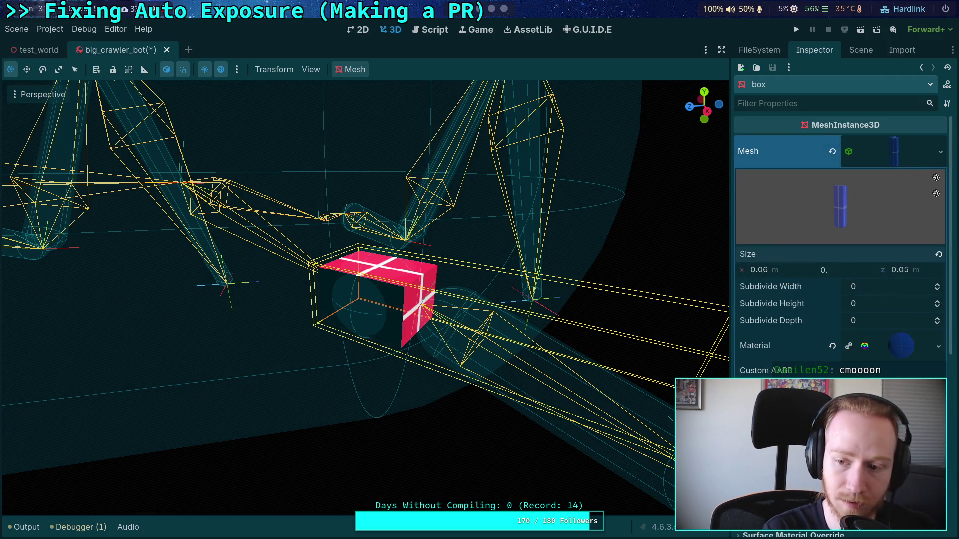
pyautogui.write('05')
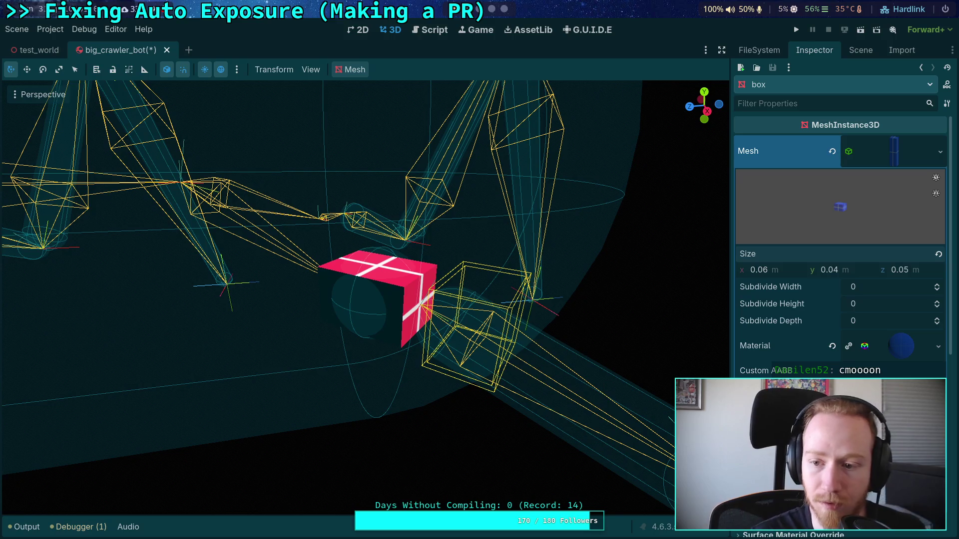
pyautogui.press('BackSpace')
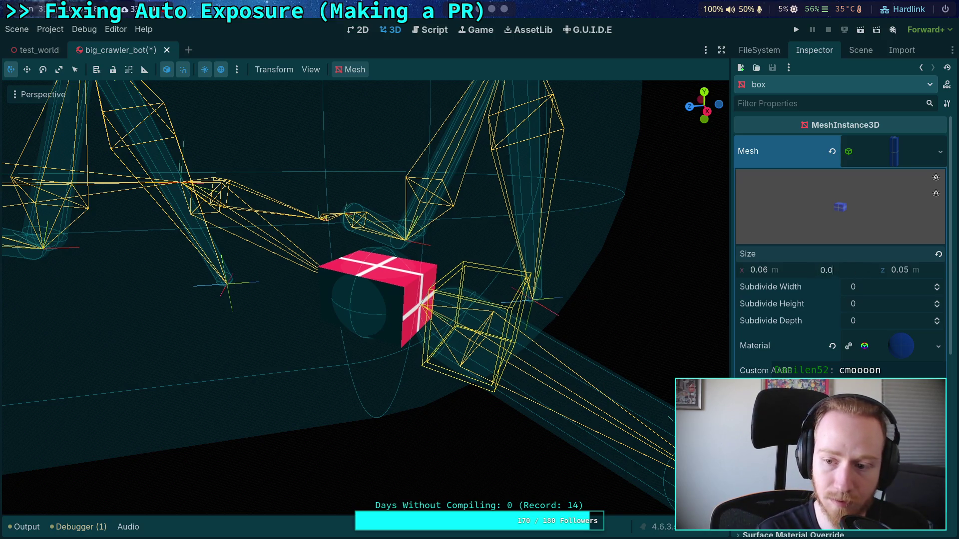
pyautogui.write('8')
pyautogui.press('Return')
pyautogui.scroll(-10, 841, 250)
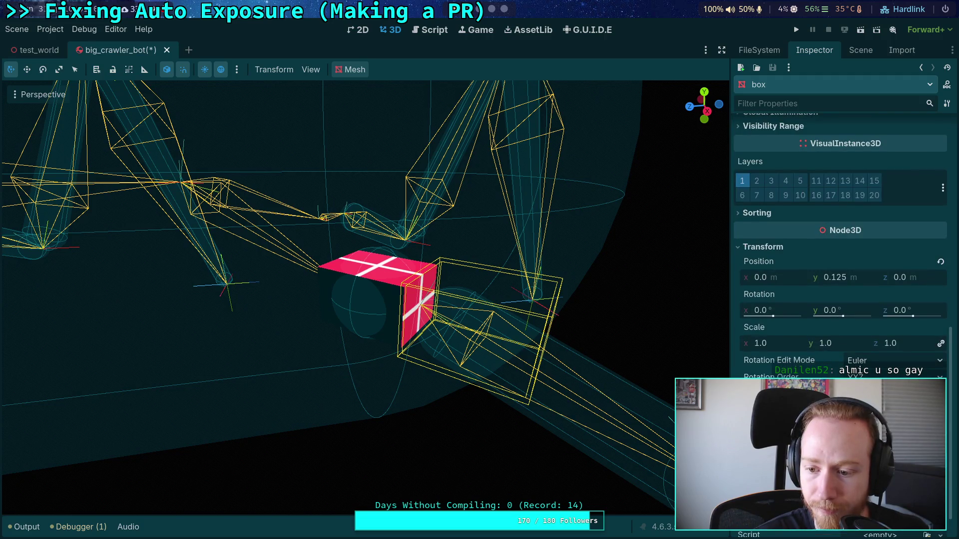
pyautogui.click(865, 279)
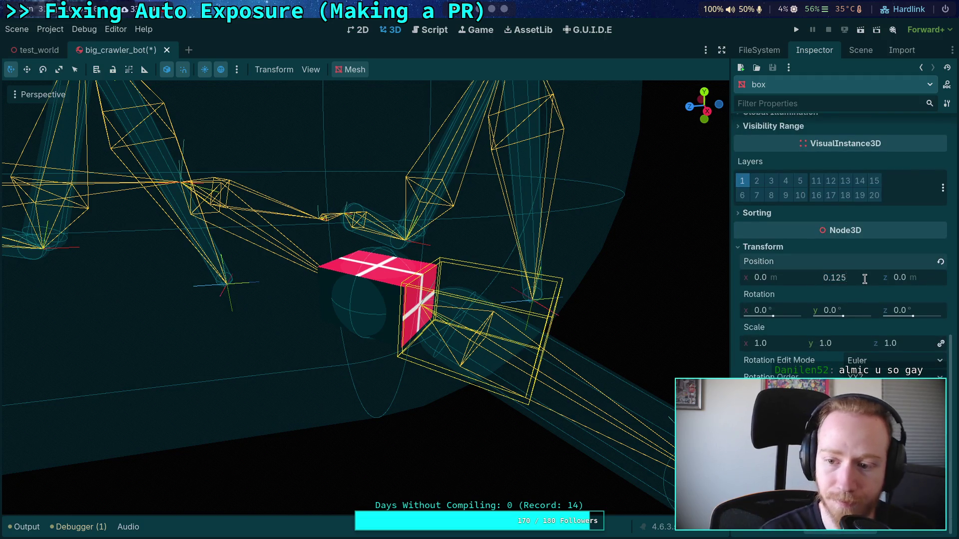
pyautogui.write('0.04')
pyautogui.press('Return')
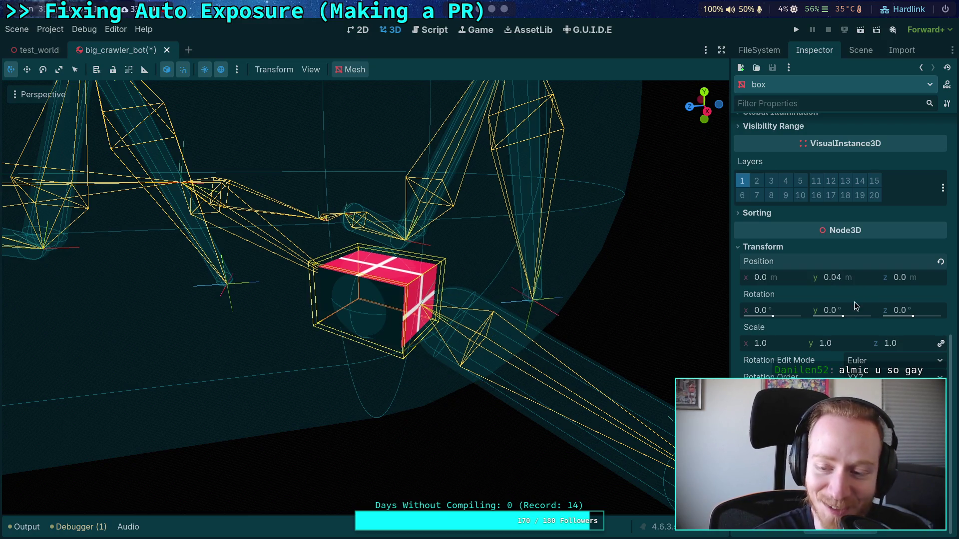
# Collapse the mesh settings and hide the resized blue box in the viewport.
pyautogui.scroll(5, 792, 251)
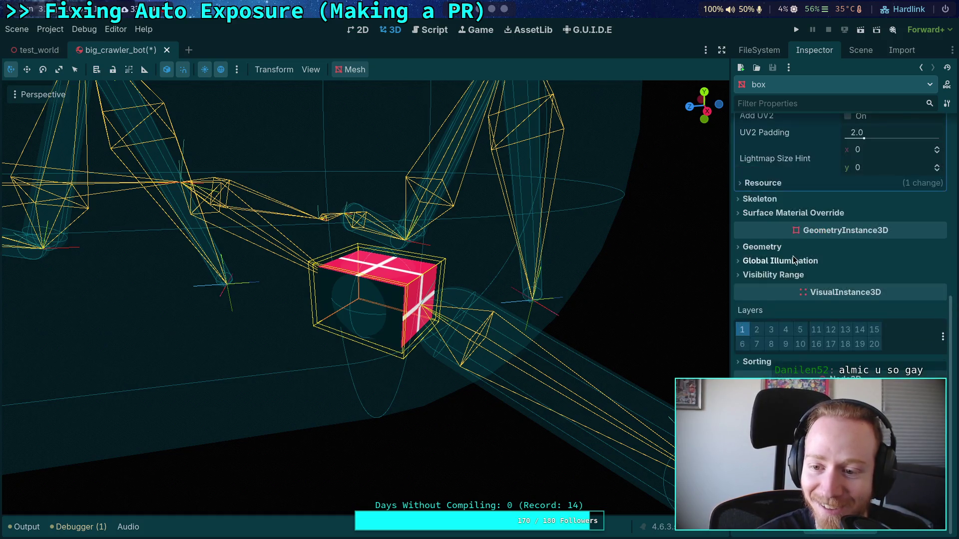
pyautogui.scroll(5, 811, 370)
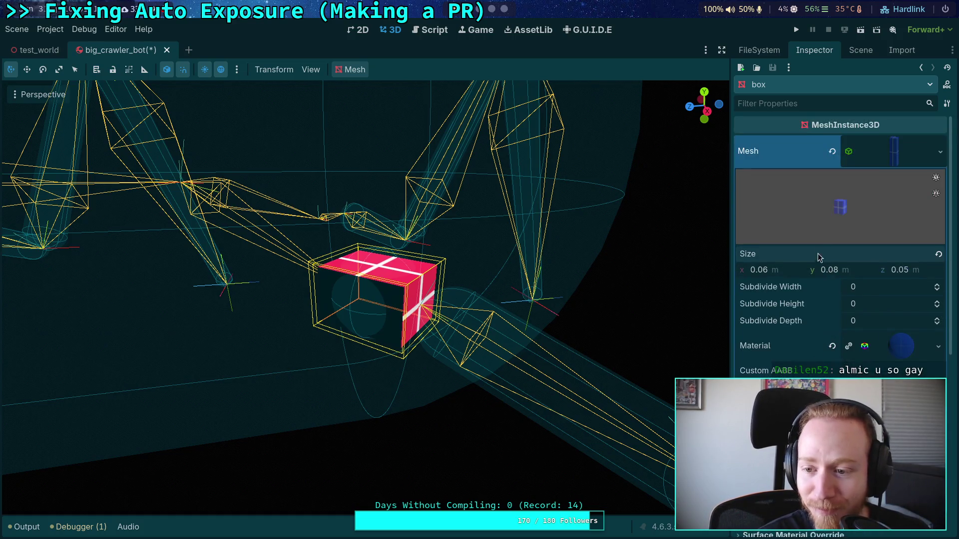
pyautogui.click(892, 163)
pyautogui.click(860, 50)
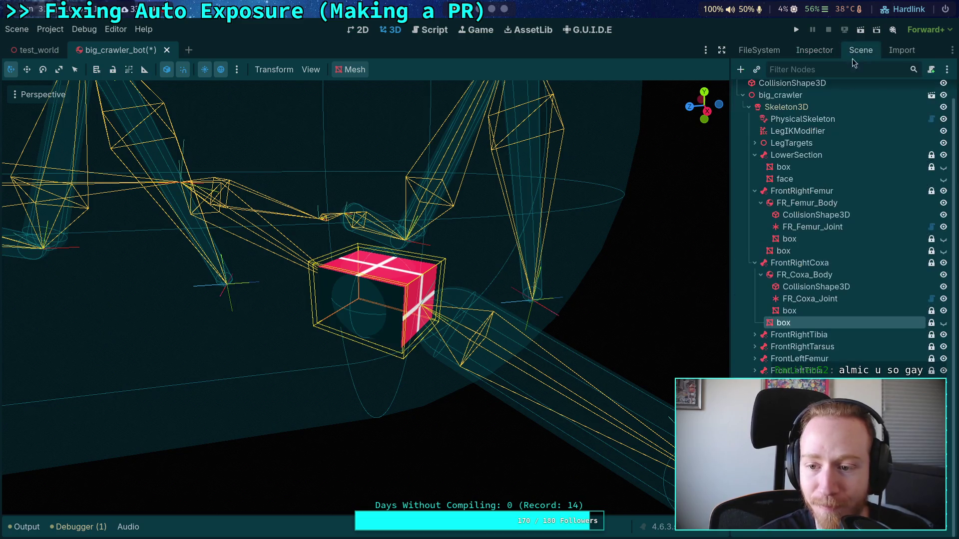
pyautogui.click(942, 323)
pyautogui.click(942, 324)
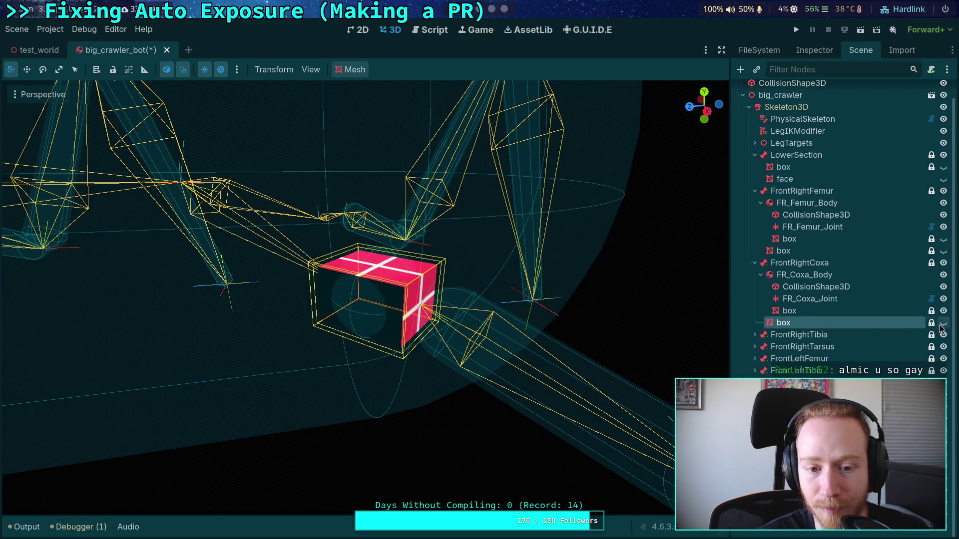
# Inspect the box under the coxa body, then select FR_Coxa_Body's collision shape.
pyautogui.click(789, 311)
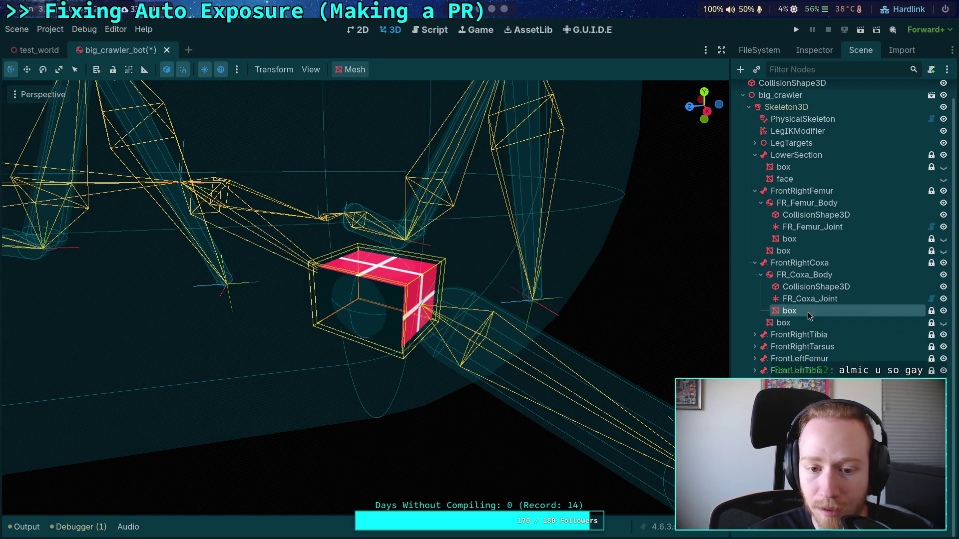
pyautogui.click(822, 51)
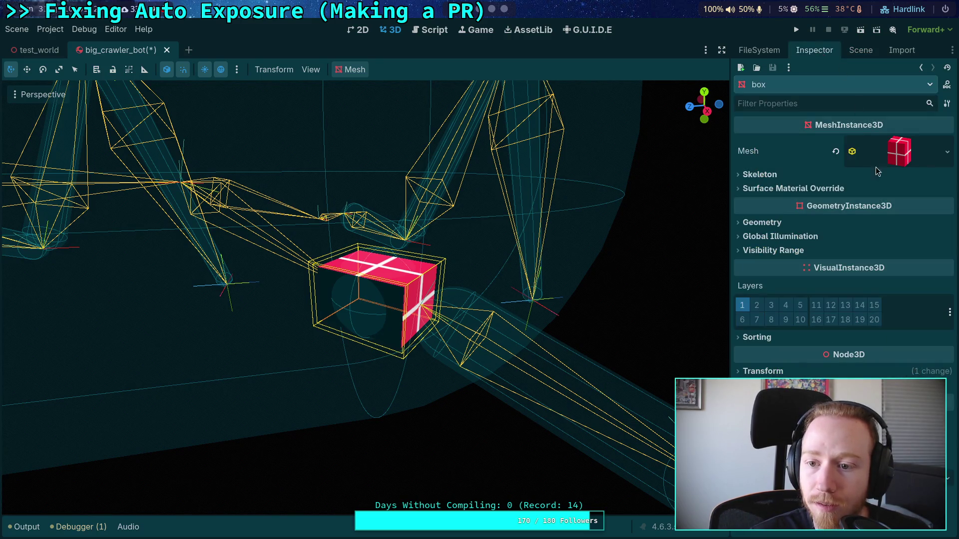
pyautogui.click(849, 49)
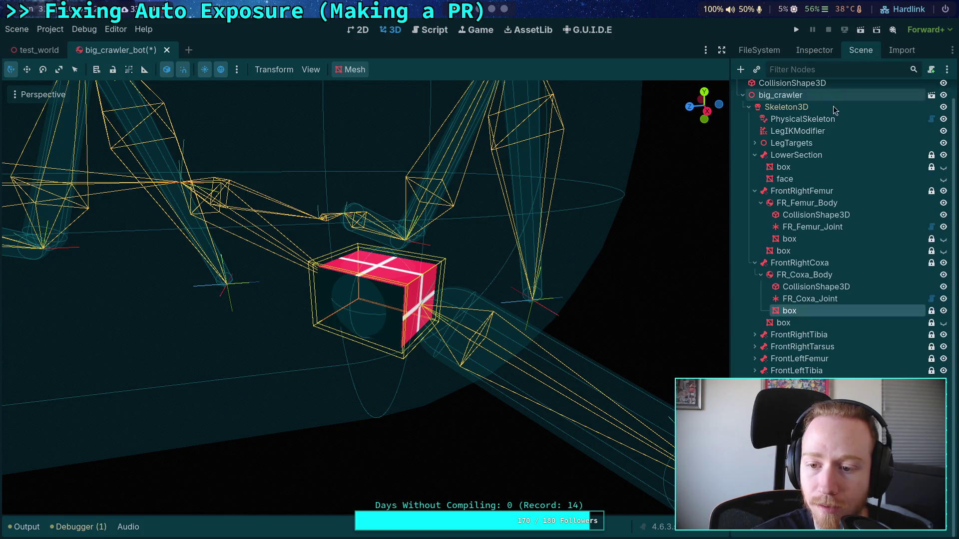
pyautogui.click(805, 276)
pyautogui.click(799, 287)
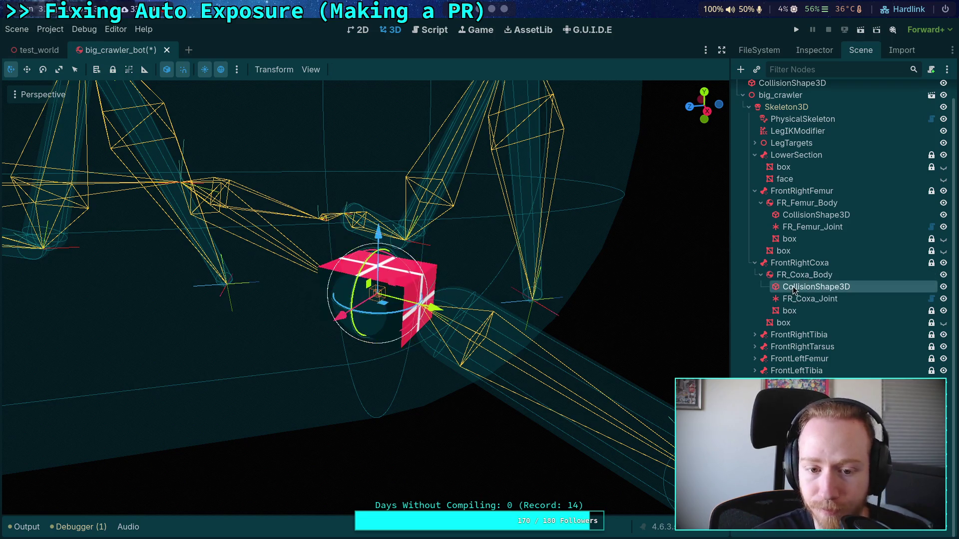
# Select the FrontRightCoxa bone node, save big_crawler_bot and run the project.
pyautogui.click(804, 299)
pyautogui.click(810, 263)
pyautogui.scroll(-5, 565, 278)
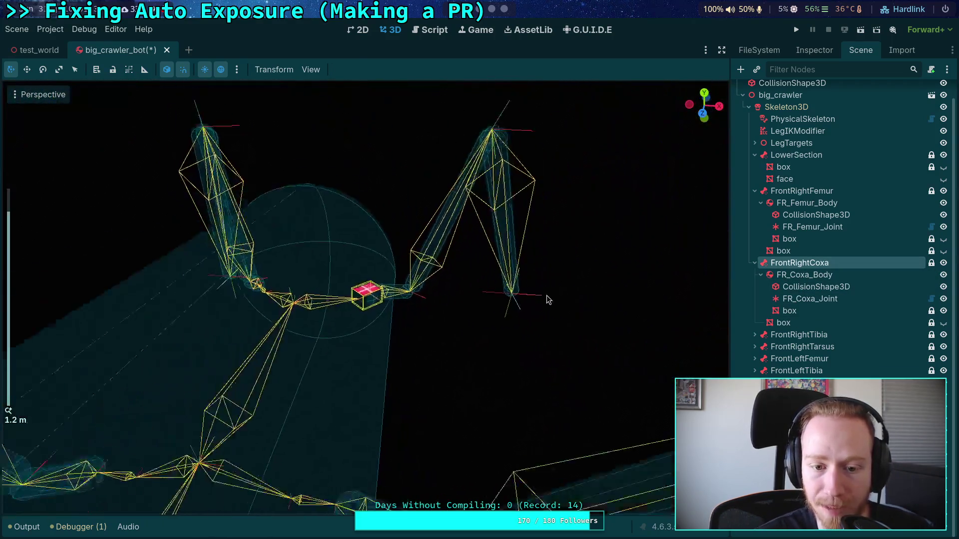
pyautogui.moveTo(547, 300)
pyautogui.mouseDown()
pyautogui.moveTo(447, 302)
pyautogui.moveTo(403, 280)
pyautogui.moveTo(428, 325)
pyautogui.moveTo(432, 315)
pyautogui.mouseUp()
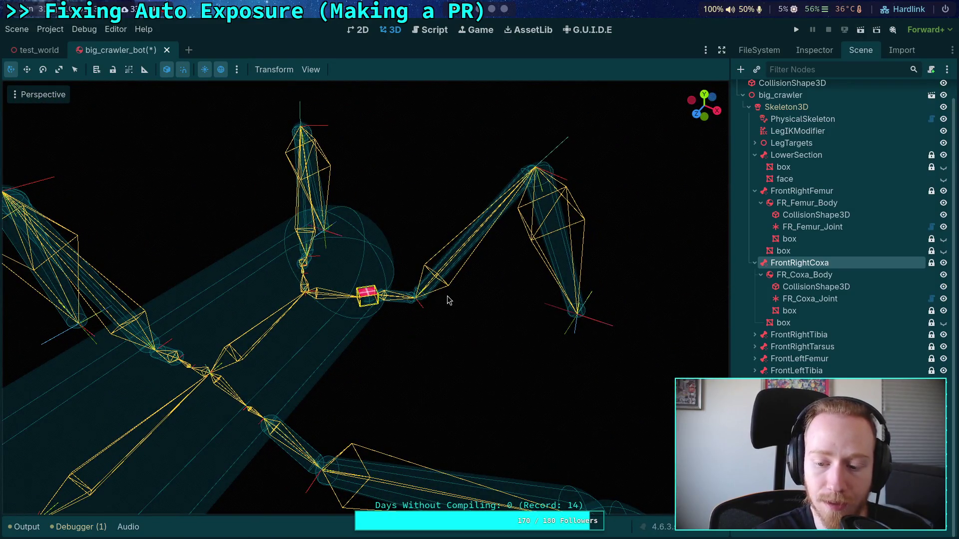
pyautogui.hotkey('ctrl', 's')
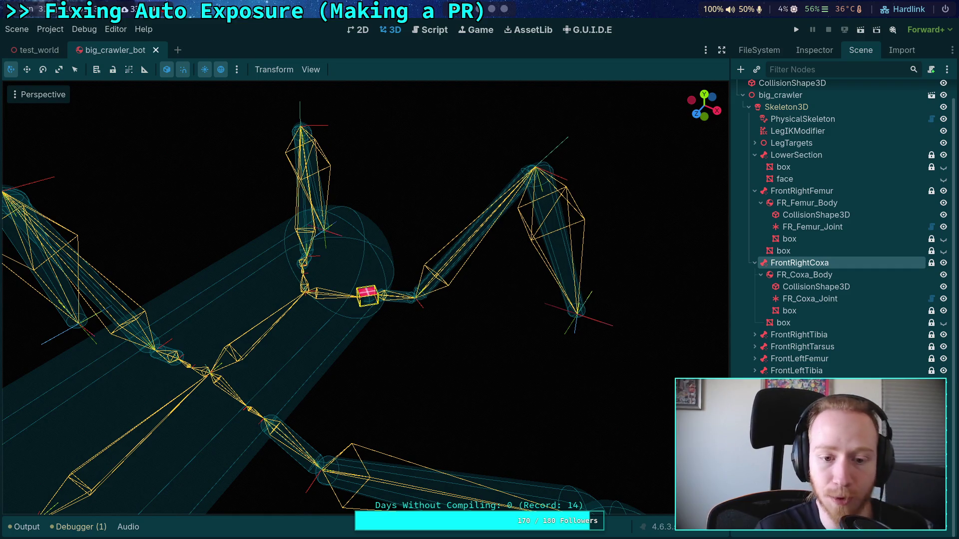
pyautogui.press('F5')
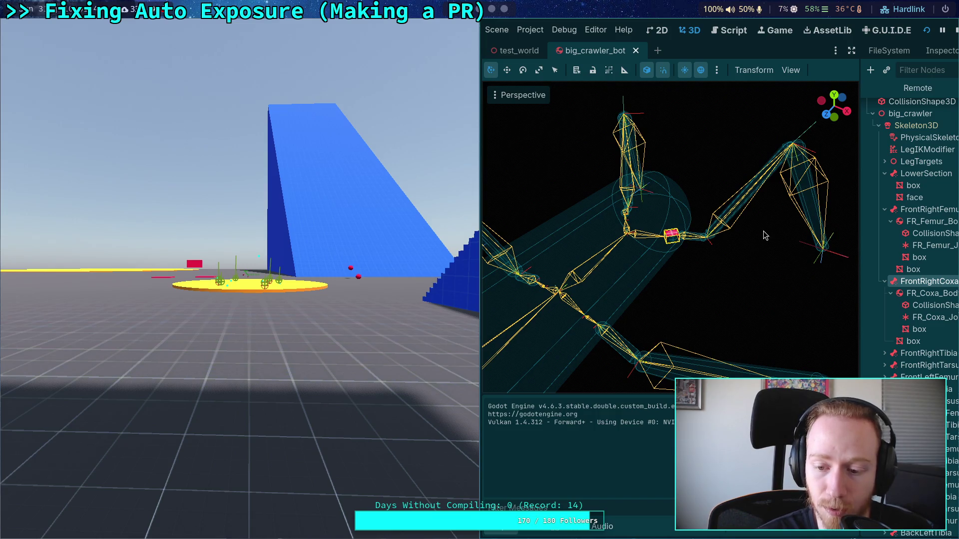
# Stop the game, set the femur capsule shape's margin to 0 and name it FemurShape.
pyautogui.click(955, 30)
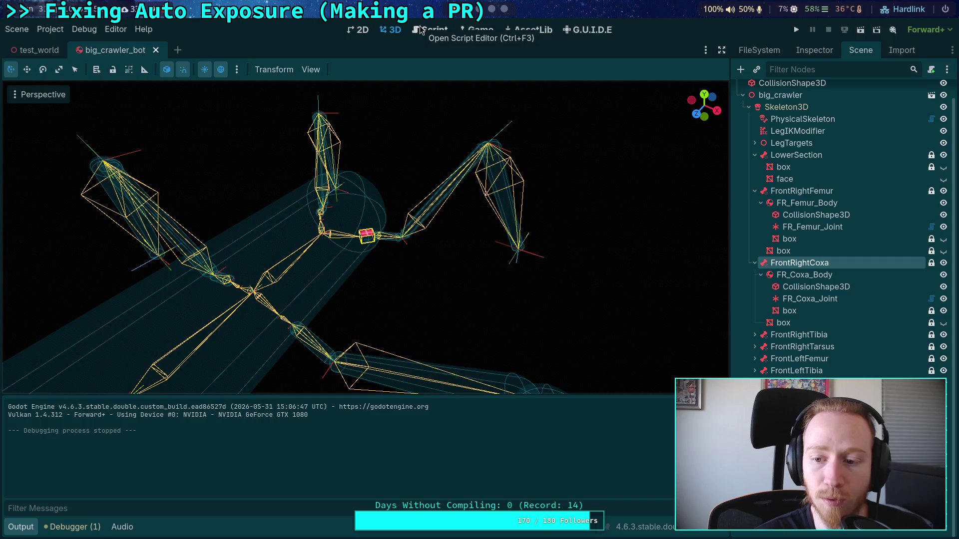
pyautogui.click(847, 292)
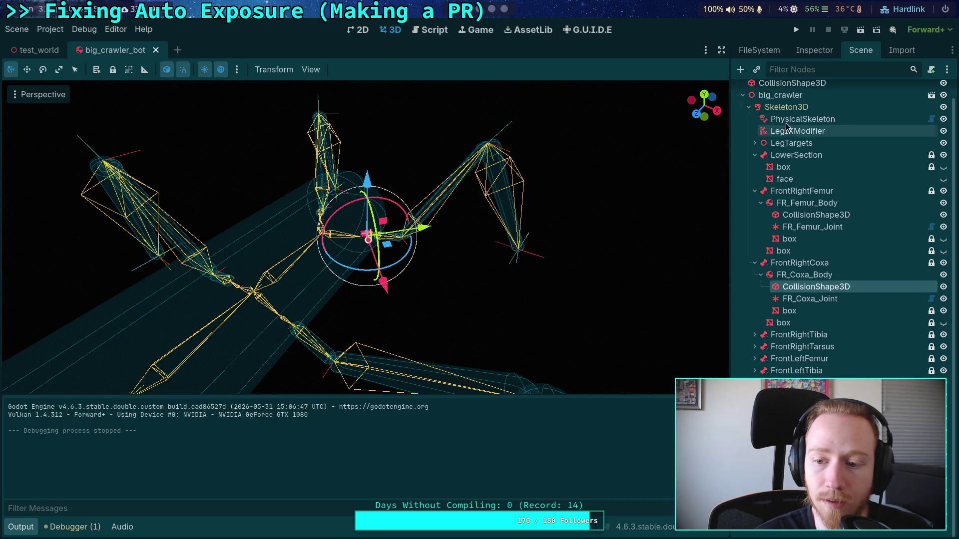
pyautogui.click(806, 52)
pyautogui.click(897, 145)
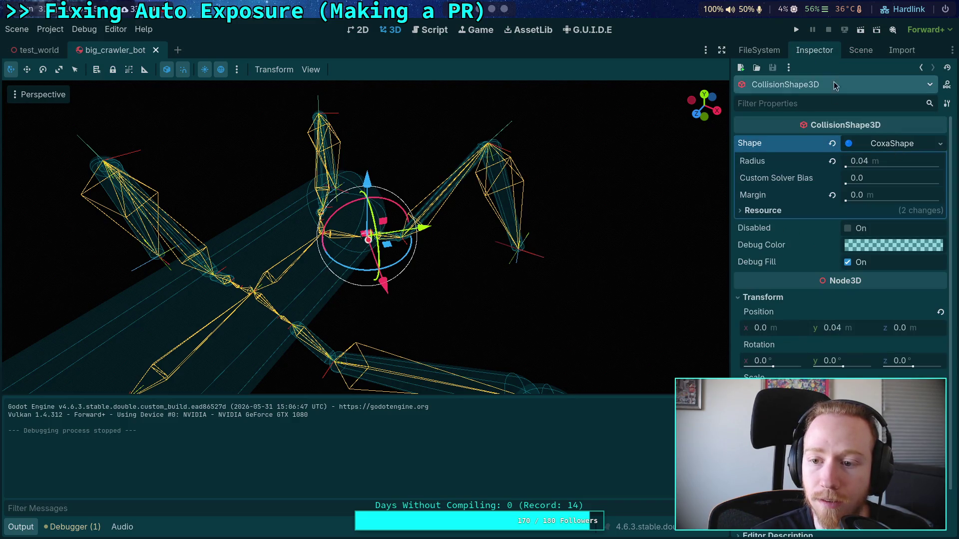
pyautogui.click(860, 50)
pyautogui.click(813, 235)
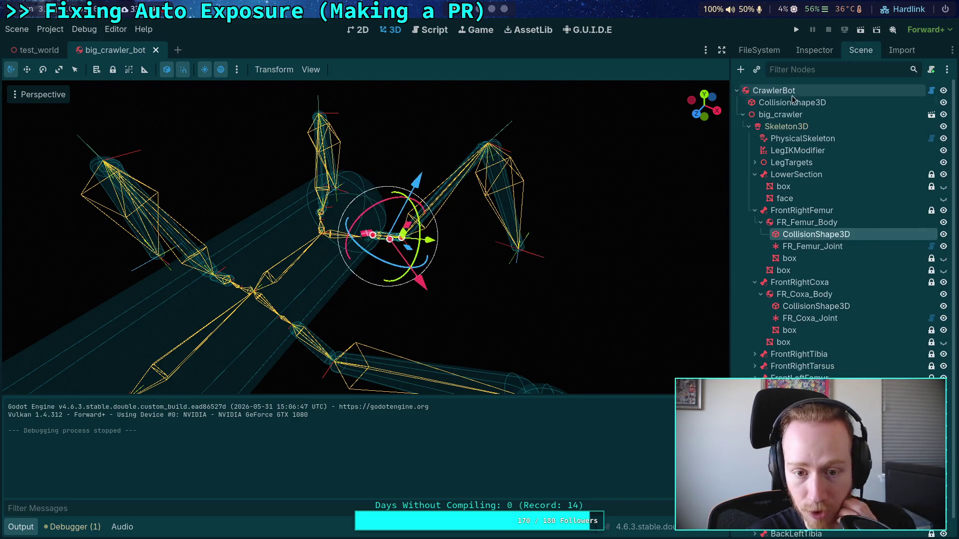
pyautogui.click(806, 52)
pyautogui.moveTo(850, 214); pyautogui.dragTo(806, 212)
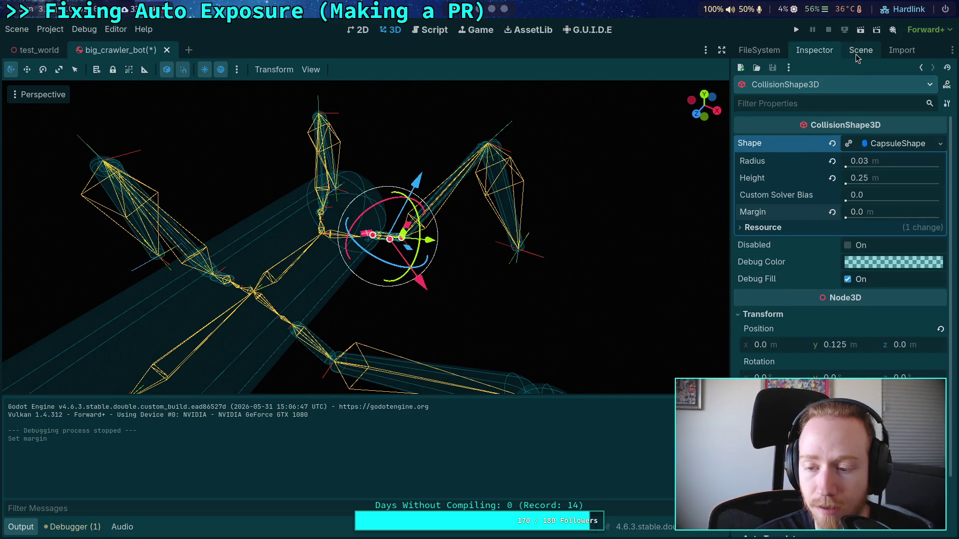
pyautogui.click(822, 228)
pyautogui.click(884, 278)
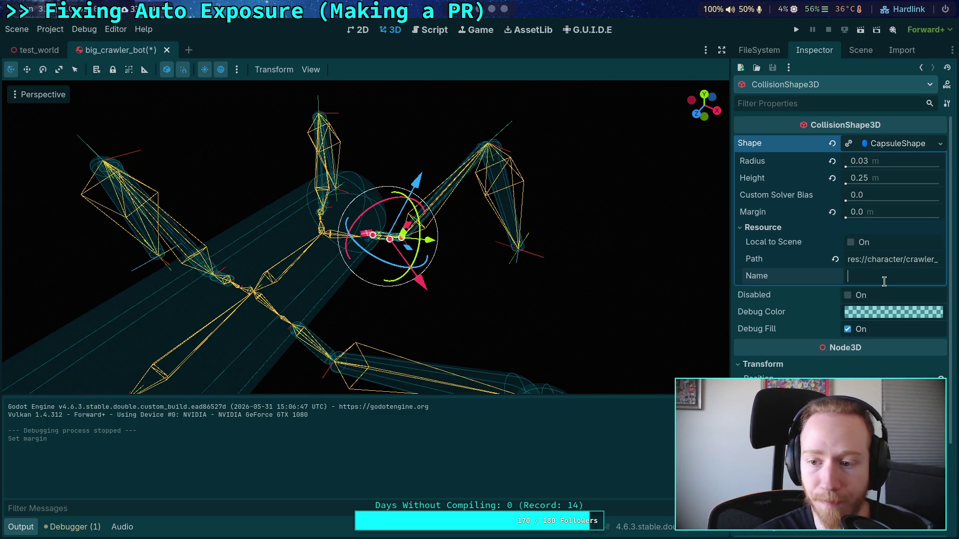
pyautogui.write('Femur')
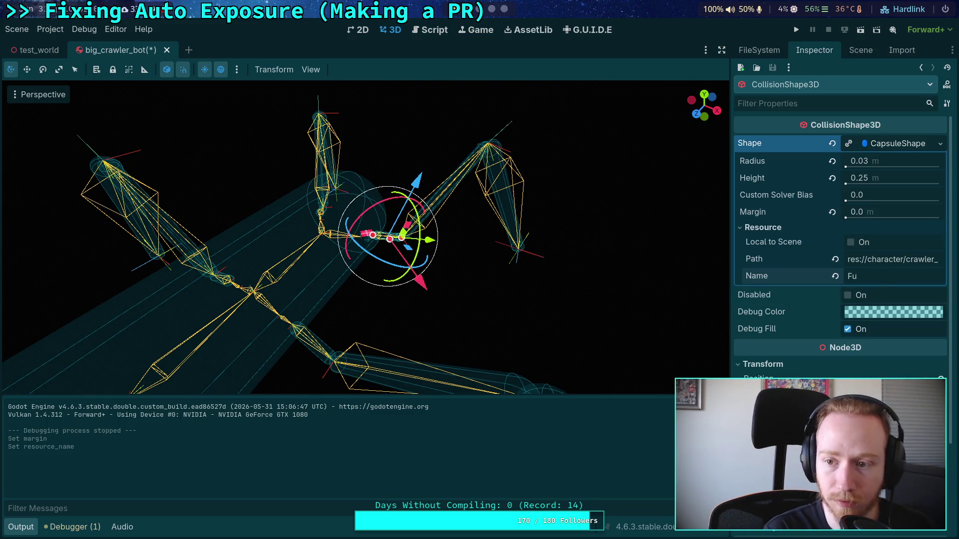
pyautogui.write('Shape')
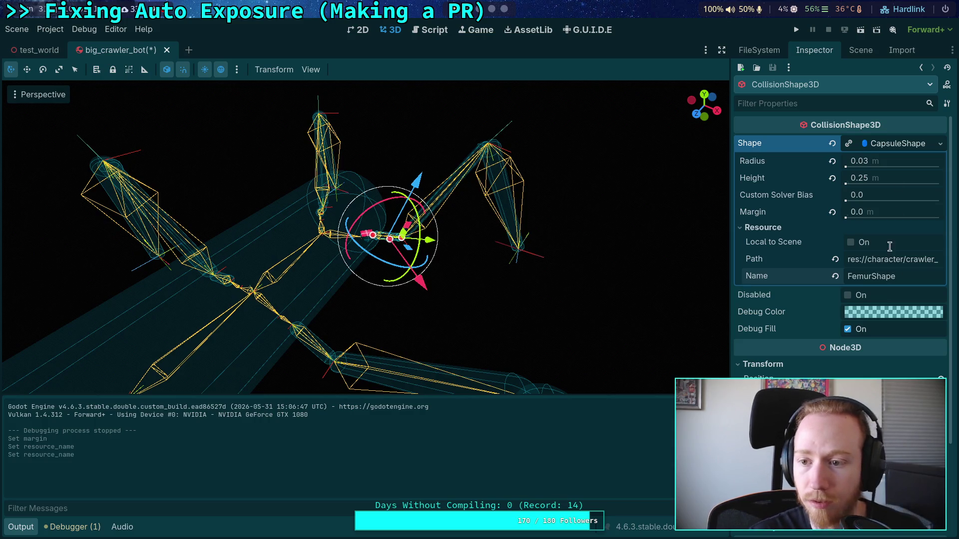
pyautogui.click(899, 143)
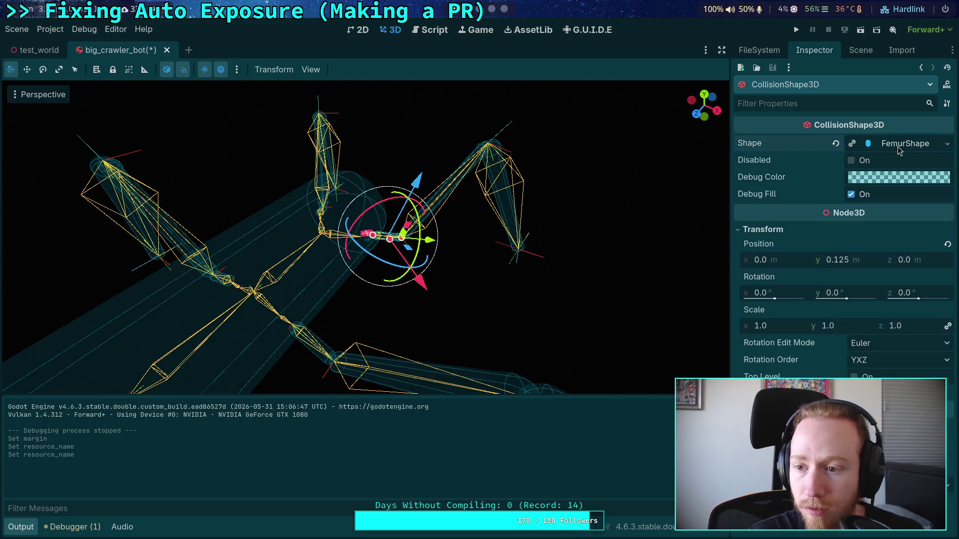
# Set the CrawlerBot main CapsuleShape3D margin to 0.0 m.
pyautogui.click(860, 50)
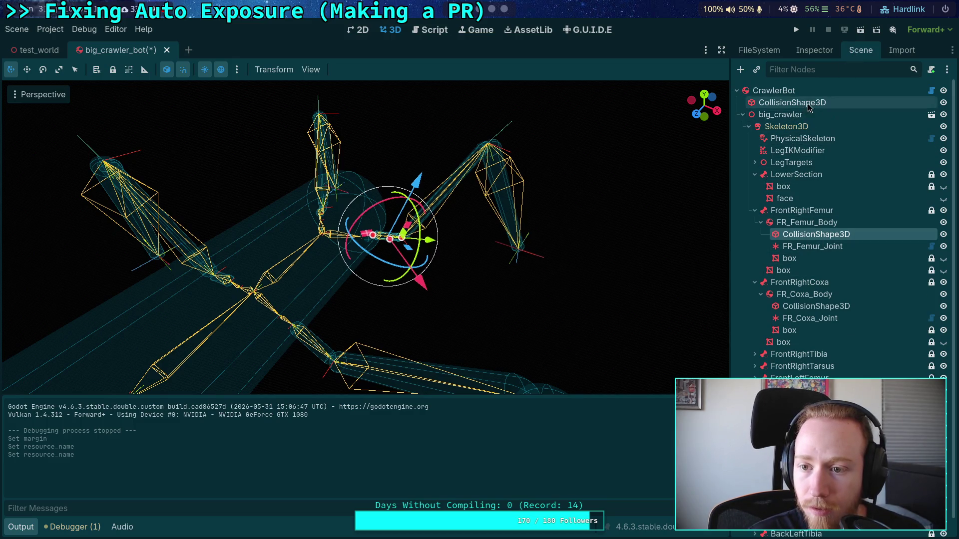
pyautogui.click(794, 102)
pyautogui.click(816, 50)
pyautogui.click(898, 147)
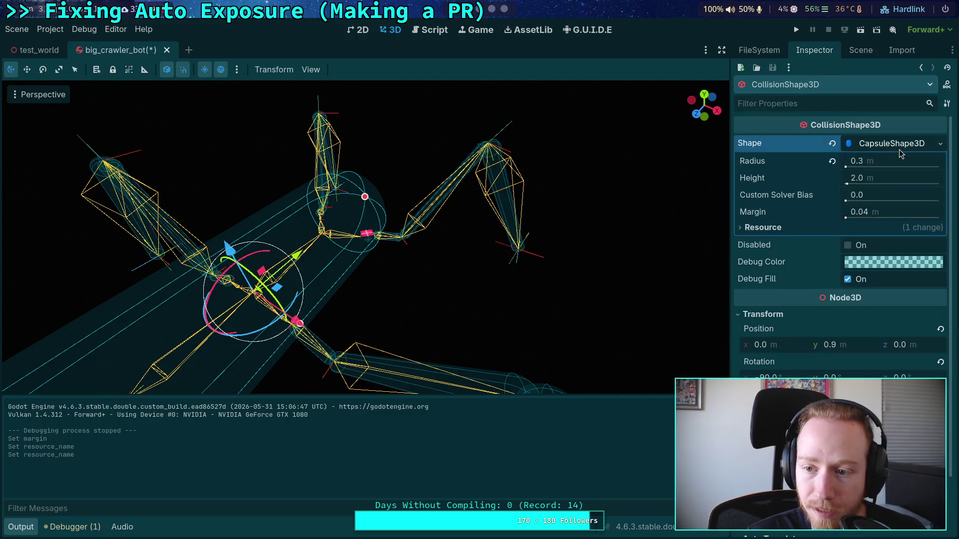
pyautogui.moveTo(865, 215); pyautogui.dragTo(764, 210)
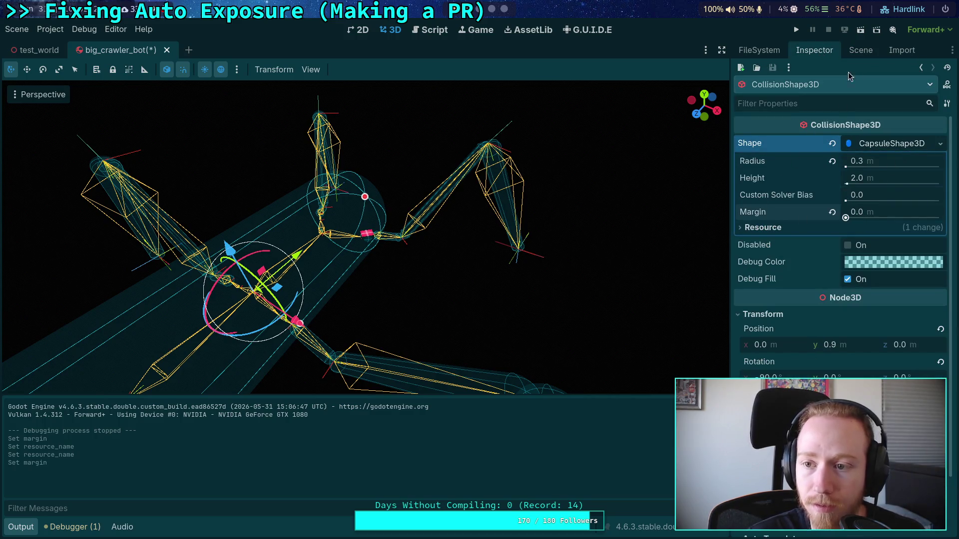
# Save the crawler scene and do a quick test run of the game.
pyautogui.hotkey('ctrl', 's')
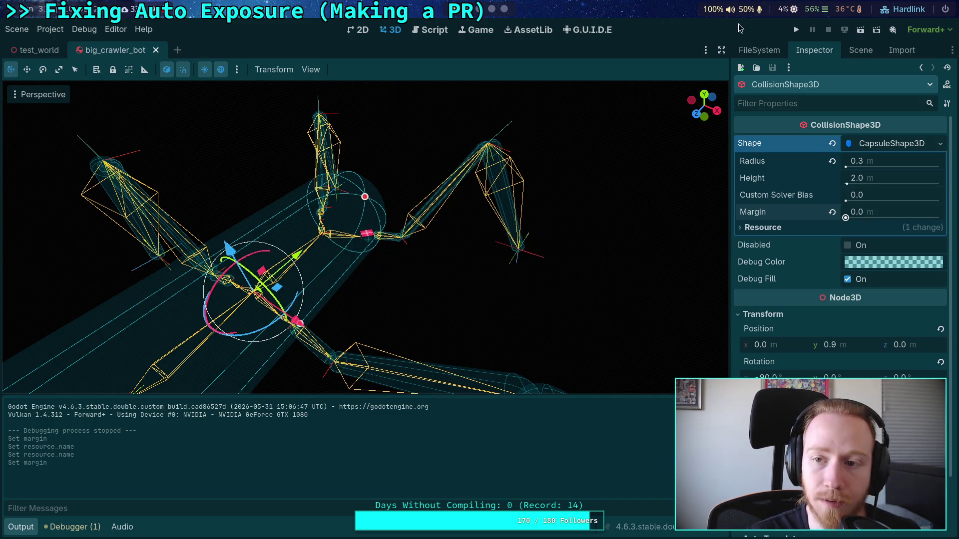
pyautogui.click(796, 29)
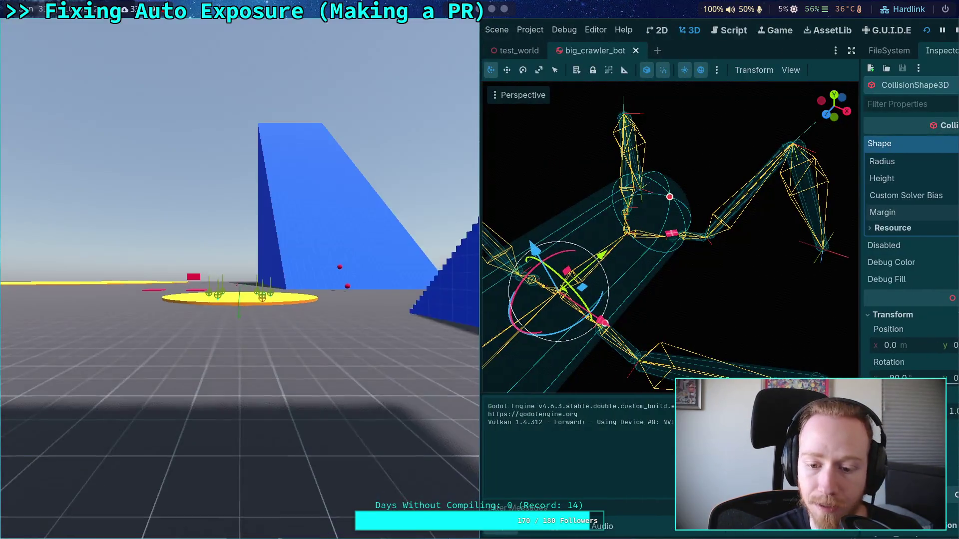
pyautogui.click(956, 31)
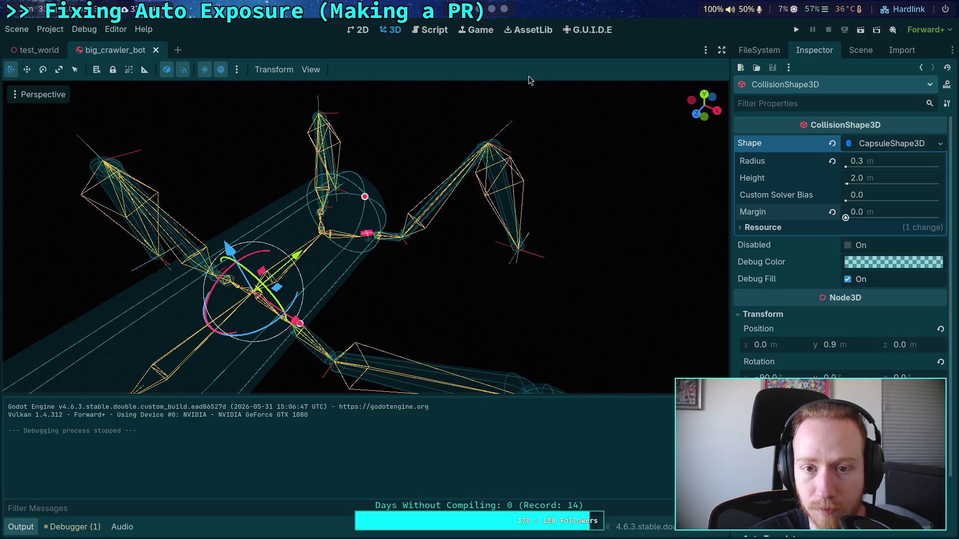
pyautogui.click(429, 31)
# Look up the PhysicsShapeQueryParameters3D documentation from the query line.
pyautogui.scroll(4, 256, 257)
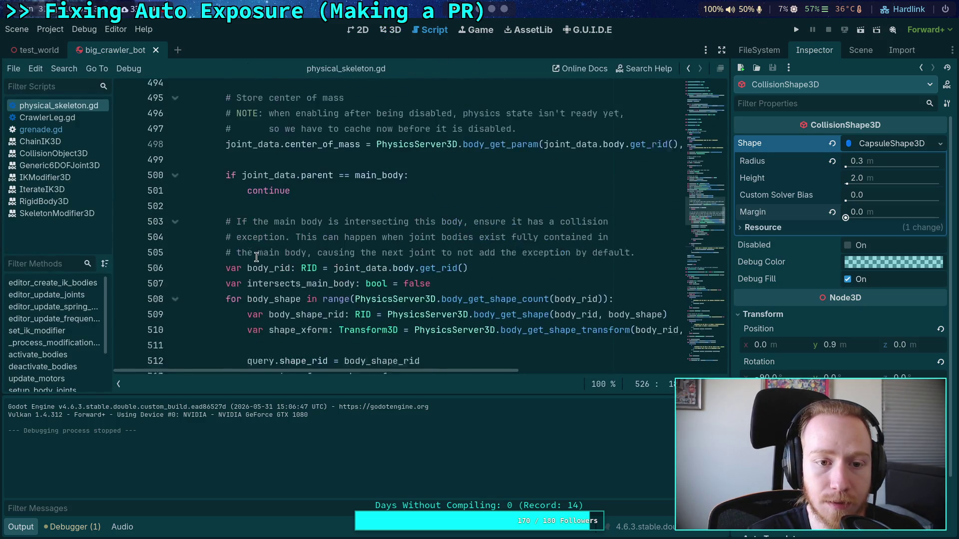
pyautogui.scroll(3, 329, 276)
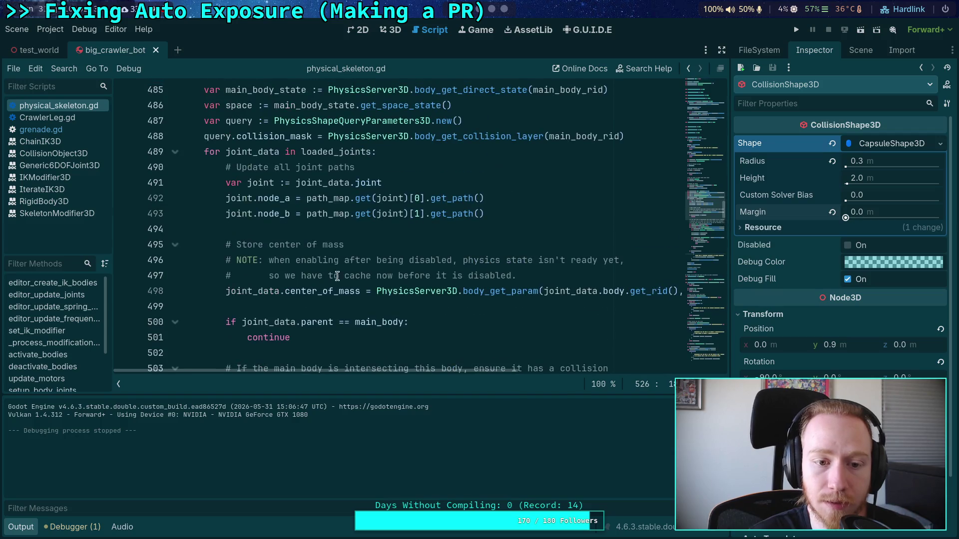
pyautogui.rightClick(352, 121)
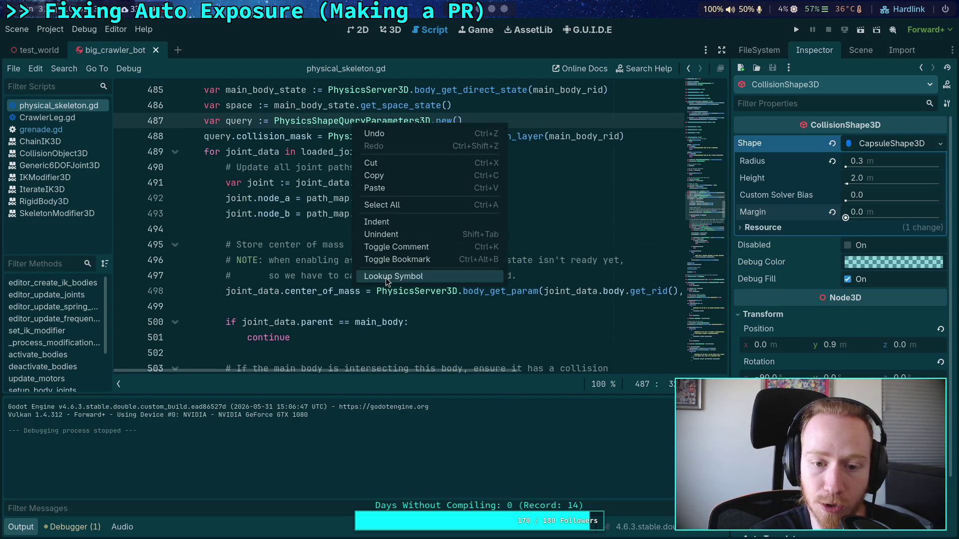
pyautogui.click(385, 278)
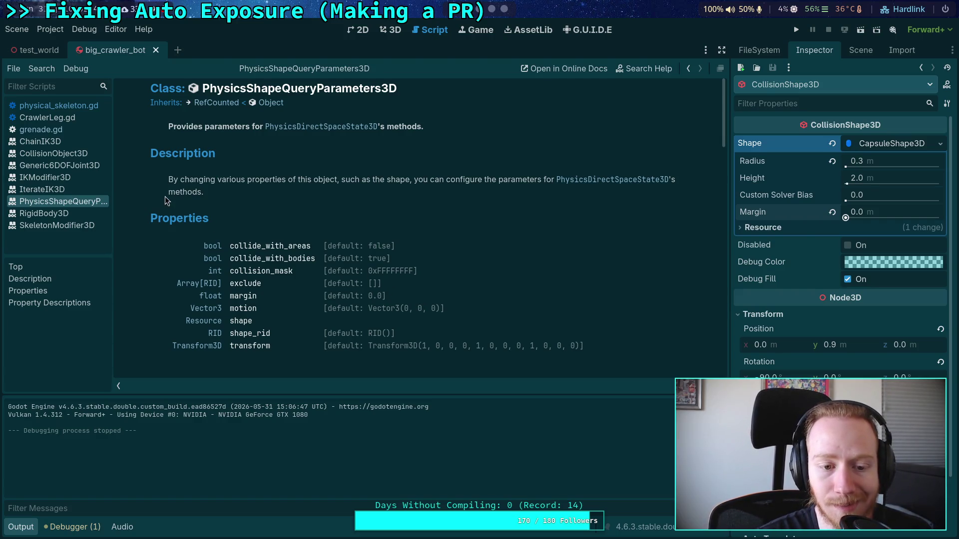
# Open grenade.gd and set a breakpoint on line 41's intersections loop.
pyautogui.click(68, 129)
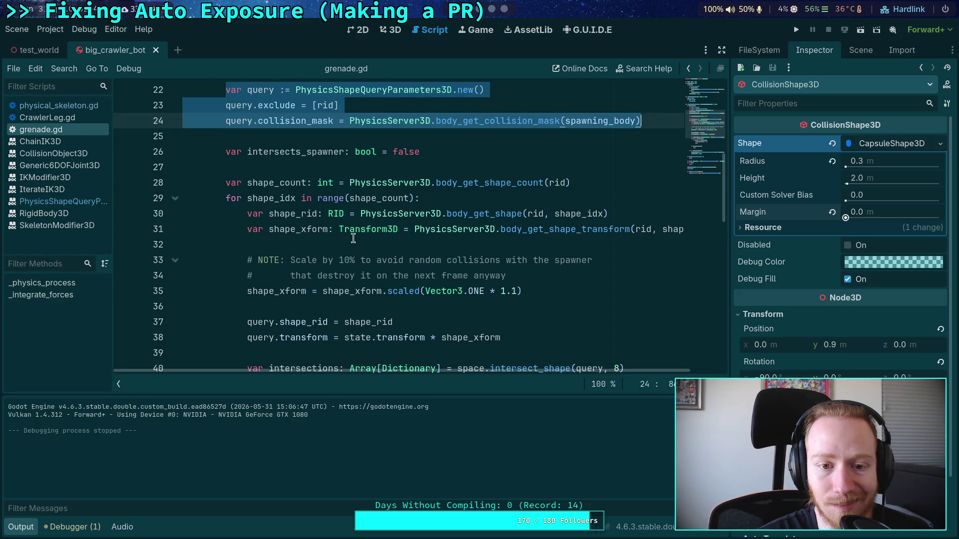
pyautogui.scroll(-4, 353, 238)
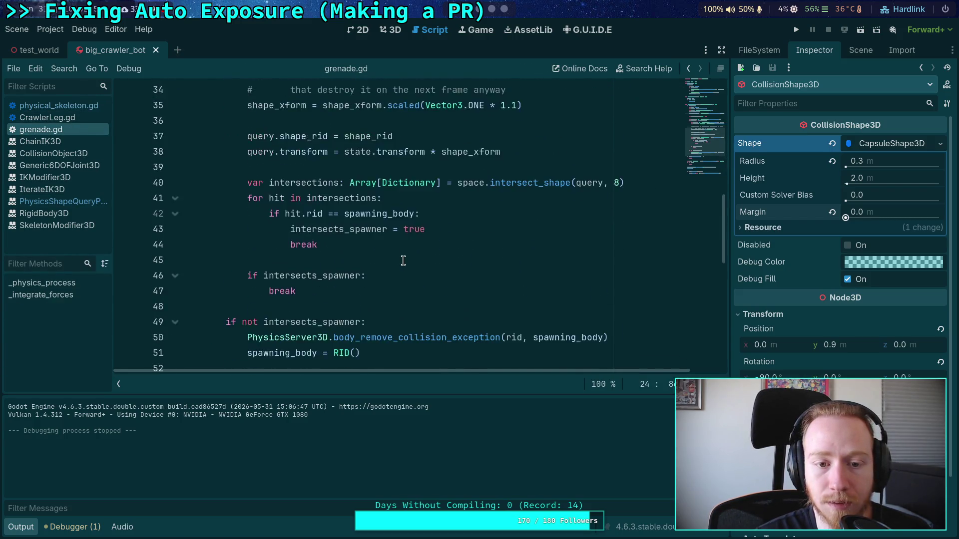
pyautogui.scroll(1, 403, 260)
pyautogui.click(397, 294)
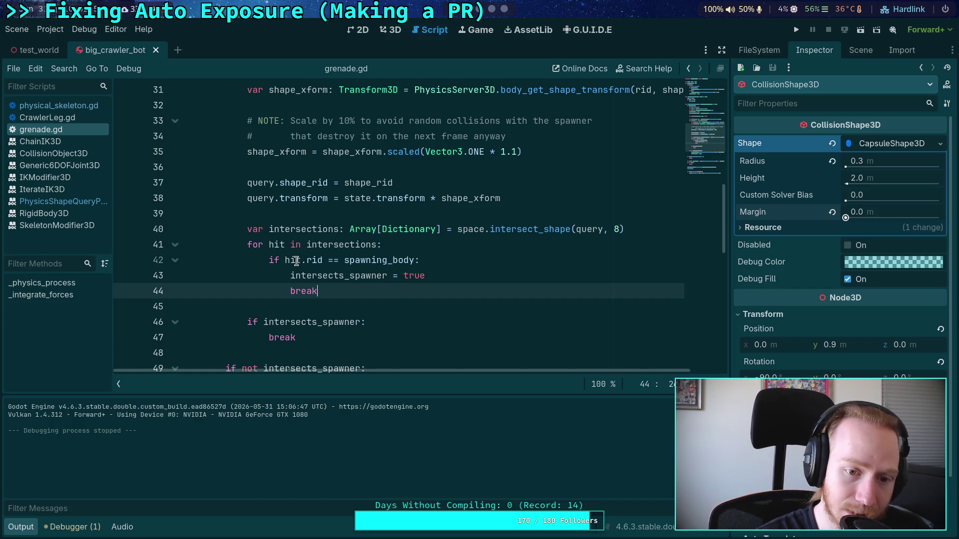
pyautogui.click(130, 248)
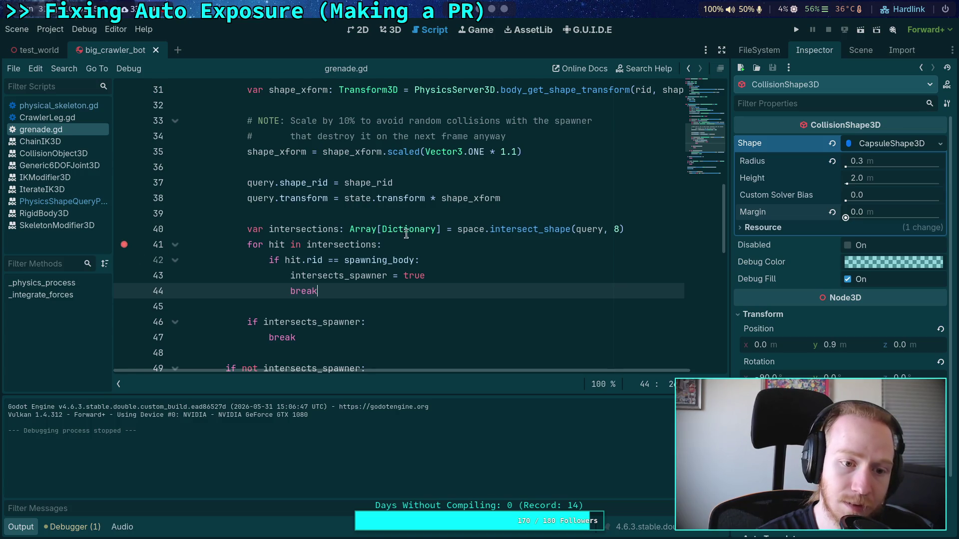
# Run the project briefly, stop it, and set a breakpoint on grenade.gd line 28.
pyautogui.press('F5')
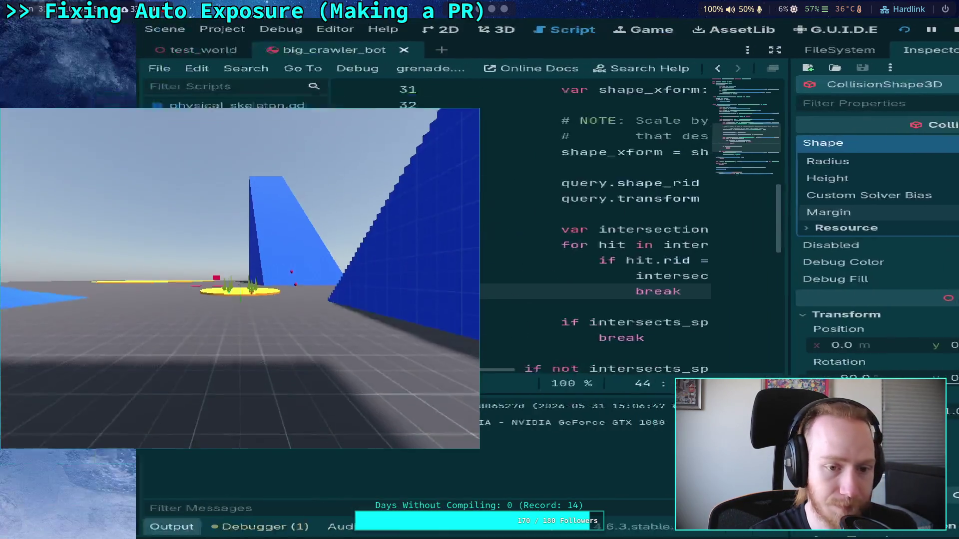
pyautogui.moveTo(297, 275); pyautogui.dragTo(545, 427)
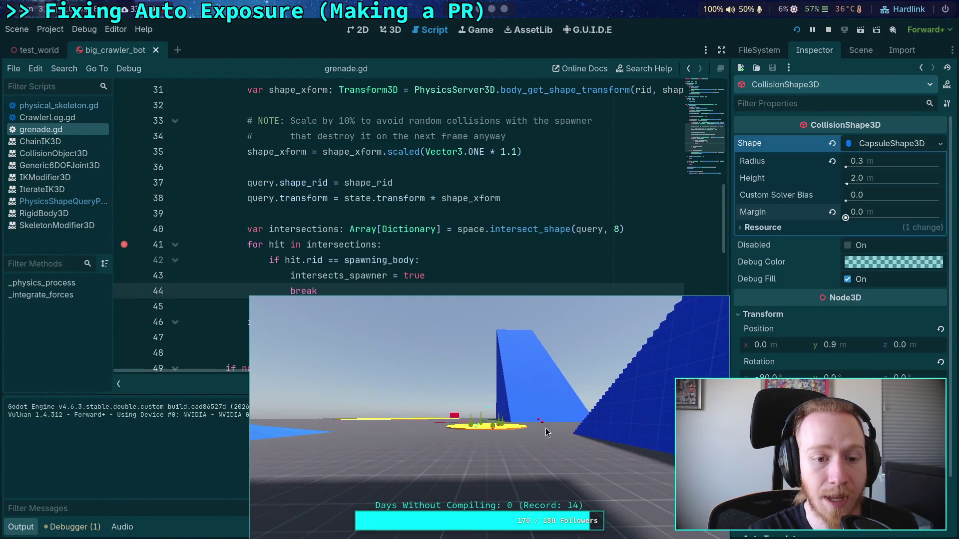
pyautogui.click(829, 30)
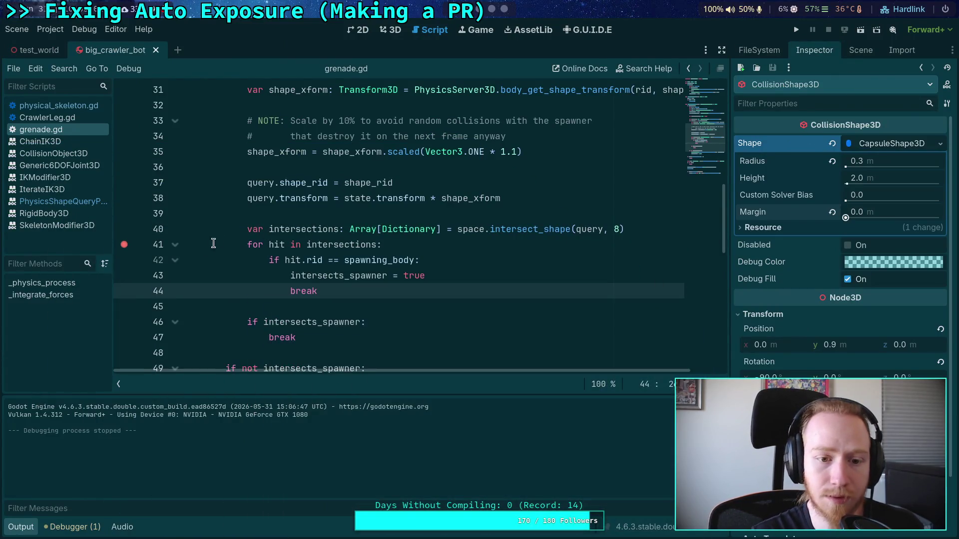
pyautogui.scroll(2, 266, 236)
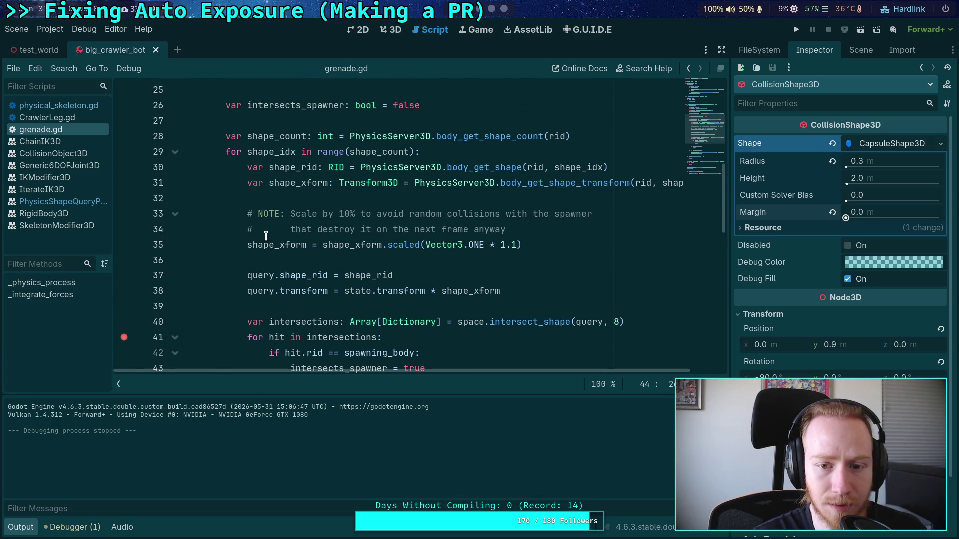
pyautogui.scroll(-1, 266, 236)
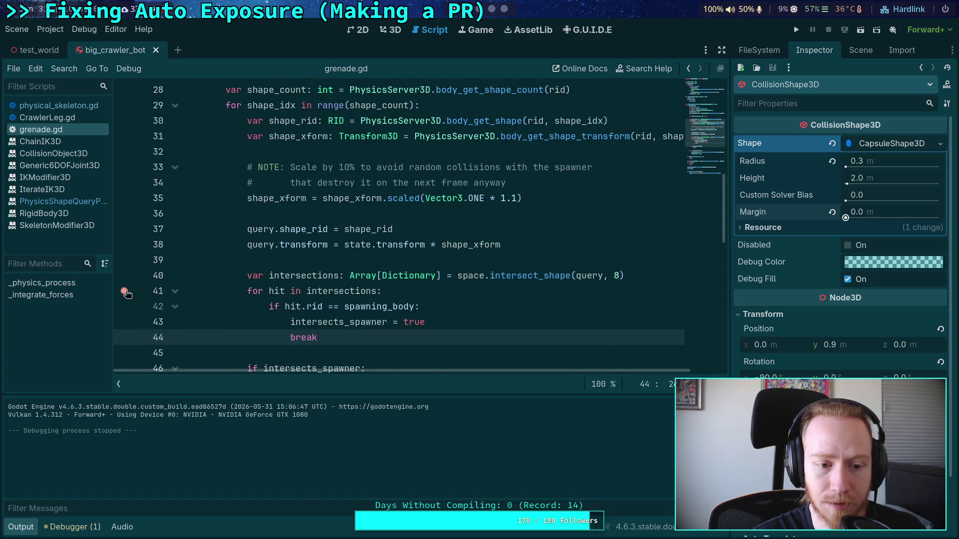
pyautogui.scroll(3, 126, 294)
pyautogui.click(124, 230)
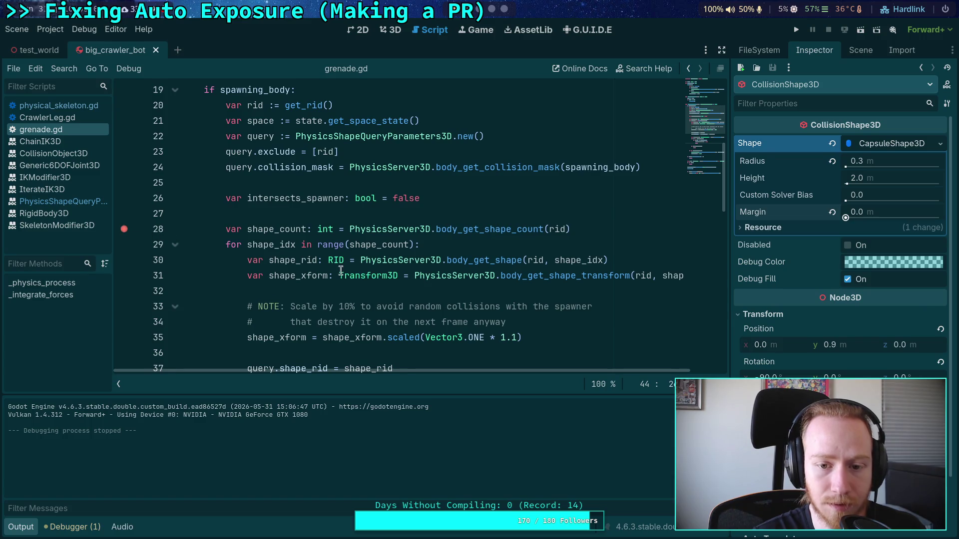
# Set a breakpoint on physical_skeleton.gd line 515 and run the project to hit it.
pyautogui.scroll(1, 363, 271)
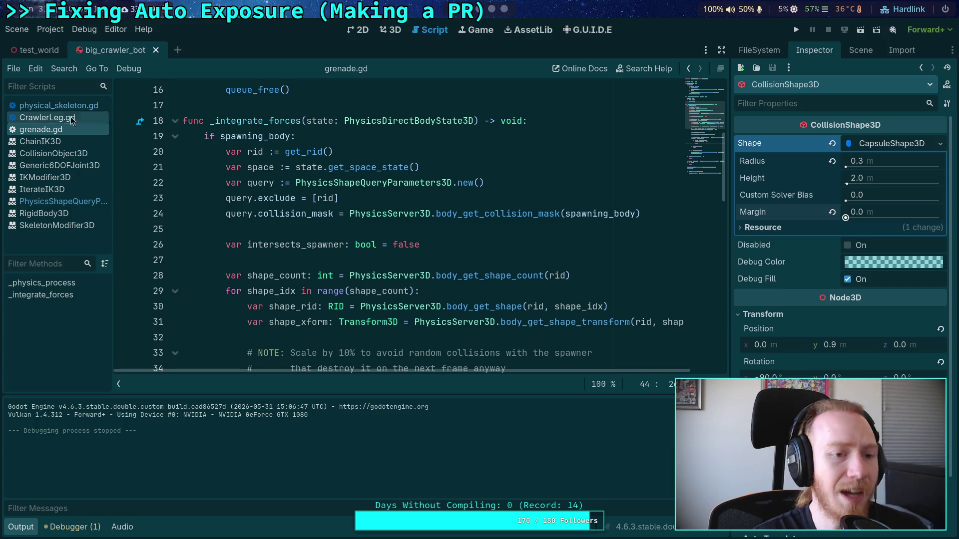
pyautogui.click(55, 106)
pyautogui.scroll(-4, 262, 237)
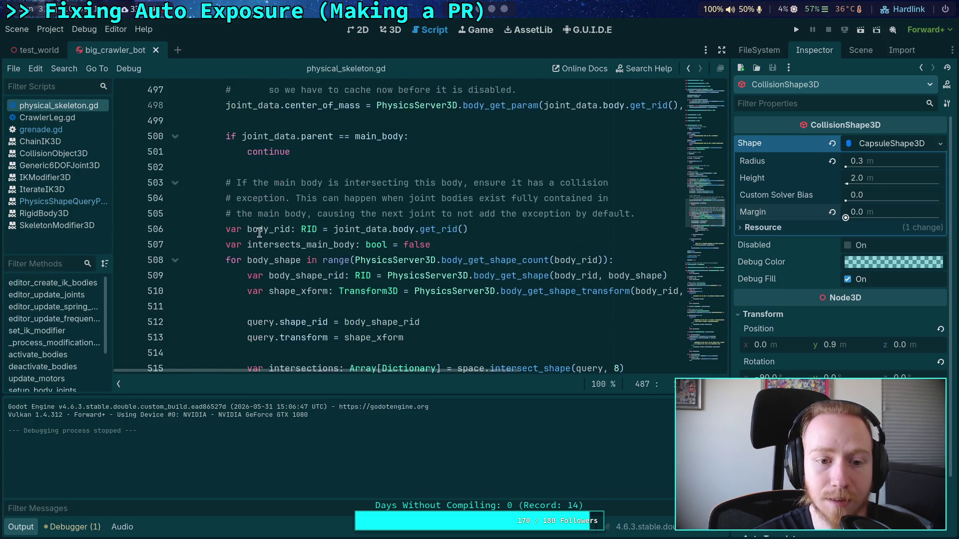
pyautogui.scroll(-3, 160, 211)
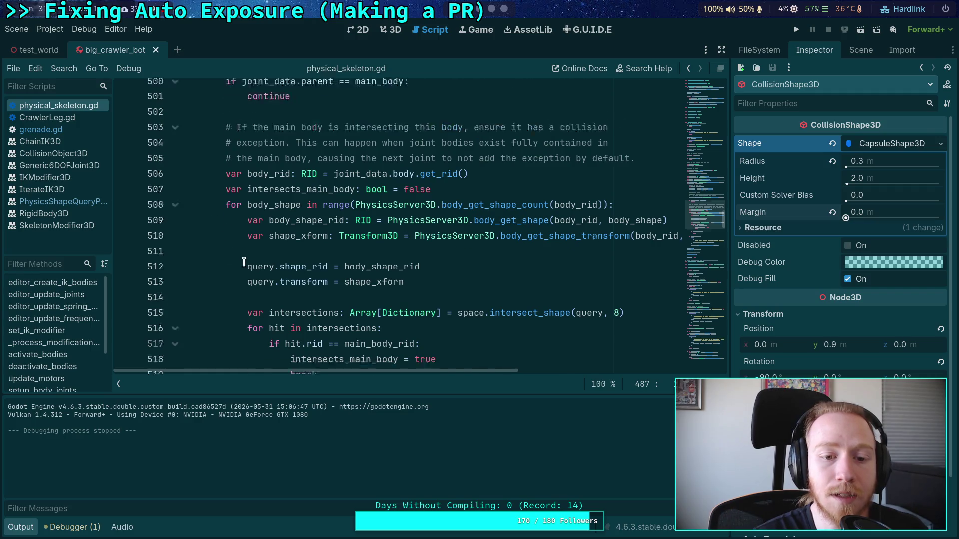
pyautogui.click(124, 182)
pyautogui.press('F5')
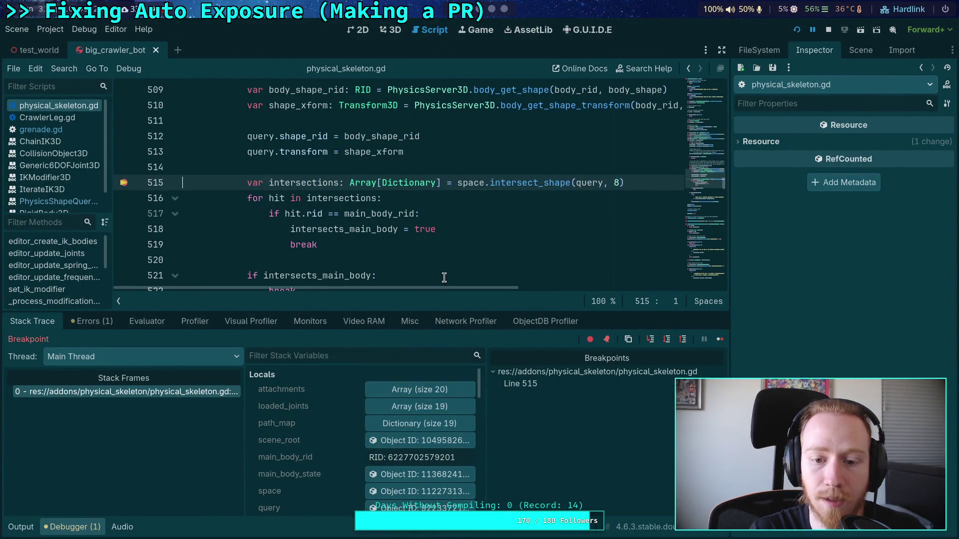
# Inspect joint_data and its Joint object in the Inspector across successive breakpoint hits.
pyautogui.scroll(1, 462, 262)
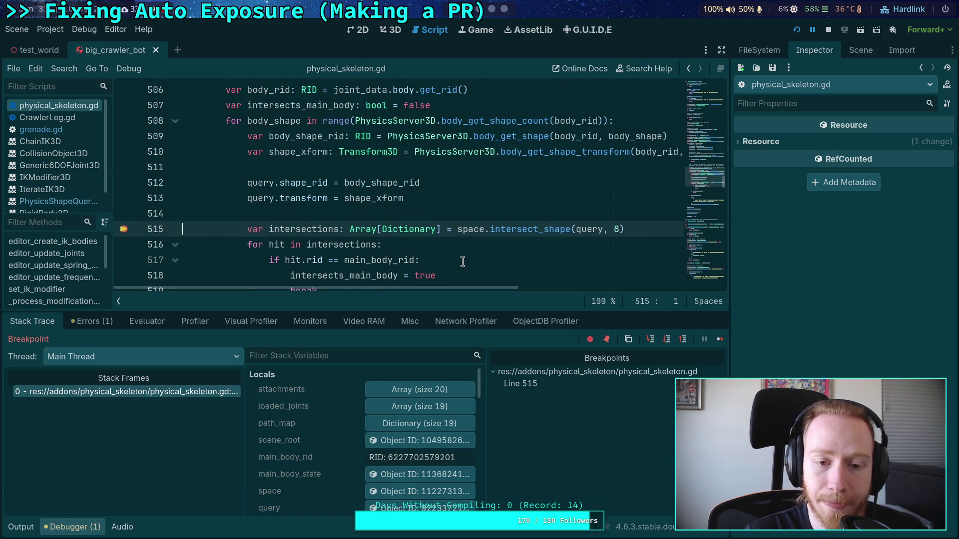
pyautogui.scroll(-3, 383, 428)
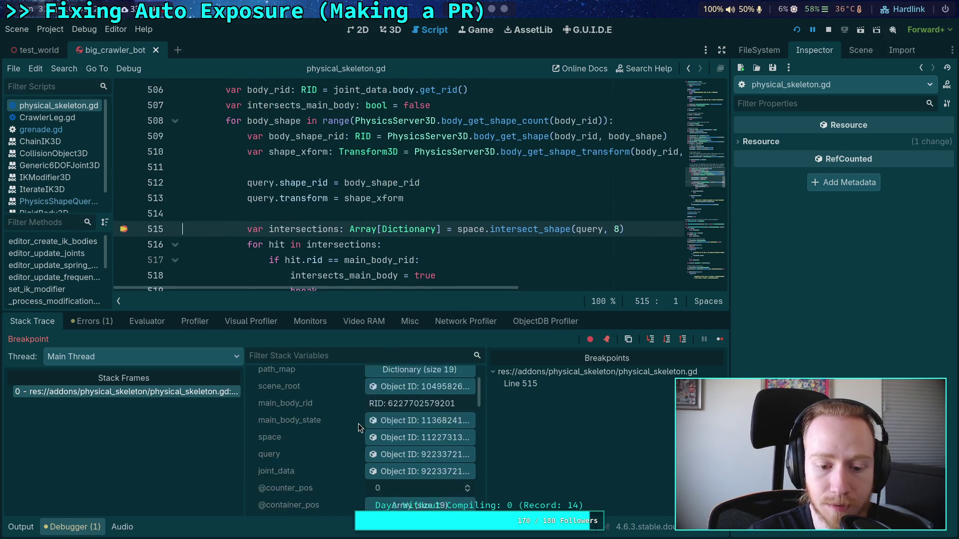
pyautogui.click(417, 439)
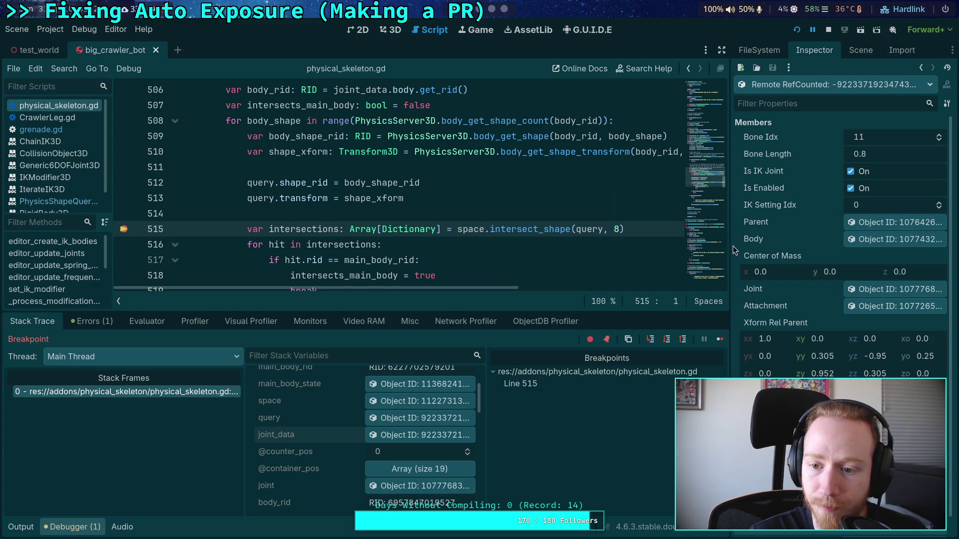
pyautogui.moveTo(732, 247); pyautogui.dragTo(685, 271)
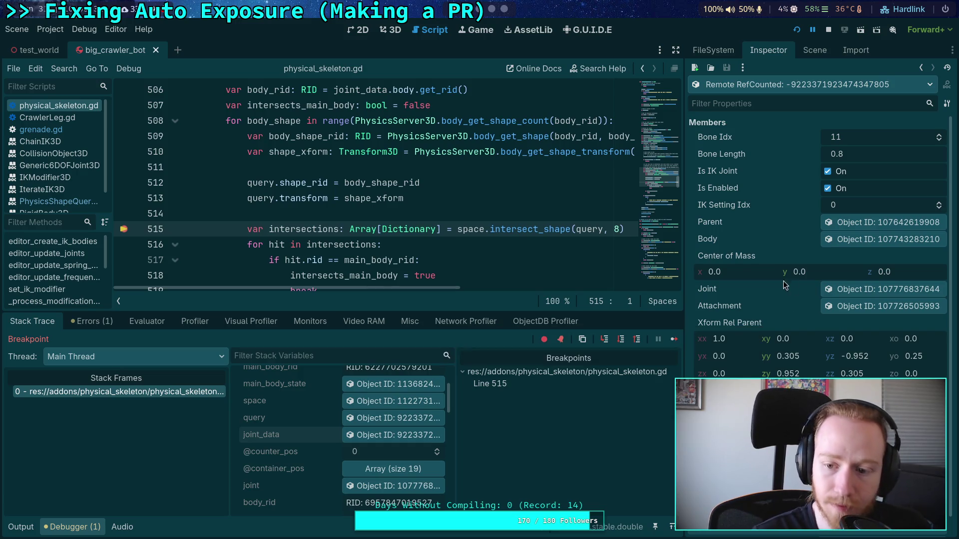
pyautogui.click(870, 287)
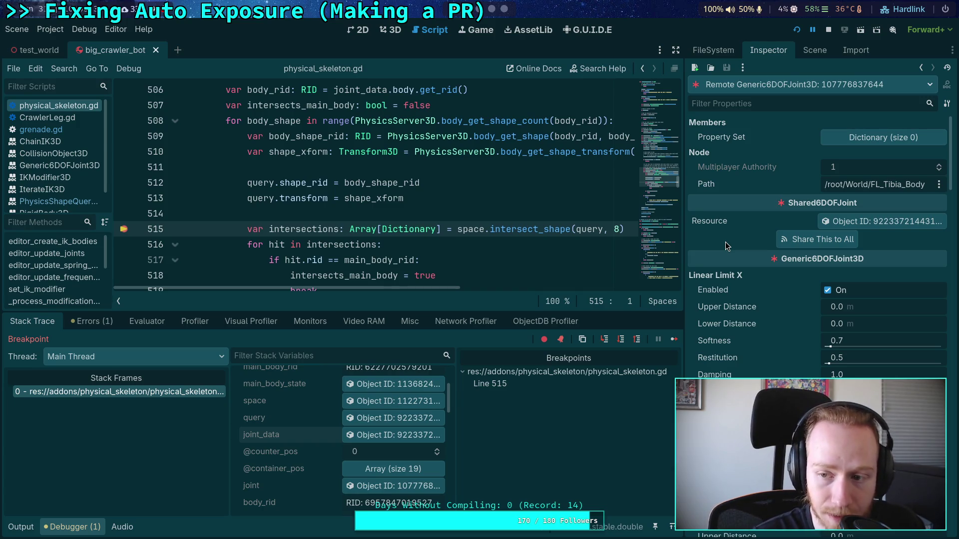
pyautogui.click(620, 342)
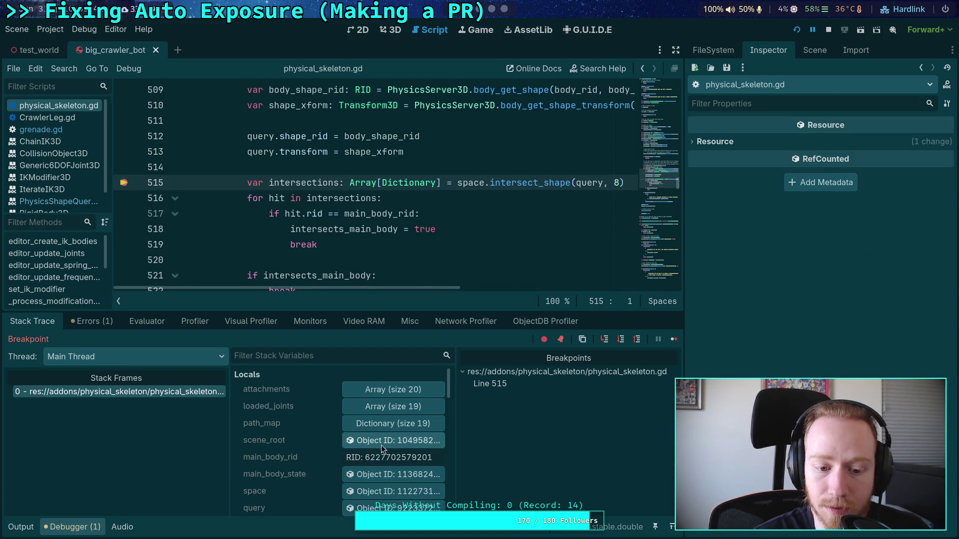
pyautogui.scroll(-3, 356, 434)
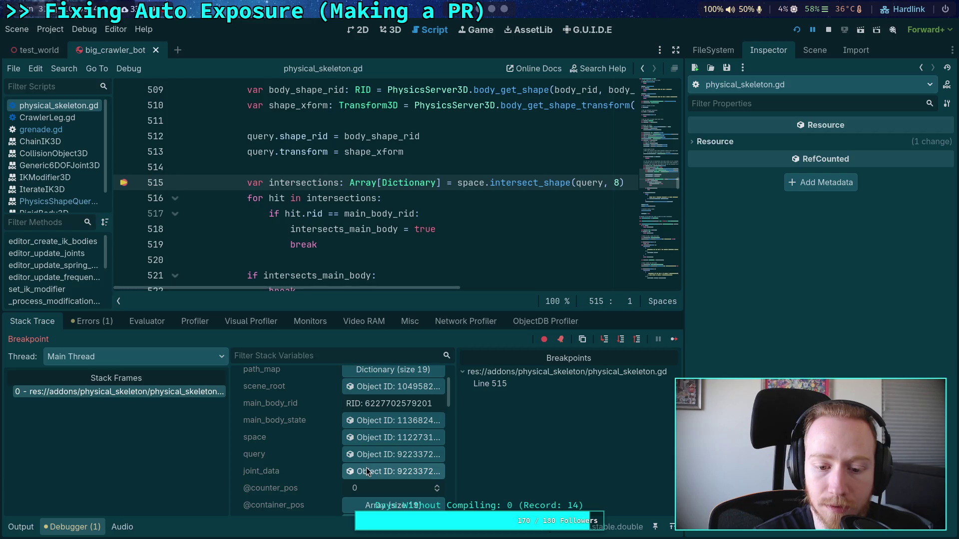
pyautogui.click(367, 471)
pyautogui.click(872, 293)
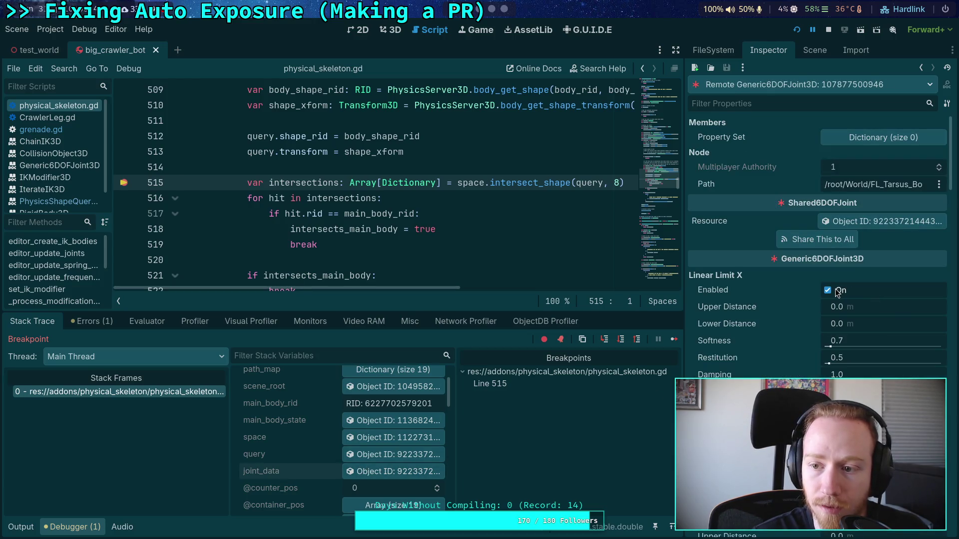
pyautogui.click(673, 343)
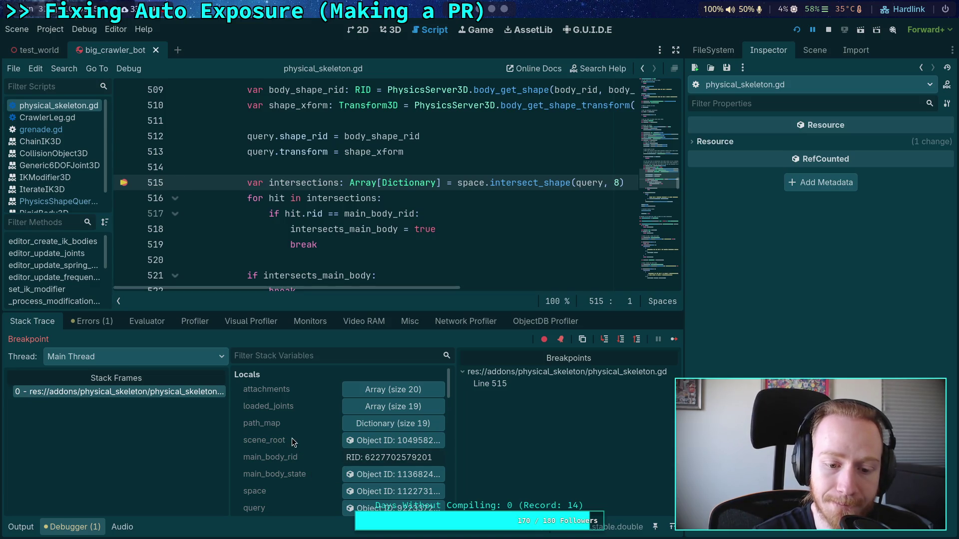
# Inspect the next joint_data and its joint, then step over to line 516.
pyautogui.scroll(-2, 291, 439)
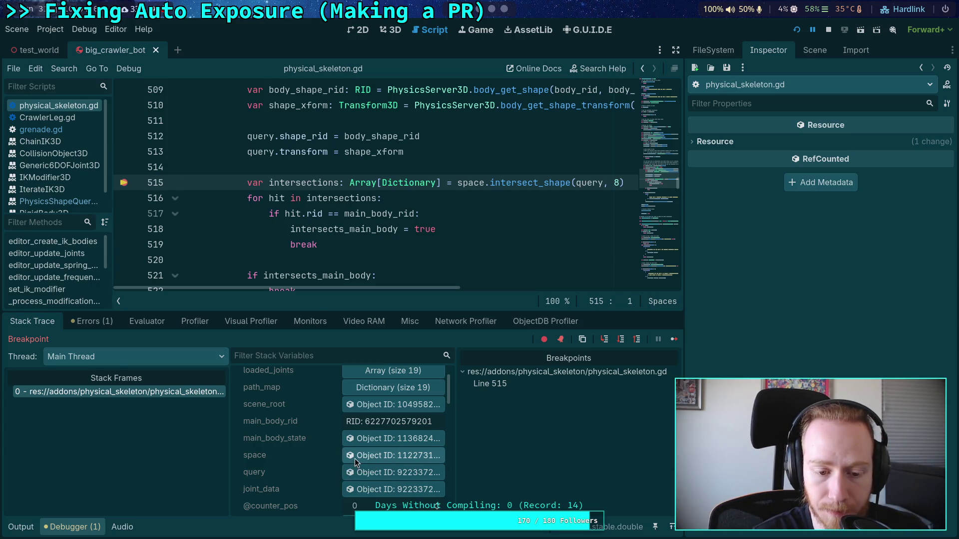
pyautogui.scroll(5, 232, 179)
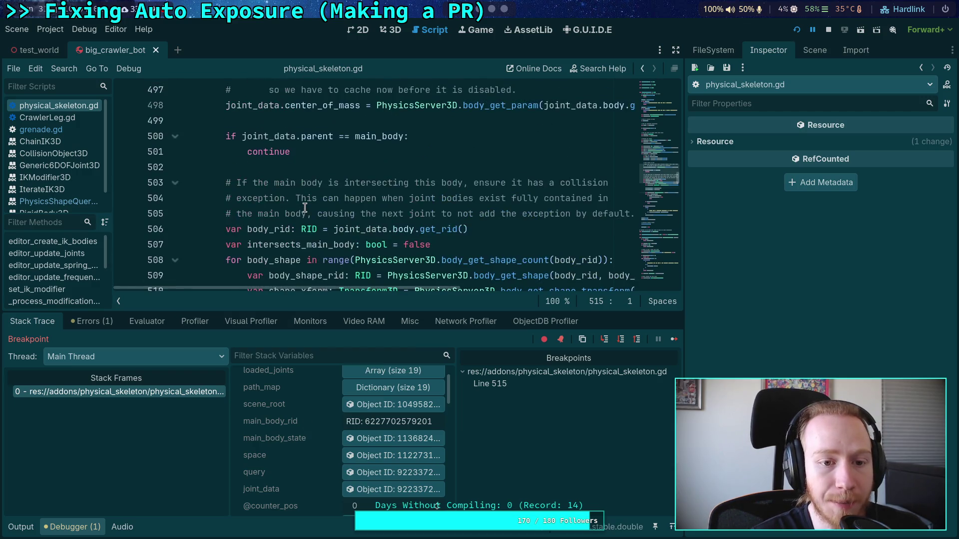
pyautogui.scroll(-5, 233, 179)
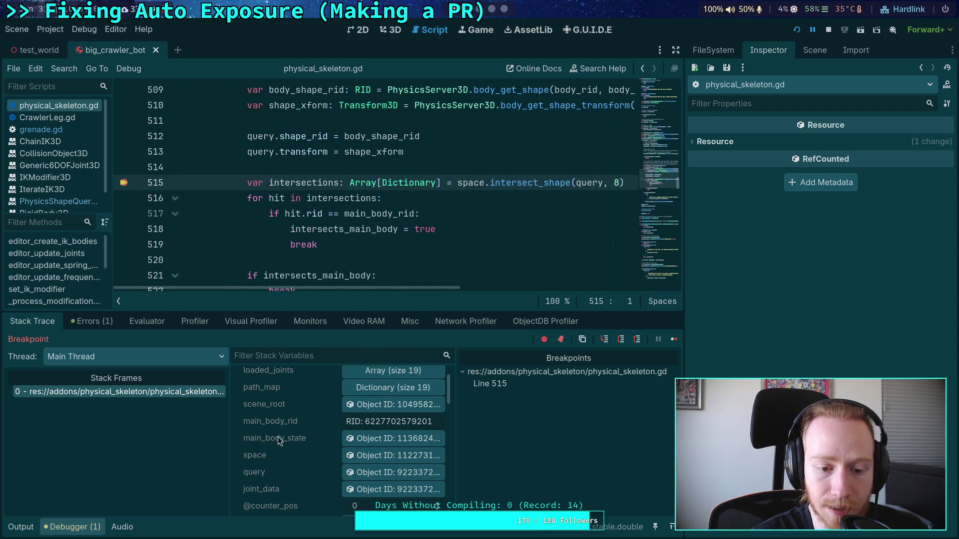
pyautogui.scroll(1, 277, 436)
pyautogui.click(379, 506)
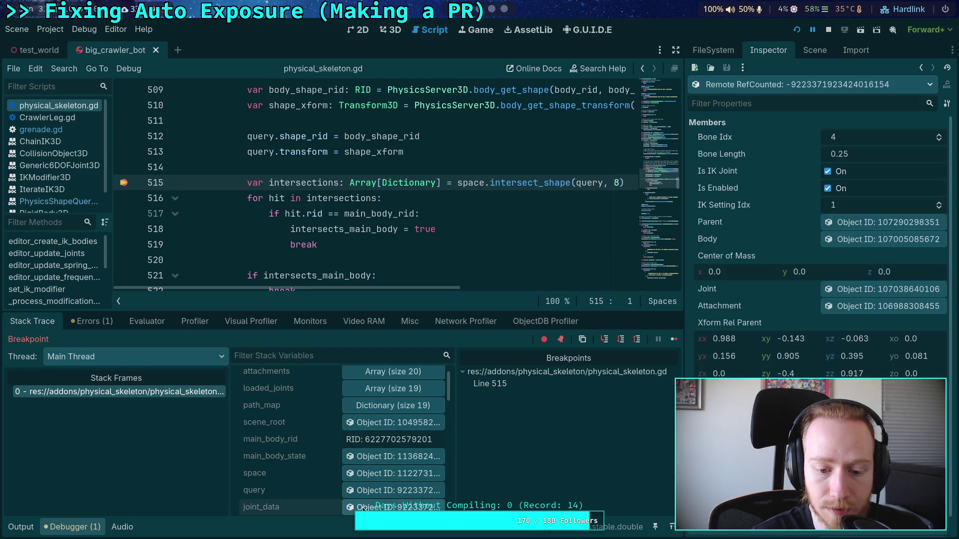
pyautogui.click(875, 289)
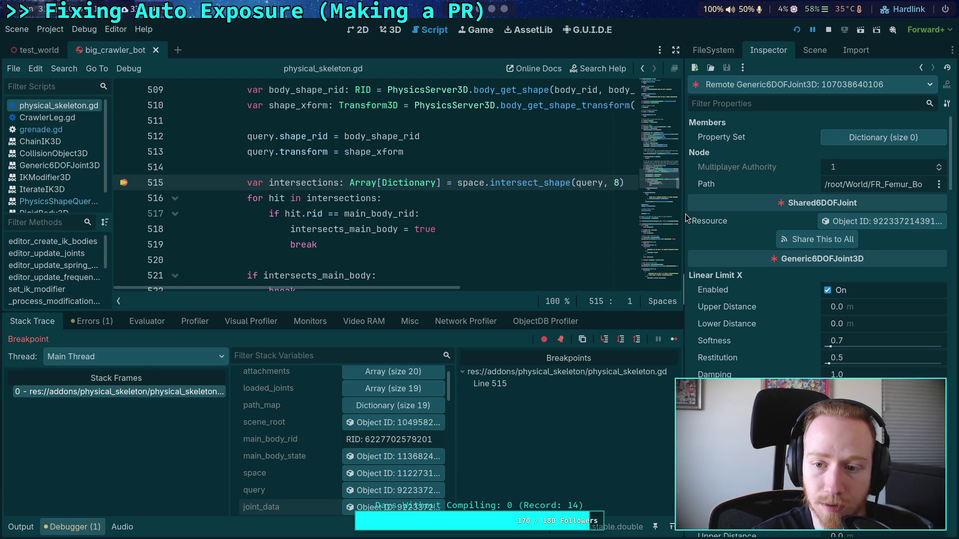
pyautogui.moveTo(684, 218)
pyautogui.mouseDown()
pyautogui.moveTo(514, 232)
pyautogui.moveTo(690, 252)
pyautogui.mouseUp()
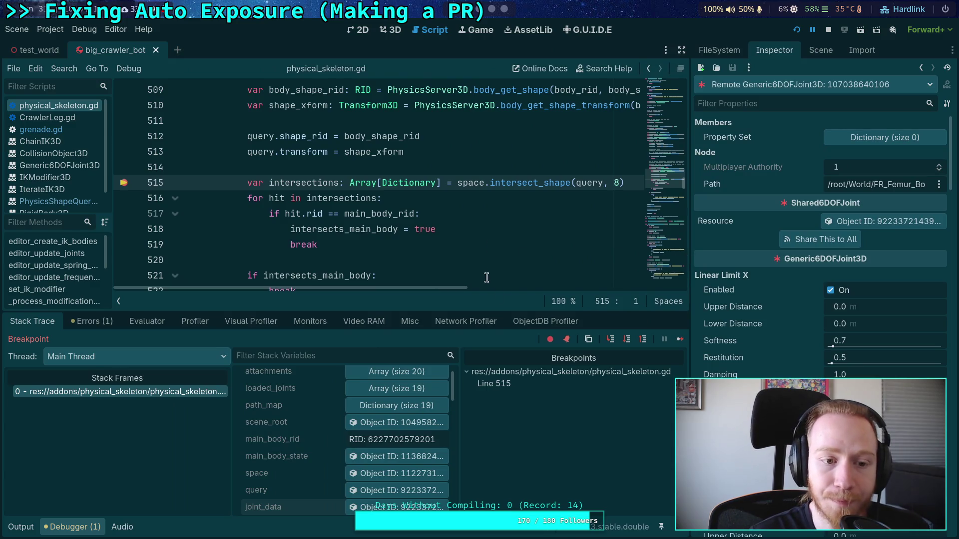
pyautogui.click(627, 342)
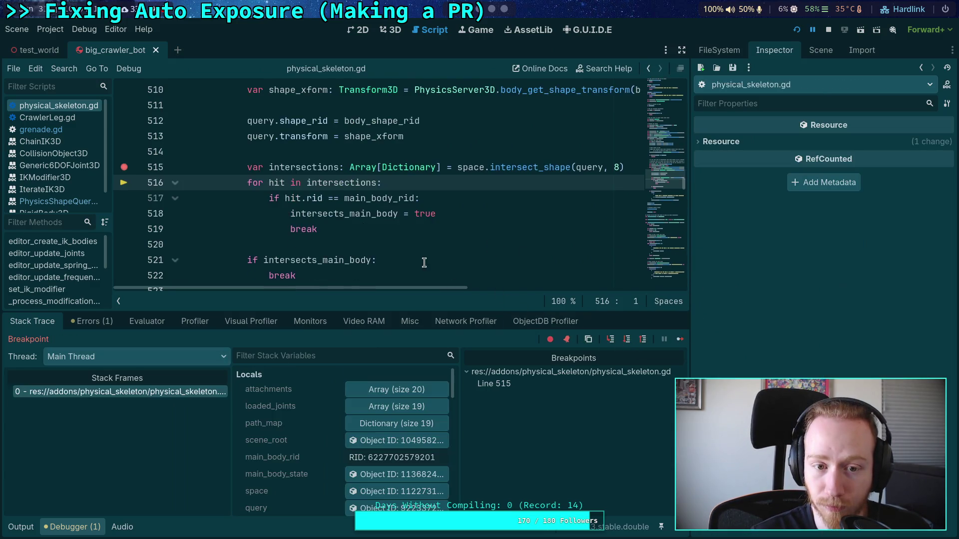
# Expand the 8-hit intersections array, inspect hit 0's RigidBody3D collider, then stop debugging.
pyautogui.moveTo(296, 171)
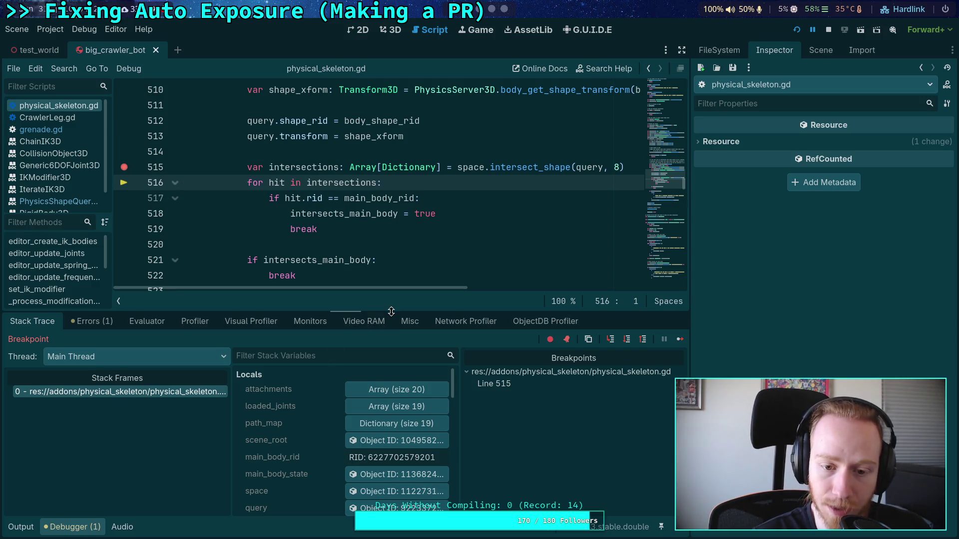
pyautogui.moveTo(391, 311); pyautogui.dragTo(386, 282)
pyautogui.scroll(-5, 311, 391)
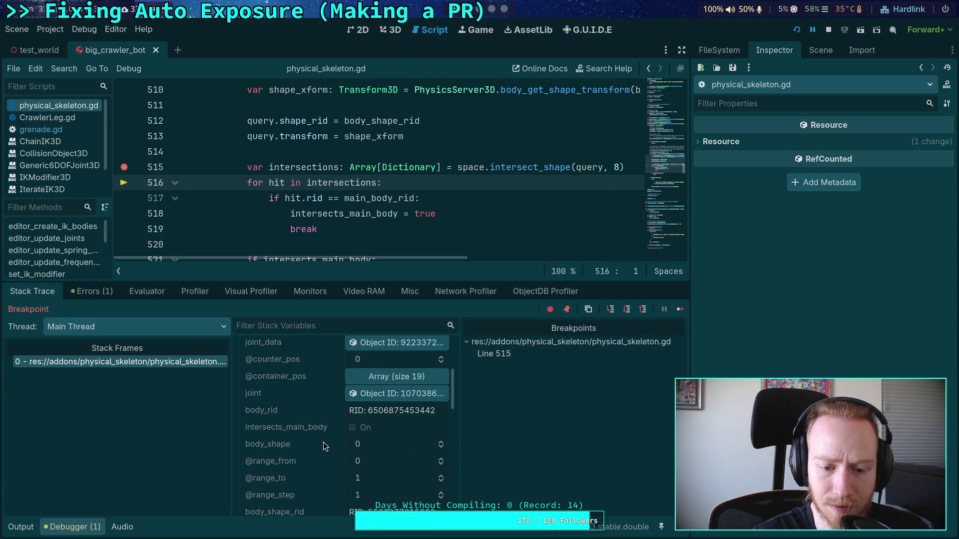
pyautogui.scroll(-1, 321, 438)
pyautogui.scroll(2, 320, 439)
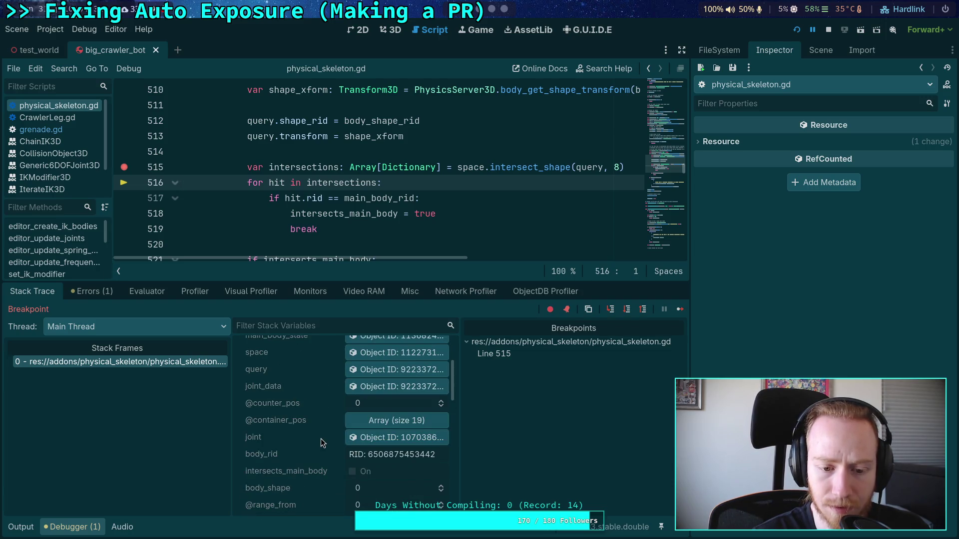
pyautogui.scroll(5, 321, 439)
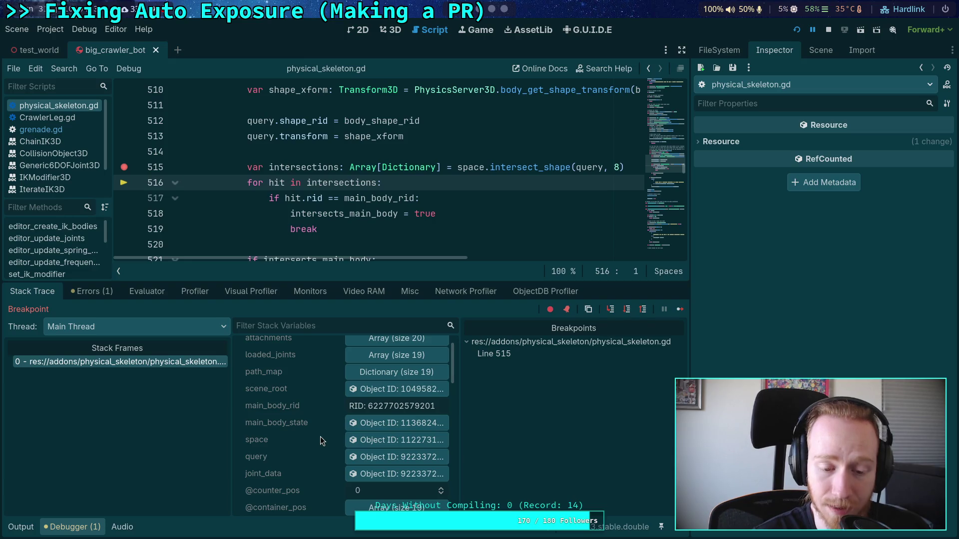
pyautogui.scroll(1, 317, 431)
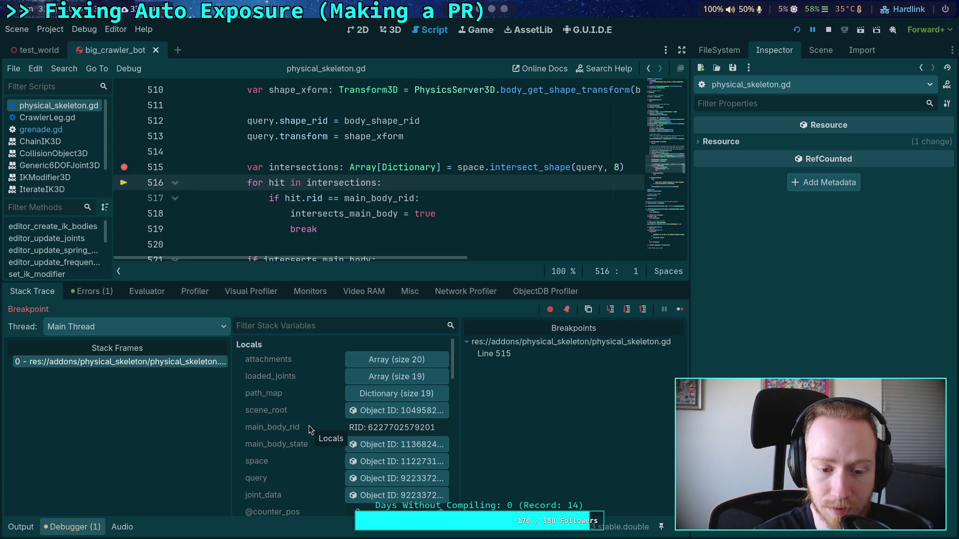
pyautogui.scroll(-10, 309, 425)
pyautogui.click(393, 380)
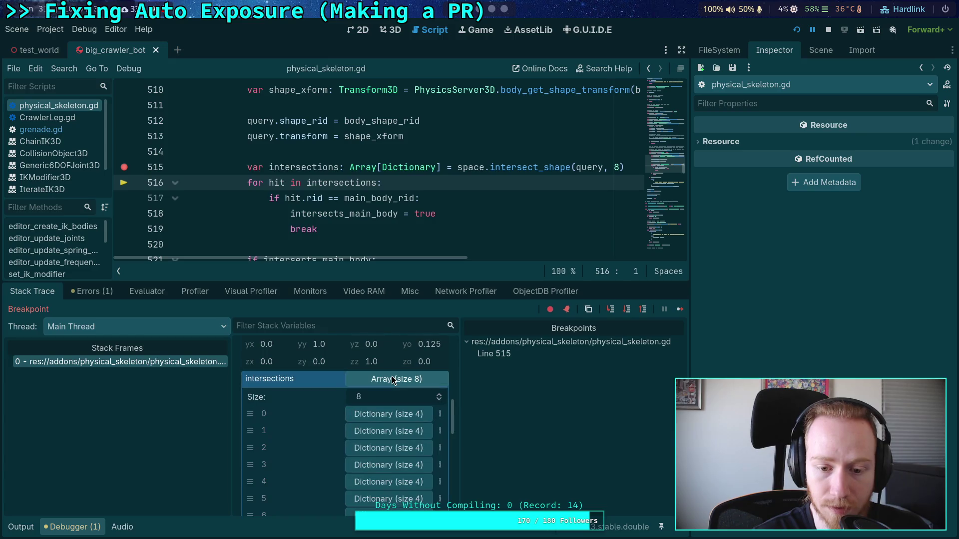
pyautogui.click(373, 413)
pyautogui.scroll(-1, 410, 404)
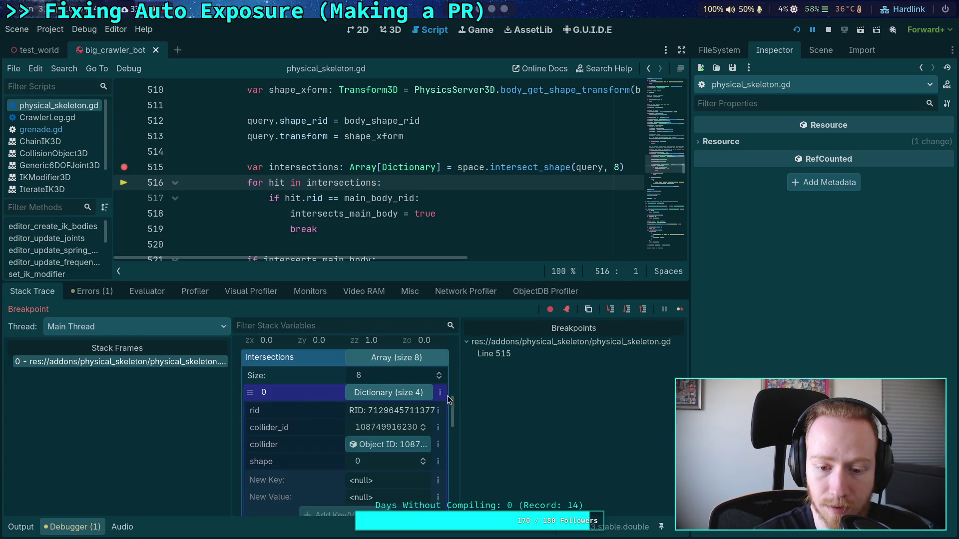
pyautogui.click(377, 446)
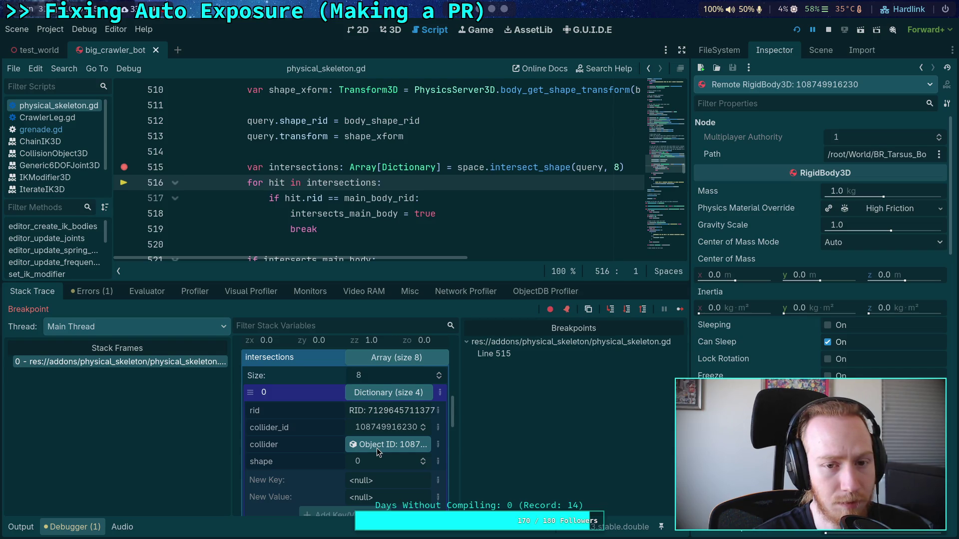
pyautogui.click(827, 30)
# Rewrite line 513 as query.transform = joint_data.body.global_transform * shape_xform and save the script.
pyautogui.click(341, 137)
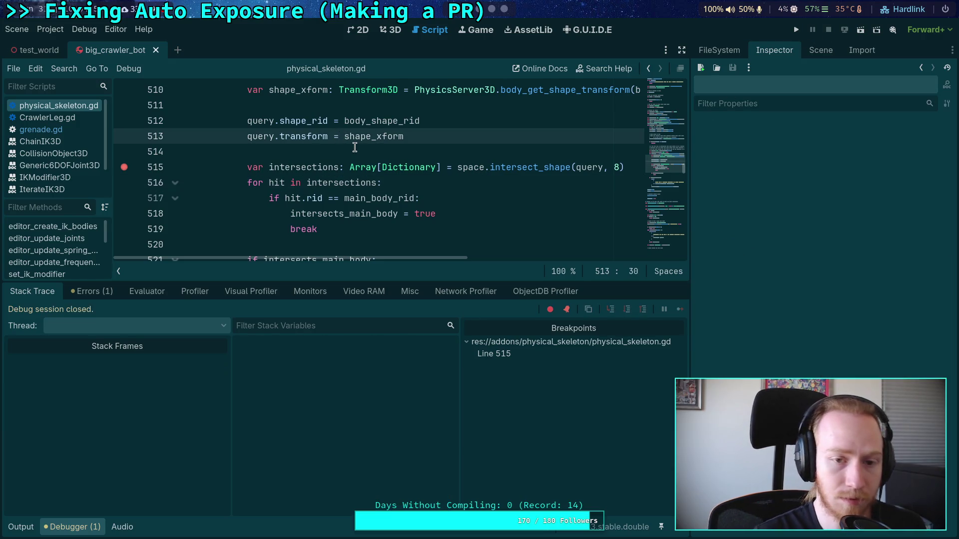
pyautogui.write('a')
pyautogui.scroll(3, 272, 153)
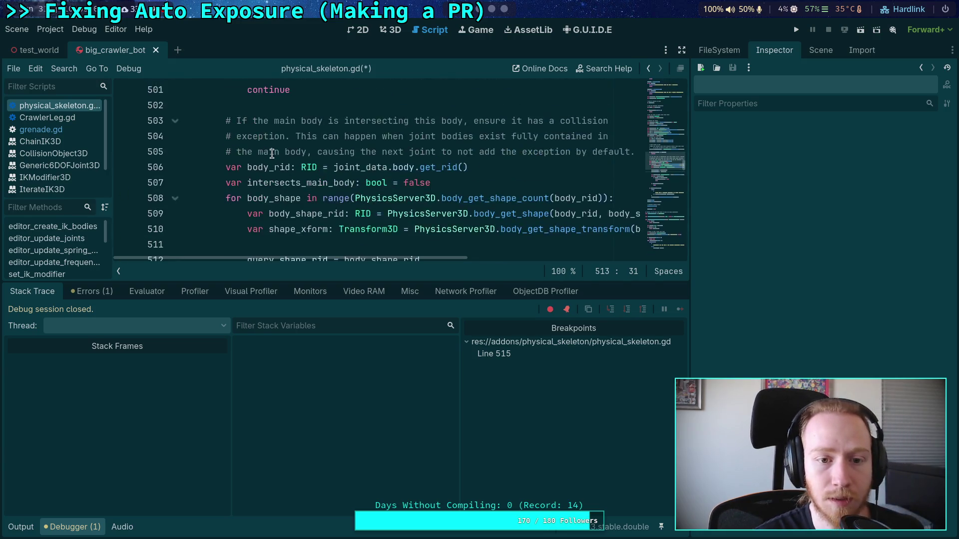
pyautogui.scroll(-1, 272, 154)
pyautogui.click(70, 533)
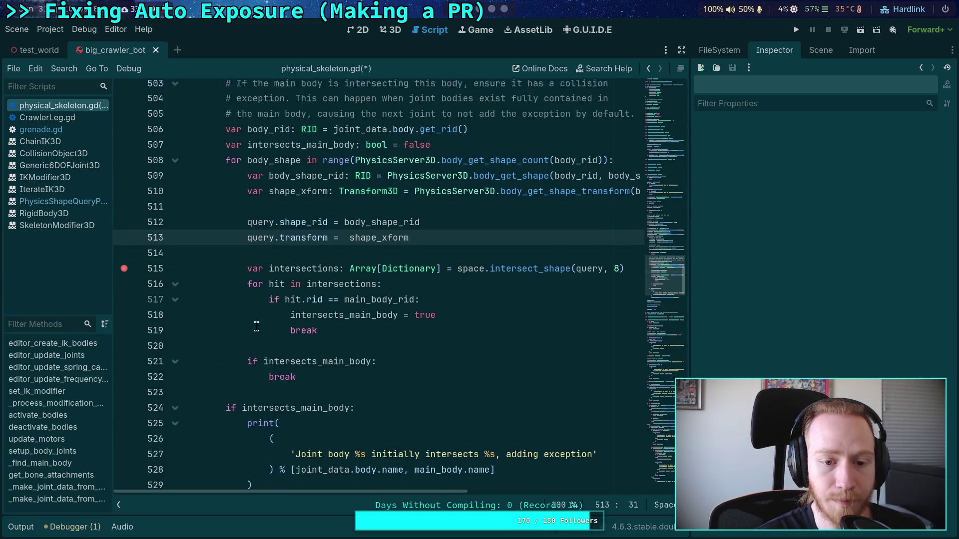
pyautogui.scroll(2, 338, 336)
pyautogui.scroll(2, 339, 325)
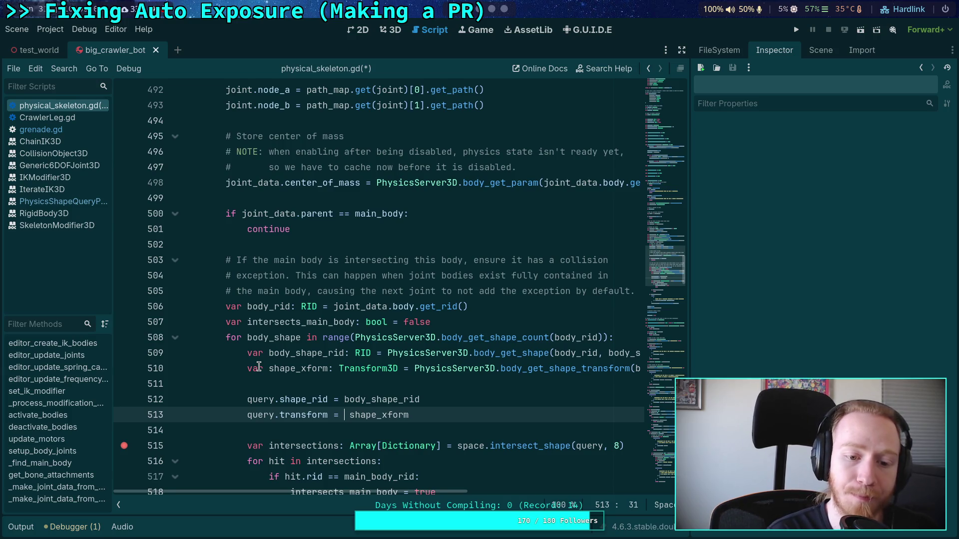
pyautogui.write('joint_data.bo')
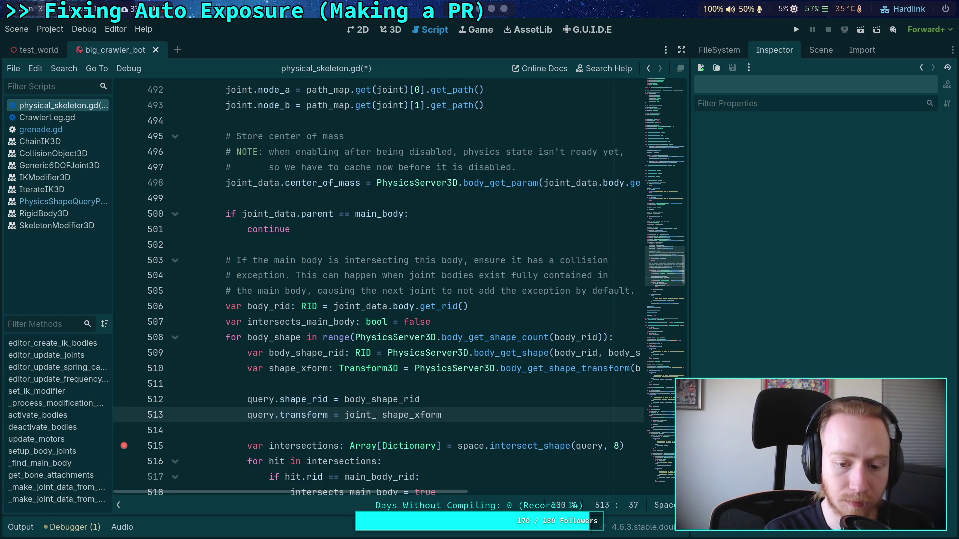
pyautogui.write('dy.glo')
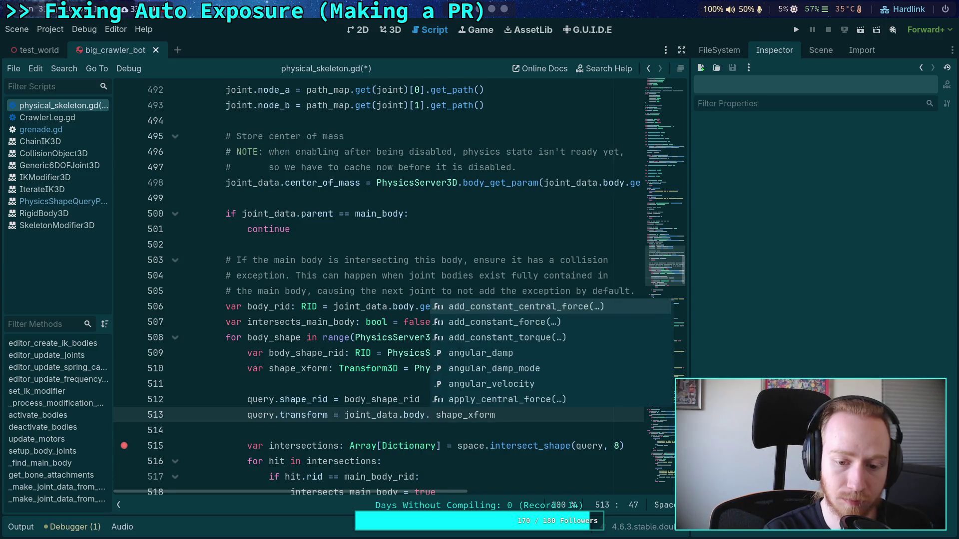
pyautogui.write('b')
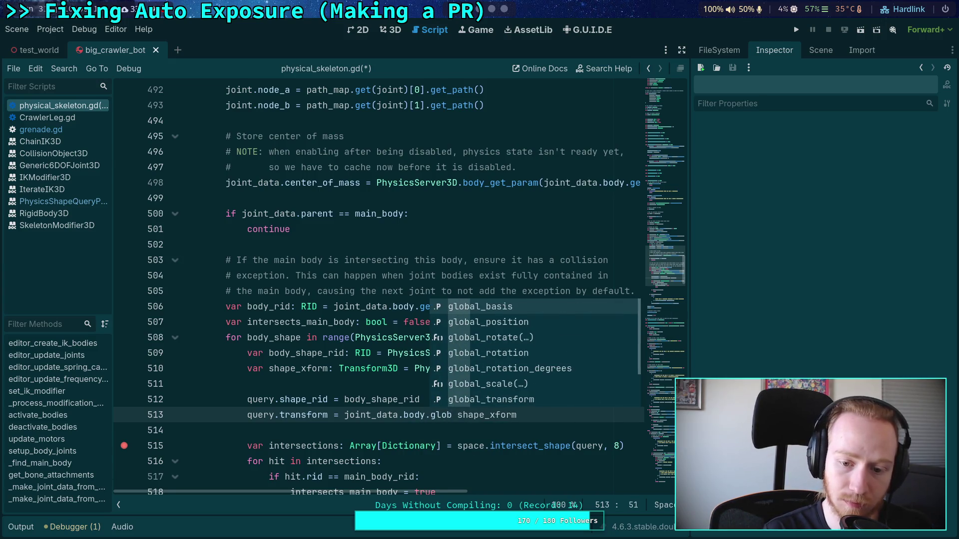
pyautogui.press('Down')
pyautogui.press('Down')
pyautogui.press('Down')
pyautogui.press('Return')
pyautogui.write('*')
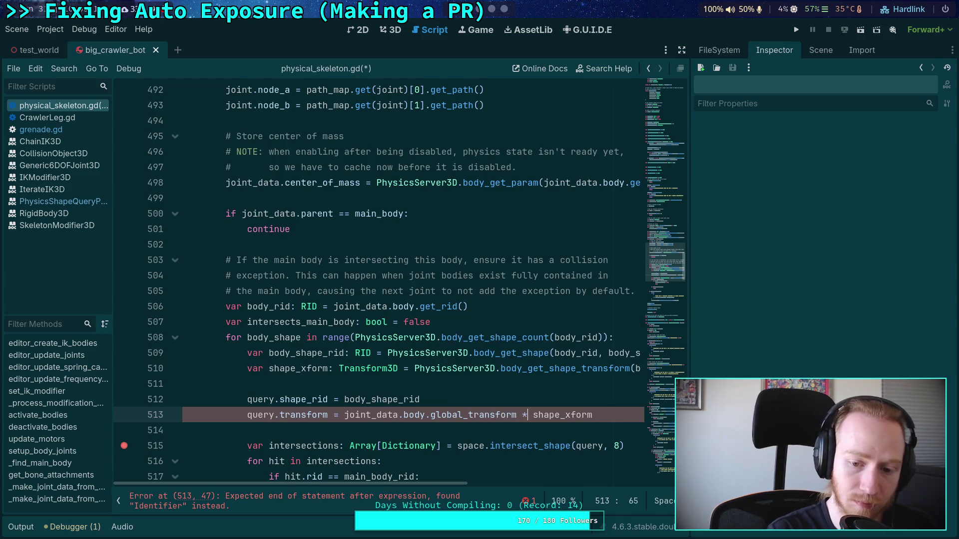
pyautogui.hotkey('ctrl', 's')
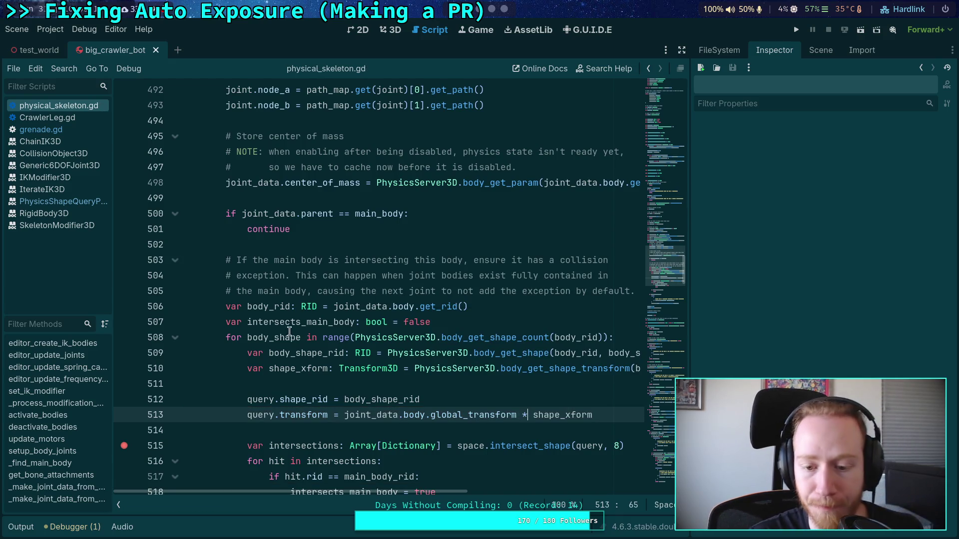
# Compare grenade.gd's state.transform usage on line 38, then rerun the project from physical_skeleton.gd.
pyautogui.click(75, 129)
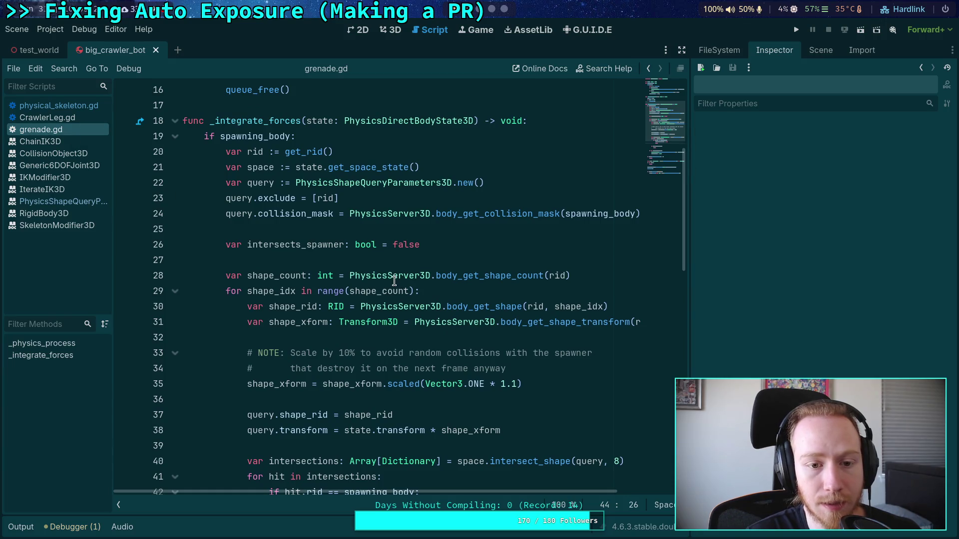
pyautogui.doubleClick(384, 423)
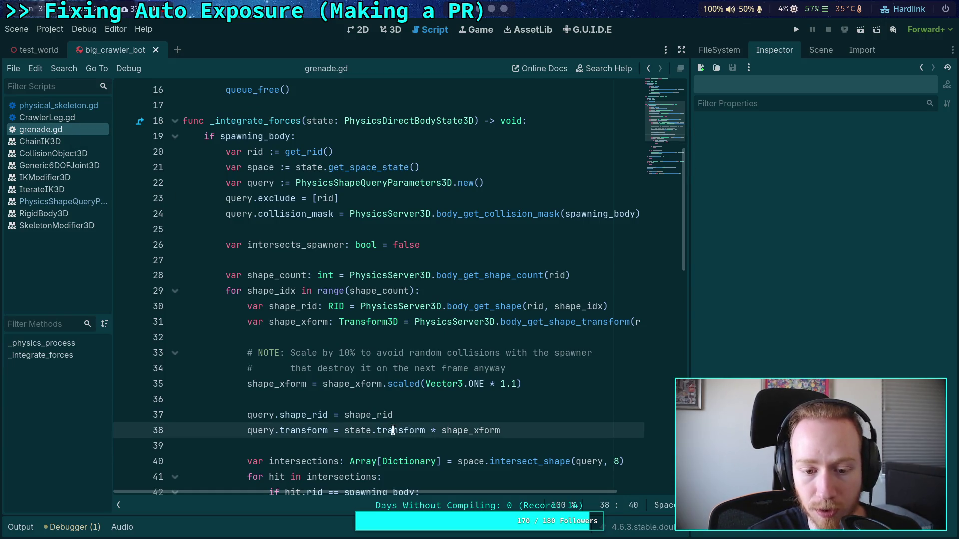
pyautogui.click(82, 106)
pyautogui.click(795, 31)
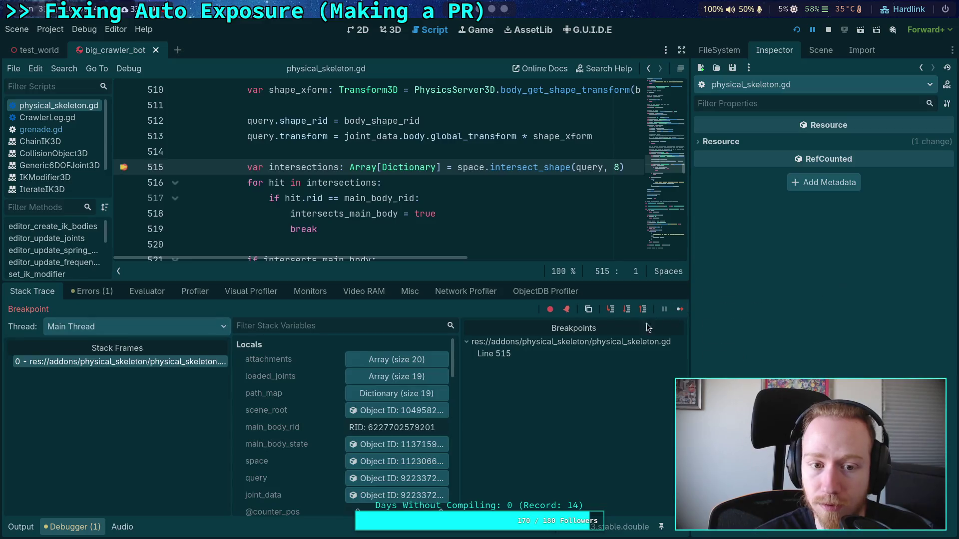
# Inspect the paused joint_data object and the joint it refers to in the Inspector.
pyautogui.click(360, 495)
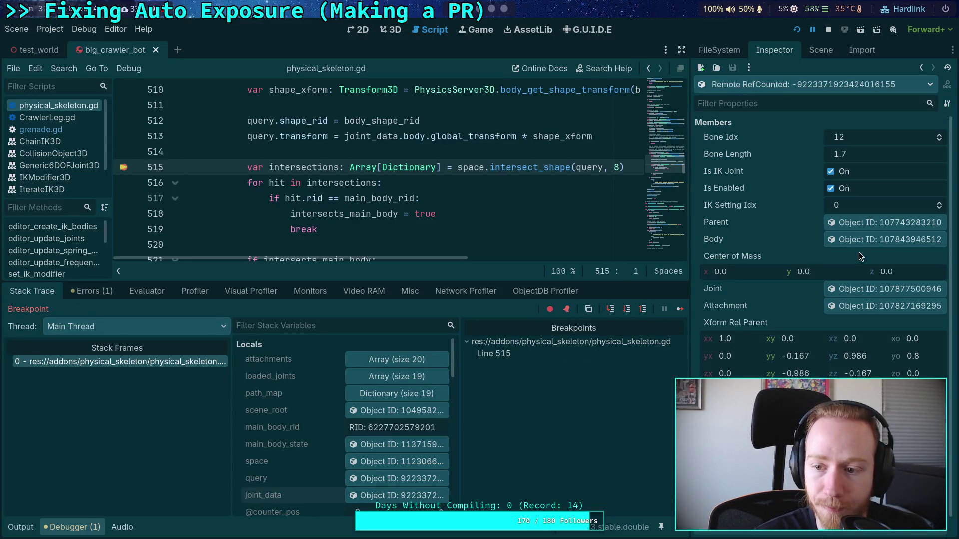
pyautogui.click(861, 292)
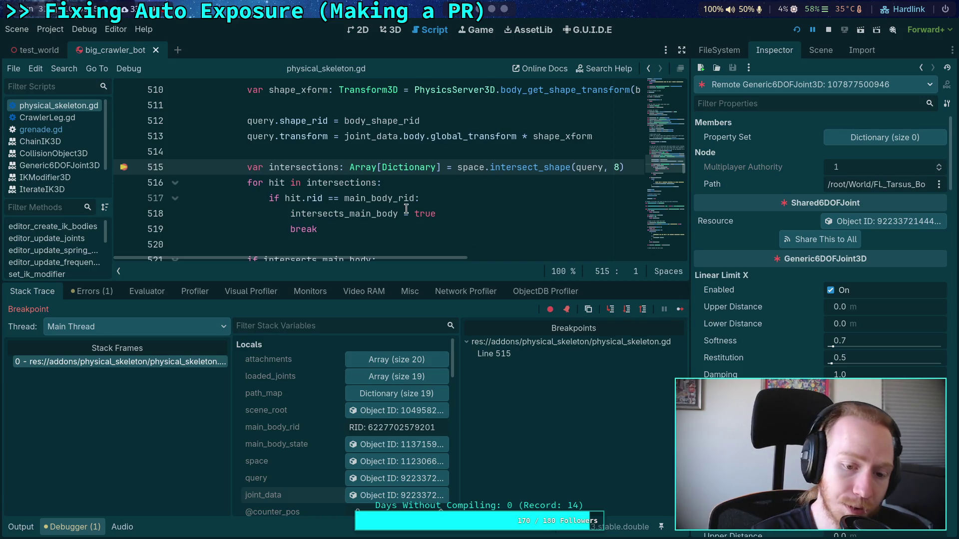
pyautogui.scroll(4, 407, 203)
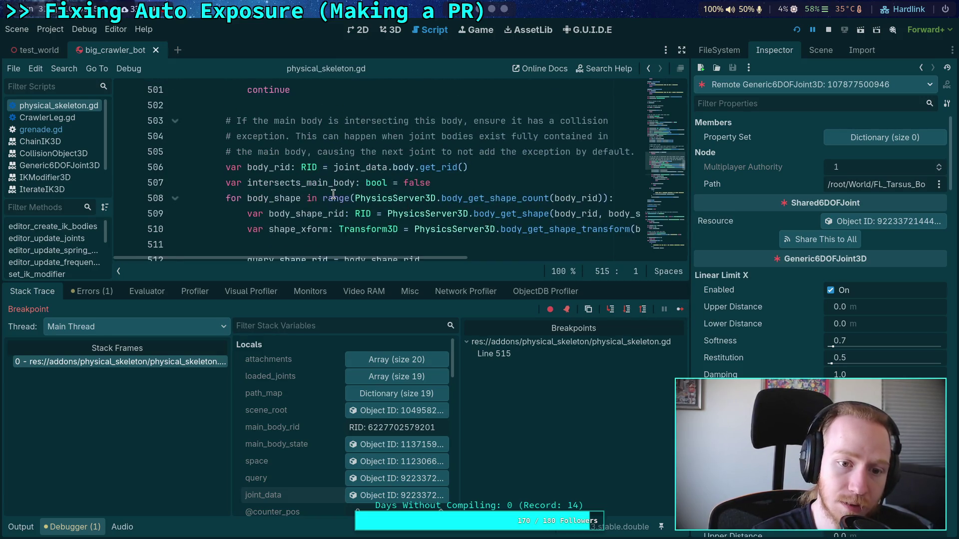
pyautogui.scroll(3, 333, 194)
pyautogui.scroll(1, 268, 181)
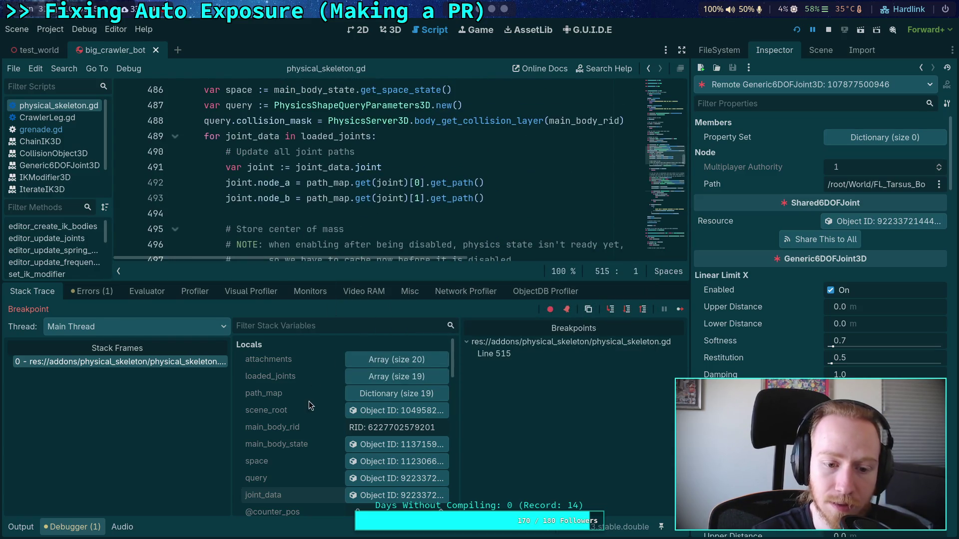
# Expand loaded_joints and inspect the first four entries and their joints, including FL_Tibia and FR_Coxa.
pyautogui.click(406, 377)
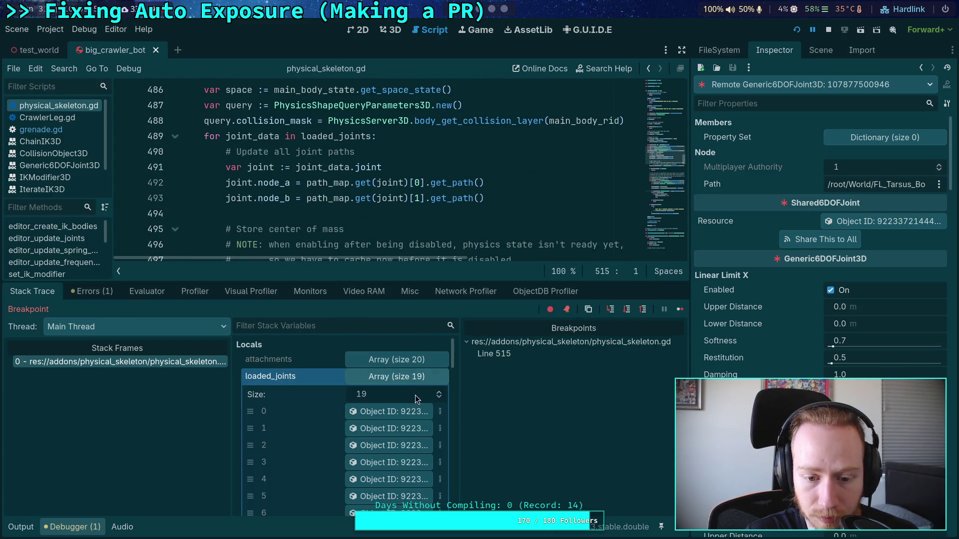
pyautogui.click(393, 415)
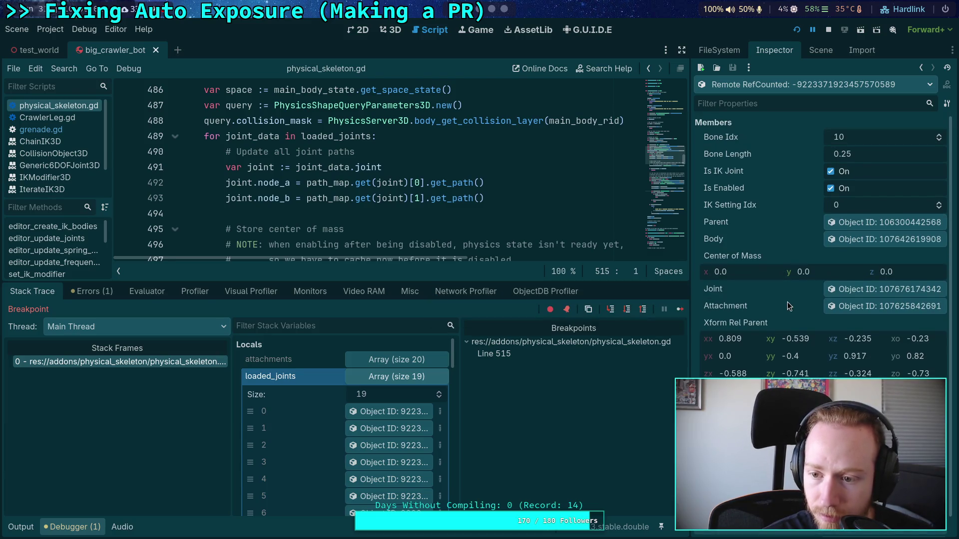
pyautogui.click(873, 291)
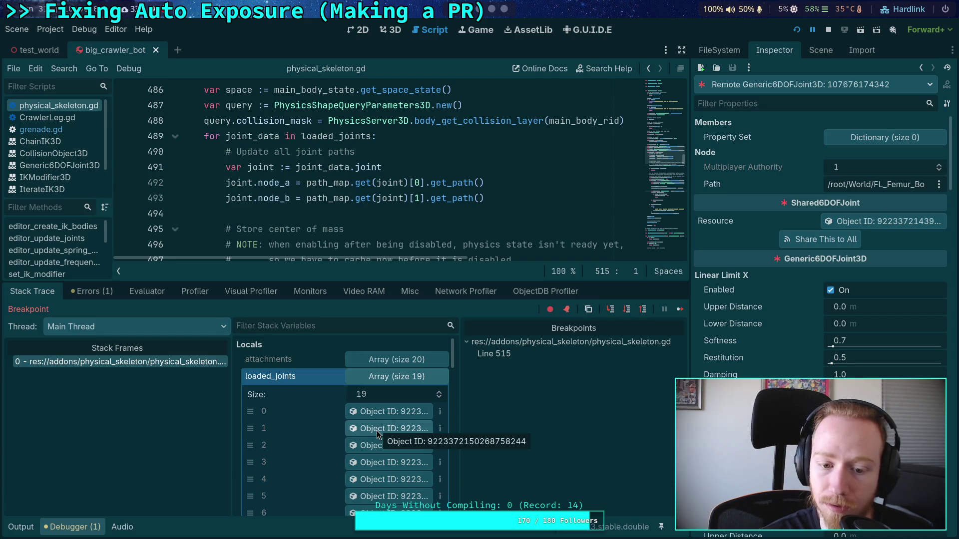
pyautogui.click(377, 430)
pyautogui.click(865, 295)
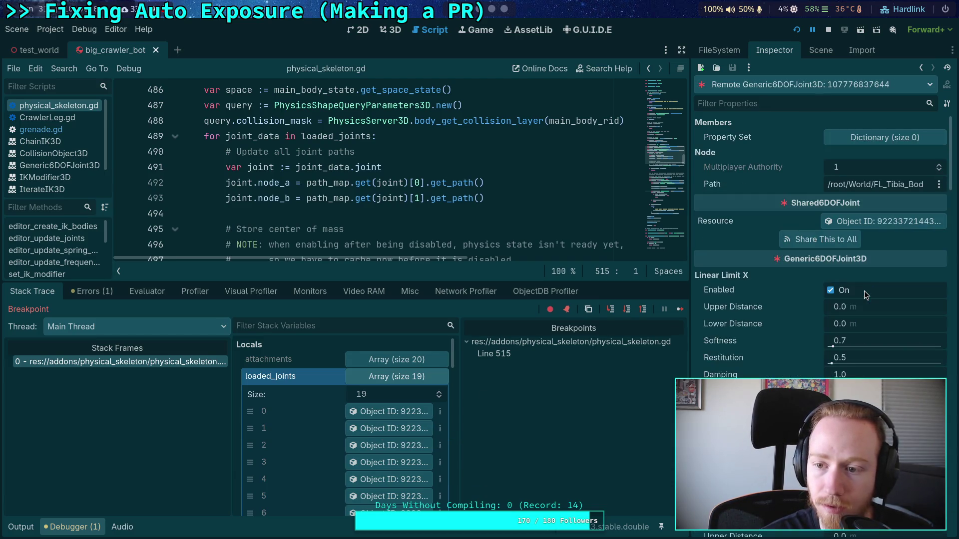
pyautogui.click(382, 446)
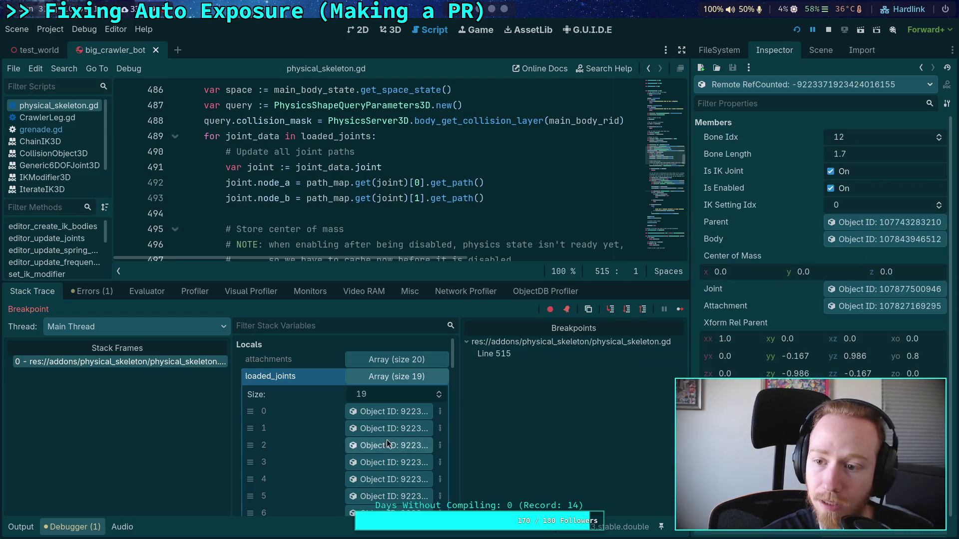
pyautogui.click(855, 290)
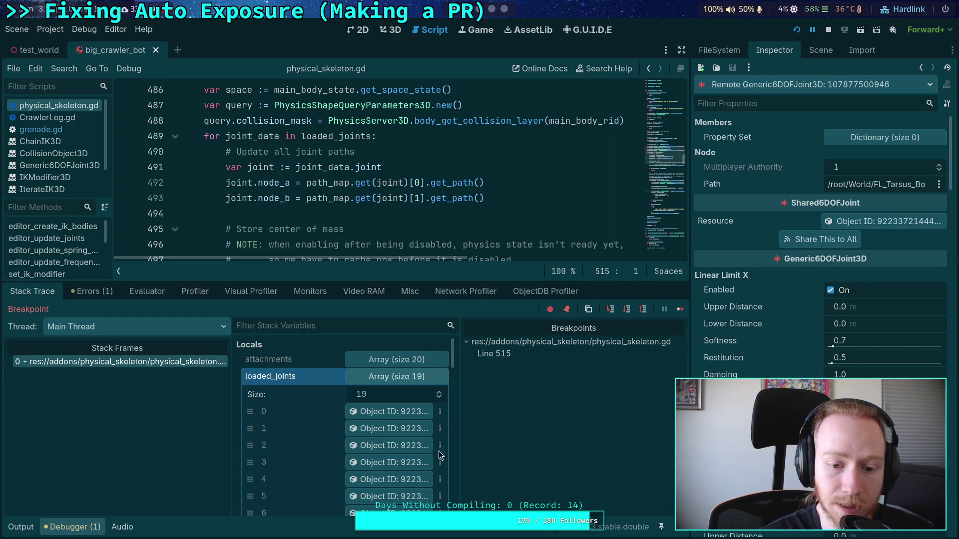
pyautogui.click(389, 462)
pyautogui.click(864, 295)
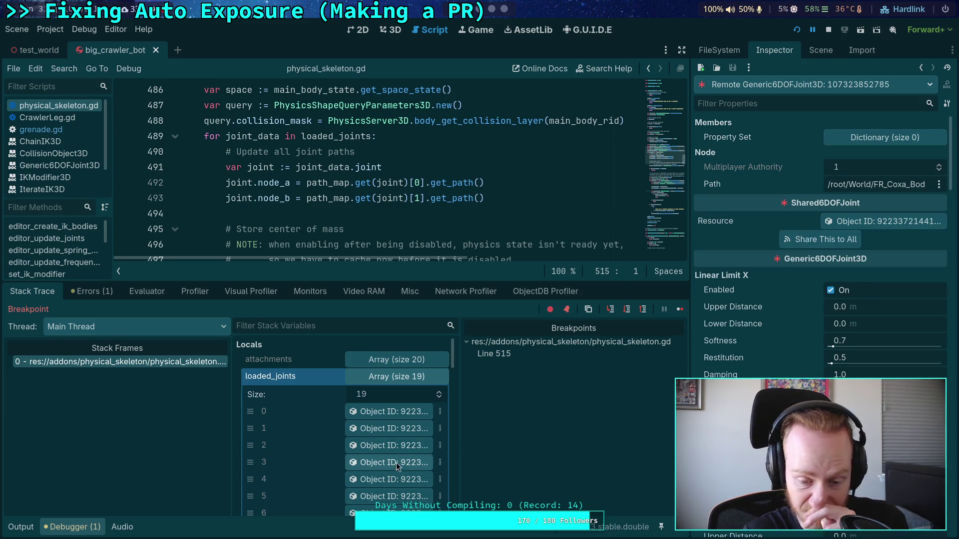
# Collapse loaded_joints, recheck the current joint and joint_data, then step over to line 516.
pyautogui.scroll(-7, 382, 164)
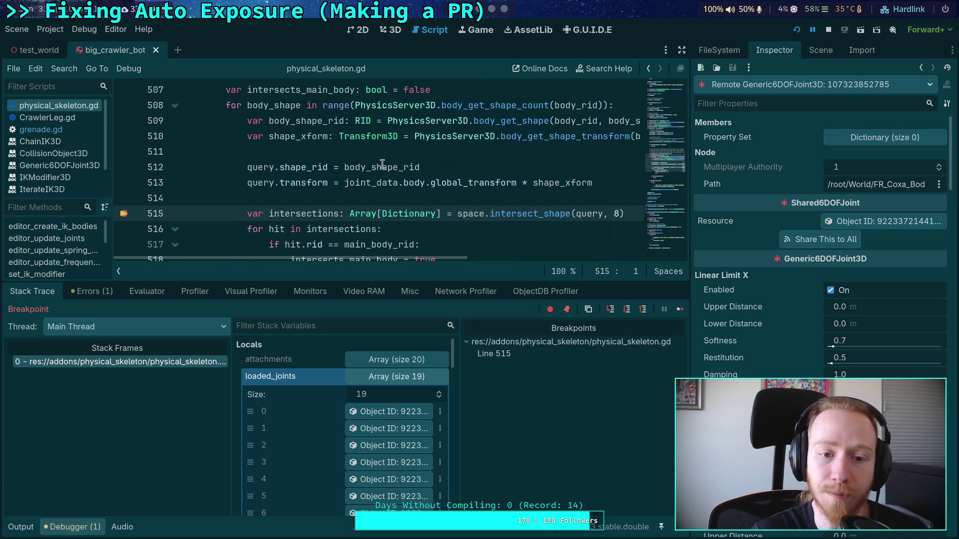
pyautogui.scroll(-1, 382, 164)
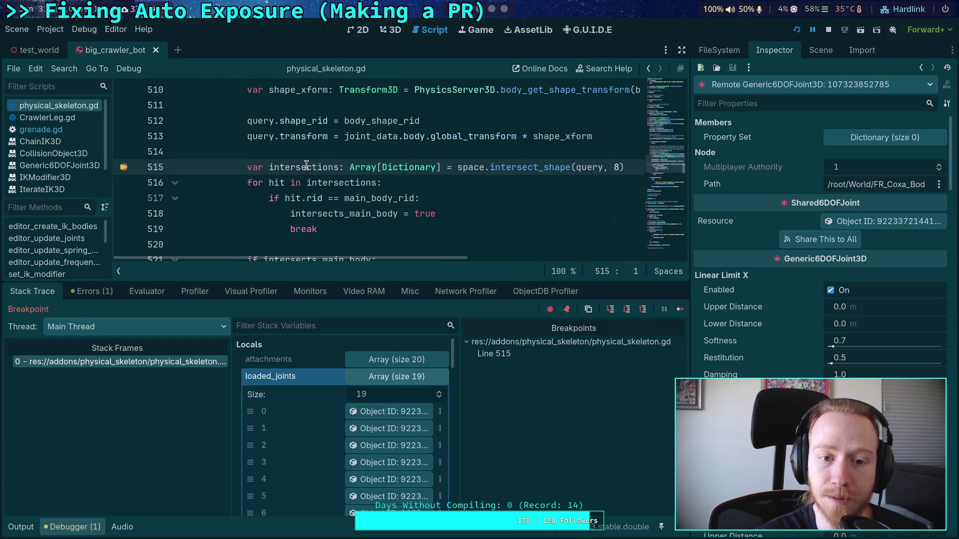
pyautogui.click(393, 378)
pyautogui.scroll(-4, 381, 449)
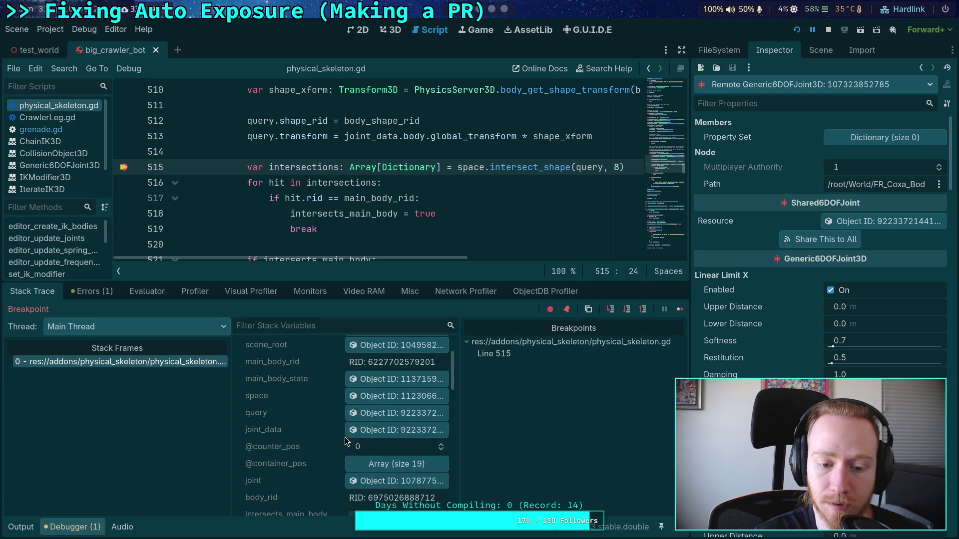
pyautogui.click(379, 483)
pyautogui.click(395, 430)
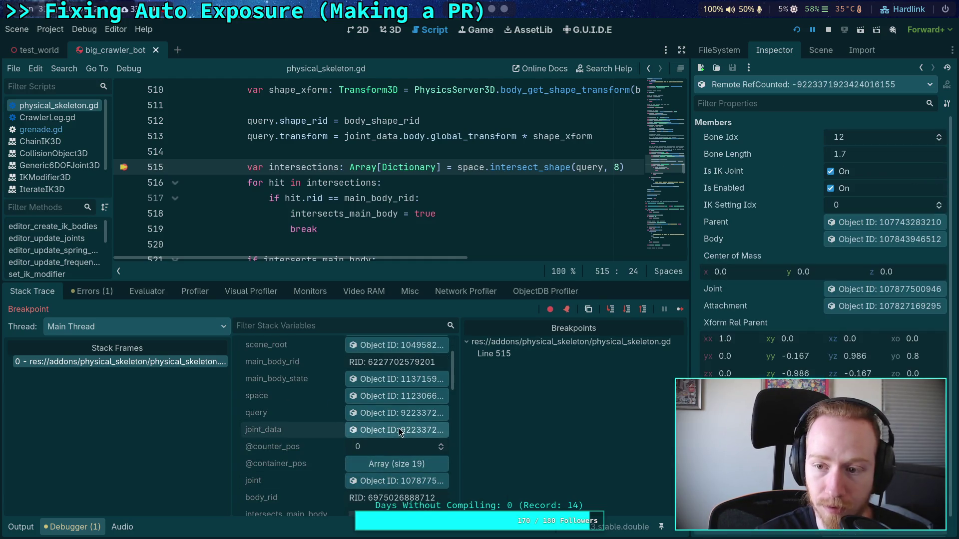
pyautogui.click(392, 485)
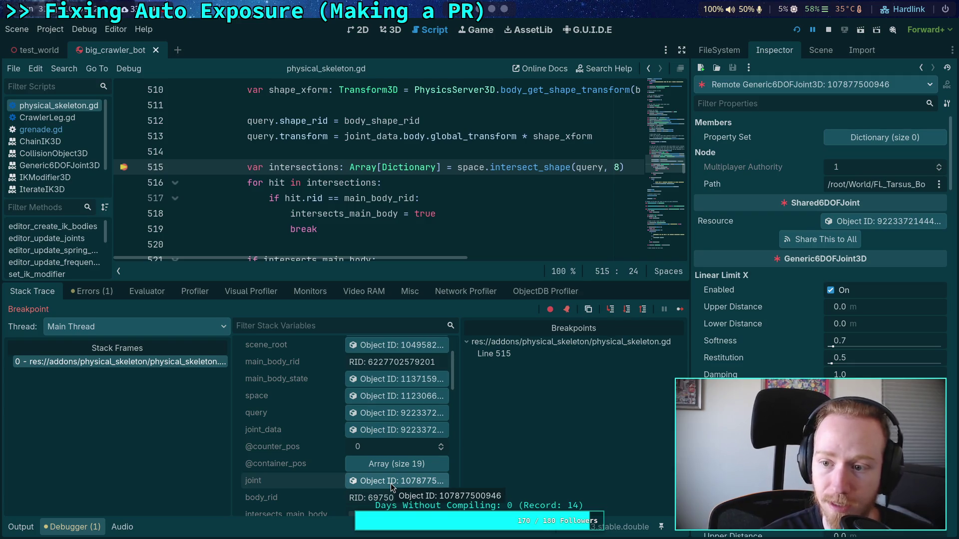
pyautogui.click(626, 309)
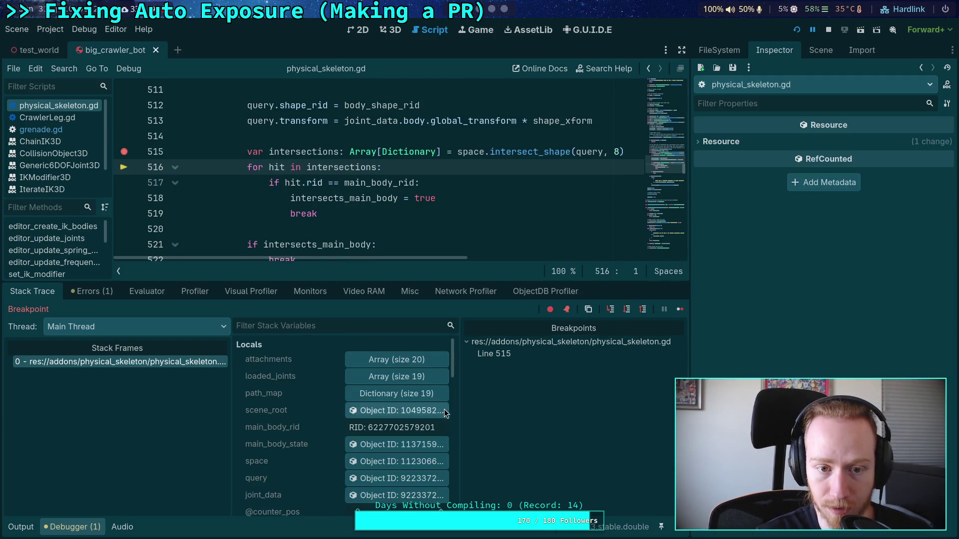
# Continue to the next joint's breakpoint, inspect its joint_data and joint, and step past the intersection query.
pyautogui.click(678, 309)
pyautogui.click(386, 497)
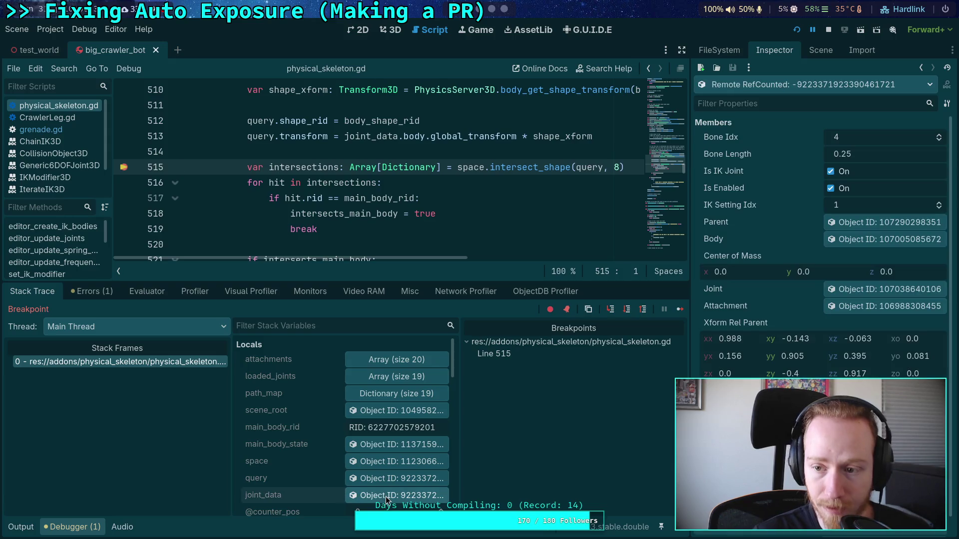
pyautogui.scroll(-3, 387, 498)
pyautogui.click(380, 484)
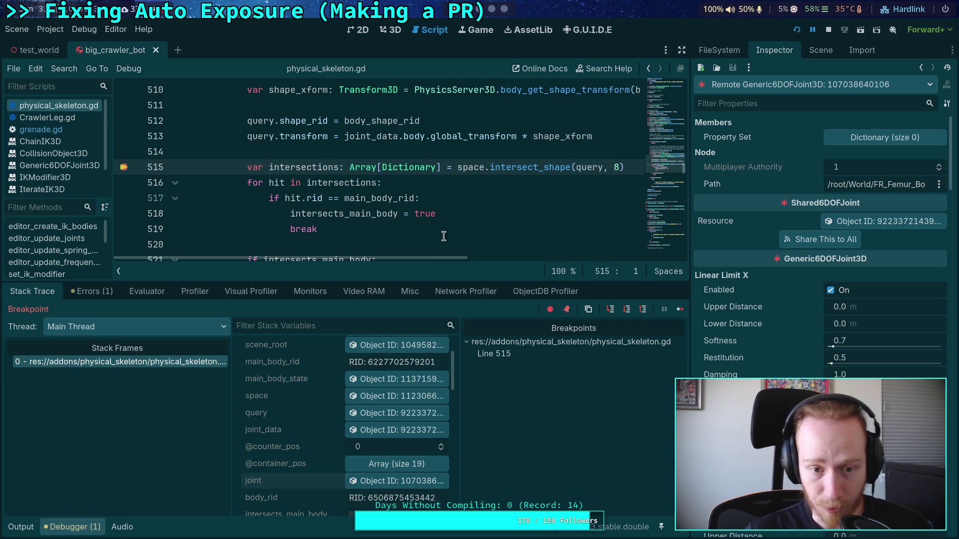
pyautogui.click(628, 310)
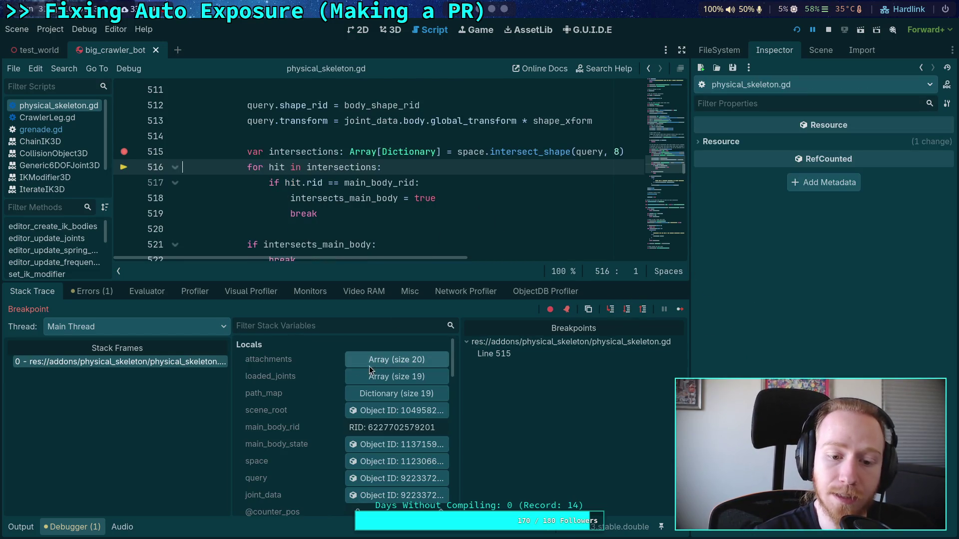
# Expand intersections entry 0 to confirm its collider is the main RigidBody3D, then step into the hit loop.
pyautogui.scroll(-5, 285, 394)
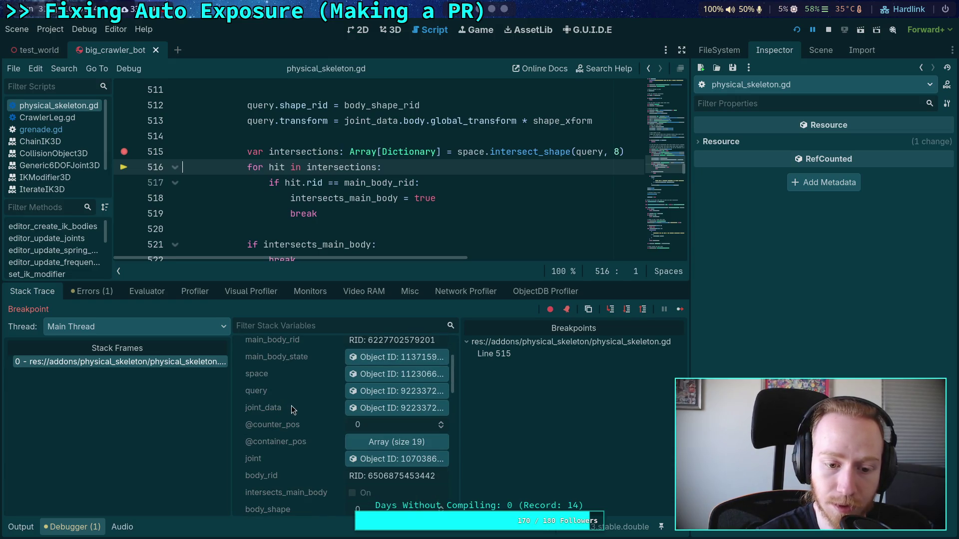
pyautogui.scroll(-10, 292, 405)
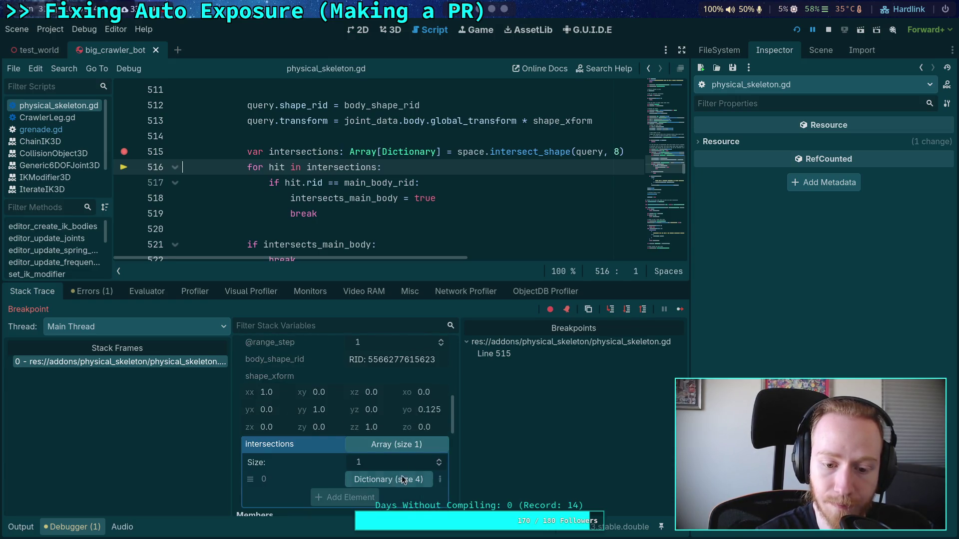
pyautogui.click(395, 479)
pyautogui.scroll(-4, 387, 477)
pyautogui.click(385, 468)
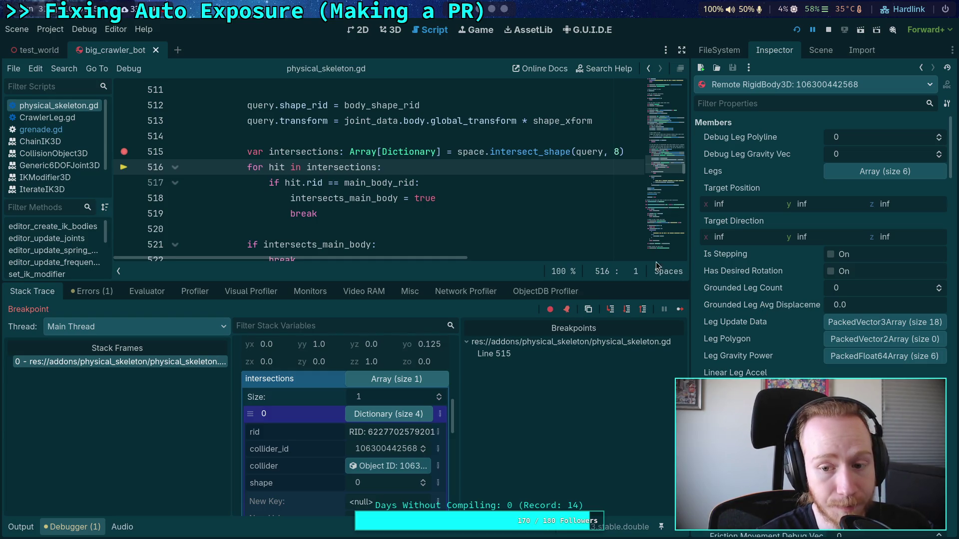
pyautogui.click(627, 312)
# Step through the main-body check to line 530, where the FR_Femur_Body collision exception gets added.
pyautogui.click(627, 312)
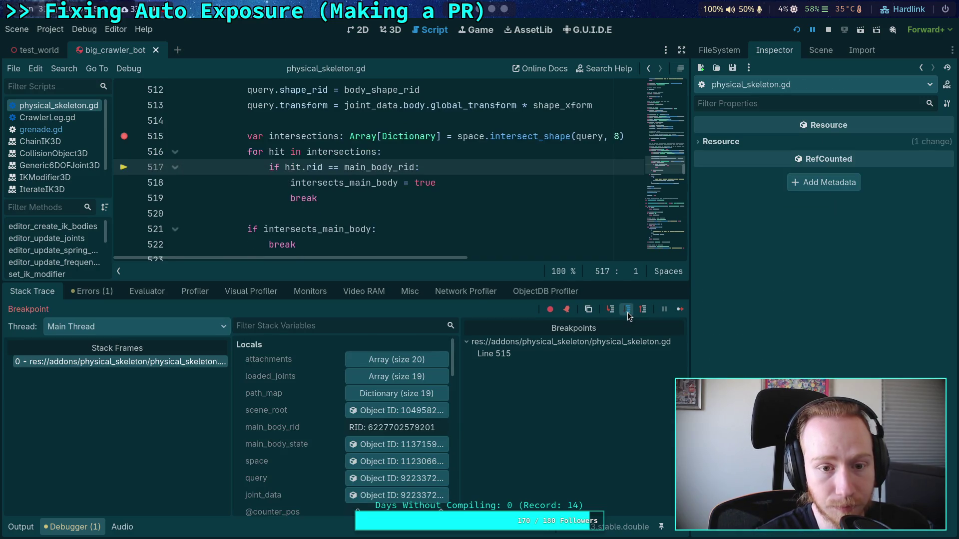
pyautogui.click(626, 312)
pyautogui.click(627, 312)
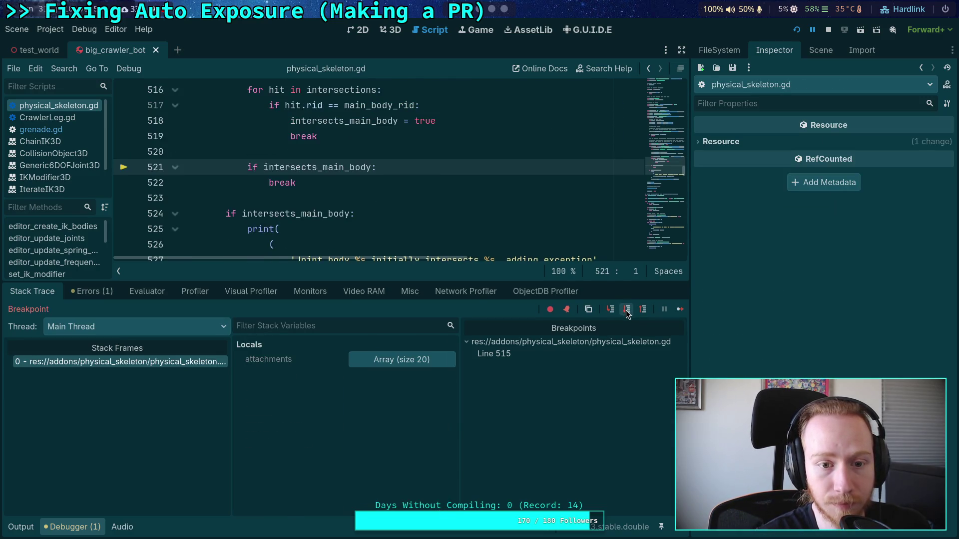
pyautogui.click(628, 312)
pyautogui.click(627, 313)
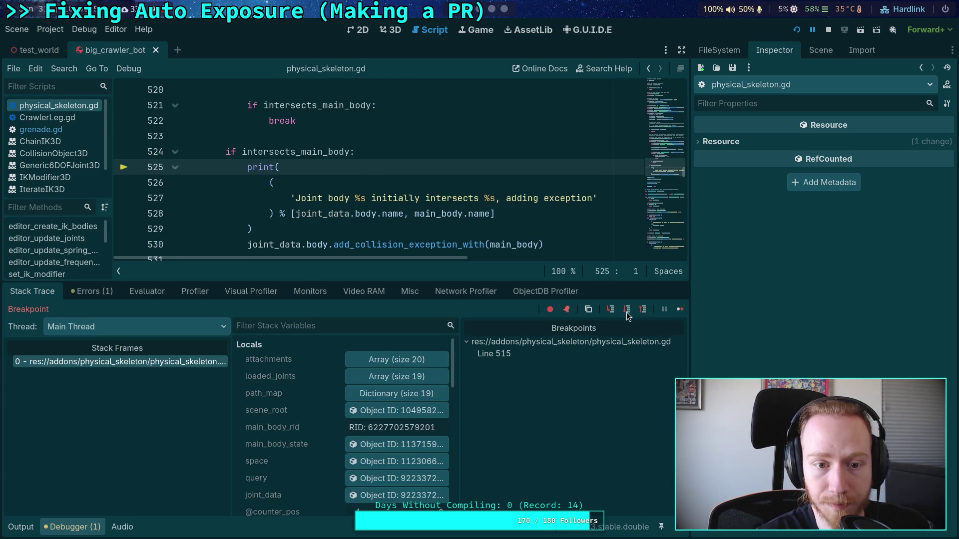
pyautogui.click(627, 314)
# Read the Output log confirming FR_Femur_Body intersects CrawlerBot, stop the game, and collapse the Debugger panel.
pyautogui.click(21, 526)
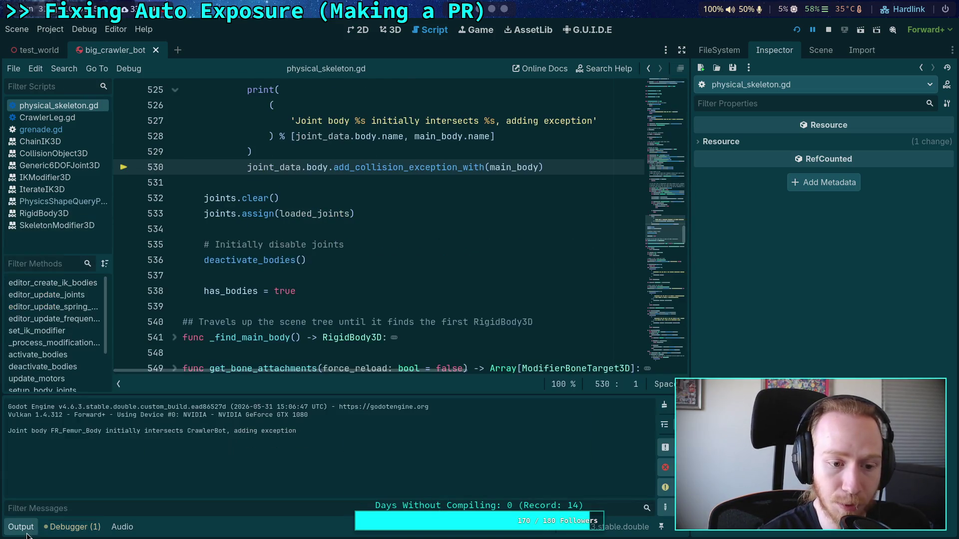
pyautogui.click(21, 527)
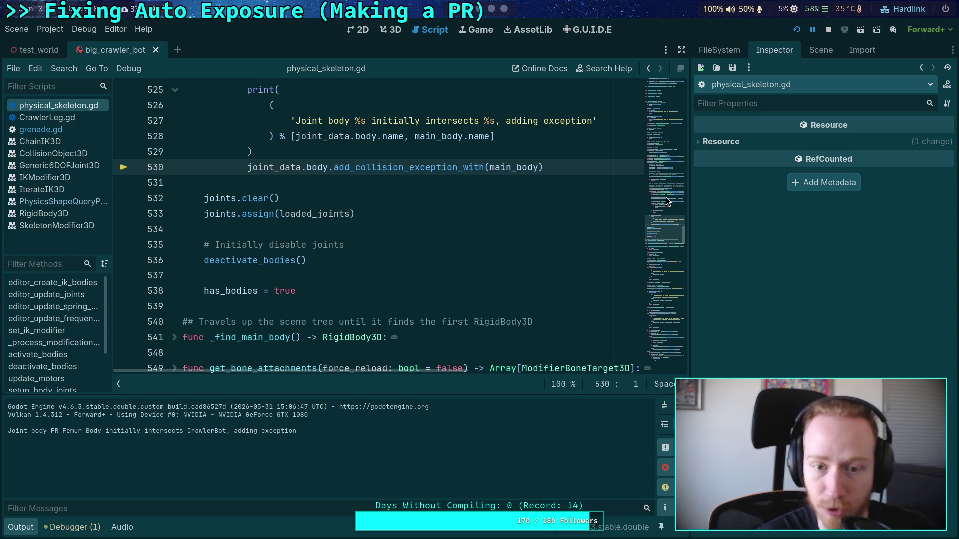
pyautogui.click(828, 31)
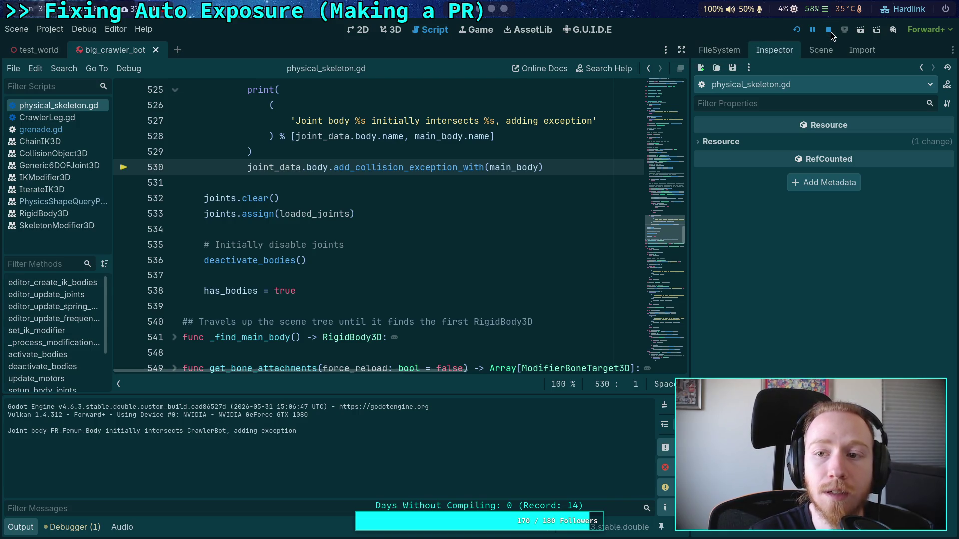
pyautogui.click(70, 531)
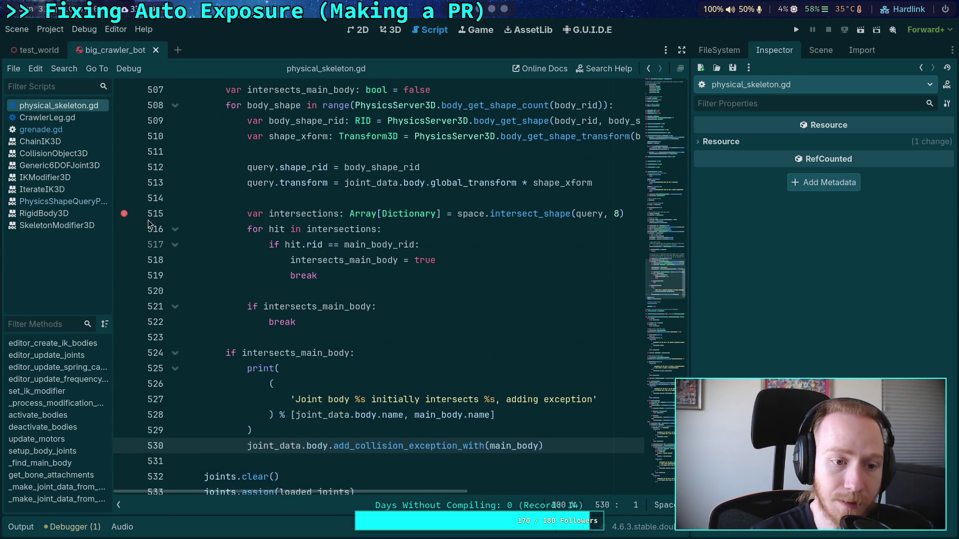
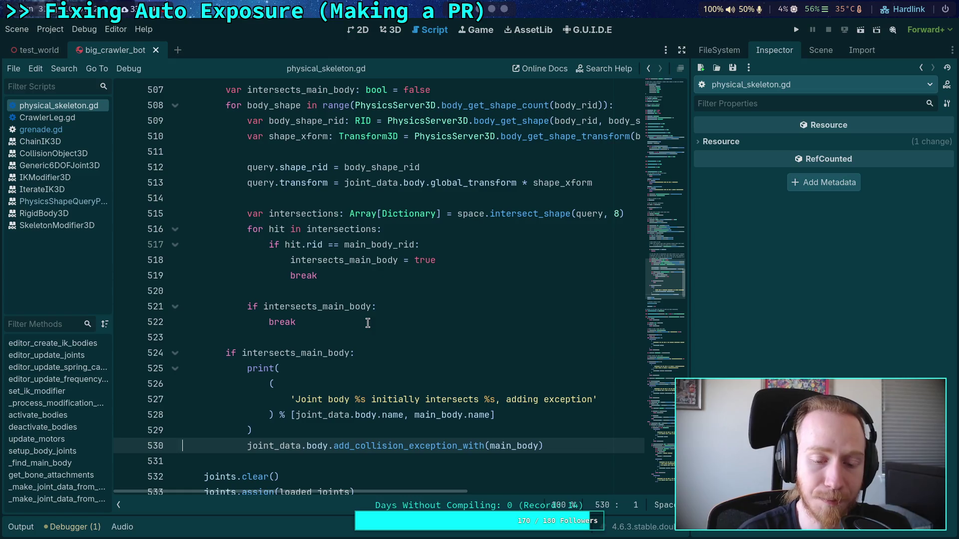
# Move the script cursor to the empty lines 523 and 514.
pyautogui.click(344, 337)
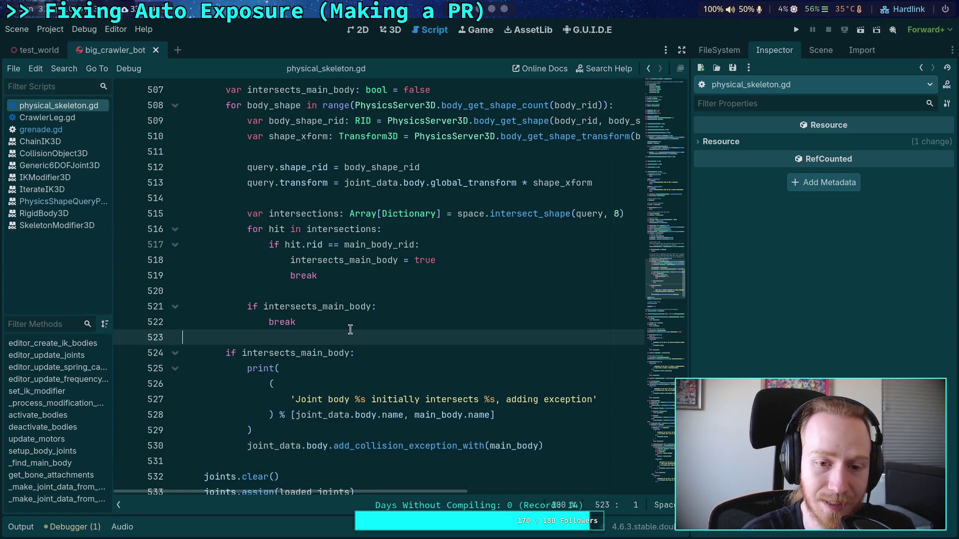
pyautogui.scroll(2, 349, 325)
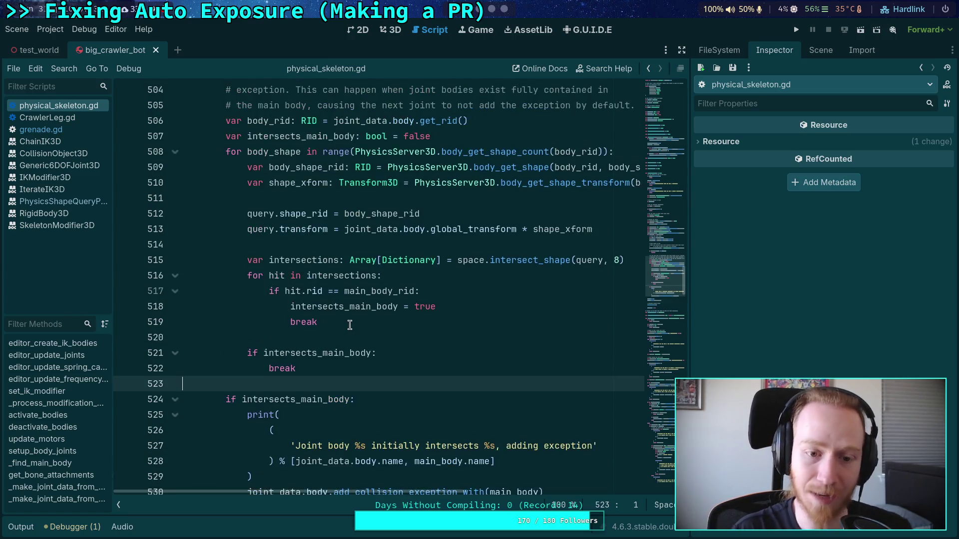
pyautogui.click(374, 292)
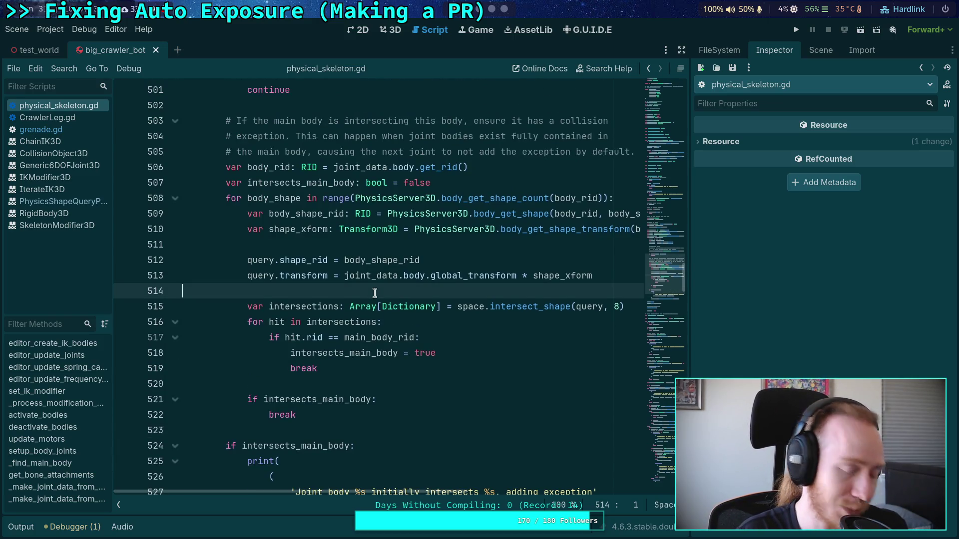
pyautogui.scroll(4, 377, 293)
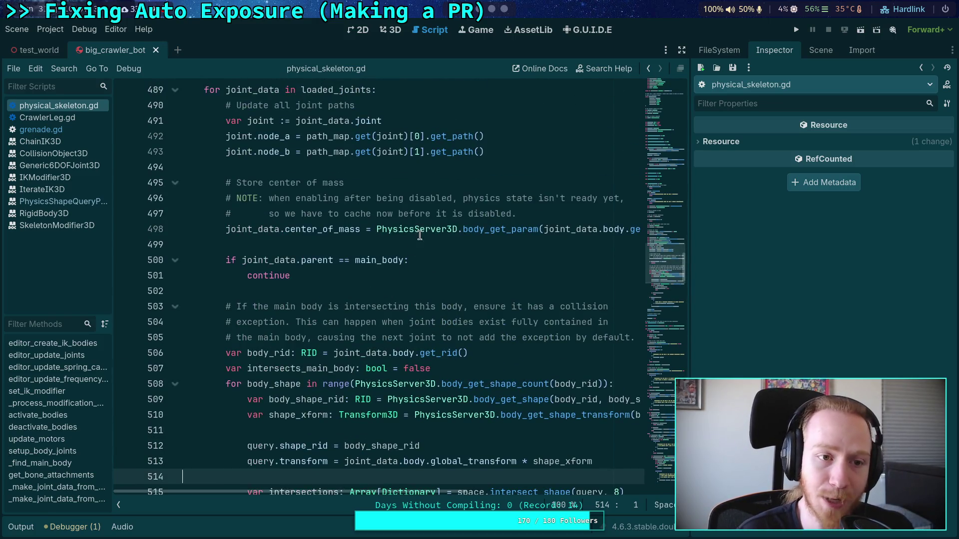
# Run the project to test the crawler bot, then stop it.
pyautogui.click(797, 29)
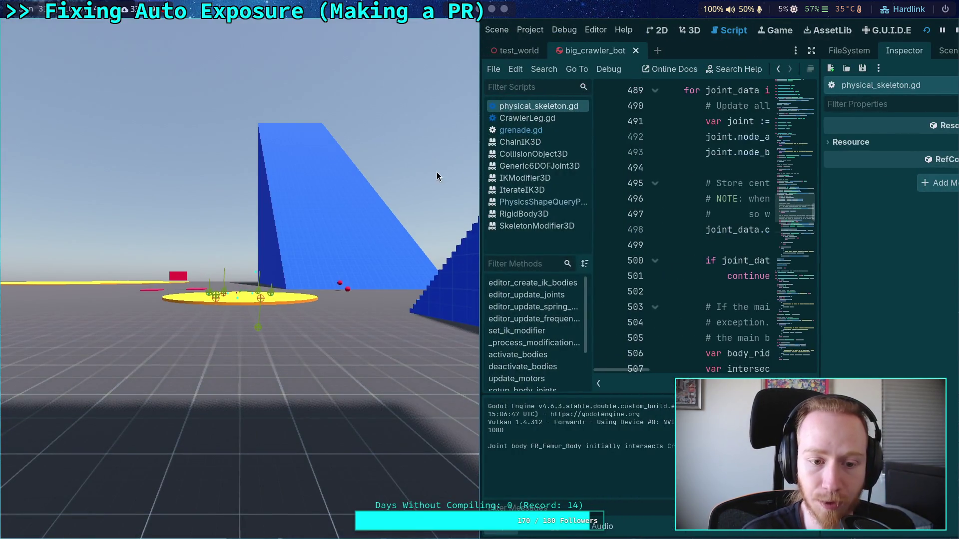
pyautogui.click(952, 32)
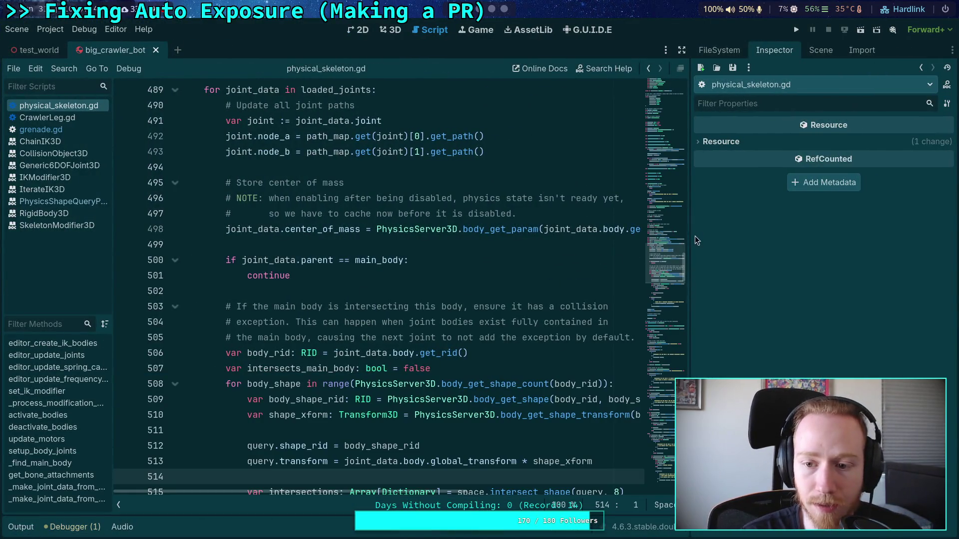
pyautogui.moveTo(689, 237); pyautogui.dragTo(705, 236)
pyautogui.scroll(5, 319, 274)
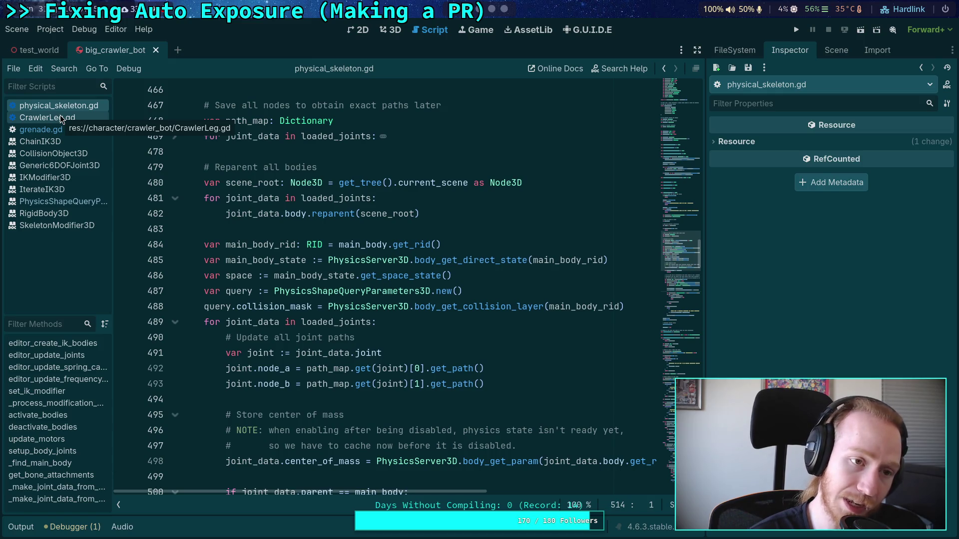
# Duplicate the FrontRightCoxa node in the 3D scene tree.
pyautogui.click(390, 33)
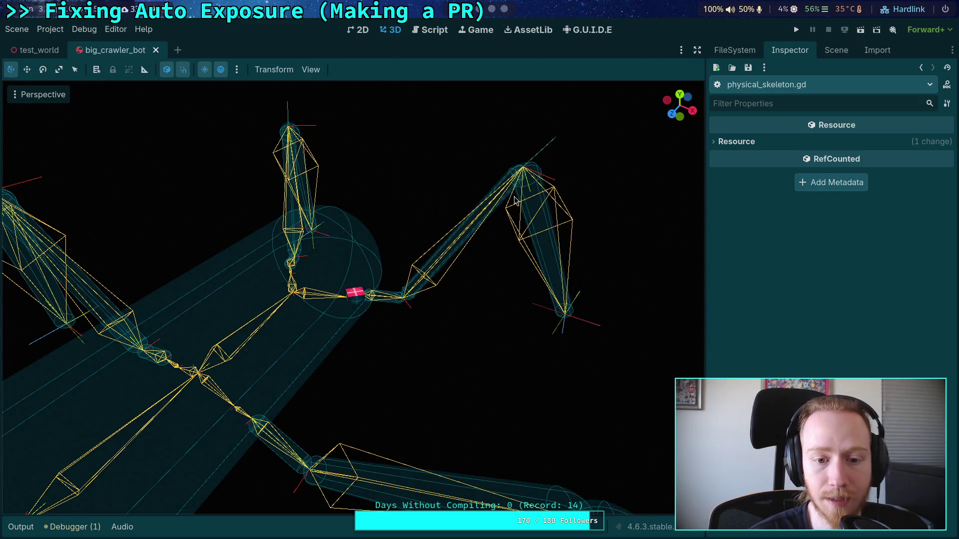
pyautogui.click(836, 50)
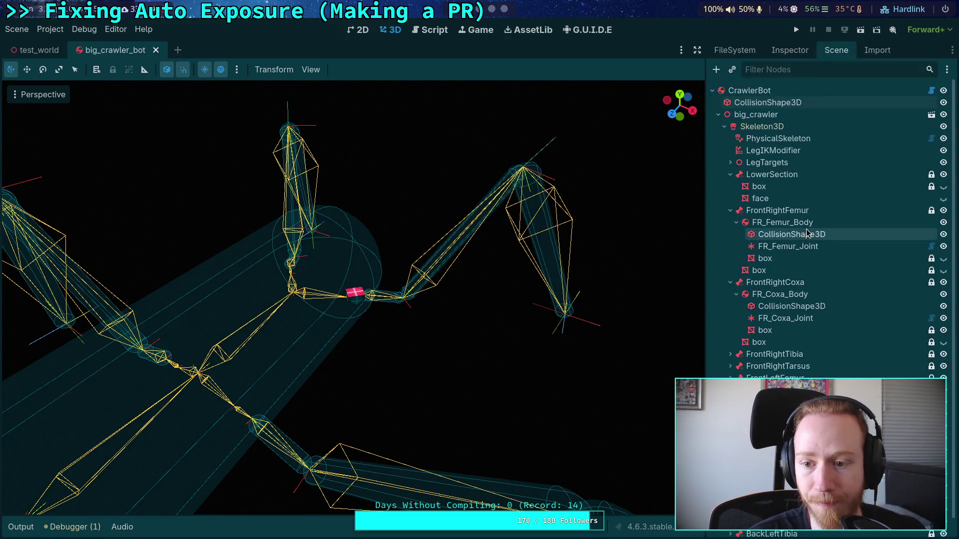
pyautogui.click(768, 284)
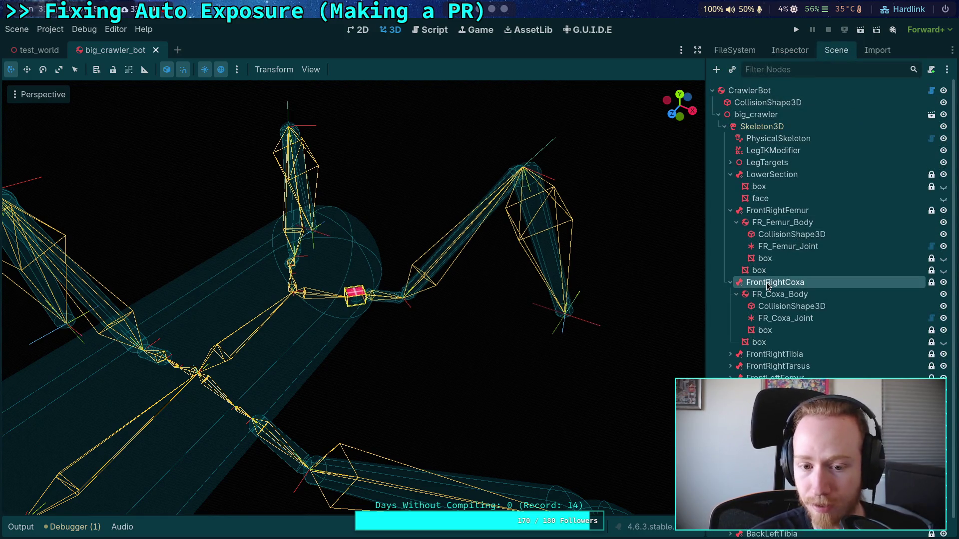
pyautogui.rightClick(768, 285)
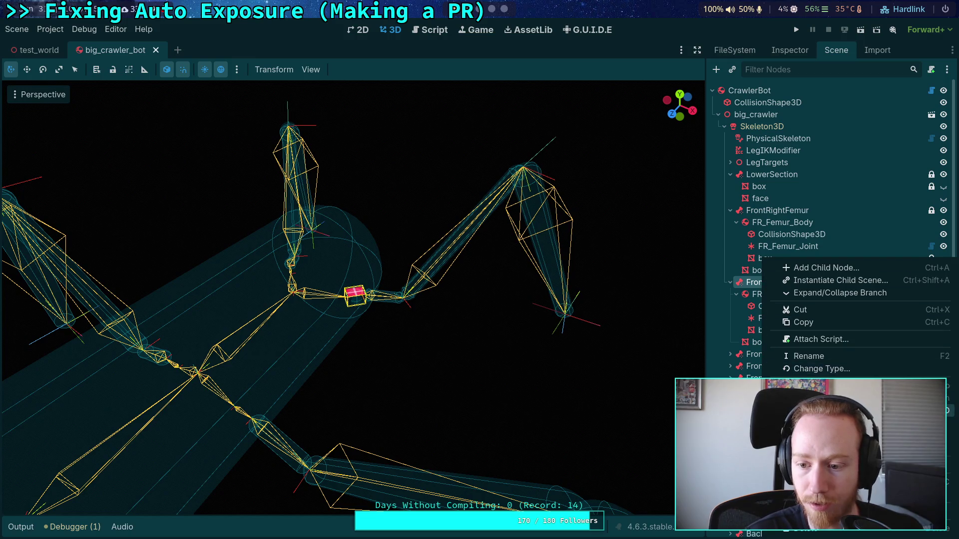
pyautogui.click(819, 404)
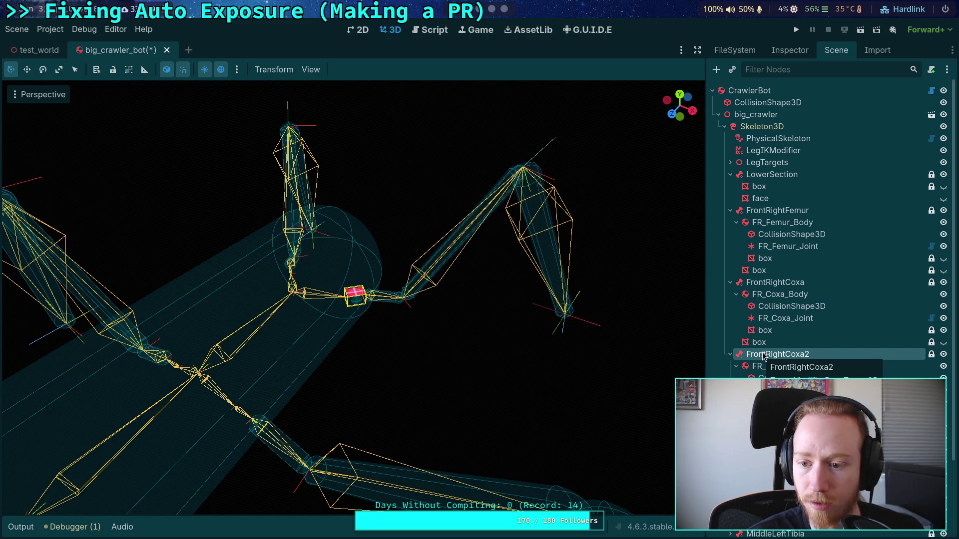
# Move FrontRightCoxa above FrontRightFemur and the copy FrontRightCoxa2 down below FrontRightTarsus.
pyautogui.click(767, 285)
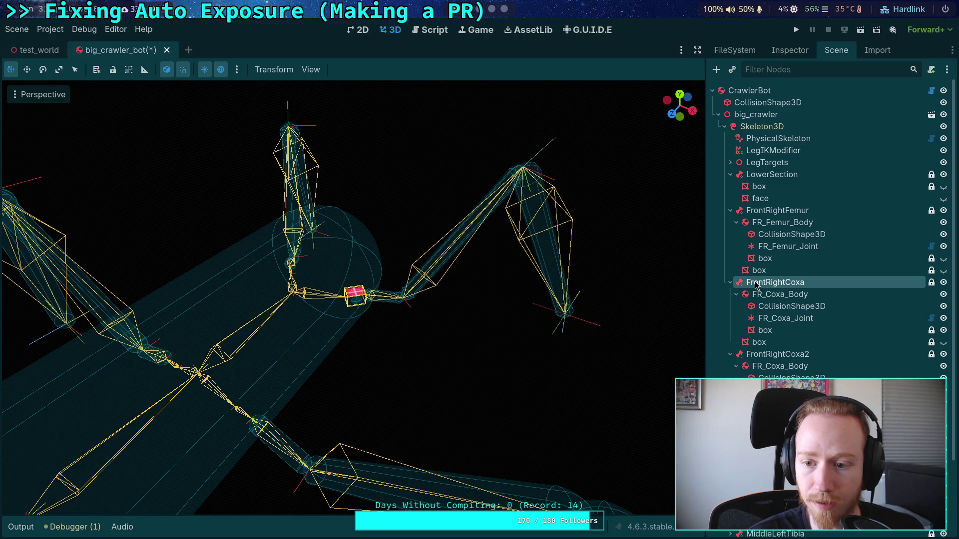
pyautogui.moveTo(753, 284); pyautogui.dragTo(749, 209)
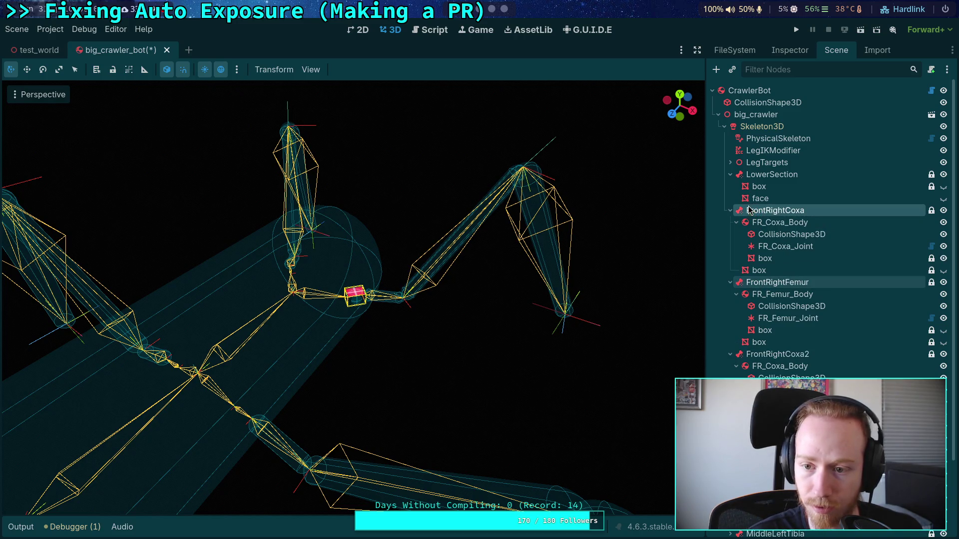
pyautogui.click(764, 356)
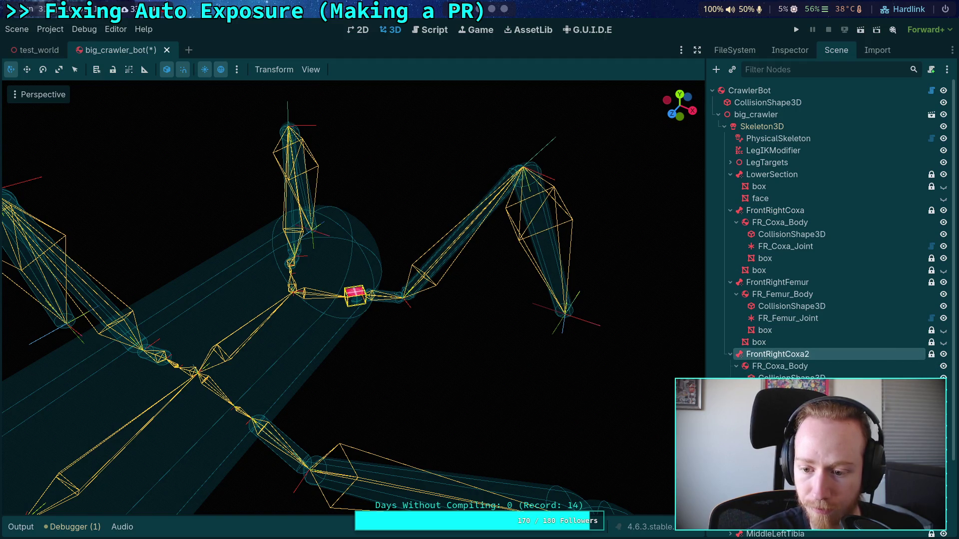
pyautogui.hotkey('ctrl', 'Down')
pyautogui.hotkey('ctrl', 'Down')
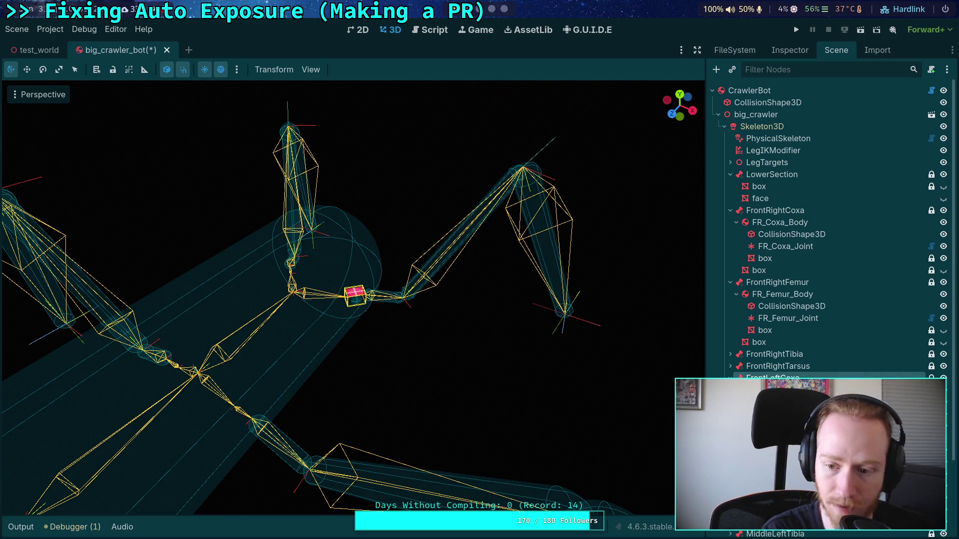
# Set the copied coxa node's Bone Name to FrontLeftCoxa.
pyautogui.click(789, 50)
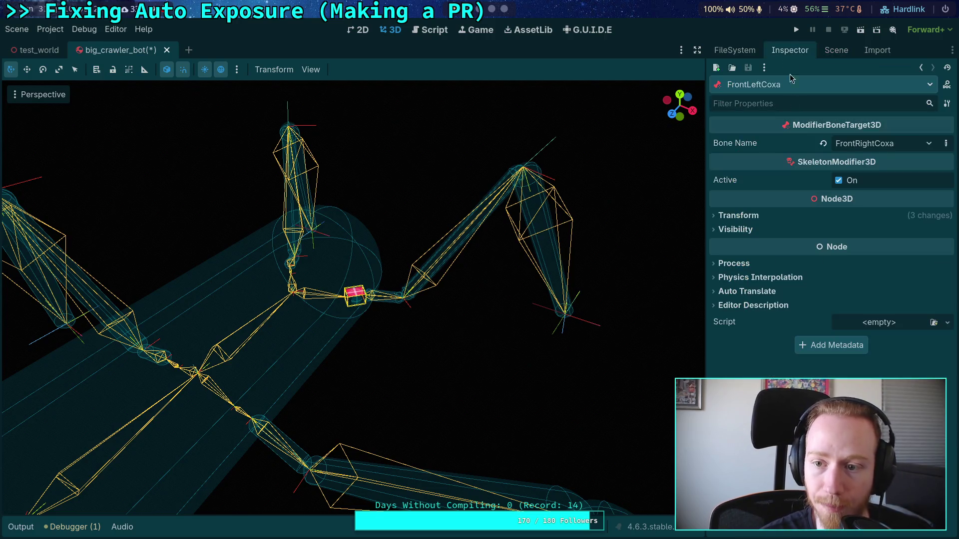
pyautogui.click(898, 143)
pyautogui.click(890, 180)
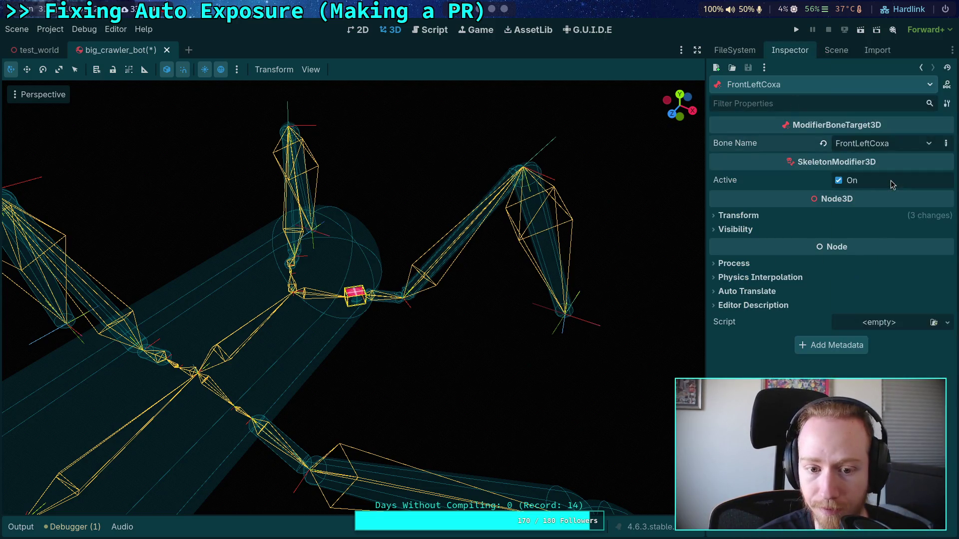
pyautogui.click(836, 50)
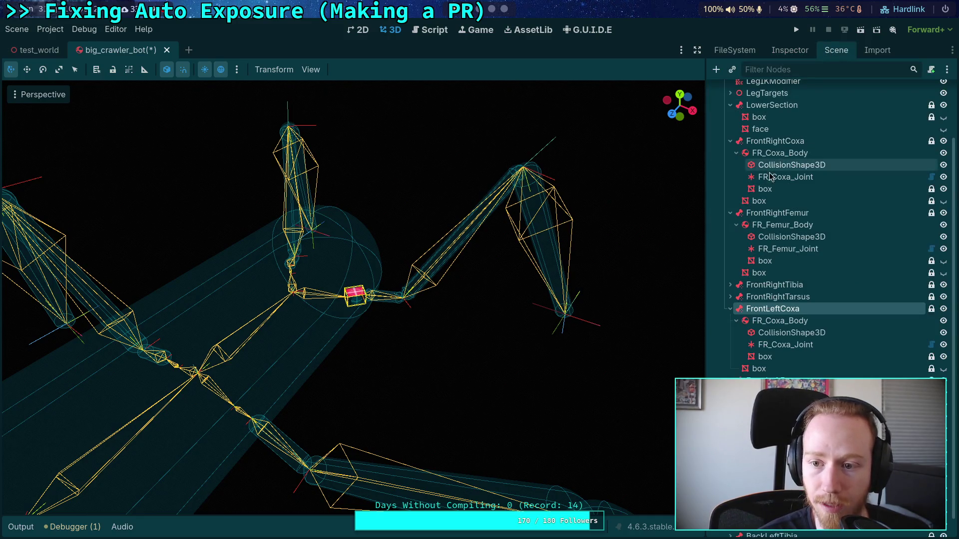
pyautogui.scroll(3, 786, 212)
pyautogui.click(761, 126)
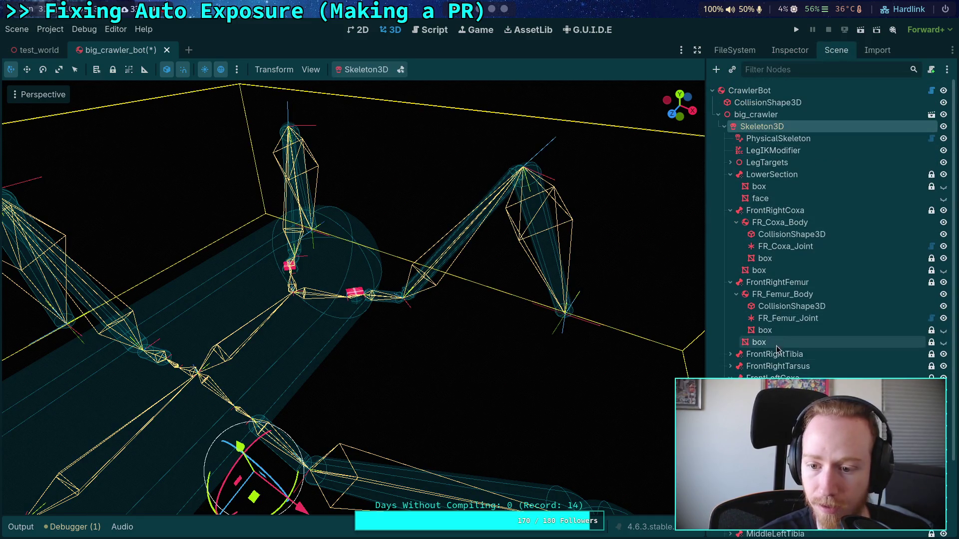
# Collapse the FrontRightCoxa, LowerSection and FrontRightFemur branches and rename FR_Coxa_Body to FL_Coxa_Body.
pyautogui.click(730, 210)
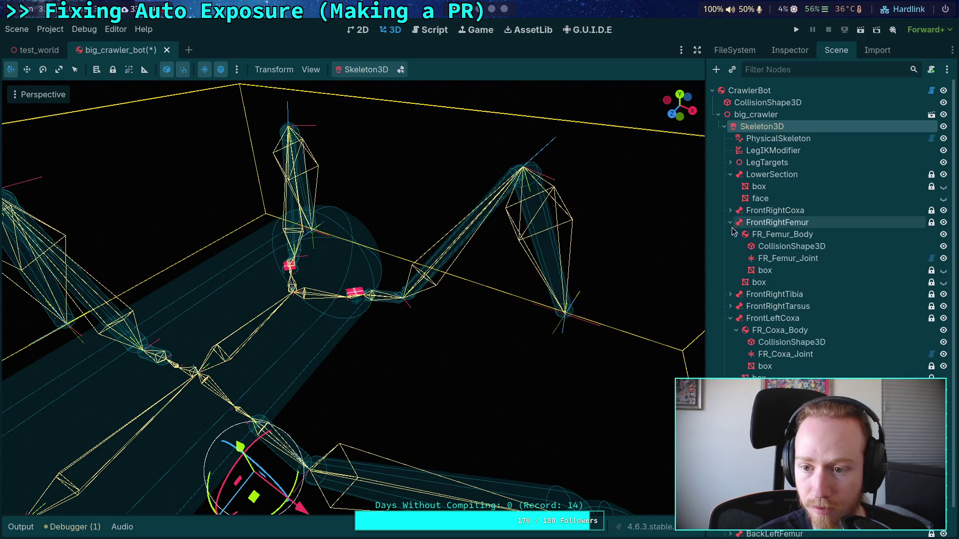
pyautogui.click(730, 174)
pyautogui.click(730, 198)
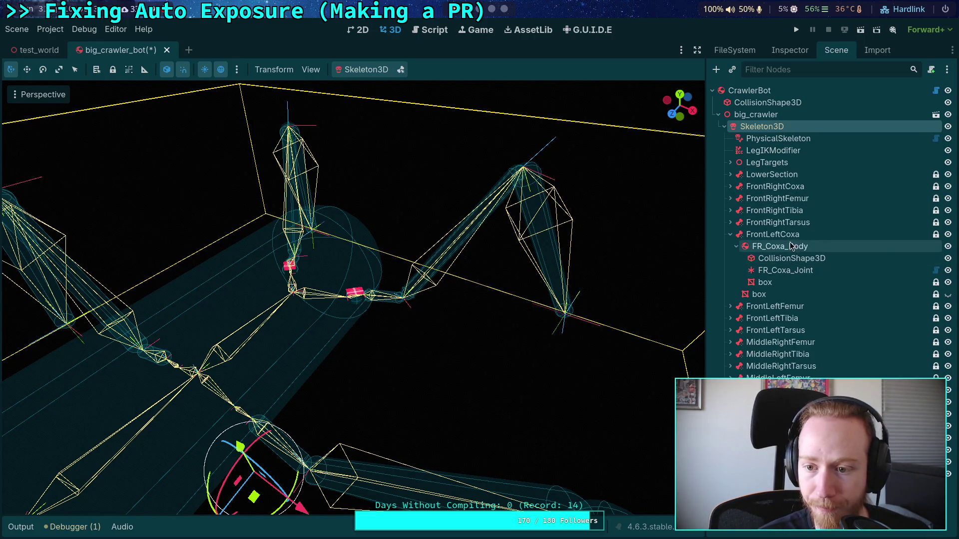
pyautogui.click(785, 247)
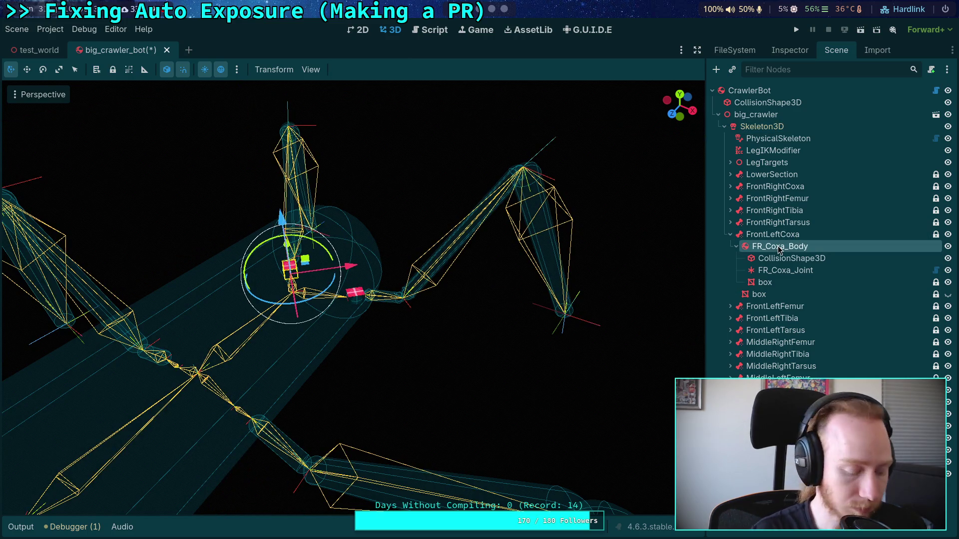
pyautogui.doubleClick(780, 246)
pyautogui.click(759, 247)
pyautogui.press('BackSpace')
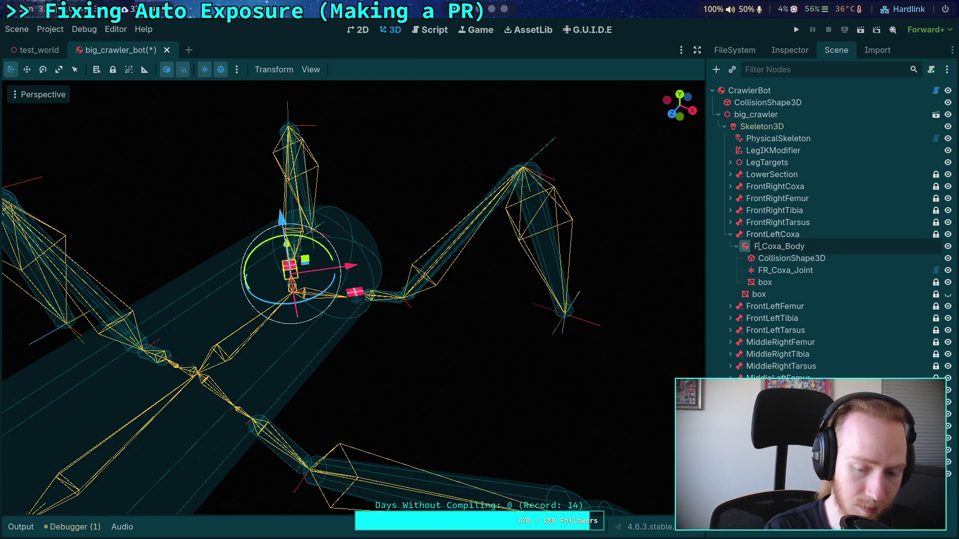
pyautogui.write('L')
pyautogui.press('Return')
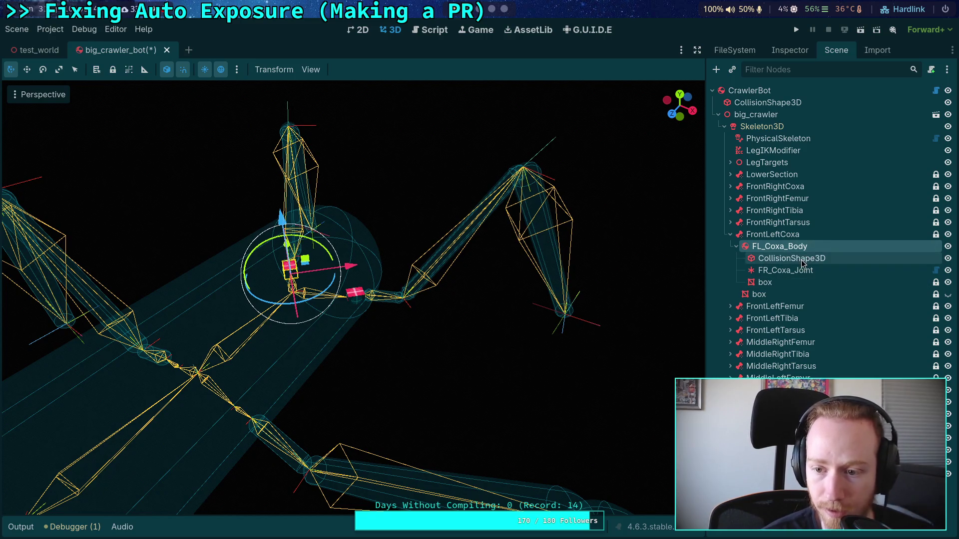
# Rename FR_Coxa_Joint to FL_Coxa_Joint.
pyautogui.click(802, 260)
pyautogui.click(799, 271)
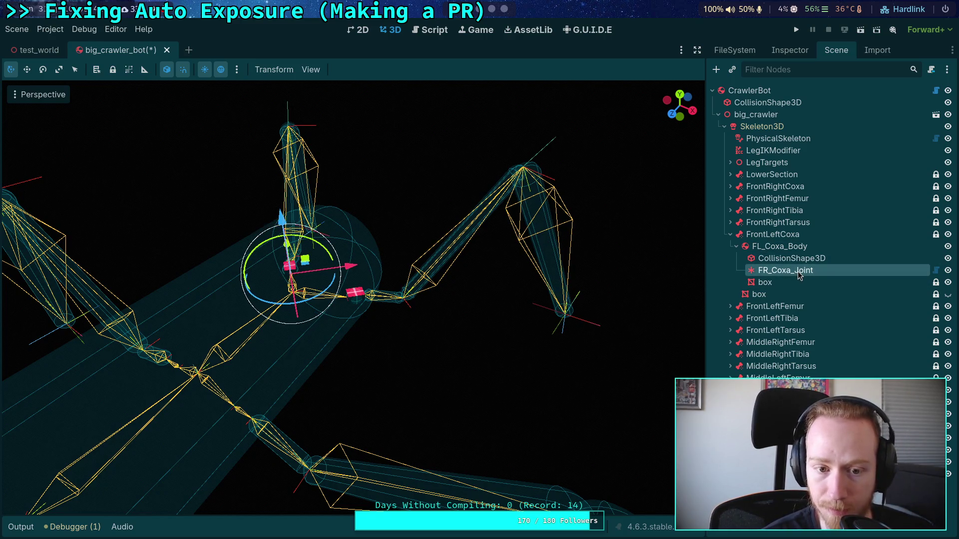
pyautogui.doubleClick(767, 266)
pyautogui.press('BackSpace')
pyautogui.write('L')
pyautogui.press('Return')
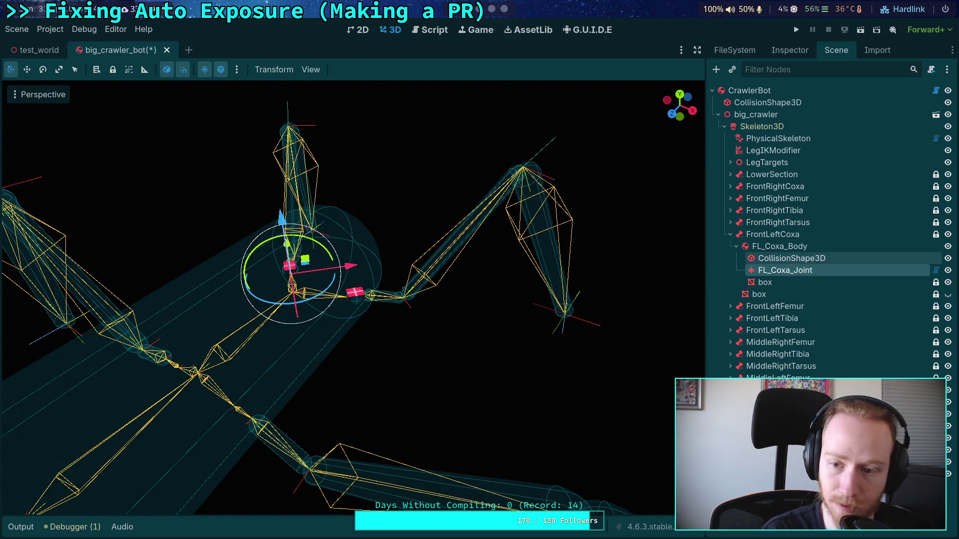
# Check which node FL_Coxa_Joint's Node B points to, leaving it unchanged.
pyautogui.click(789, 50)
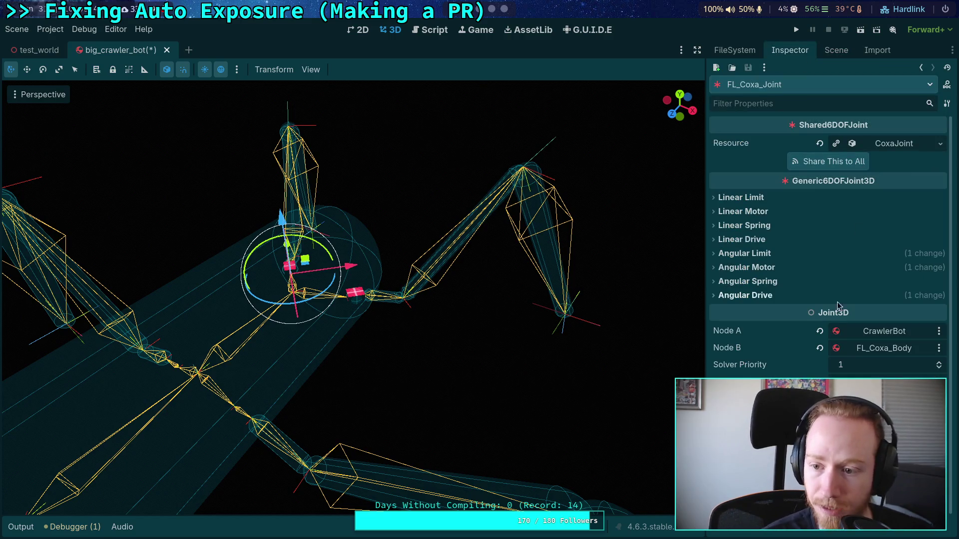
pyautogui.click(864, 352)
pyautogui.press('Escape')
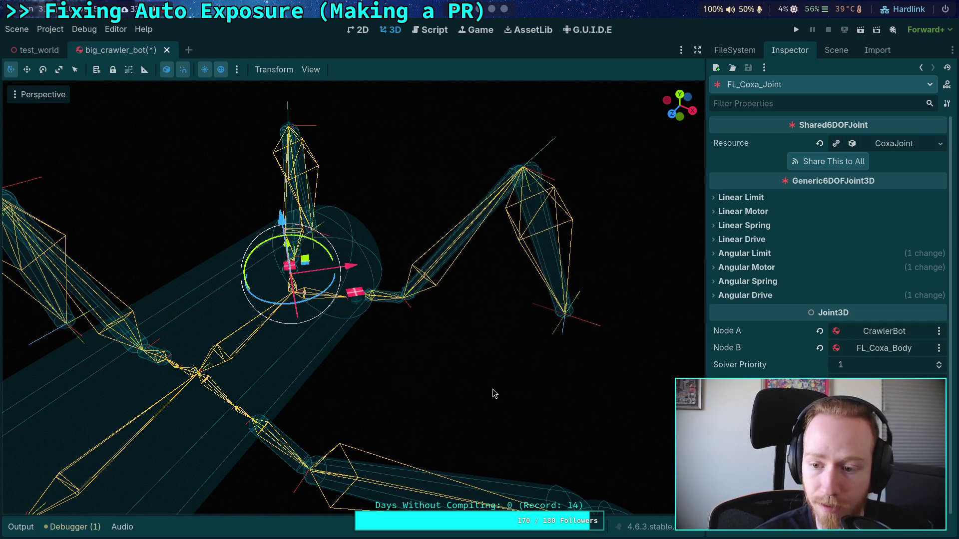
pyautogui.click(836, 50)
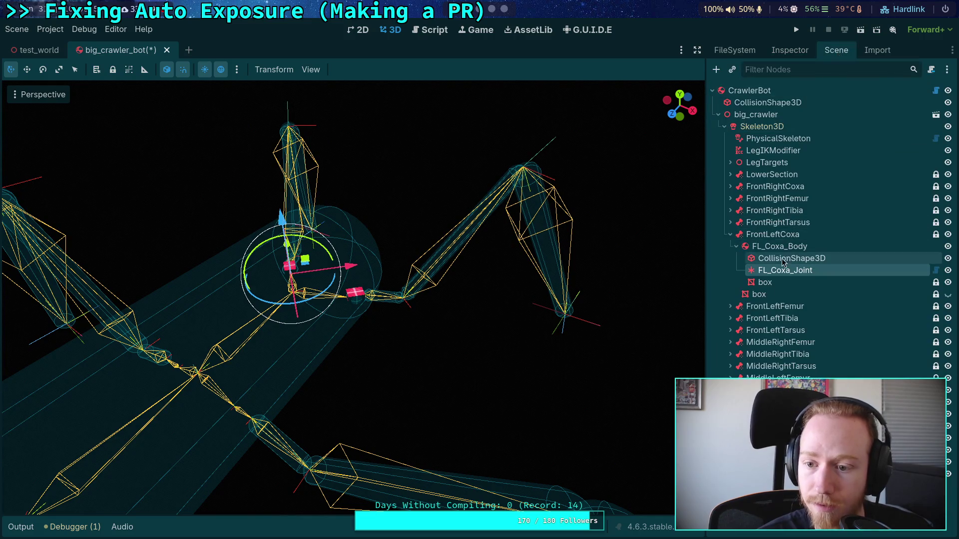
# Set FL_Femur_Joint's Node A to FL_Coxa_Body in the Inspector.
pyautogui.click(730, 306)
pyautogui.click(788, 342)
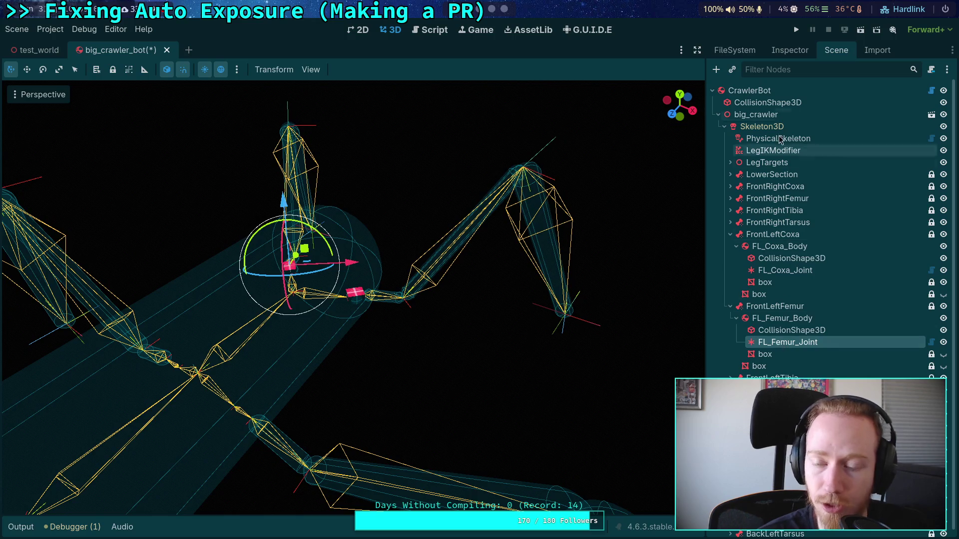
pyautogui.click(789, 50)
pyautogui.click(885, 329)
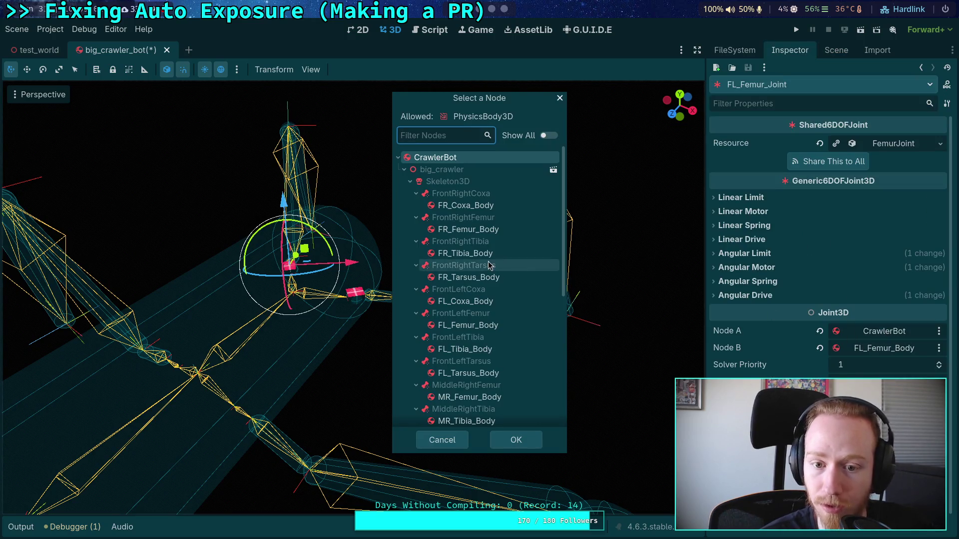
pyautogui.click(464, 302)
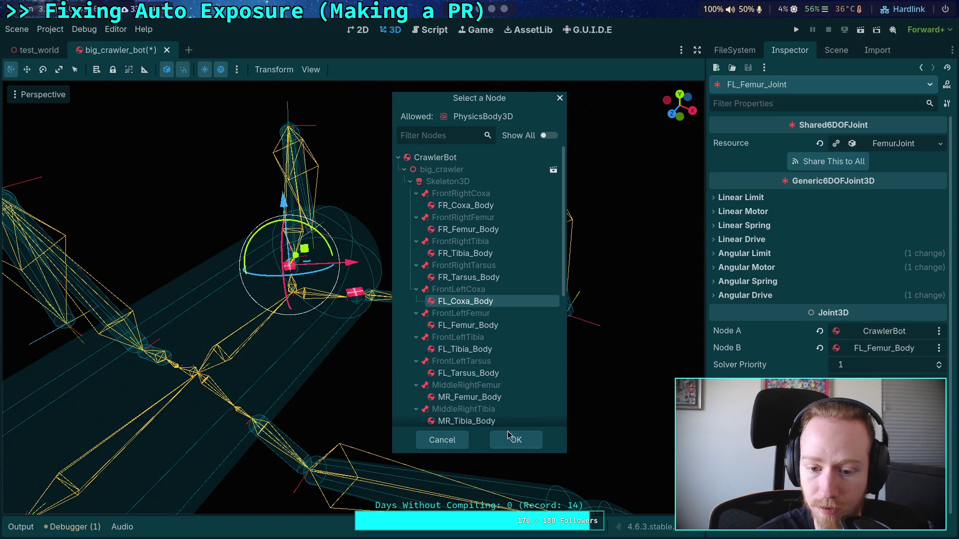
pyautogui.click(514, 440)
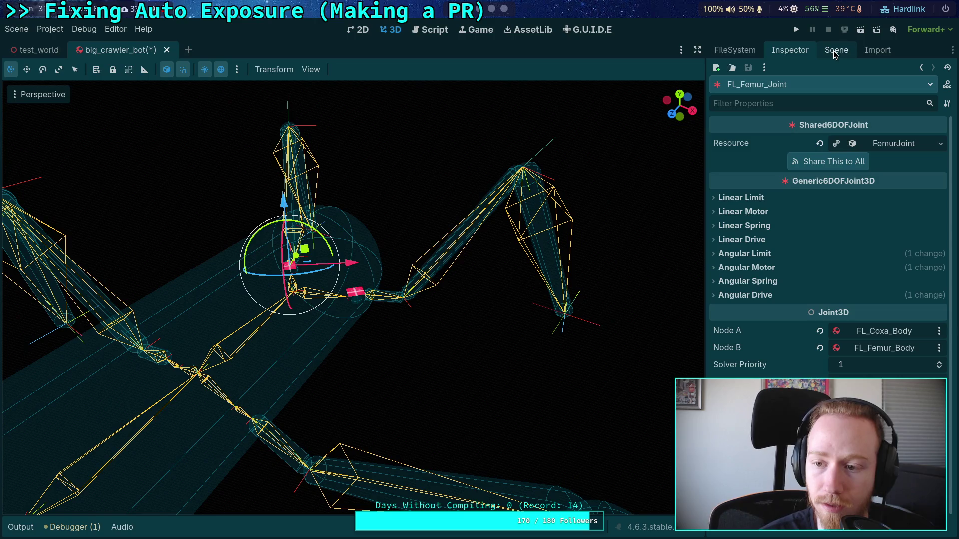
# Glance at the joint's angular limits, then collapse FrontLeftFemur and select FrontLeftCoxa.
pyautogui.click(745, 253)
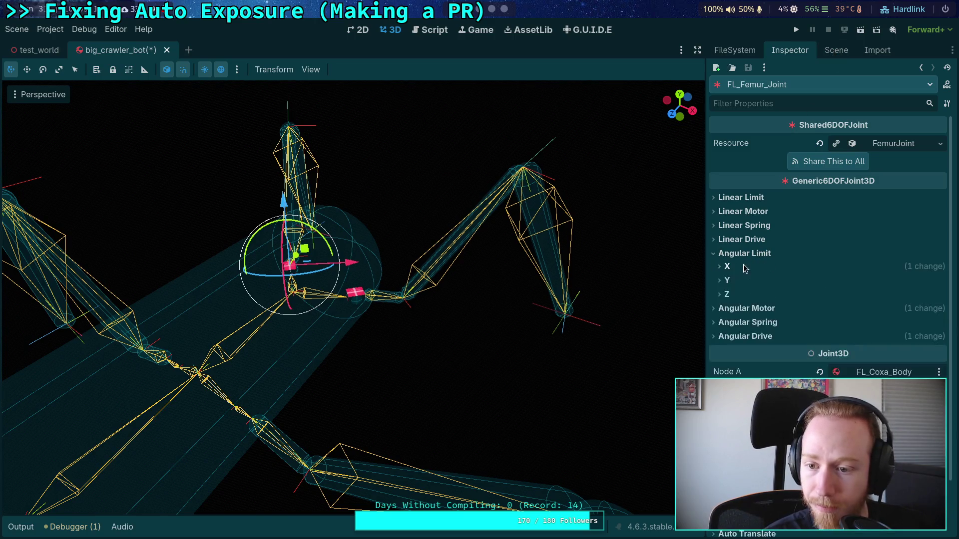
pyautogui.click(744, 253)
pyautogui.click(836, 50)
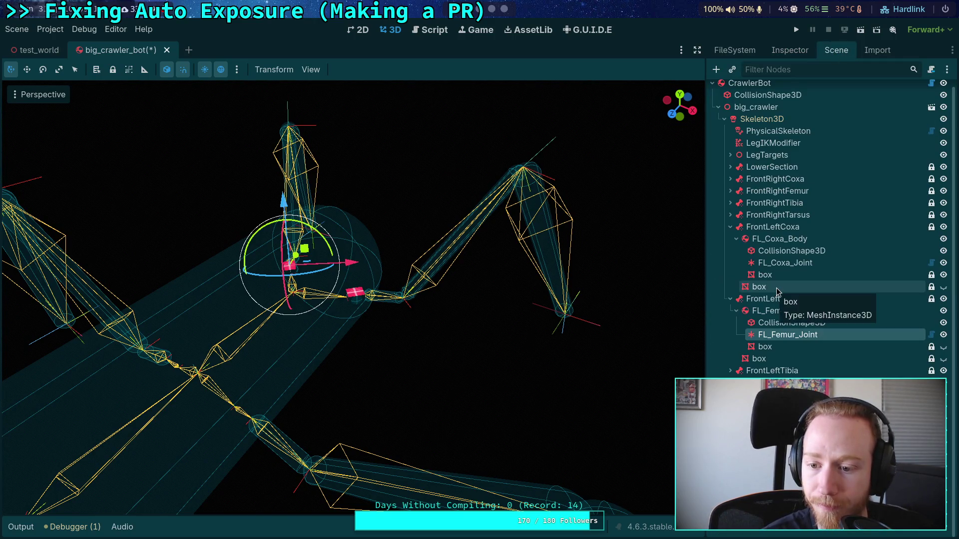
pyautogui.click(730, 299)
pyautogui.click(768, 237)
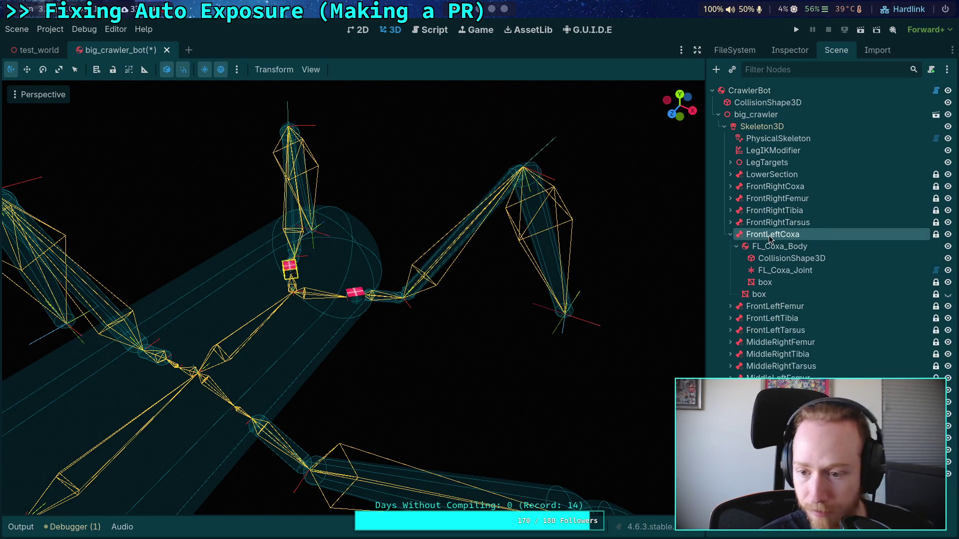
# Duplicate FrontLeftCoxa and move the copy below FrontLeftTarsus.
pyautogui.rightClick(768, 238)
pyautogui.click(809, 388)
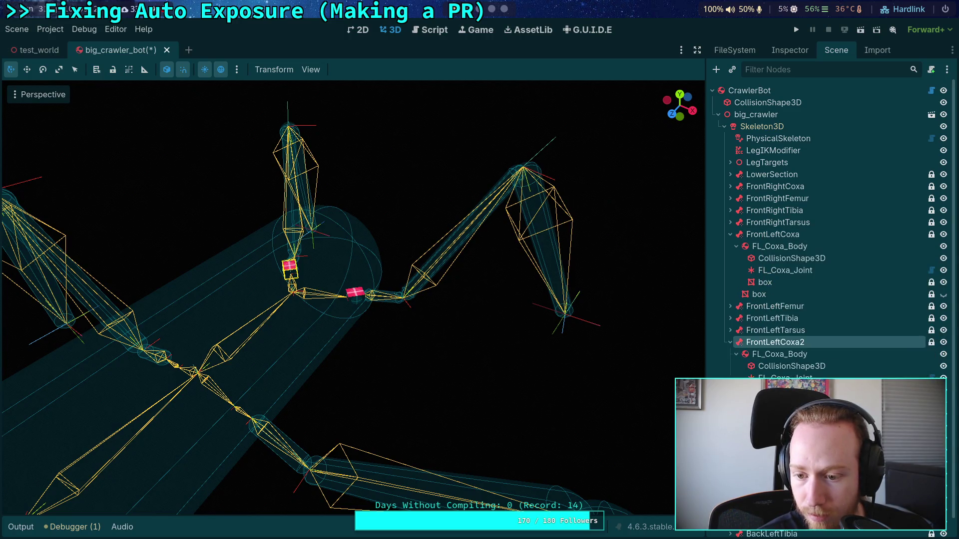
pyautogui.click(730, 234)
pyautogui.moveTo(774, 246); pyautogui.dragTo(775, 289)
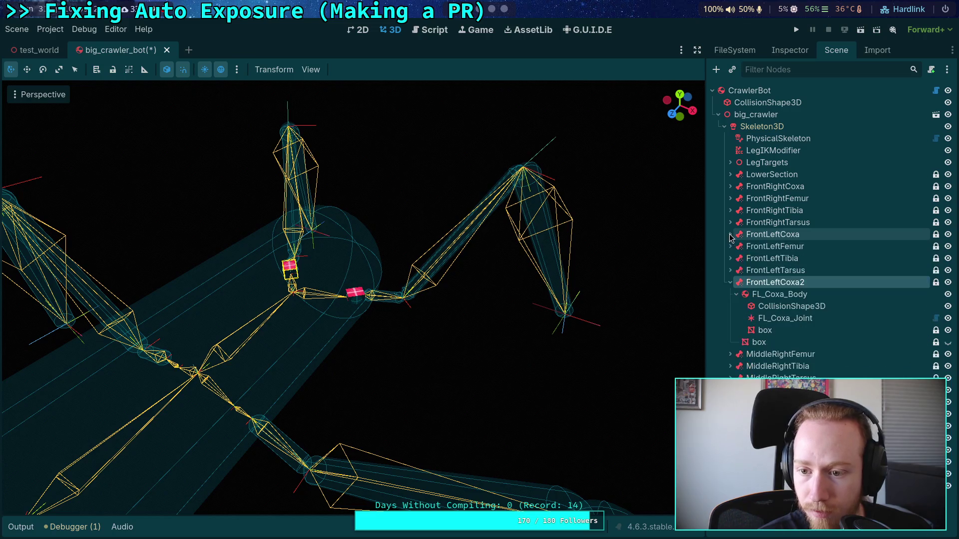
# Rename the copied coxa node to MiddleRightCoxa.
pyautogui.doubleClick(791, 284)
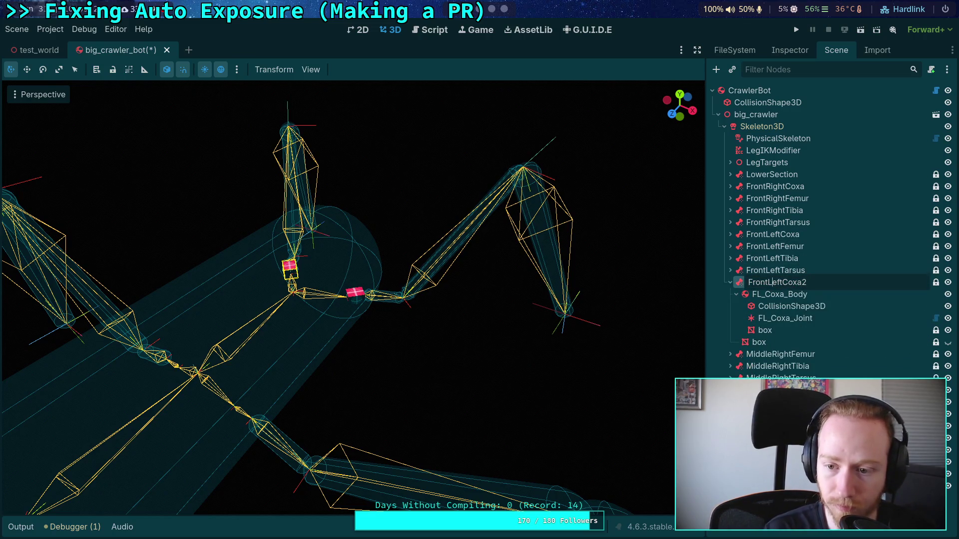
pyautogui.press('BackSpace')
pyautogui.press('BackSpace')
pyautogui.press('BackSpace')
pyautogui.press('Delete')
pyautogui.press('Delete')
pyautogui.press('Delete')
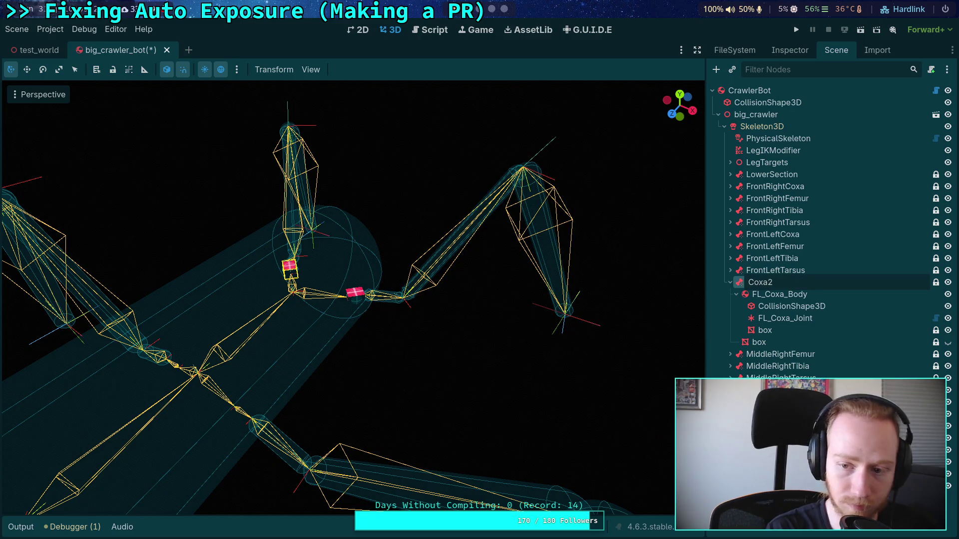
pyautogui.write('MiddleRight')
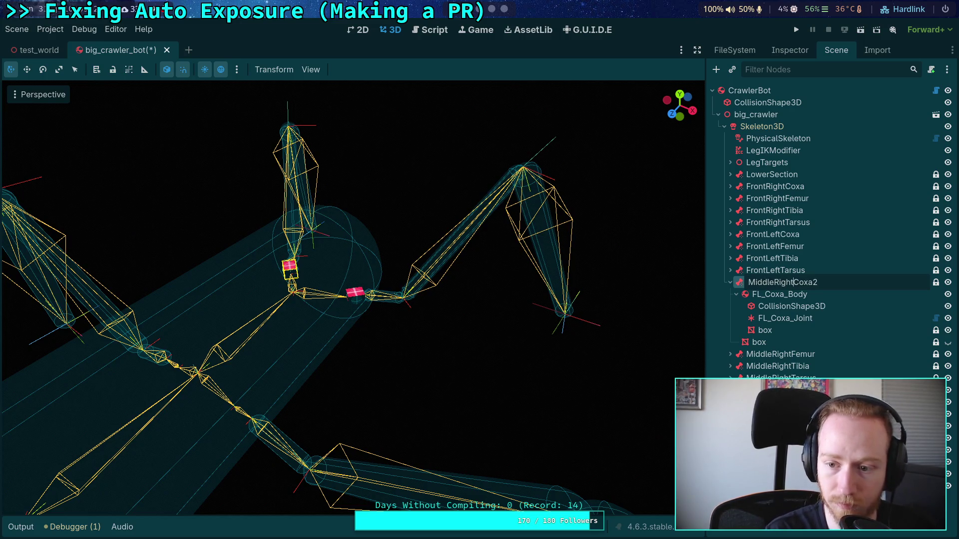
pyautogui.press('Return')
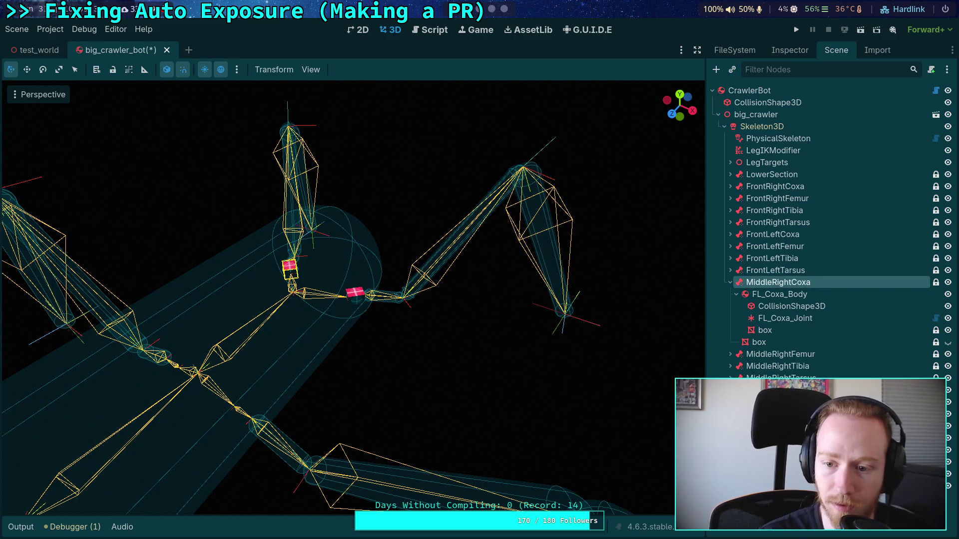
# Rename the copy's body and joint to MR_Coxa_Body and MR_Coxa_Joint.
pyautogui.click(780, 294)
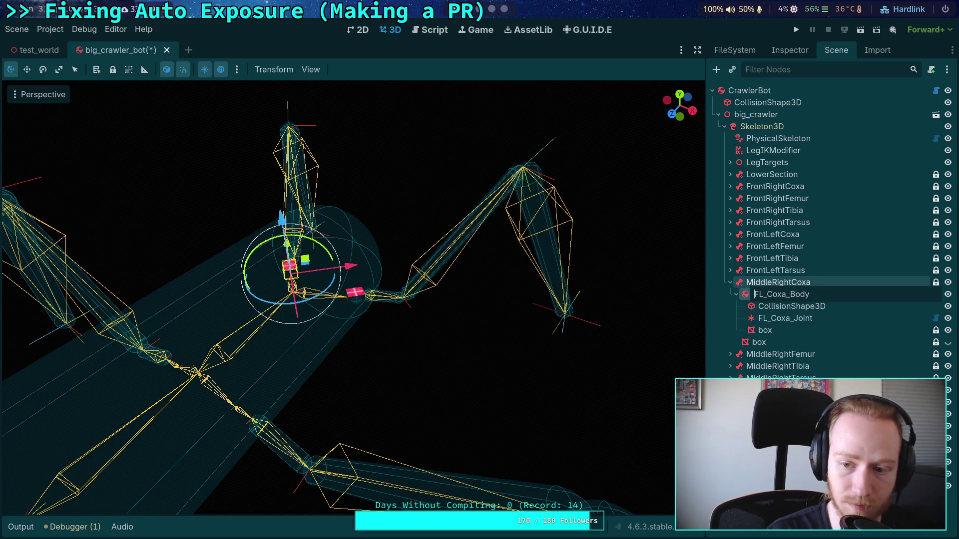
pyautogui.press('Delete')
pyautogui.press('Delete')
pyautogui.write('MR')
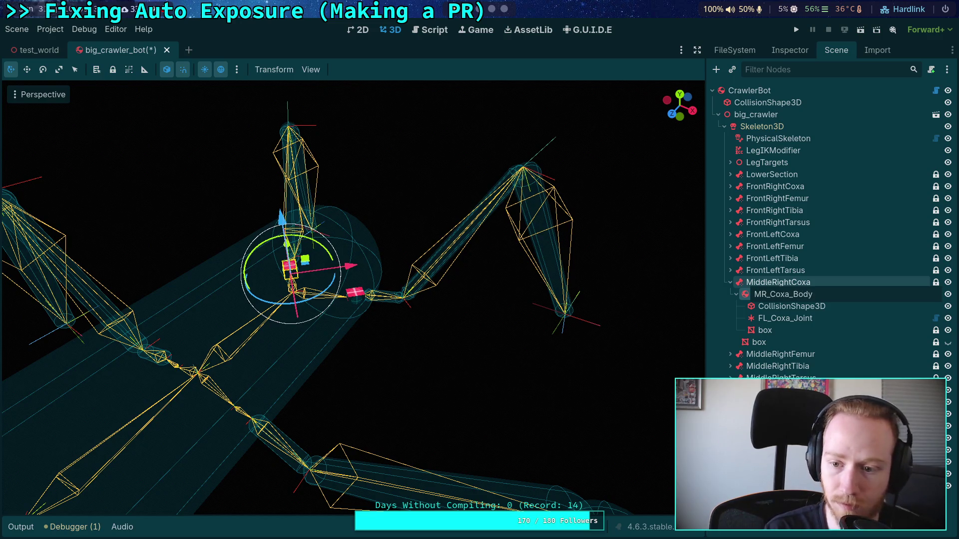
pyautogui.press('Return')
pyautogui.click(791, 306)
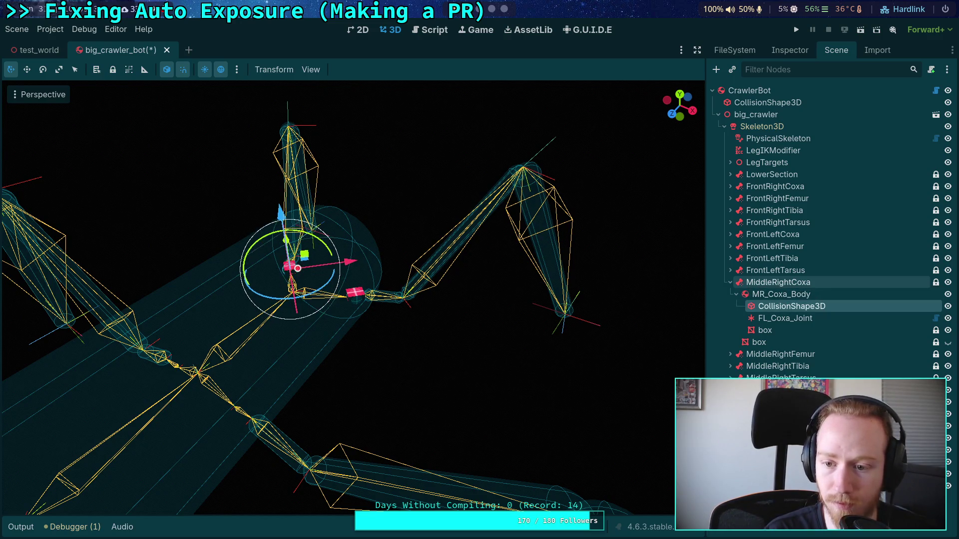
pyautogui.click(785, 318)
pyautogui.press('F2')
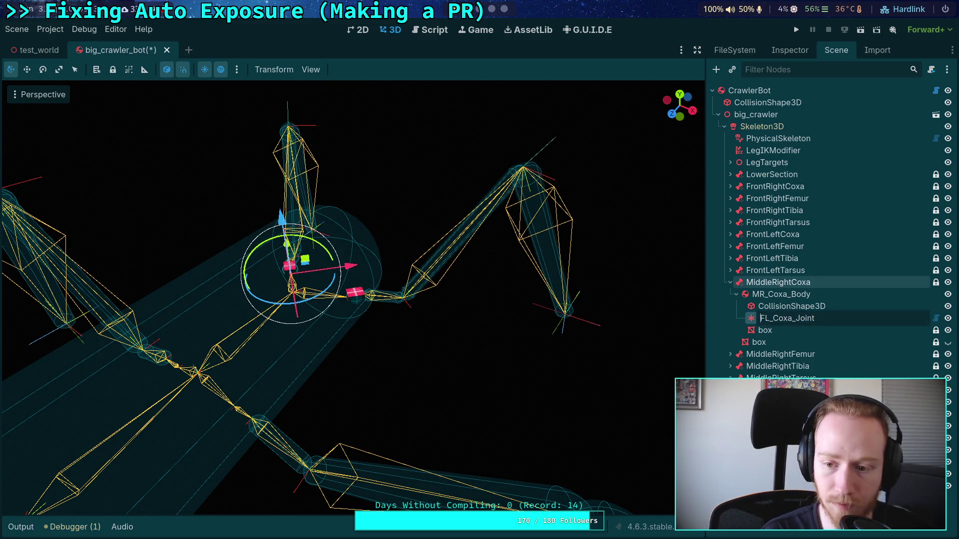
pyautogui.press('Delete')
pyautogui.press('Delete')
pyautogui.write('MR')
pyautogui.press('Return')
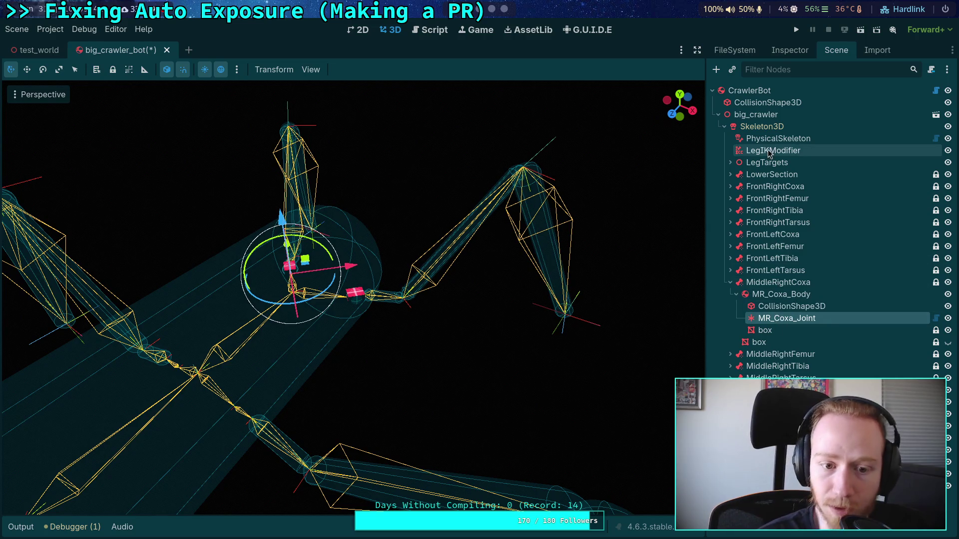
# Set MiddleRightCoxa's Bone Name to the MiddleRightCoxa bone.
pyautogui.click(761, 126)
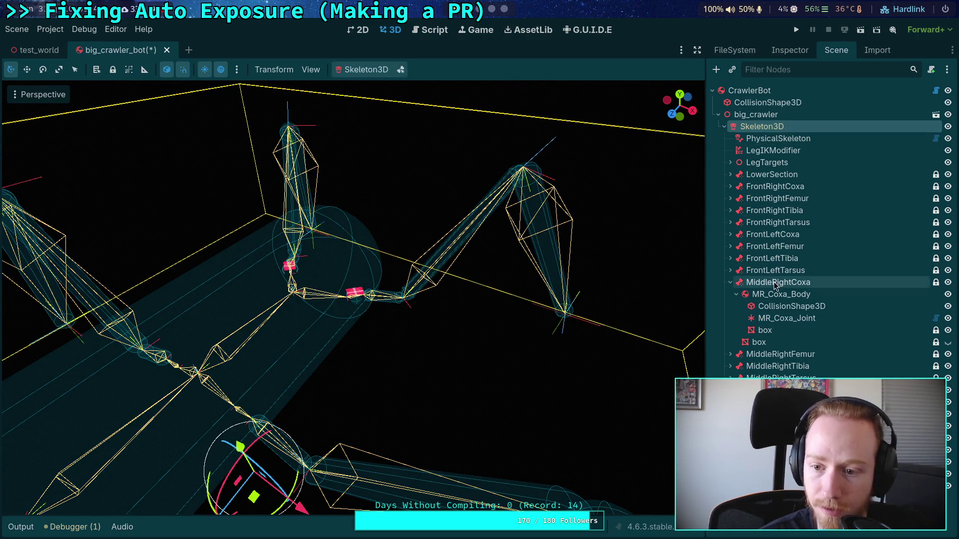
pyautogui.click(778, 282)
pyautogui.click(789, 50)
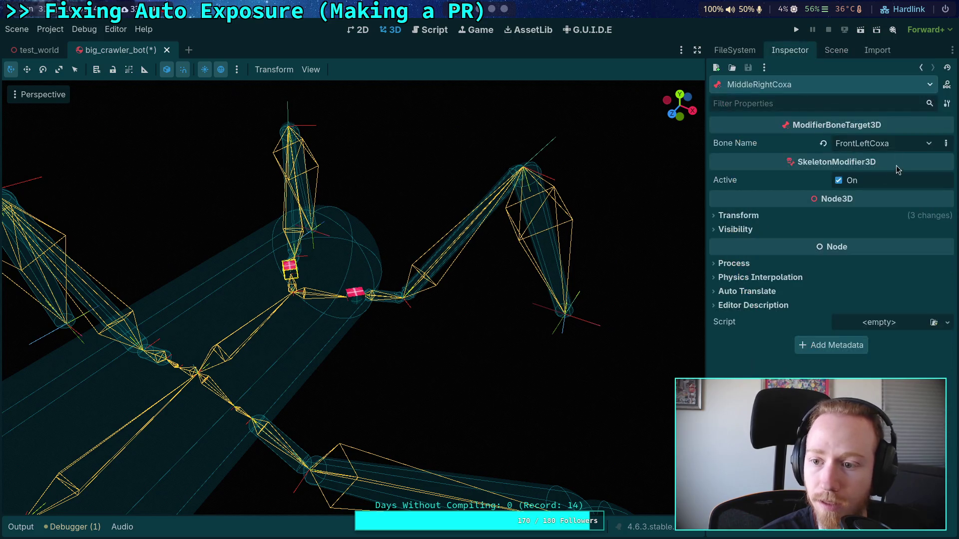
pyautogui.click(899, 145)
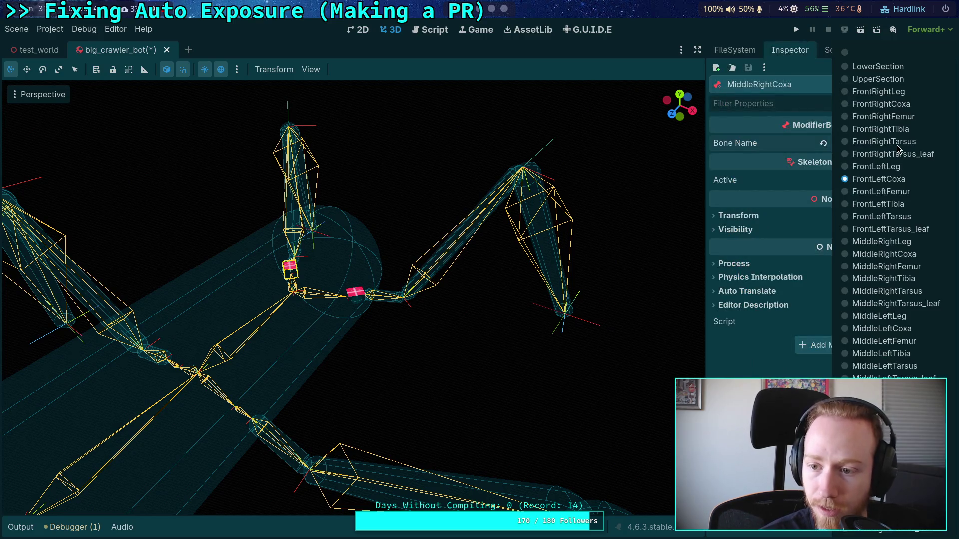
pyautogui.click(884, 253)
pyautogui.click(839, 51)
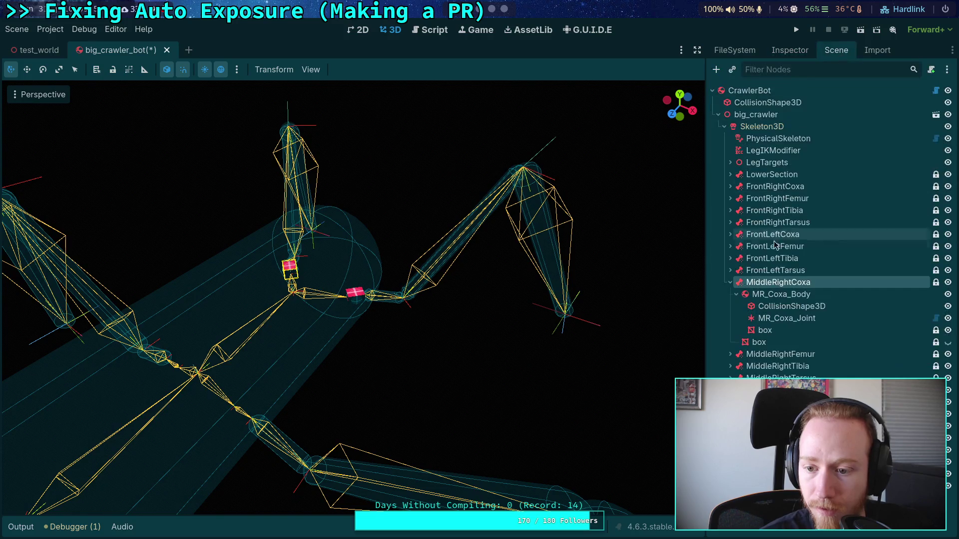
# Set MR_Femur_Joint's Node A to MR_Coxa_Body.
pyautogui.click(779, 129)
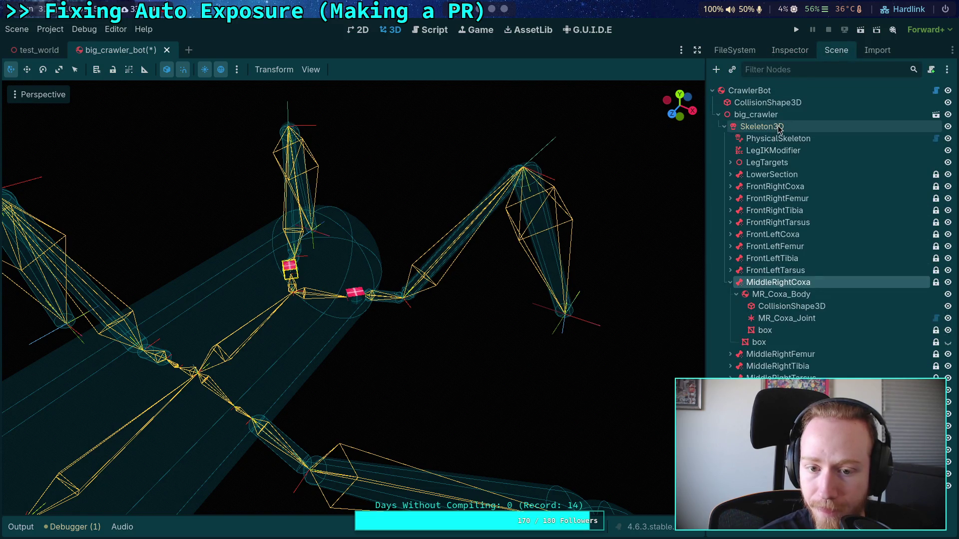
pyautogui.click(778, 282)
pyautogui.click(781, 320)
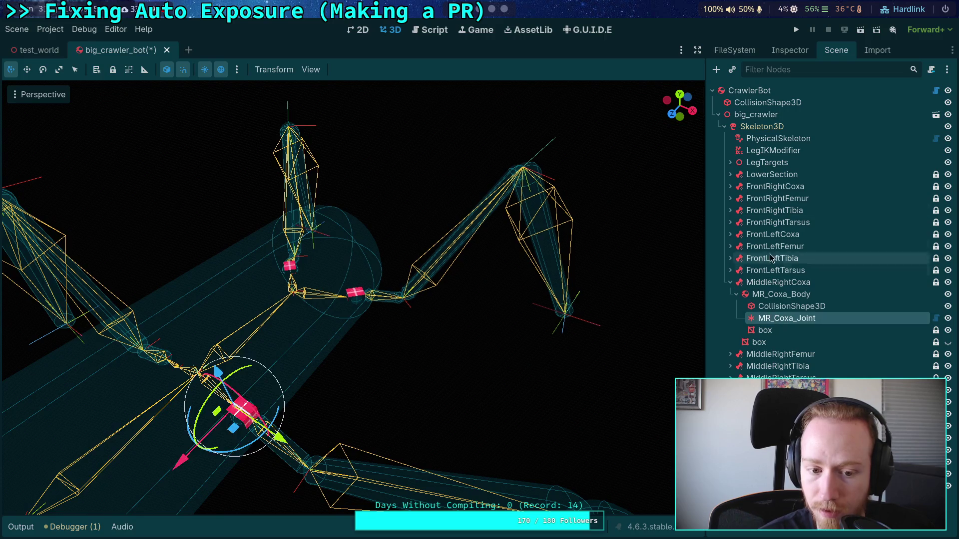
pyautogui.click(730, 354)
pyautogui.click(787, 390)
pyautogui.click(798, 52)
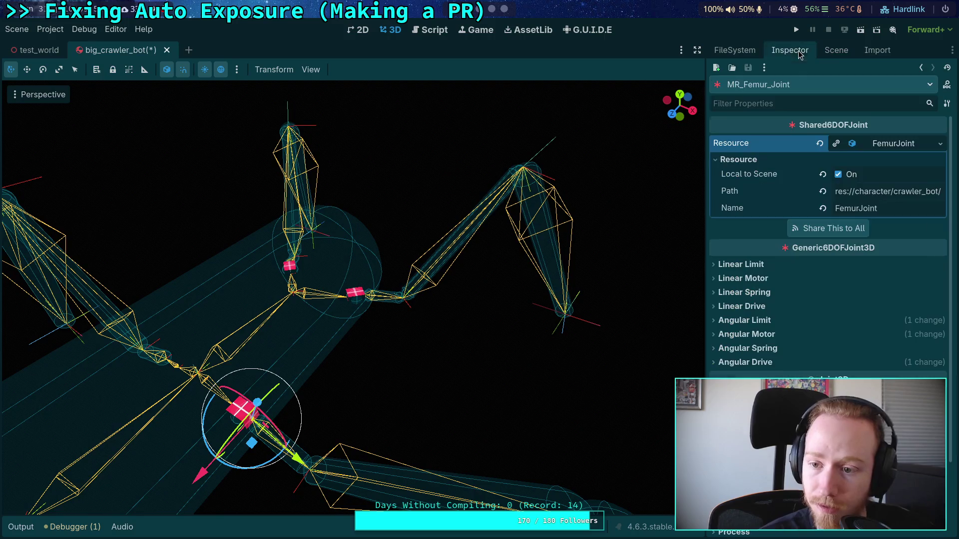
pyautogui.click(889, 397)
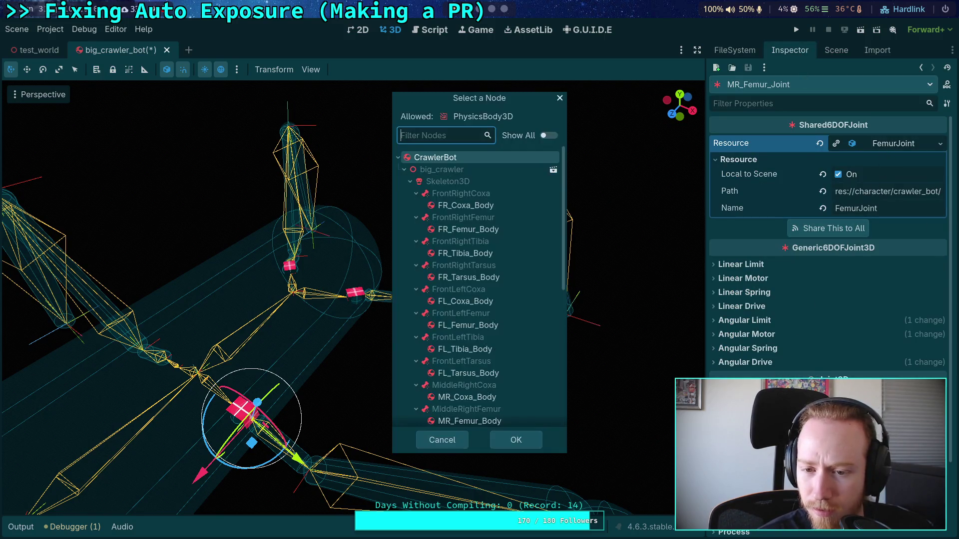
pyautogui.click(493, 398)
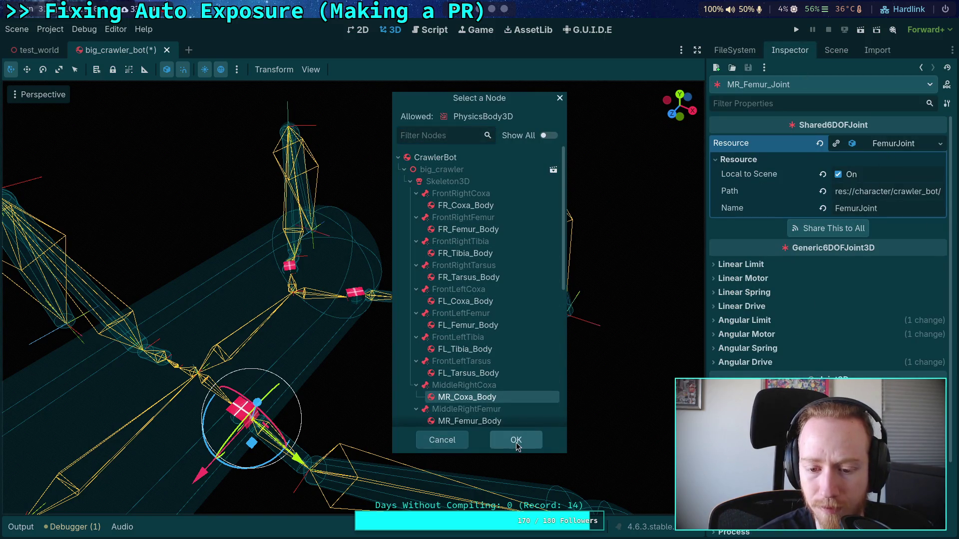
pyautogui.click(516, 440)
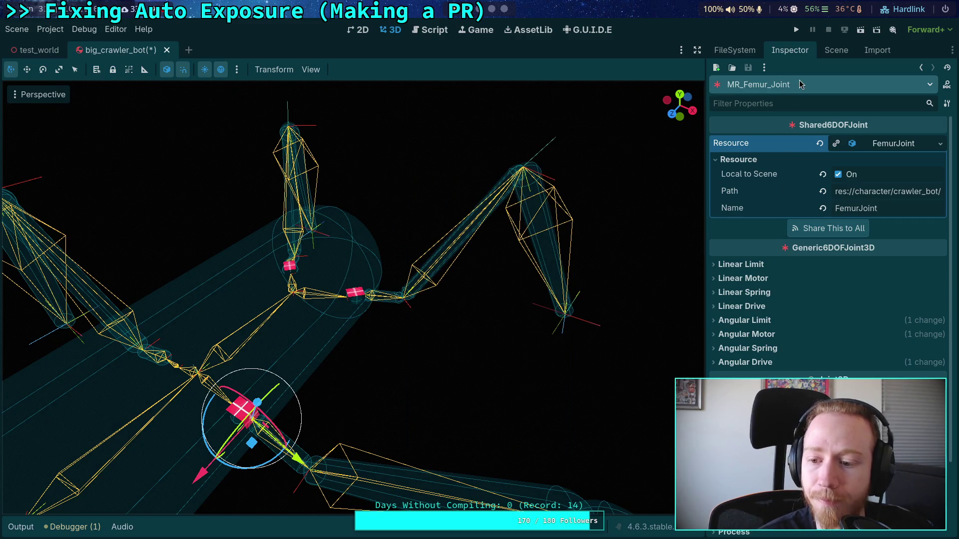
pyautogui.click(836, 51)
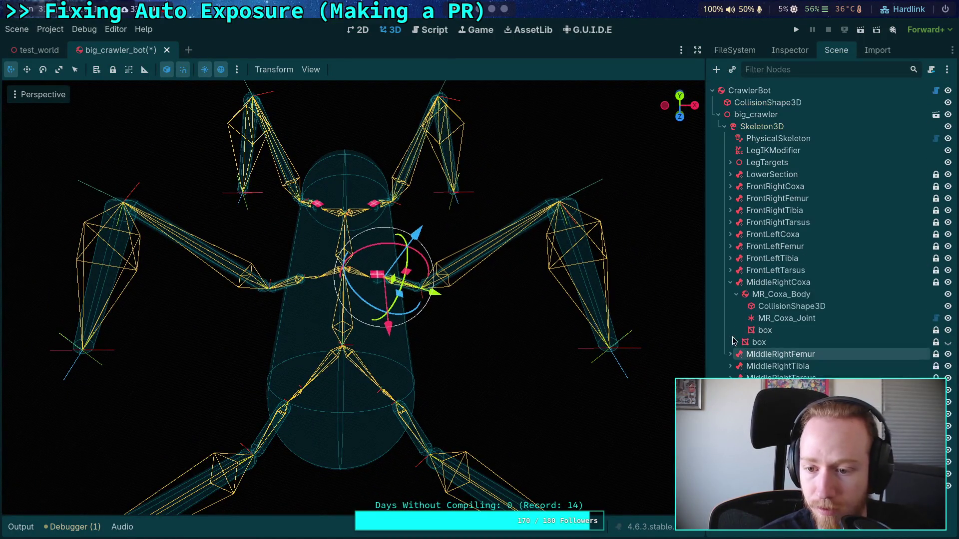
# Duplicate MiddleRightCoxa with Ctrl+D and rename the copy MiddleLeftCoxa.
pyautogui.click(766, 283)
pyautogui.hotkey('ctrl', 'd')
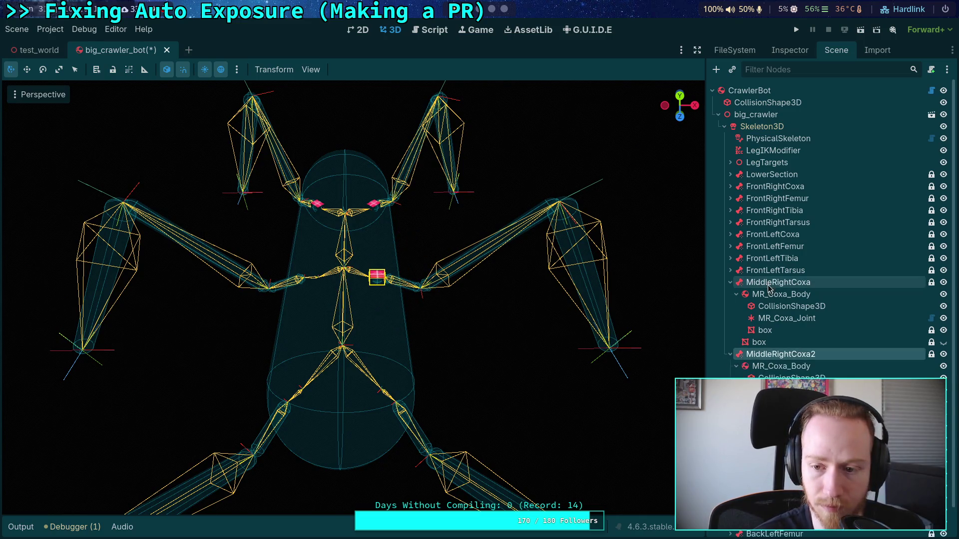
pyautogui.click(730, 282)
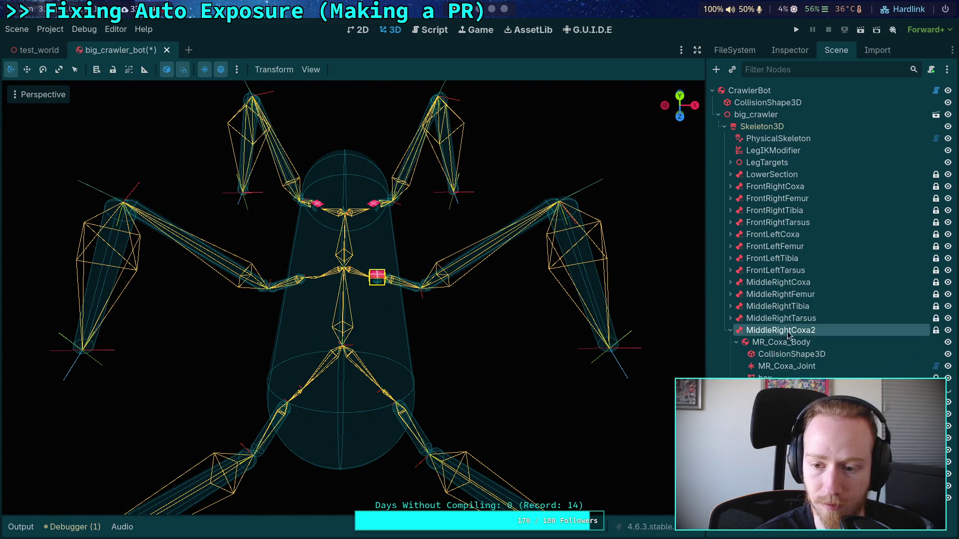
pyautogui.doubleClick(786, 330)
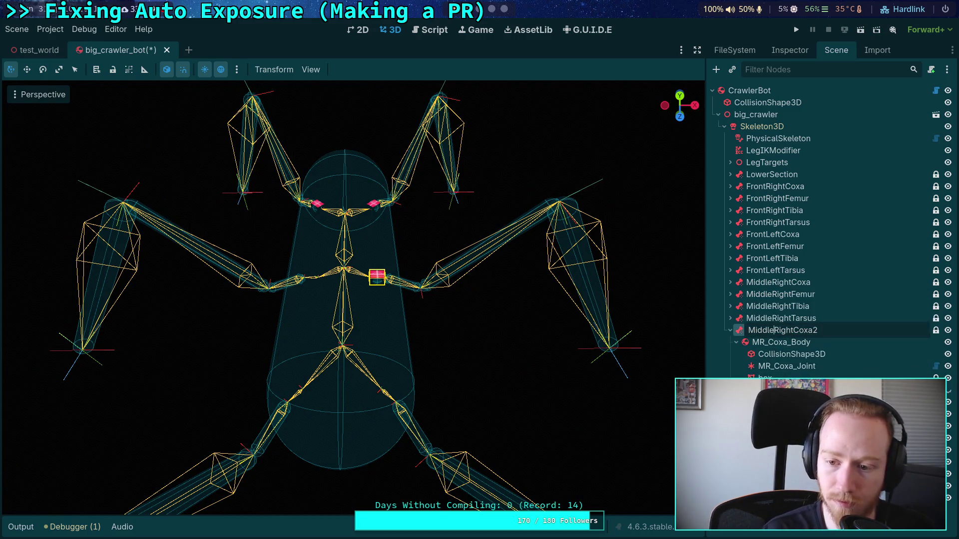
pyautogui.press('Delete')
pyautogui.press('Delete')
pyautogui.press('Delete')
pyautogui.write('Left')
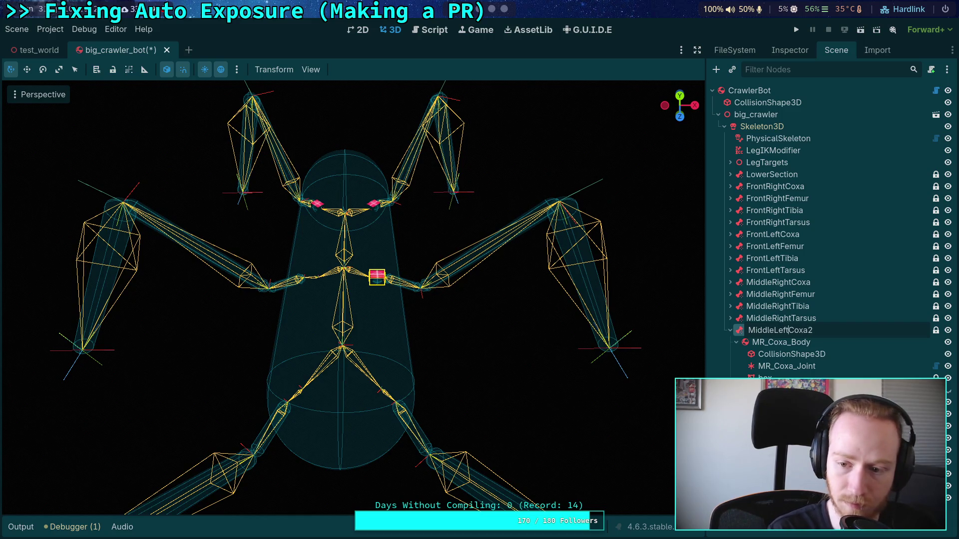
pyautogui.press('Return')
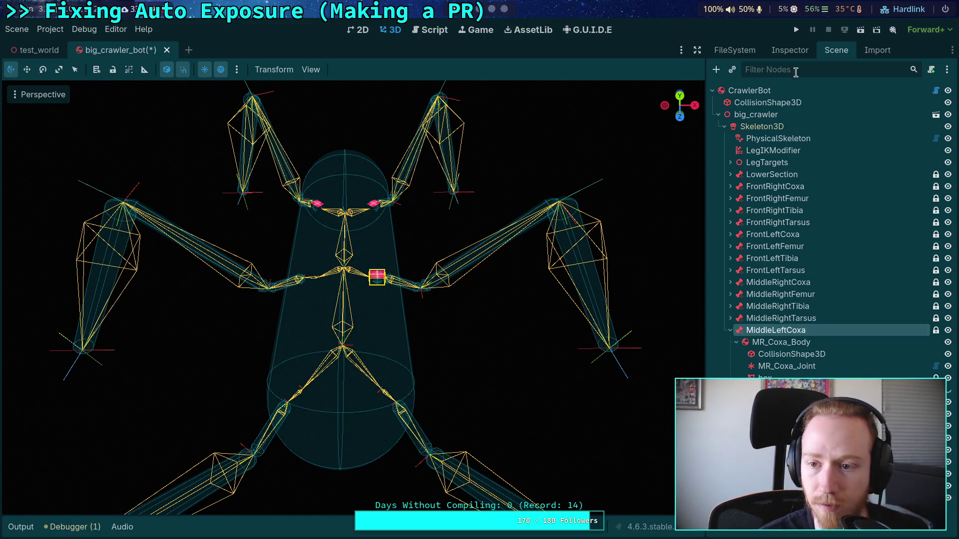
# Set MiddleLeftCoxa's Bone Name to the MiddleLeftCoxa bone.
pyautogui.click(789, 50)
pyautogui.click(899, 144)
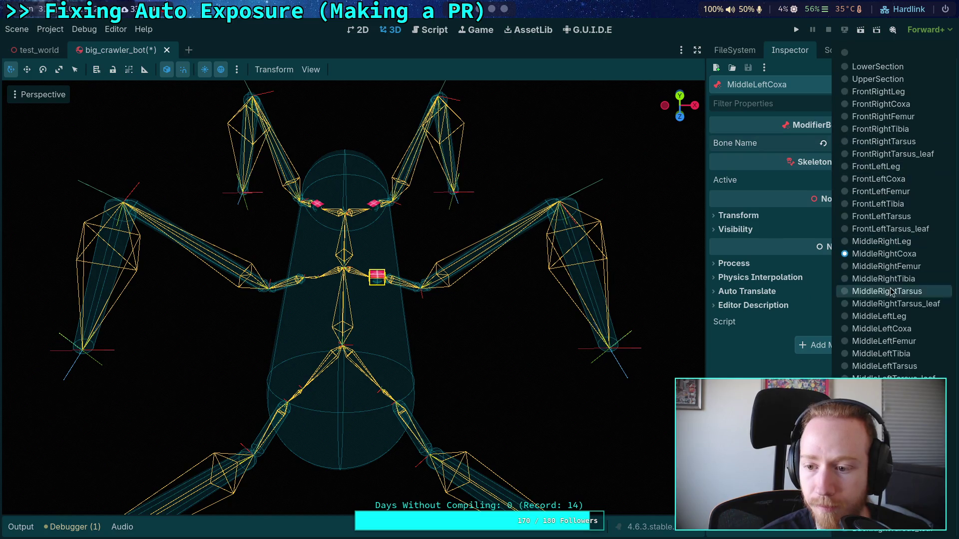
pyautogui.click(888, 330)
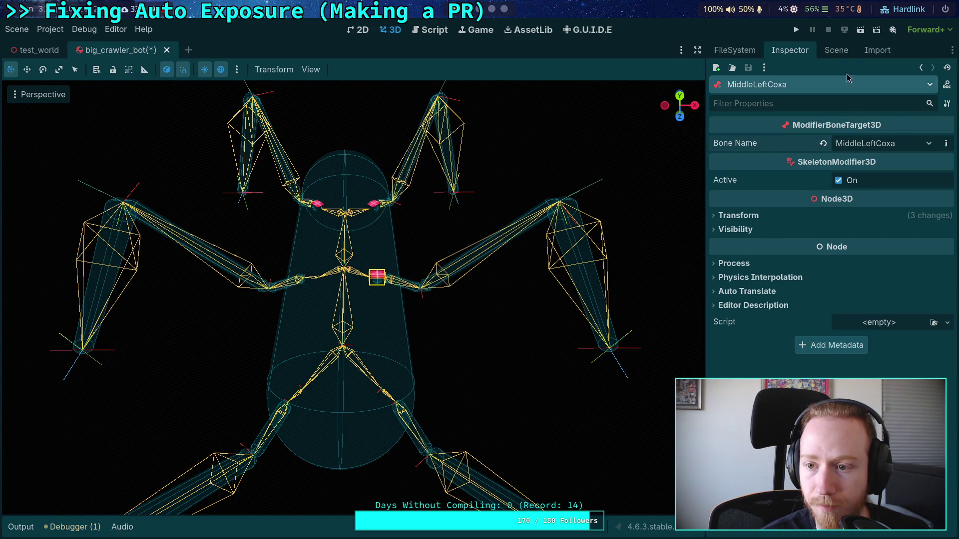
pyautogui.click(834, 51)
pyautogui.click(769, 127)
pyautogui.click(779, 330)
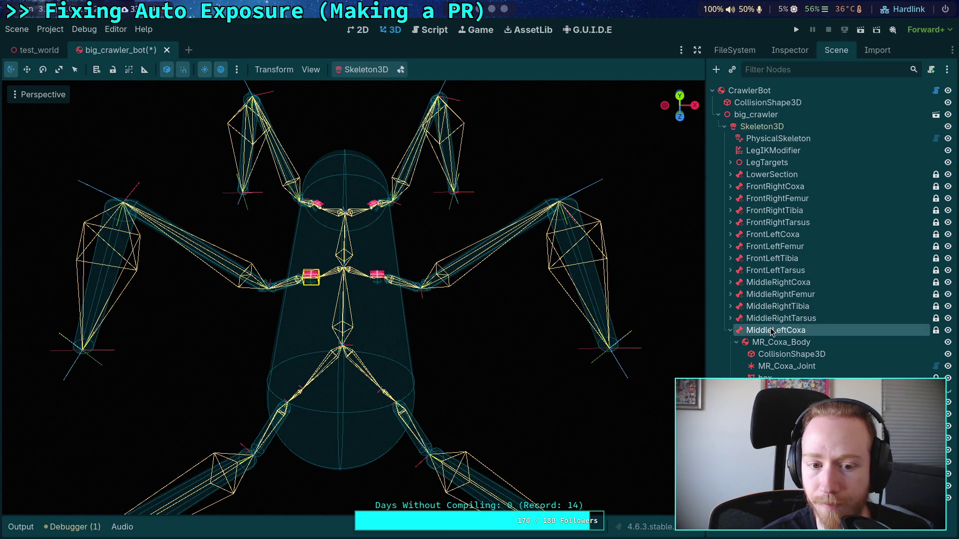
# Rename the copied body and joint to ML_Coxa_Body and ML_Coxa_Joint.
pyautogui.click(802, 345)
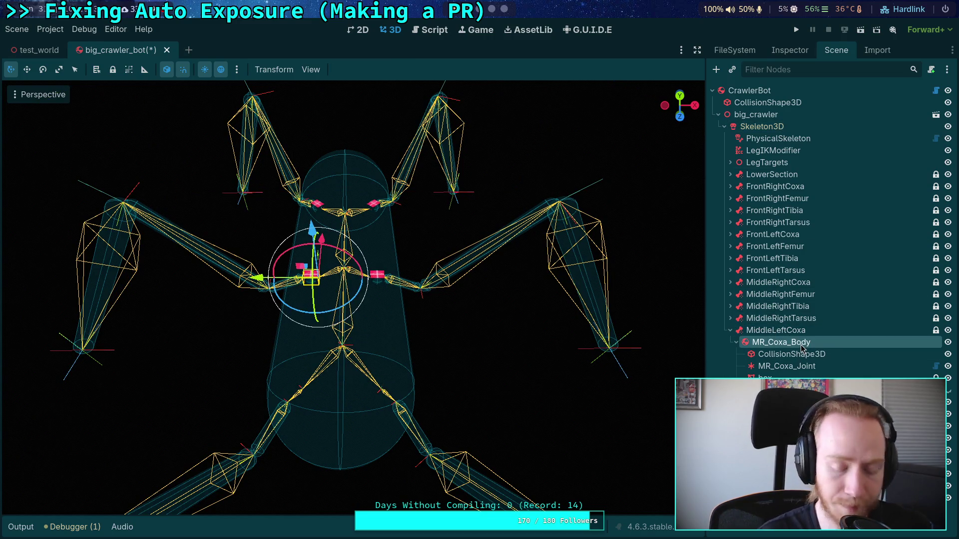
pyautogui.doubleClick(802, 344)
pyautogui.write('ML_Coxa_Body')
pyautogui.press('Return')
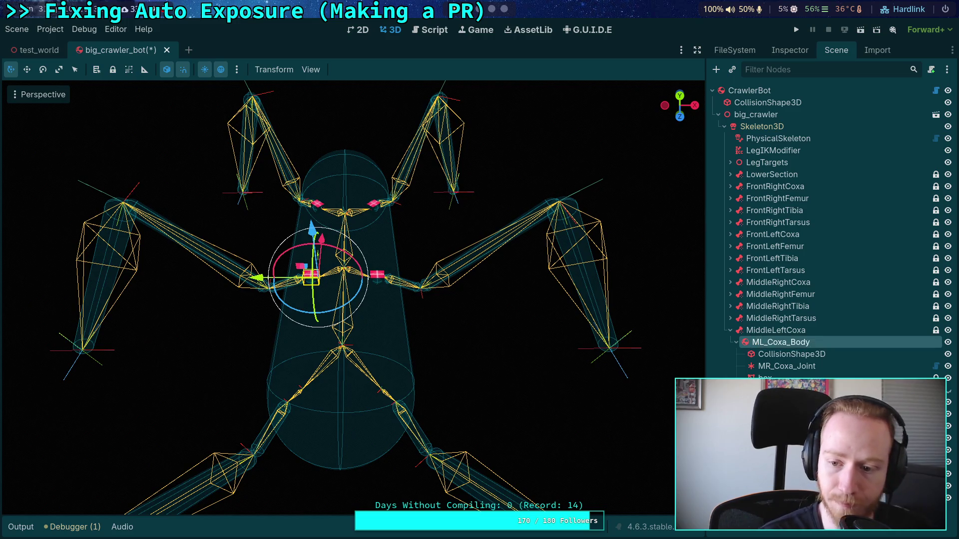
pyautogui.click(786, 365)
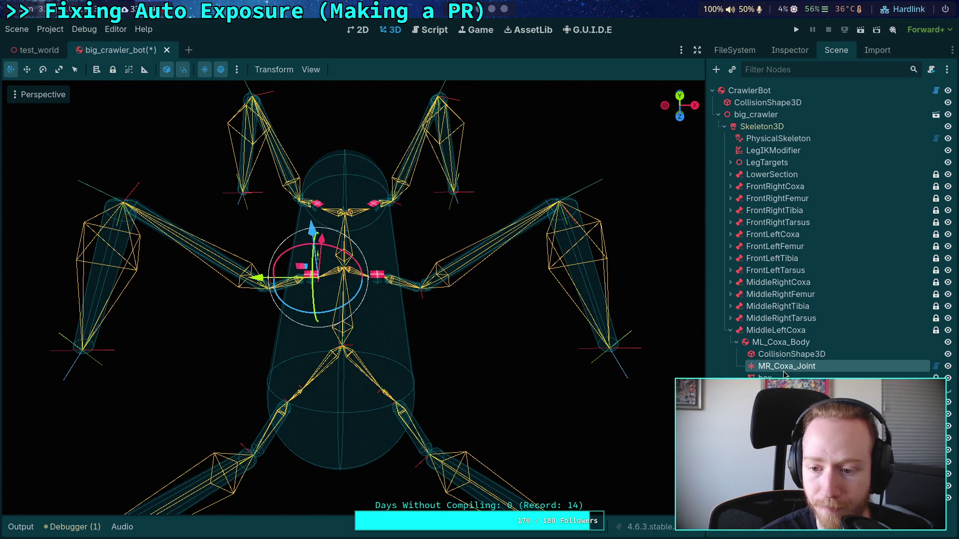
pyautogui.press('F2')
pyautogui.write('L')
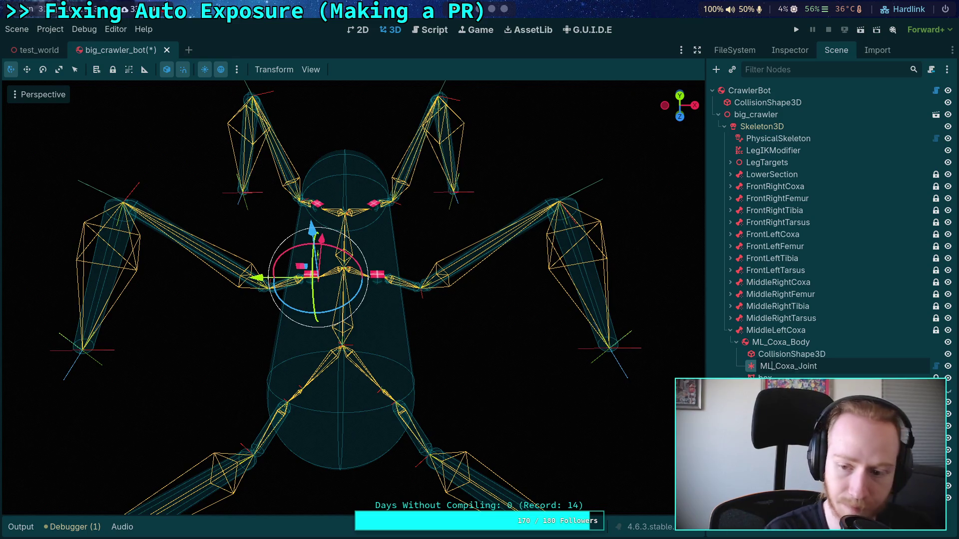
pyautogui.press('Return')
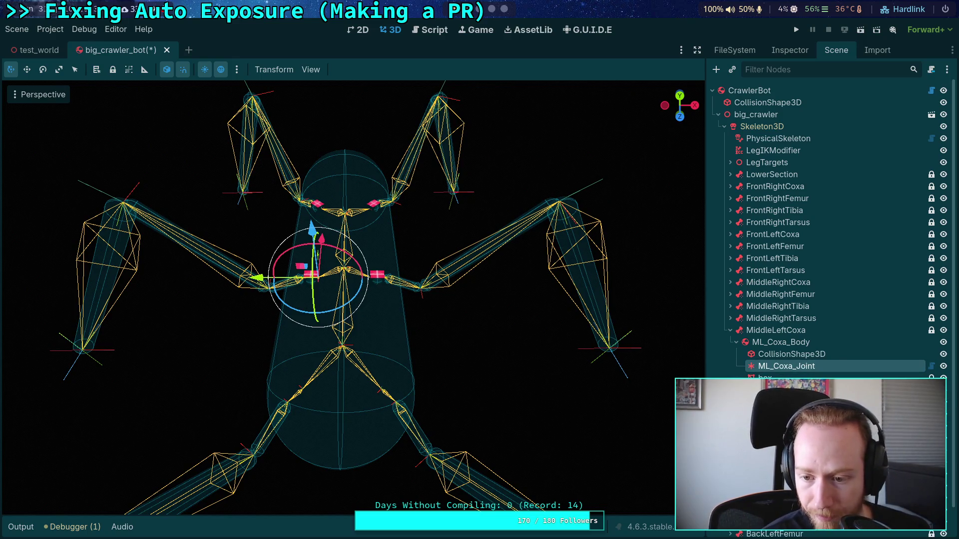
# Set ML_Femur_Joint's Node A to ML_Coxa_Body.
pyautogui.click(794, 426)
pyautogui.click(790, 49)
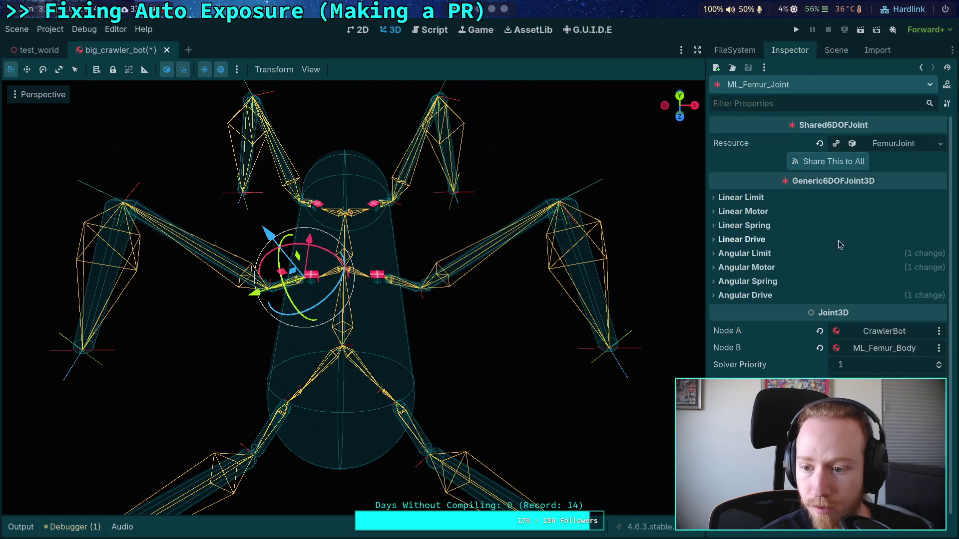
pyautogui.click(884, 331)
pyautogui.scroll(-3, 489, 353)
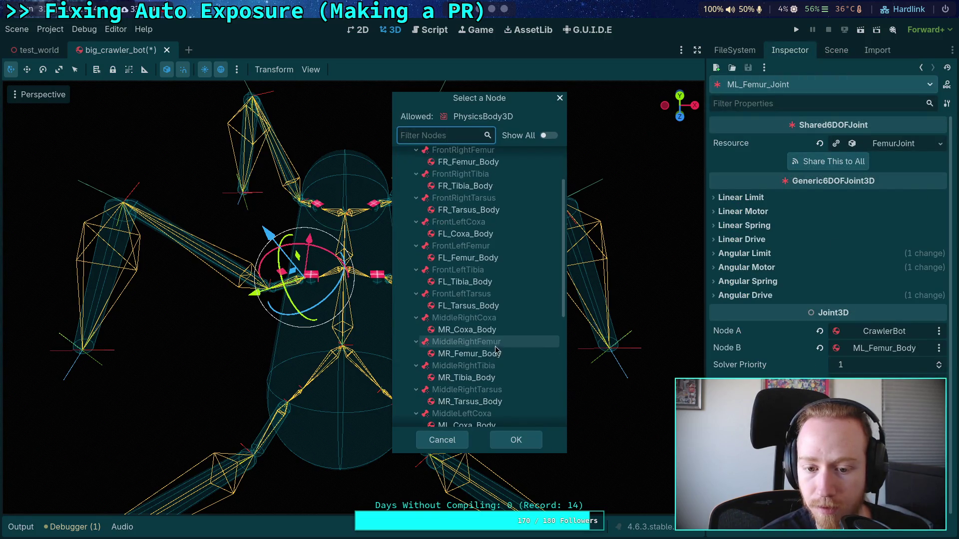
pyautogui.scroll(-2, 485, 400)
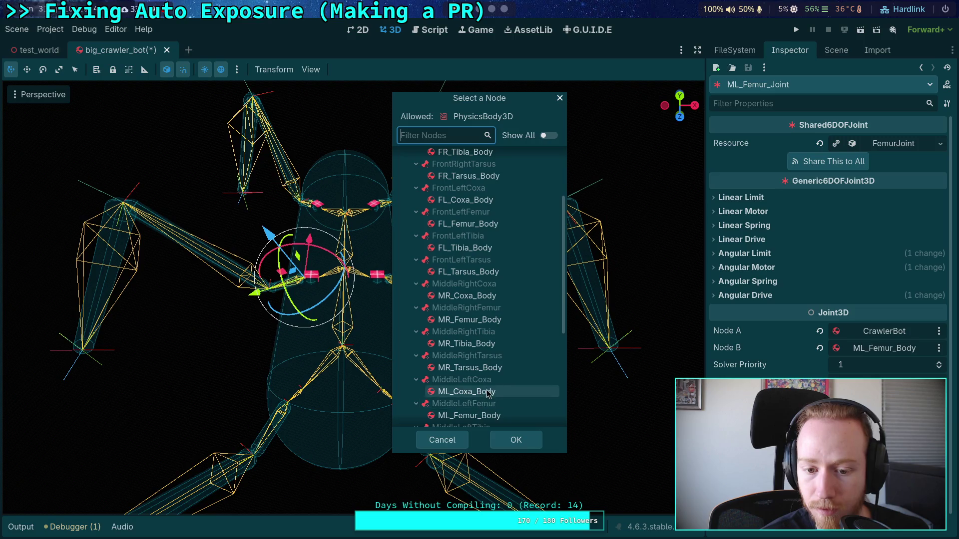
pyautogui.click(467, 391)
pyautogui.click(512, 439)
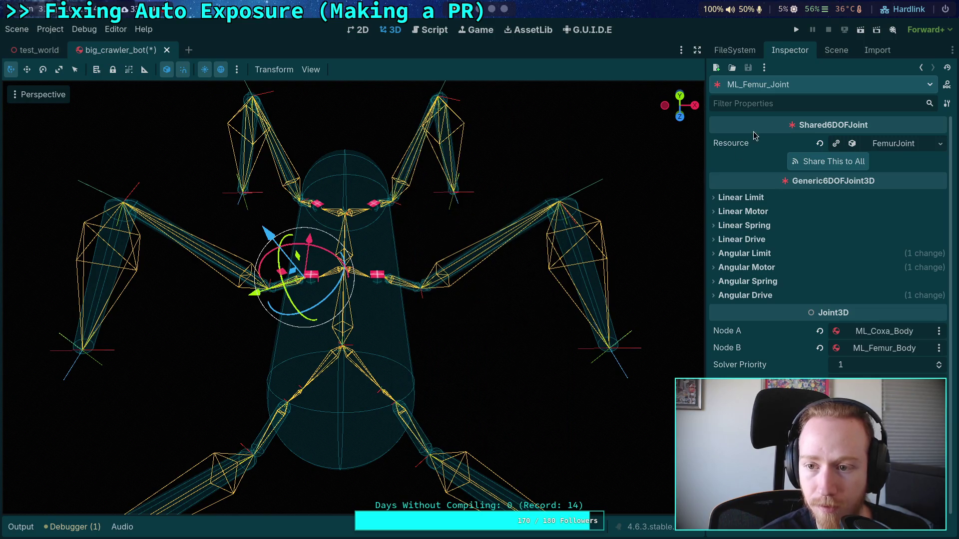
pyautogui.click(837, 55)
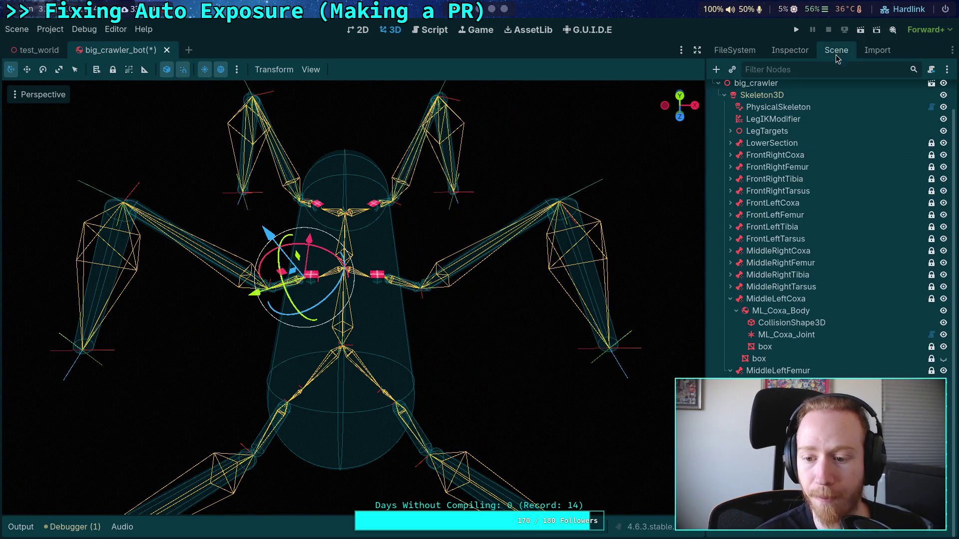
# Check ML_Coxa_Joint's properties, then duplicate the MiddleLeftCoxa node with Ctrl+D.
pyautogui.click(787, 335)
pyautogui.click(790, 50)
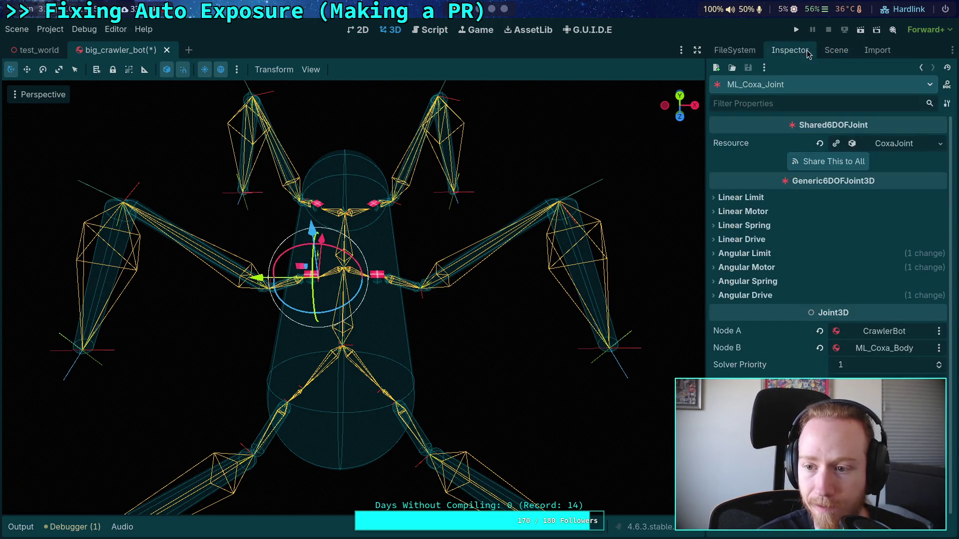
pyautogui.click(837, 55)
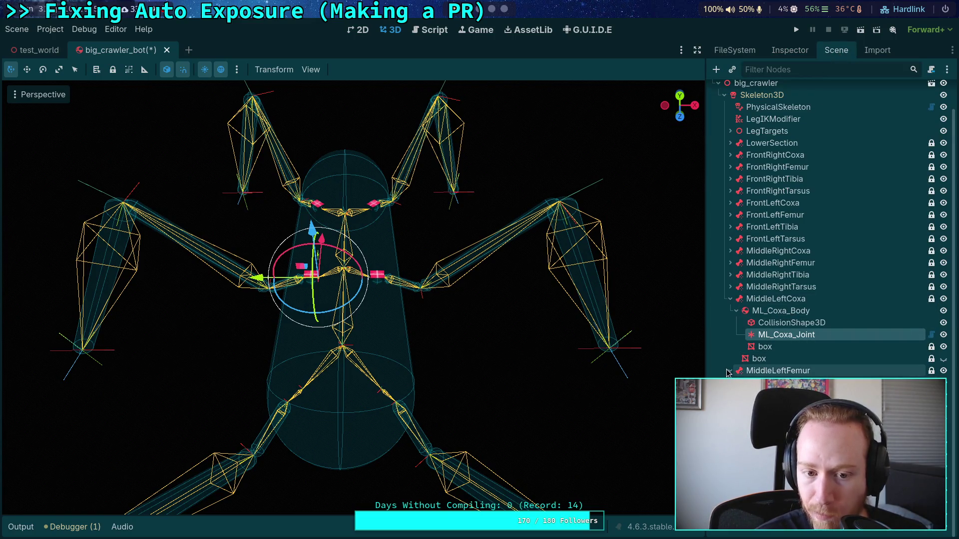
pyautogui.scroll(2, 749, 360)
pyautogui.click(783, 332)
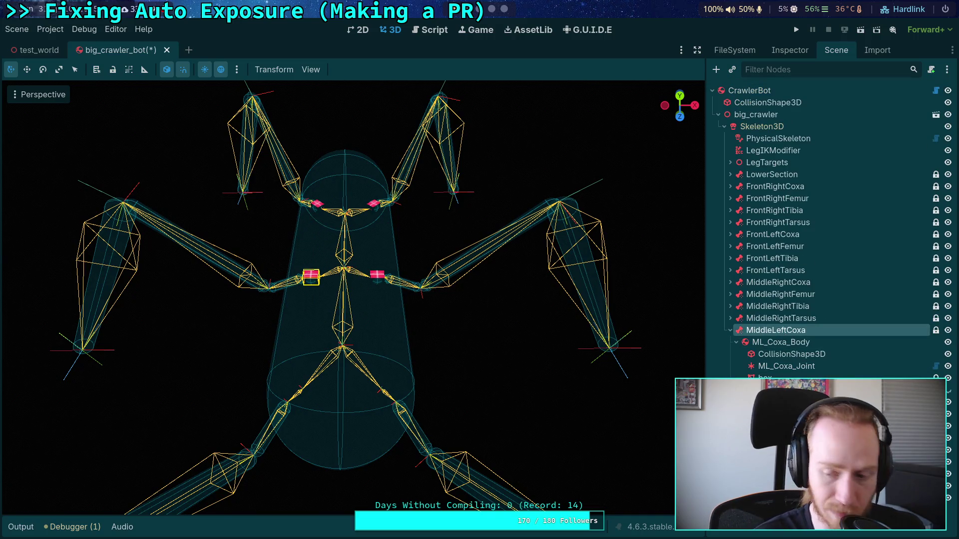
pyautogui.hotkey('ctrl', 'd')
# Move the copied coxa target below MiddleLeftTarsus and rename it BackRightCoxa.
pyautogui.click(732, 288)
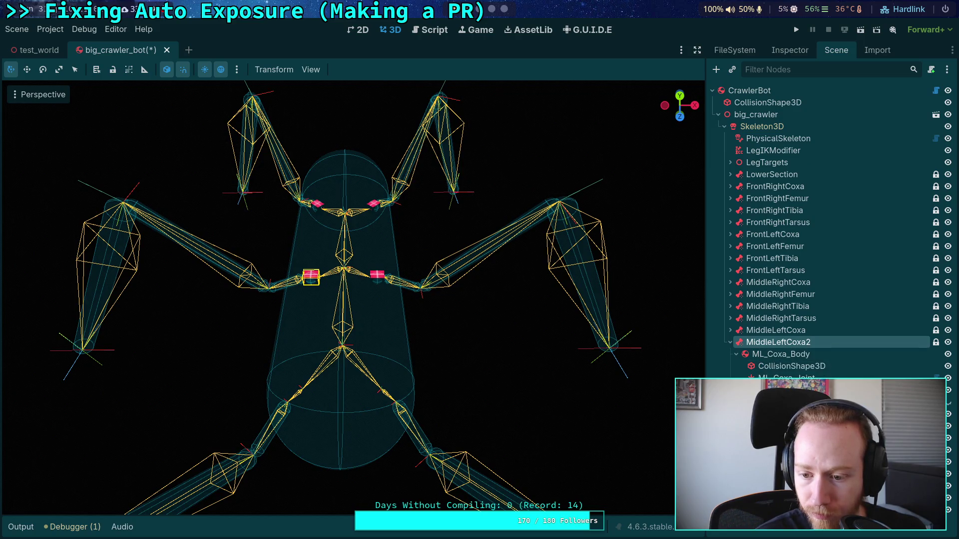
pyautogui.hotkey('ctrl', 'Down')
pyautogui.hotkey('ctrl', 'Down')
pyautogui.hotkey('ctrl', 'Down')
pyautogui.press('F2')
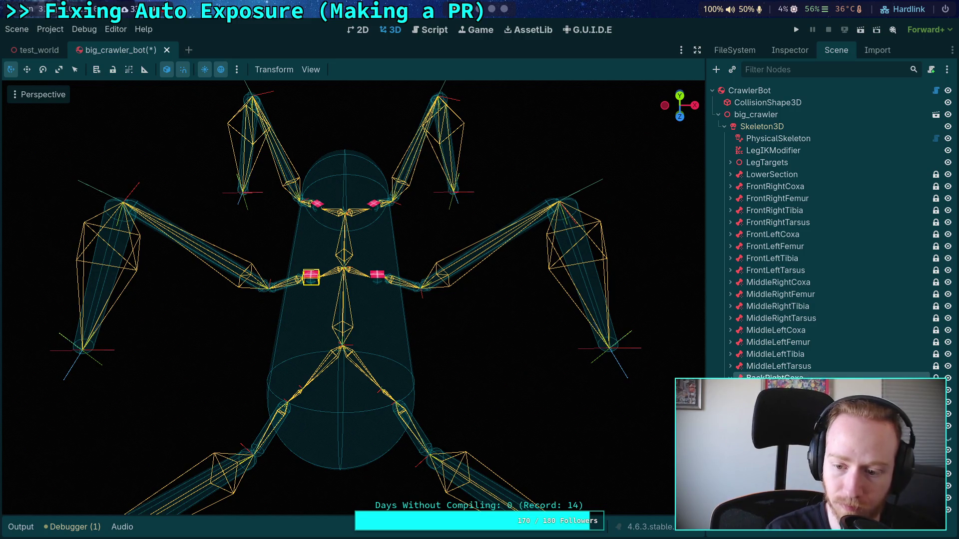
pyautogui.press('BackSpace')
pyautogui.hotkey('shift', 'Home')
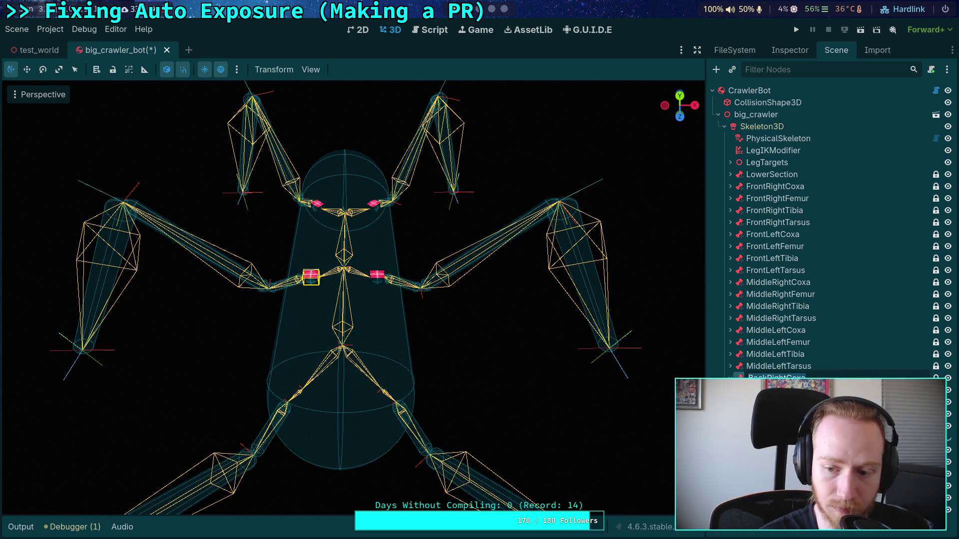
# Make BackRightCoxa the target's bone, then refresh the skeleton and reselect the target.
pyautogui.click(790, 50)
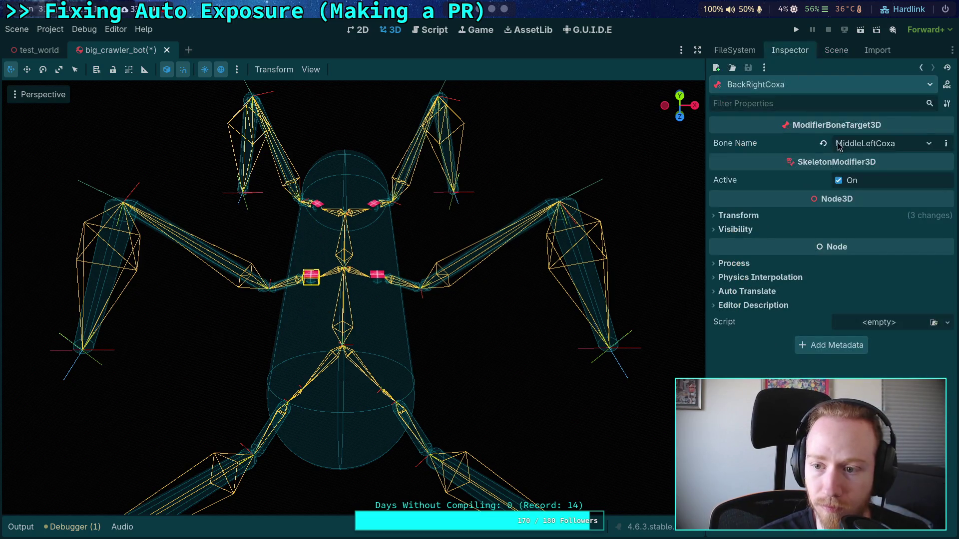
pyautogui.click(838, 145)
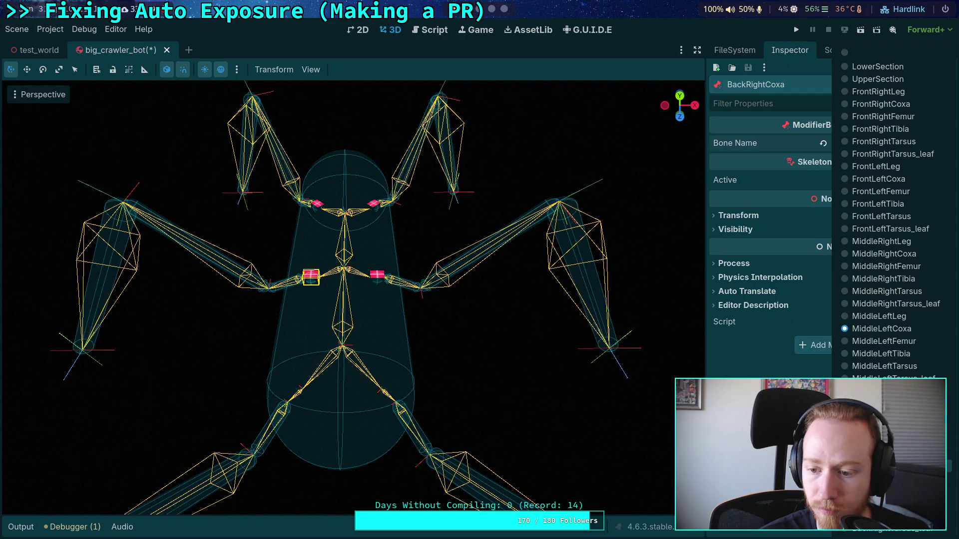
pyautogui.click(879, 404)
pyautogui.click(836, 50)
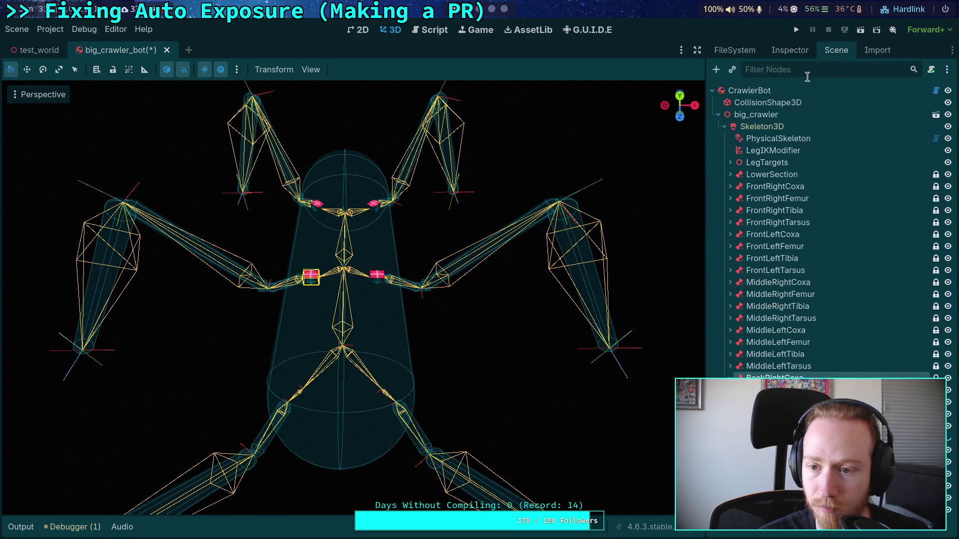
pyautogui.click(762, 126)
pyautogui.click(774, 376)
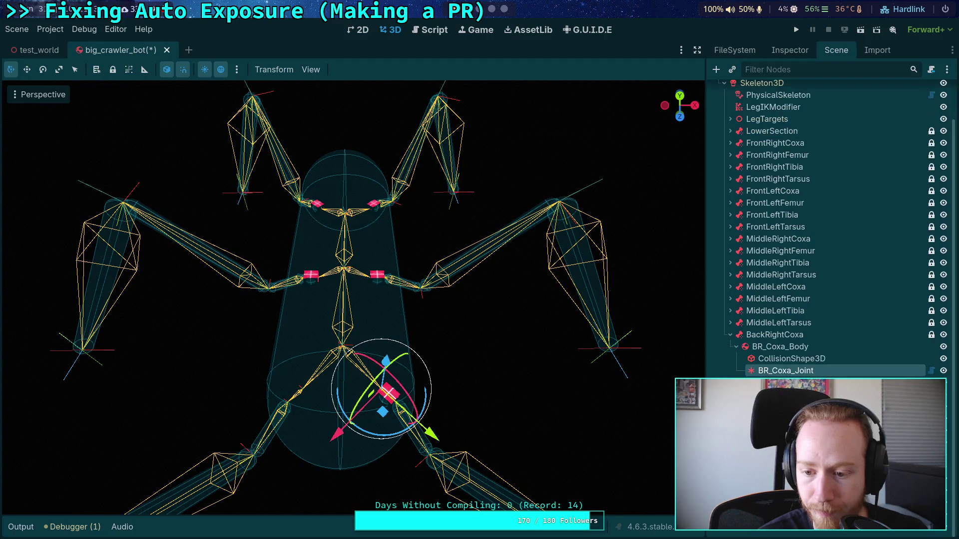
# Set BR_Femur_Joint's Node A to BR_Coxa_Body.
pyautogui.click(790, 50)
pyautogui.click(881, 331)
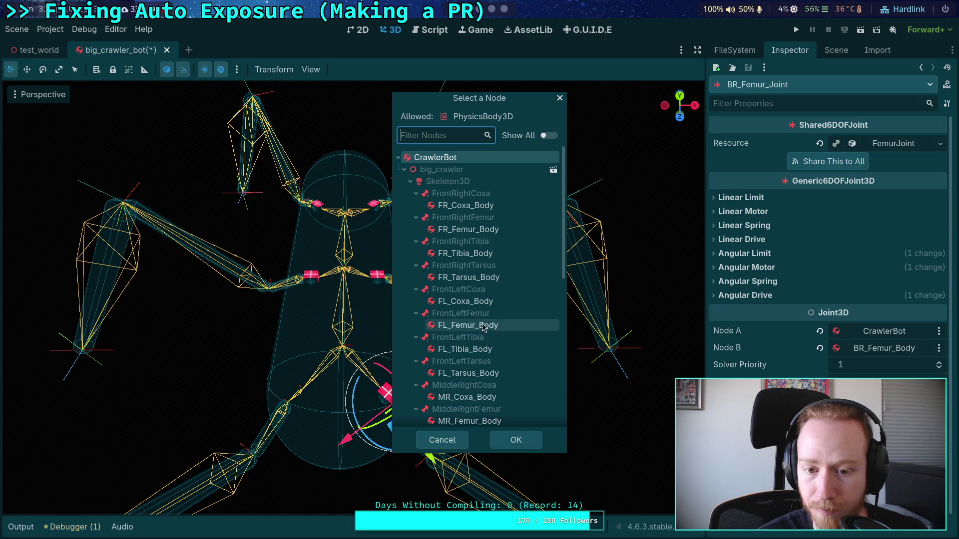
pyautogui.scroll(-5, 483, 339)
pyautogui.click(482, 352)
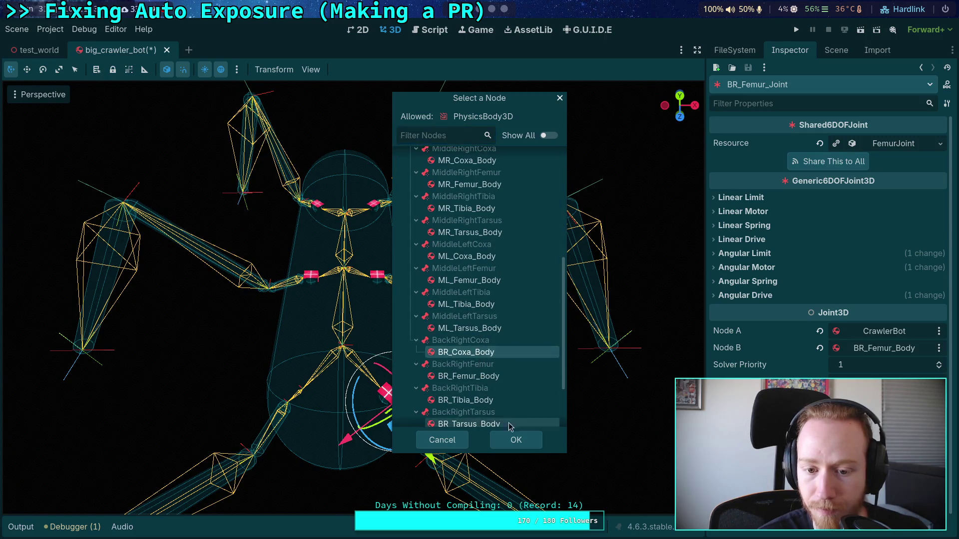
pyautogui.click(516, 440)
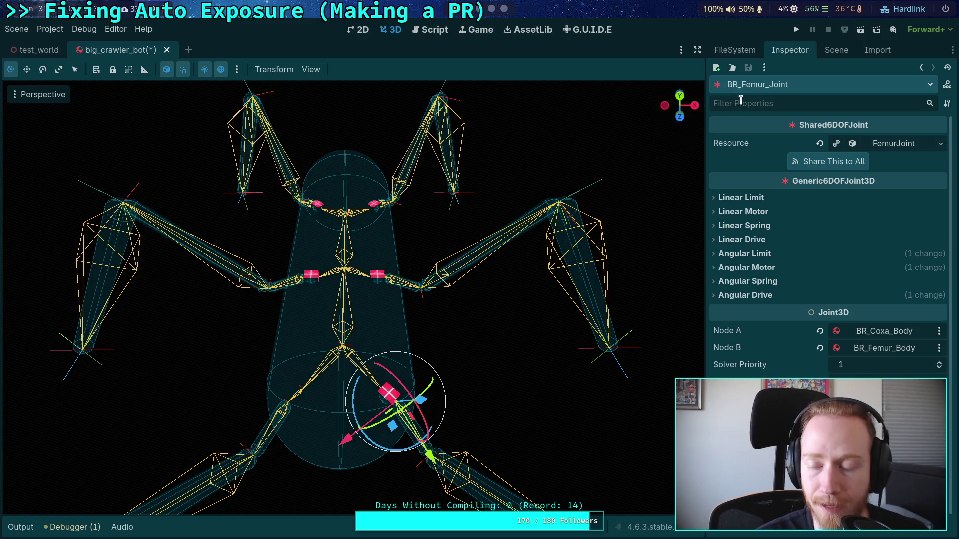
# Select the back-hip joint cube and view BackLeftCoxa's Bone Name choices in the Inspector.
pyautogui.click(836, 50)
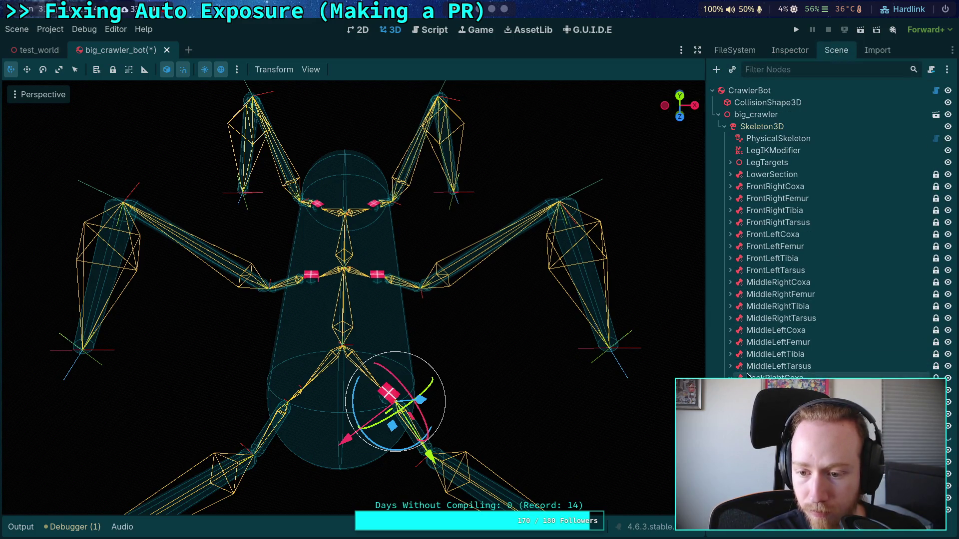
pyautogui.click(747, 377)
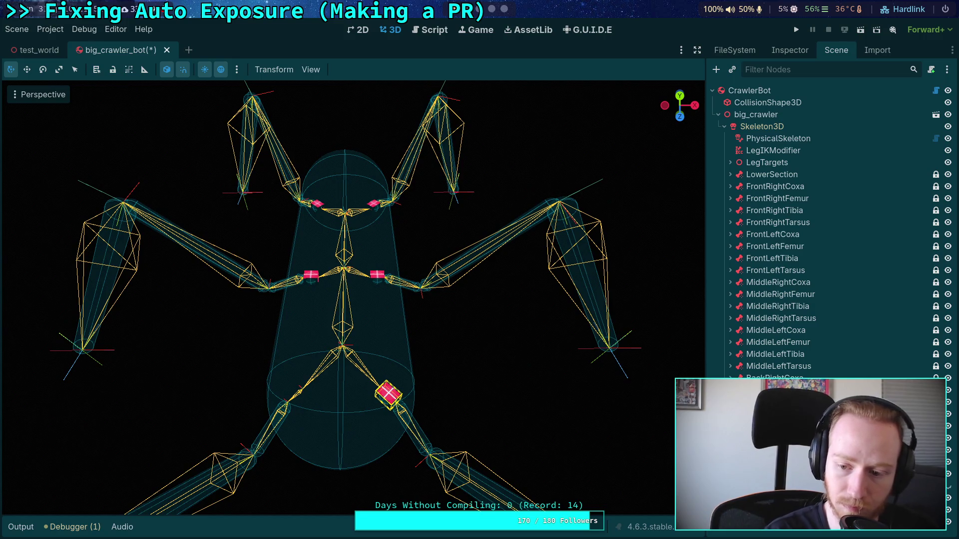
pyautogui.click(388, 393)
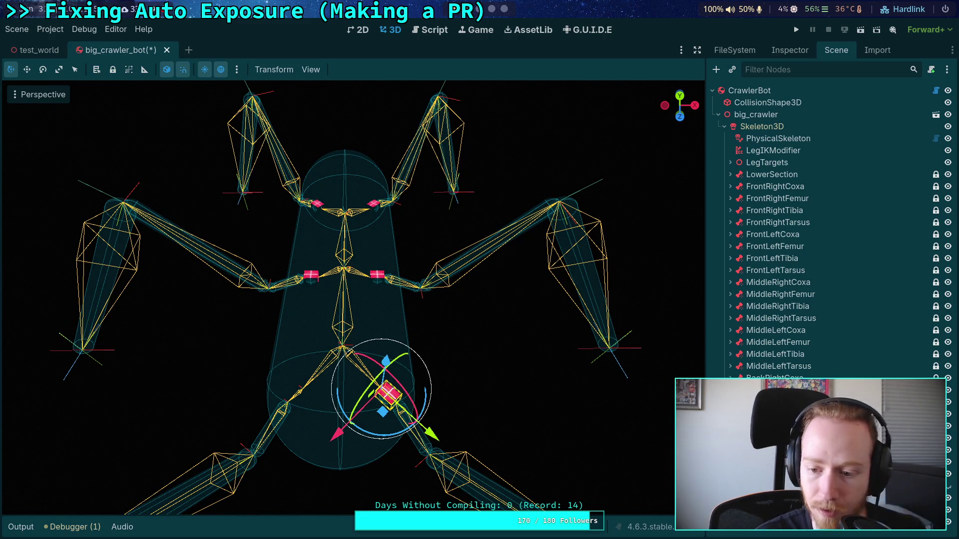
pyautogui.click(790, 50)
pyautogui.click(886, 144)
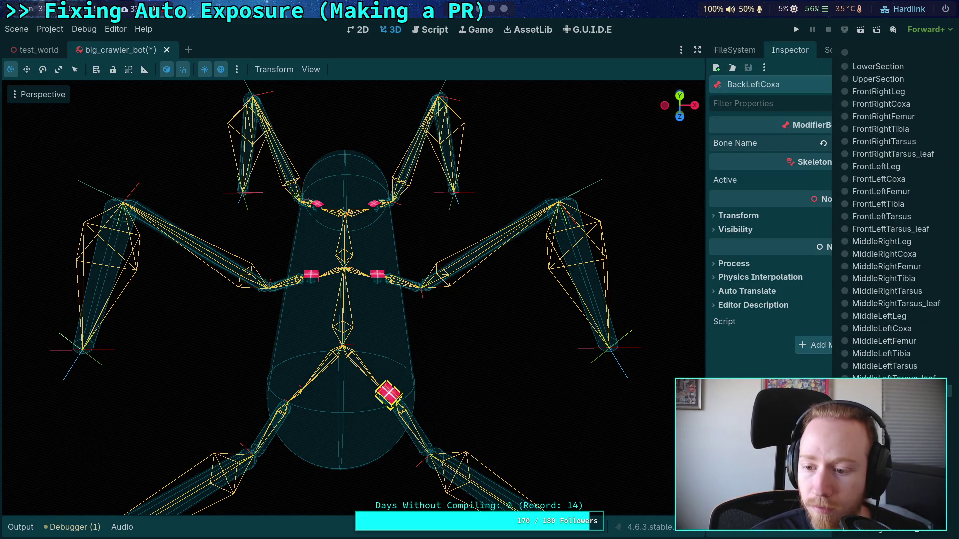
# Dismiss the bone name list and select the back-left femur joint in the viewport.
pyautogui.press('Escape')
pyautogui.click(836, 50)
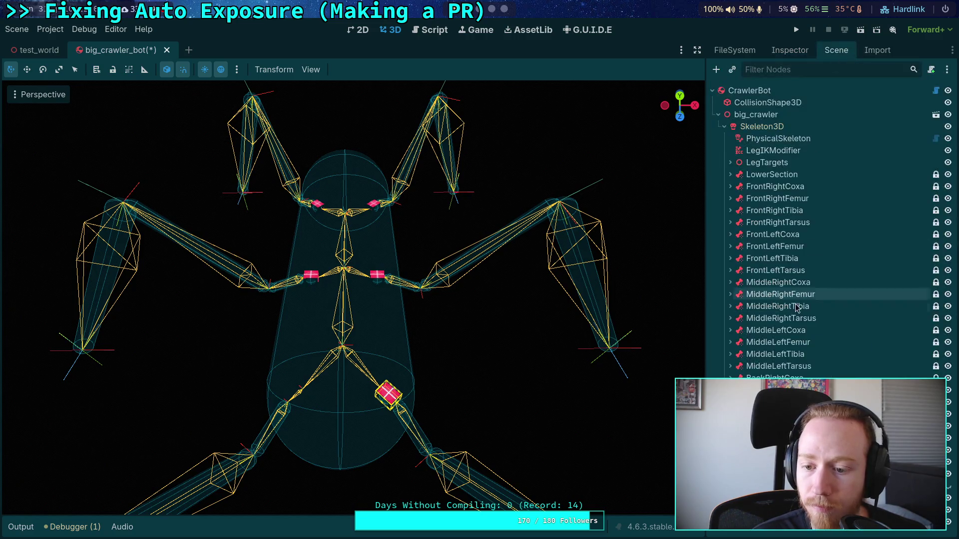
pyautogui.click(769, 127)
pyautogui.click(295, 393)
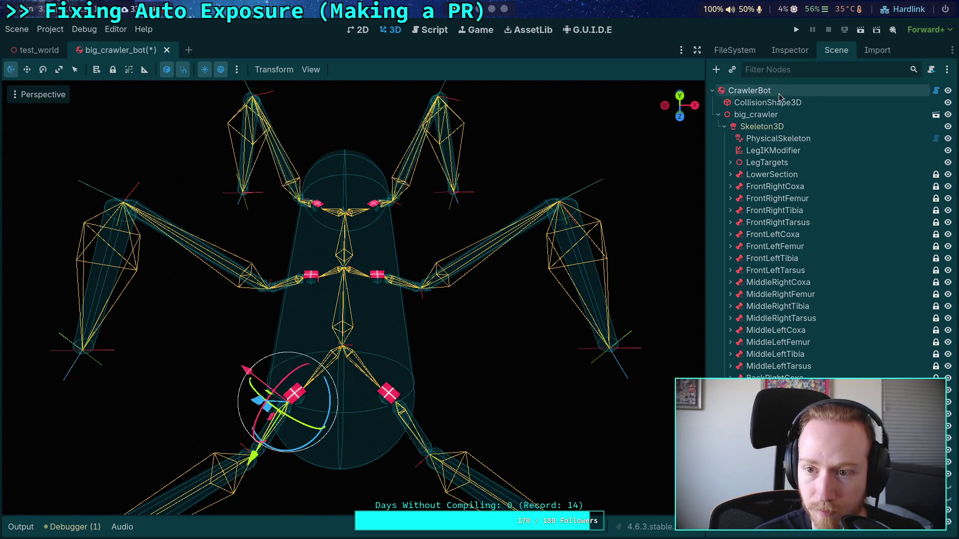
# Point BL_Femur_Joint's Node A at BL_Coxa_Body and save the scene.
pyautogui.click(786, 56)
pyautogui.click(865, 331)
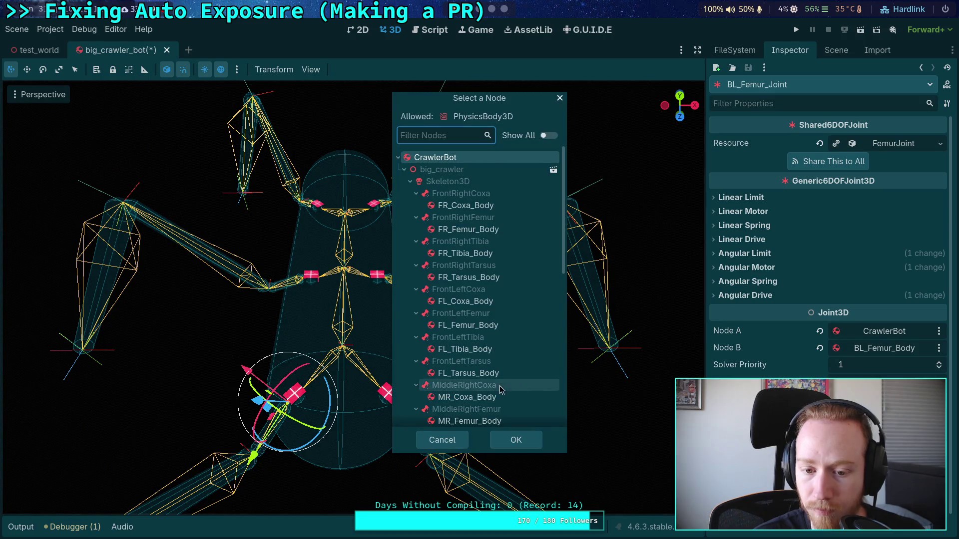
pyautogui.scroll(-5, 485, 359)
pyautogui.scroll(-4, 485, 360)
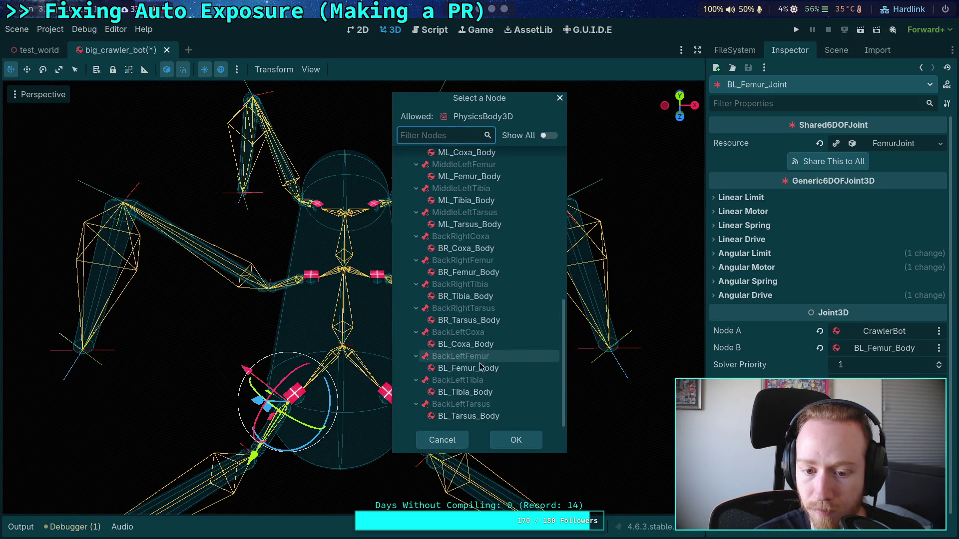
pyautogui.click(485, 344)
pyautogui.click(525, 441)
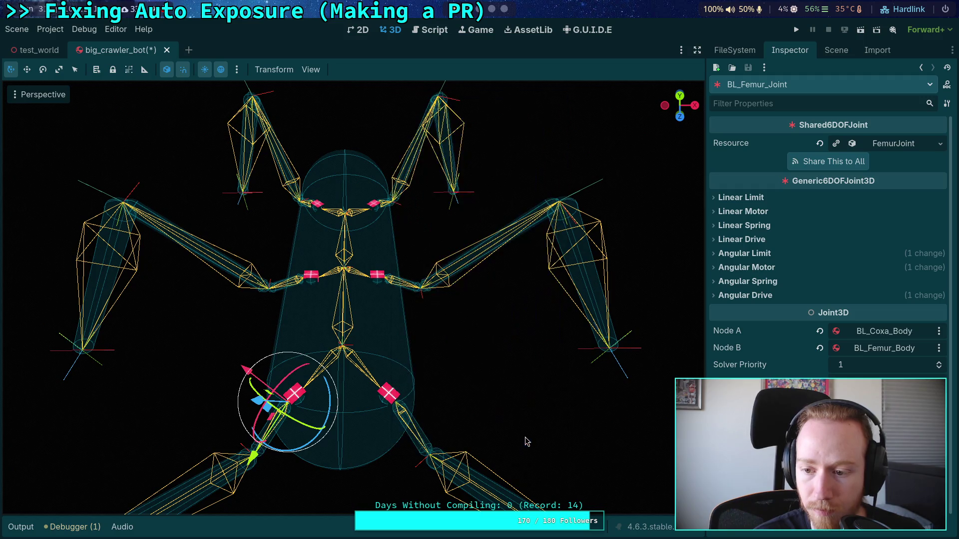
pyautogui.click(836, 49)
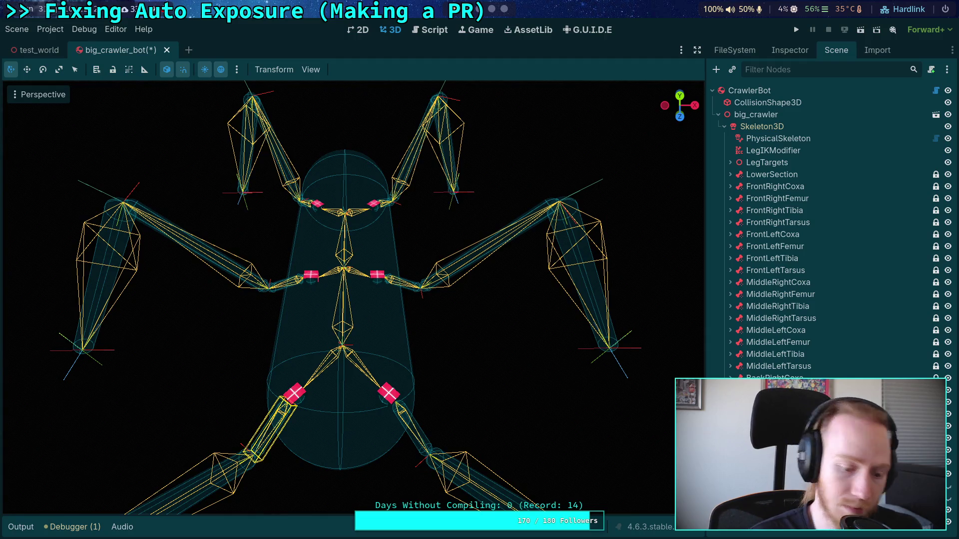
pyautogui.hotkey('ctrl', 's')
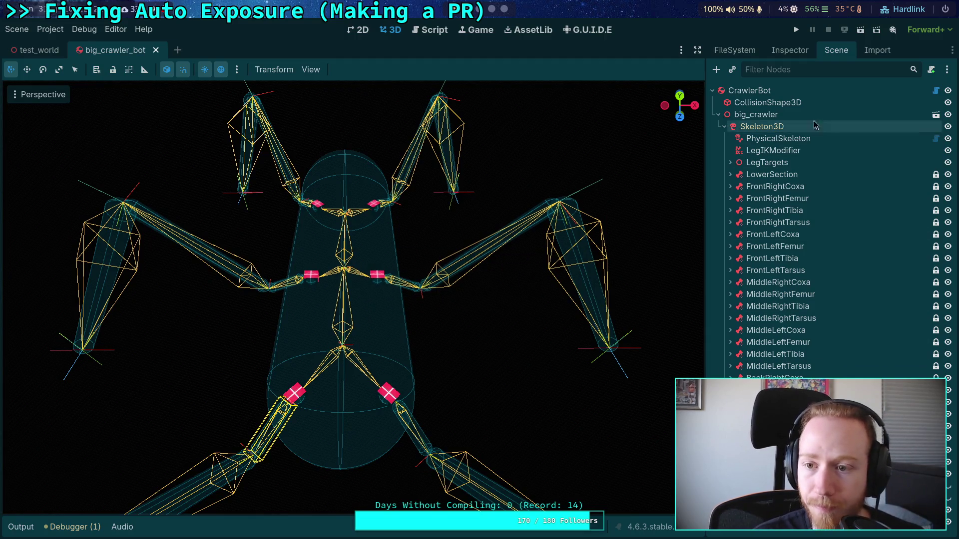
# Filter the Scene tree by 'box' and unhide every leg, arm and body box mesh.
pyautogui.click(803, 69)
pyautogui.write('box')
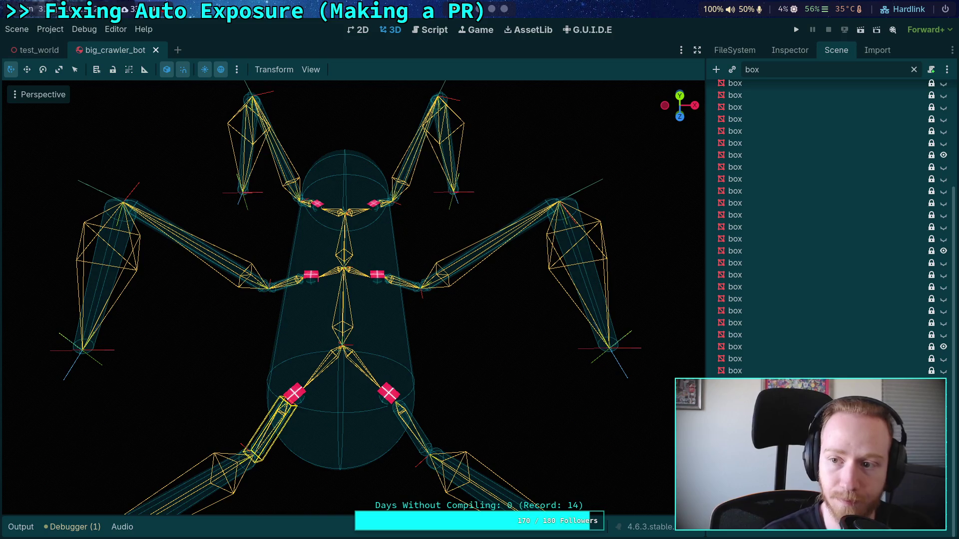
pyautogui.click(792, 178)
pyautogui.click(799, 89)
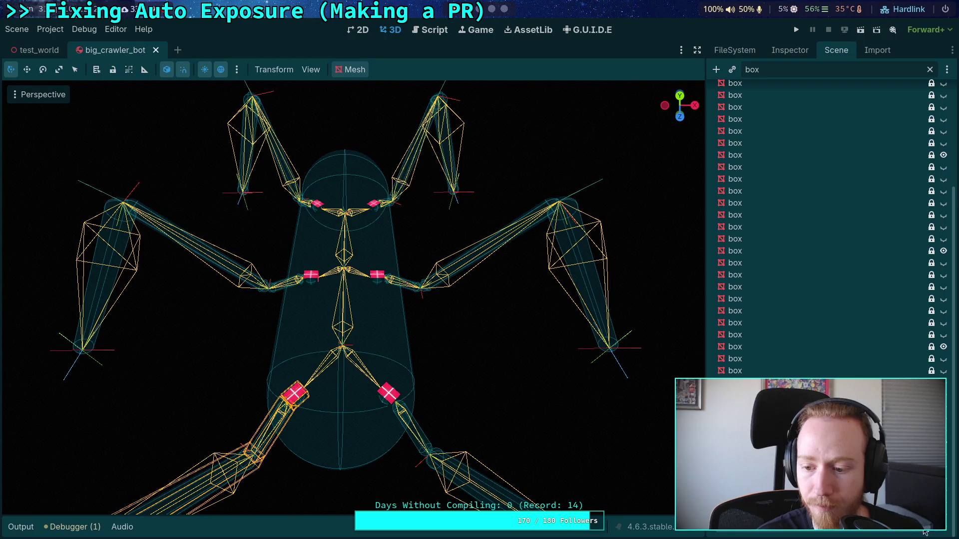
pyautogui.click(943, 532)
pyautogui.click(943, 359)
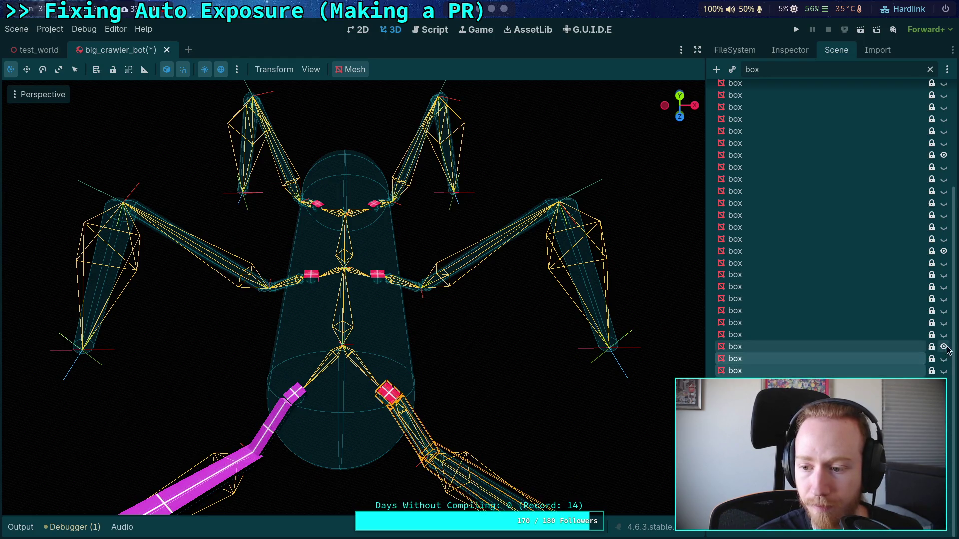
pyautogui.click(943, 371)
pyautogui.click(892, 333)
pyautogui.click(882, 262)
pyautogui.keyDown('shift'); pyautogui.click(882, 323); pyautogui.keyUp('shift')
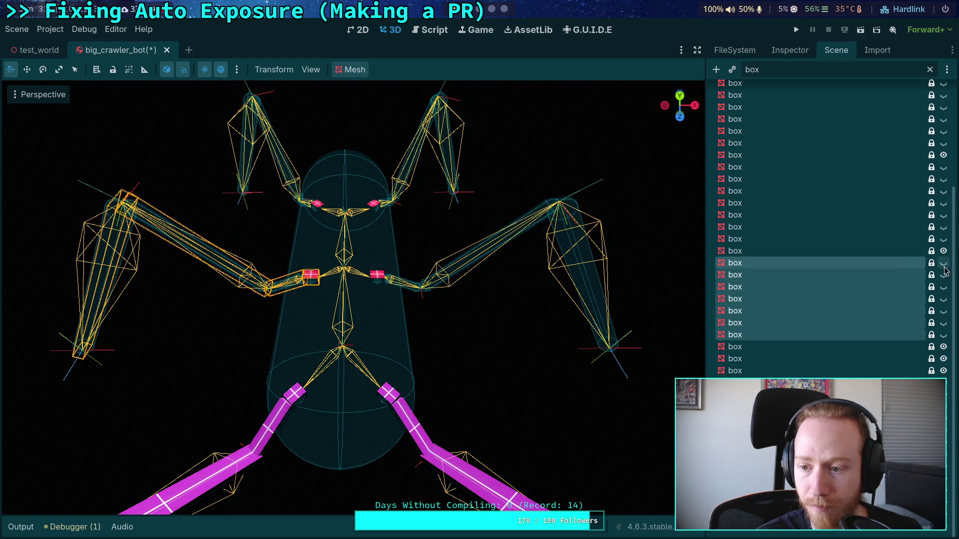
pyautogui.click(943, 269)
pyautogui.keyDown('shift'); pyautogui.click(749, 390); pyautogui.keyUp('shift')
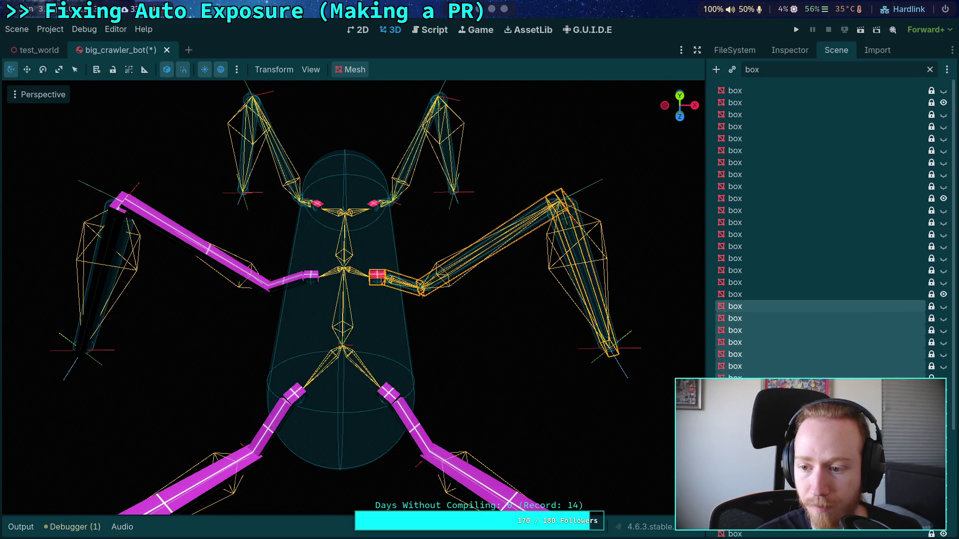
pyautogui.click(943, 306)
pyautogui.click(849, 270)
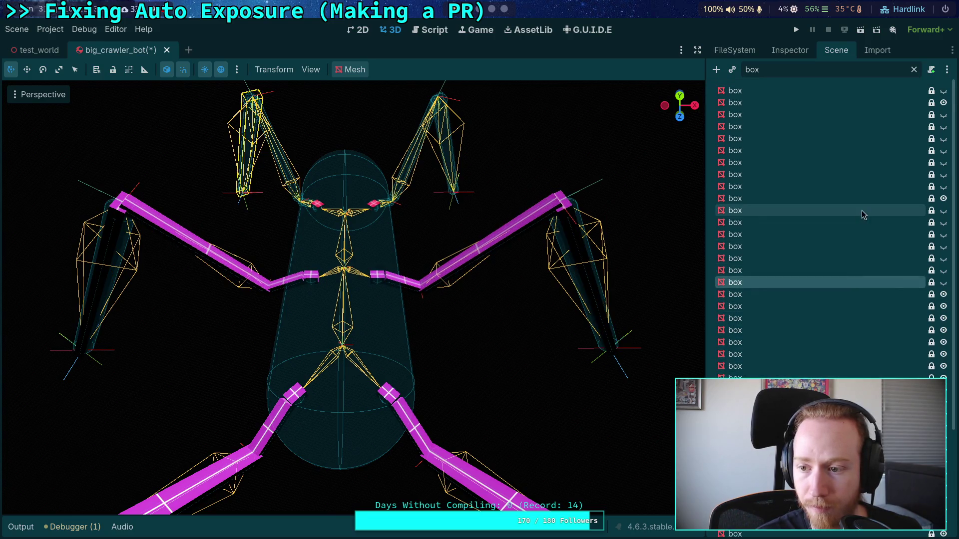
pyautogui.keyDown('shift'); pyautogui.click(862, 210); pyautogui.keyUp('shift')
pyautogui.click(943, 210)
pyautogui.click(853, 188)
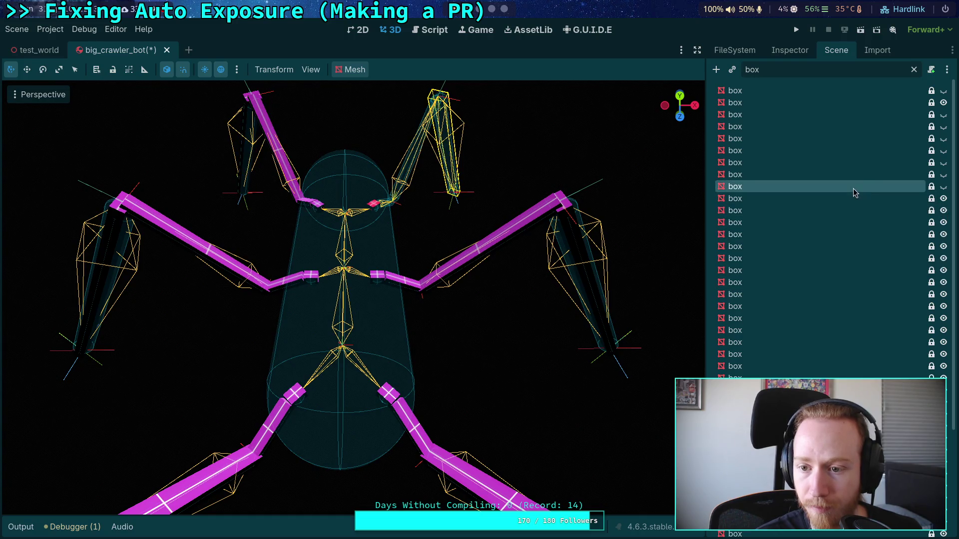
pyautogui.keyDown('shift'); pyautogui.click(882, 115); pyautogui.keyUp('shift')
pyautogui.click(943, 114)
pyautogui.click(943, 91)
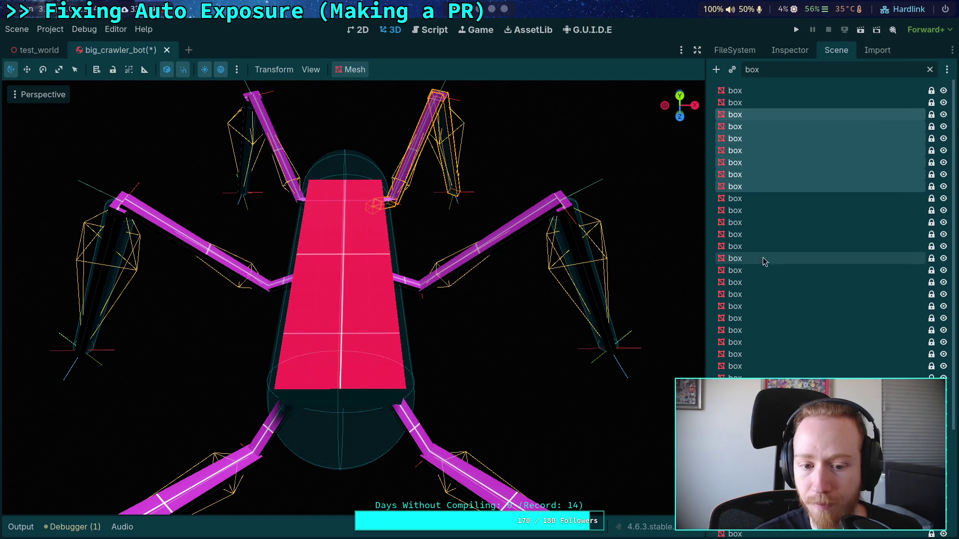
# Filter the tree by 'fa' and make the face mesh visible.
pyautogui.click(743, 70)
pyautogui.write('fa')
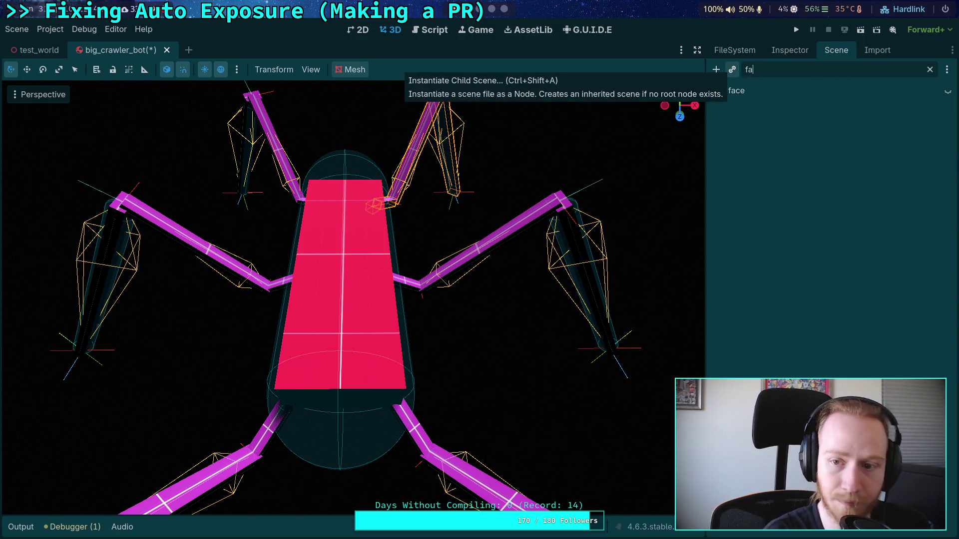
pyautogui.click(947, 91)
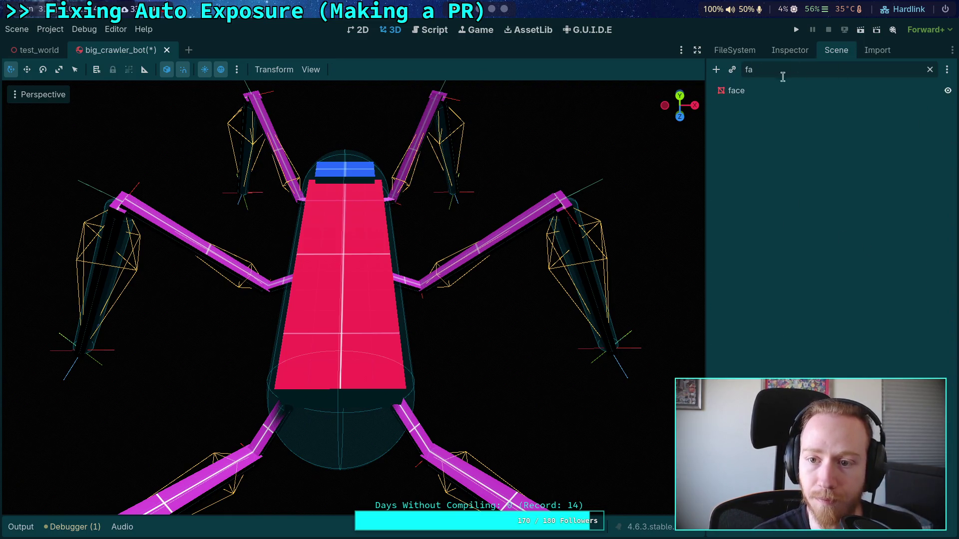
# Clear the node filter, save the scene and run the game with F5.
pyautogui.click(930, 69)
pyautogui.scroll(-8, 548, 180)
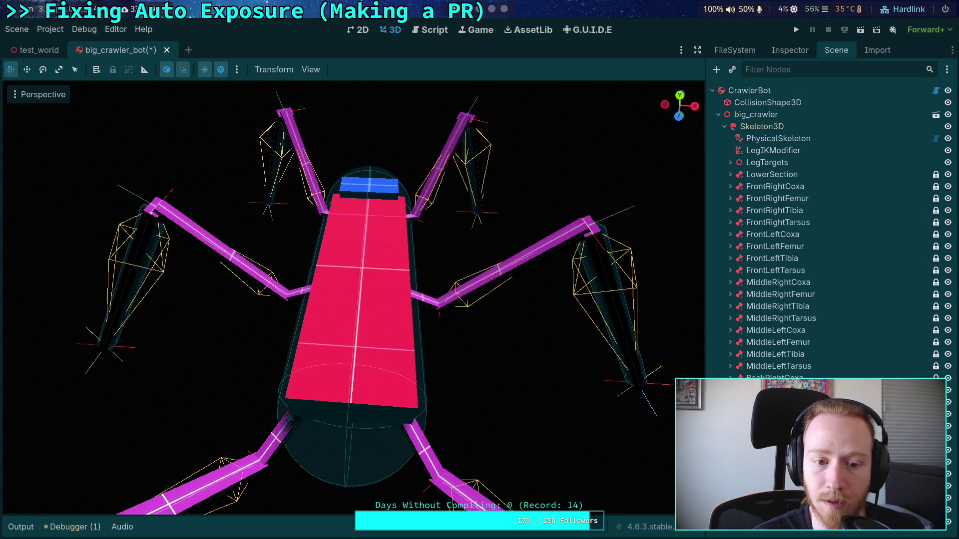
pyautogui.hotkey('ctrl', 's')
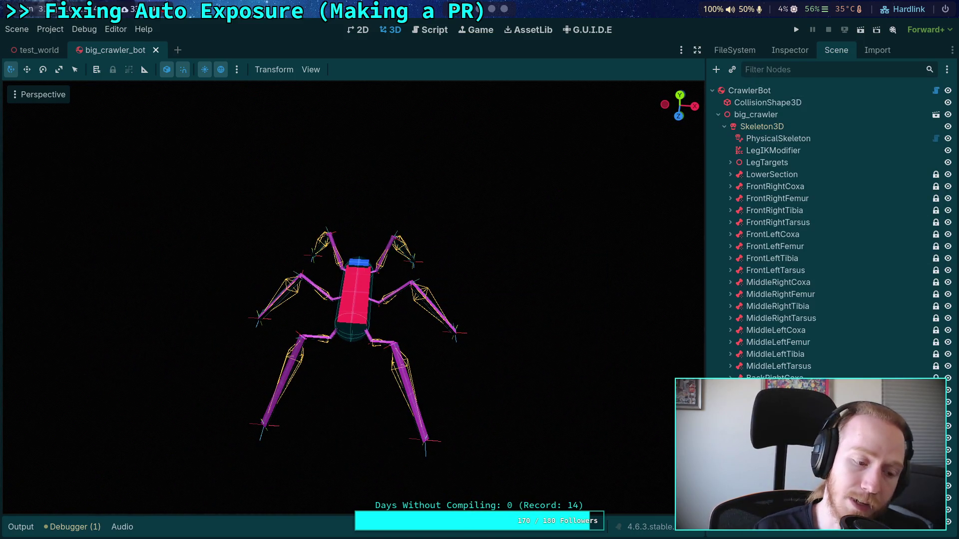
pyautogui.press('F5')
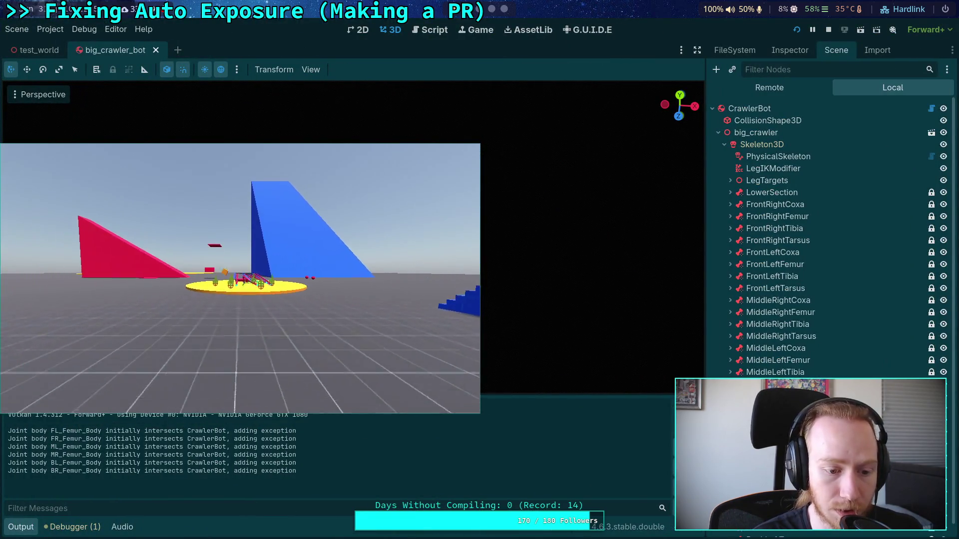
# Shift the game window, zoom toward the crawler on the yellow platform, then stop the game.
pyautogui.moveTo(160, 358); pyautogui.dragTo(195, 355)
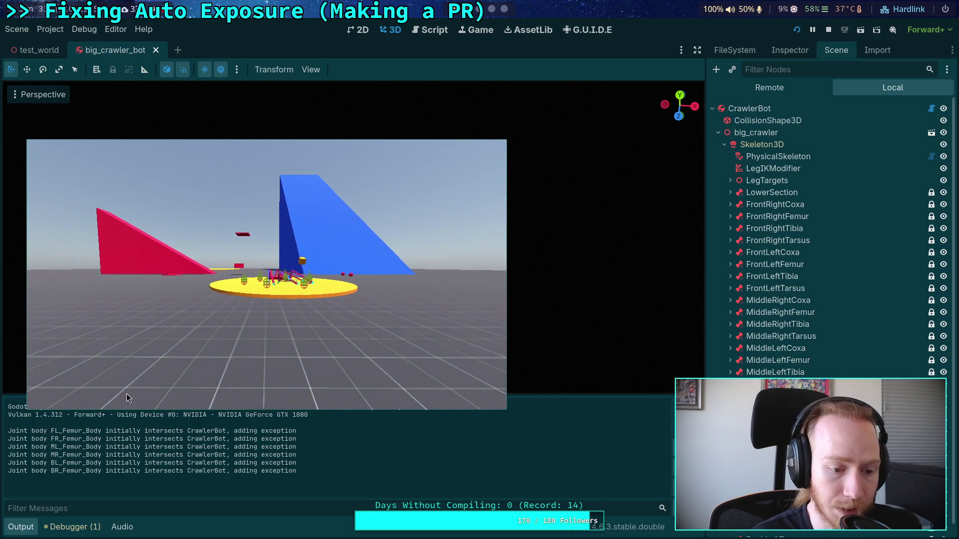
pyautogui.scroll(5, 185, 356)
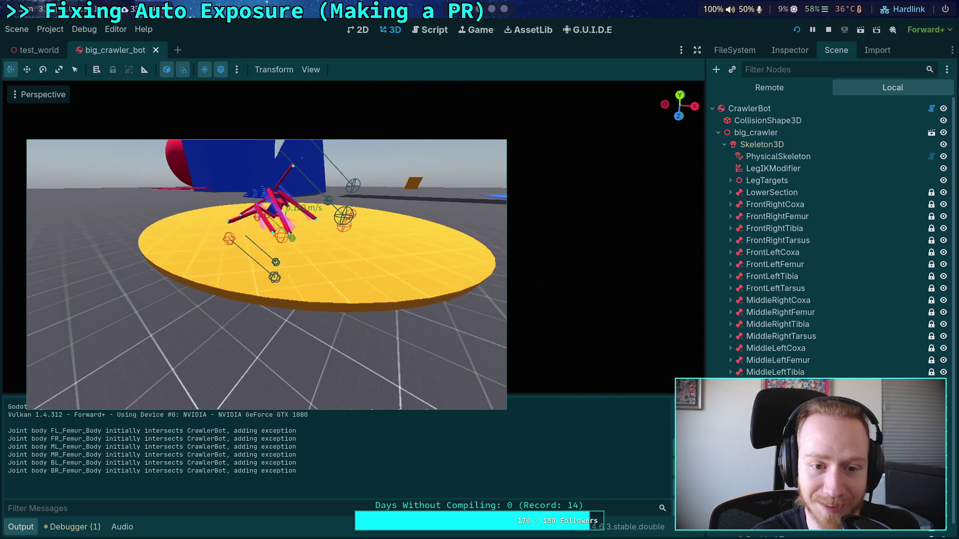
pyautogui.click(828, 30)
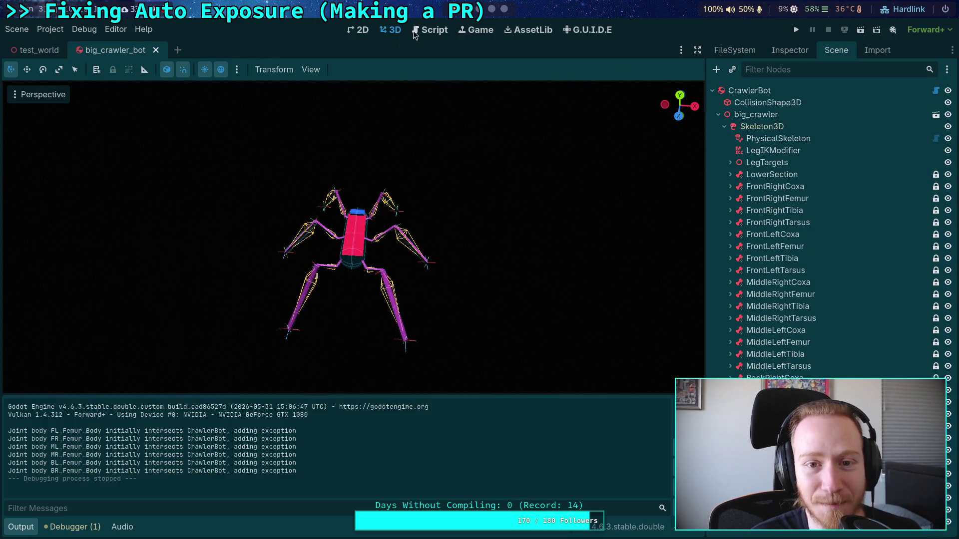
# In the script, fold _make_joint_data_from_bone_target and setup_body_joints, and unfold update_motors.
pyautogui.click(429, 30)
pyautogui.click(23, 527)
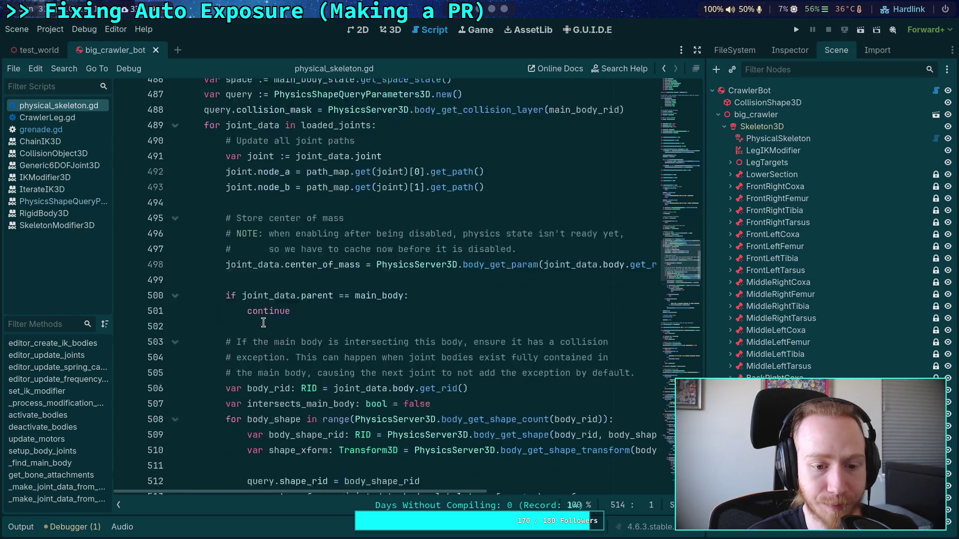
pyautogui.scroll(-10, 304, 287)
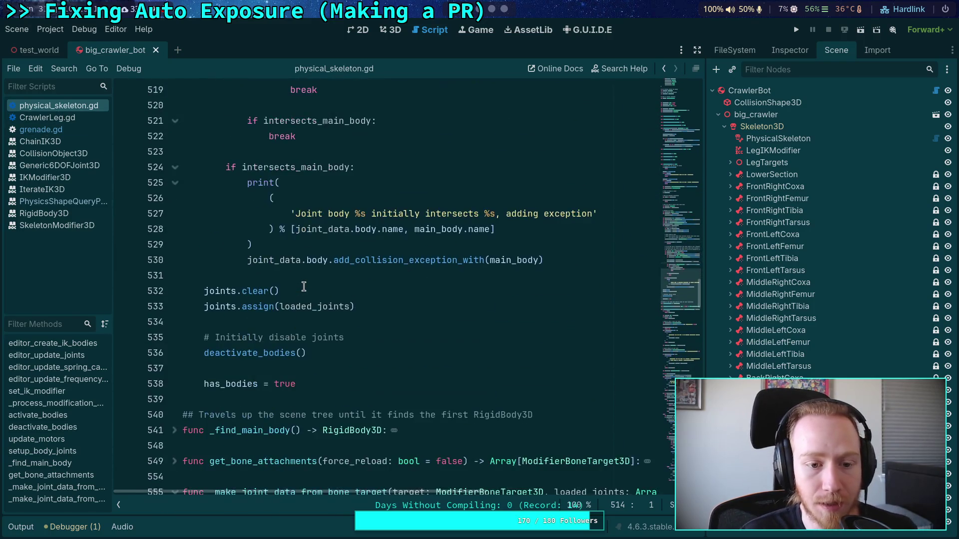
pyautogui.scroll(-5, 153, 209)
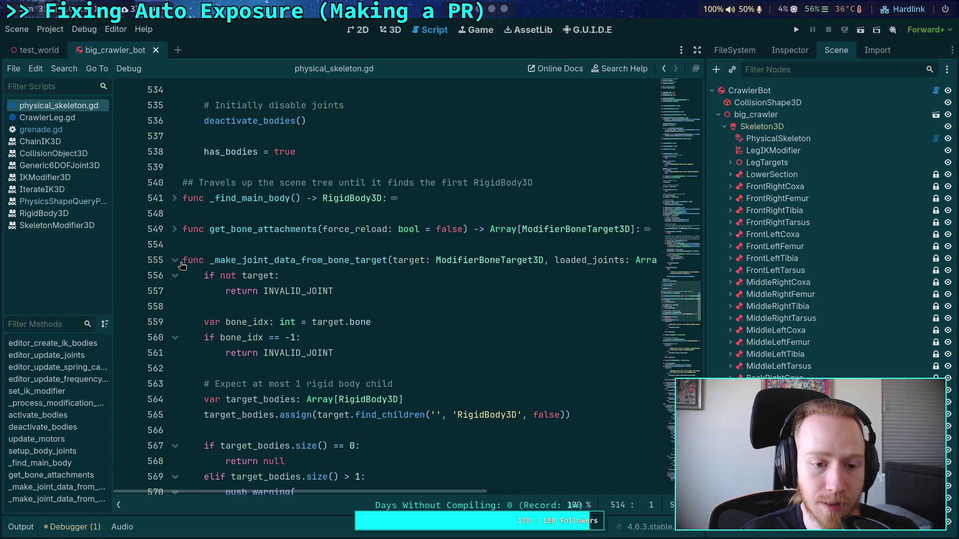
pyautogui.click(175, 260)
pyautogui.scroll(20, 174, 265)
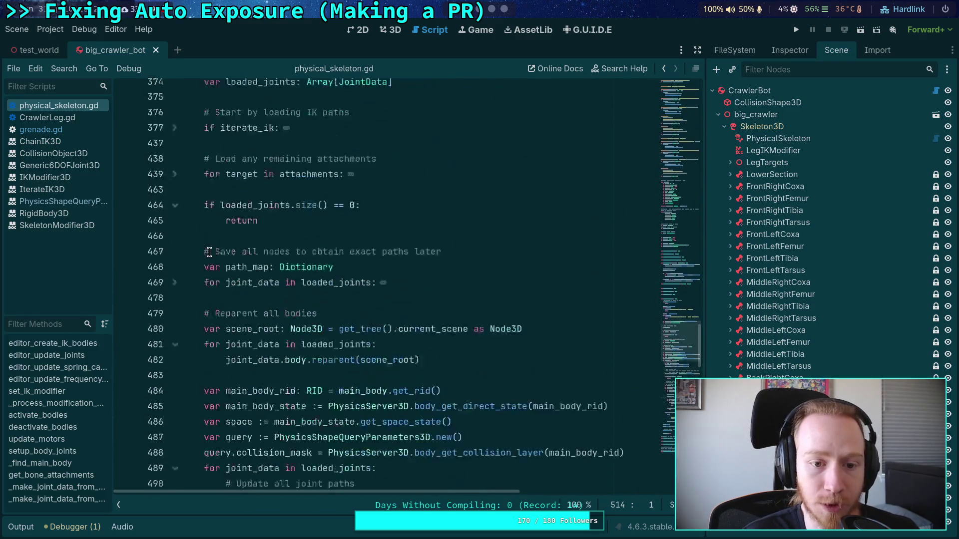
pyautogui.scroll(5, 210, 252)
pyautogui.click(174, 291)
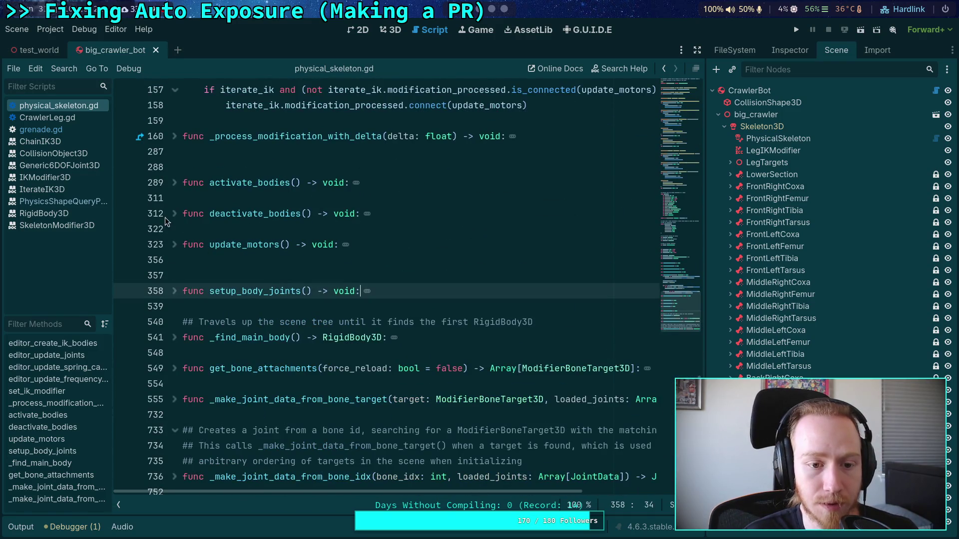
pyautogui.click(175, 244)
pyautogui.scroll(-5, 180, 248)
pyautogui.scroll(2, 686, 291)
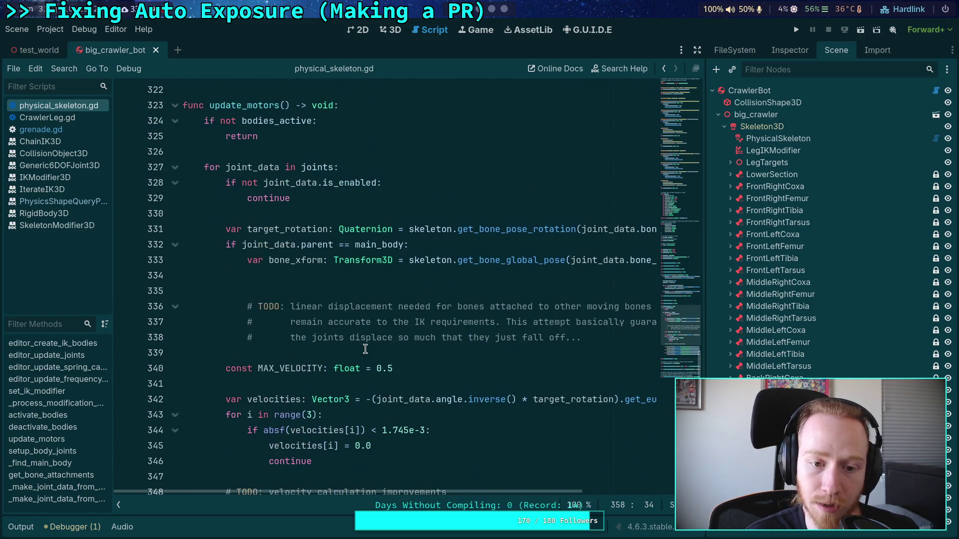
# Widen the code area with Distraction Free Mode and put the caret on blank line 339.
pyautogui.moveTo(704, 251); pyautogui.dragTo(734, 239)
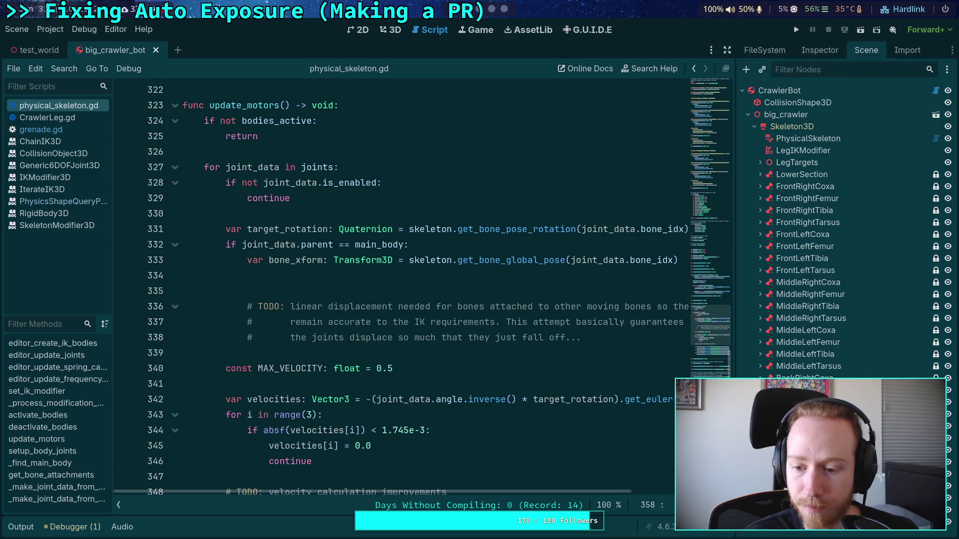
pyautogui.click(727, 50)
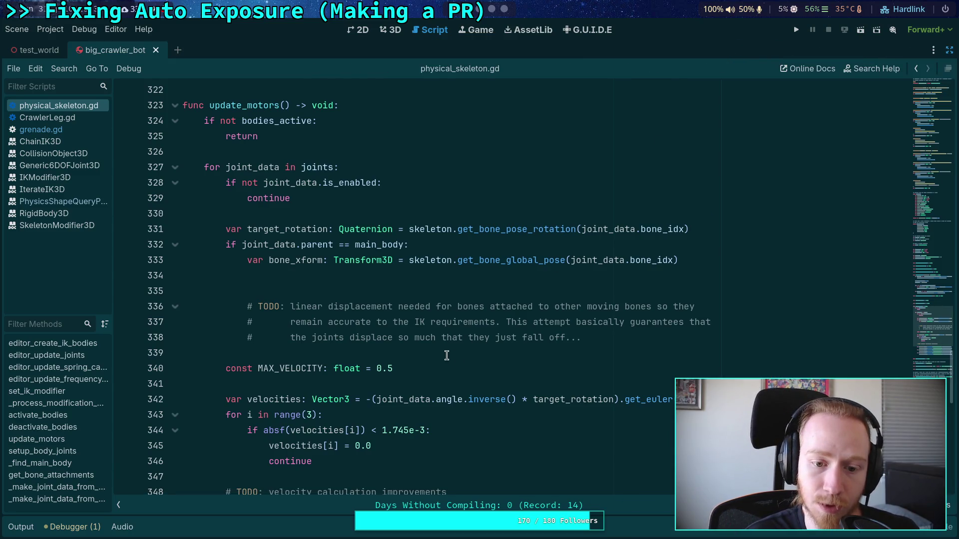
pyautogui.click(448, 351)
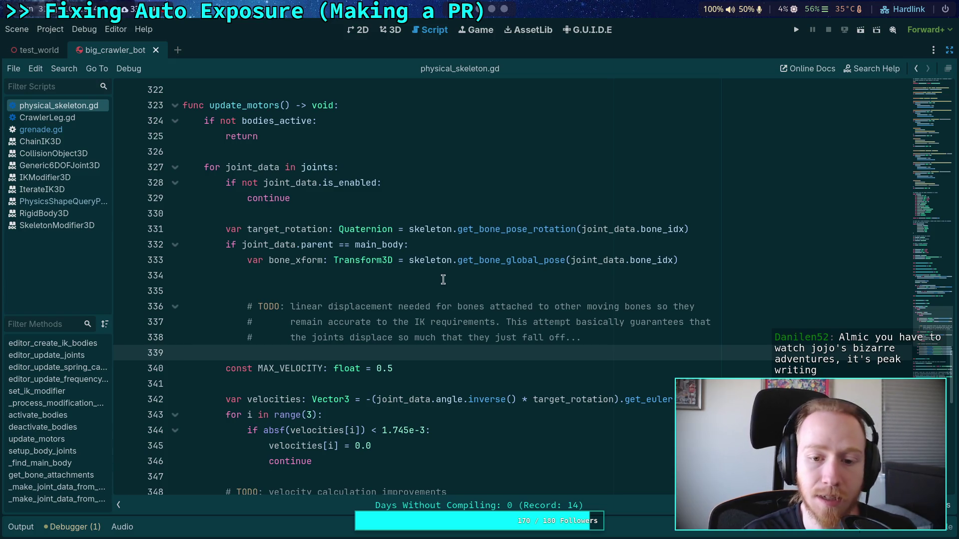
# Delete the blank line above the TODO and paste over the bone_xform variable name.
pyautogui.click(444, 293)
pyautogui.press('BackSpace')
pyautogui.doubleClick(315, 260)
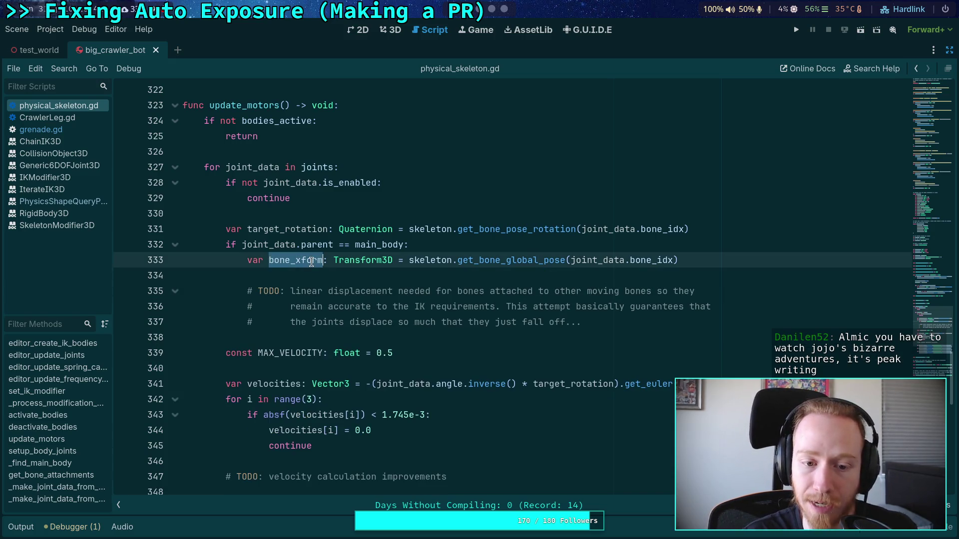
pyautogui.hotkey('ctrl', 'v')
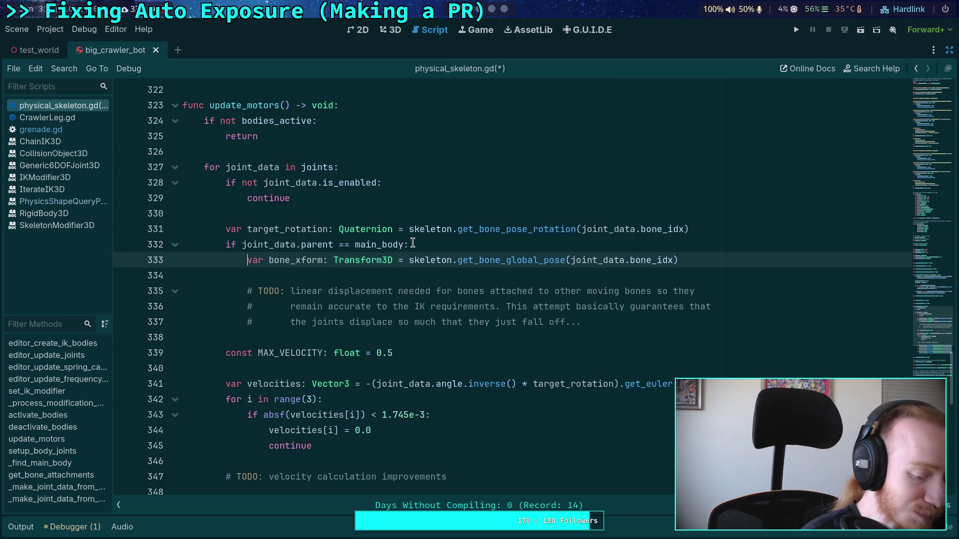
# Place the caret after the main_body condition, then on empty line 340, reviewing the code.
pyautogui.click(445, 246)
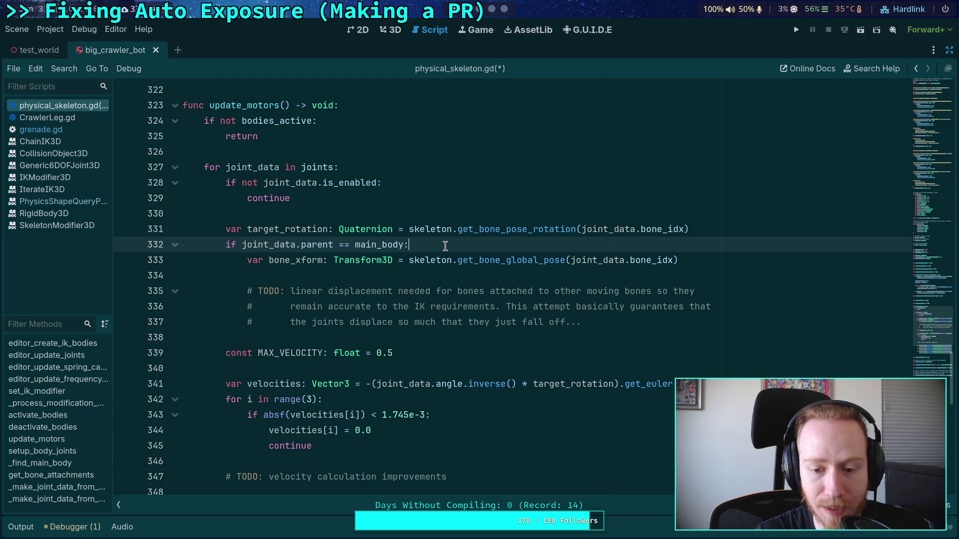
pyautogui.scroll(-4, 445, 247)
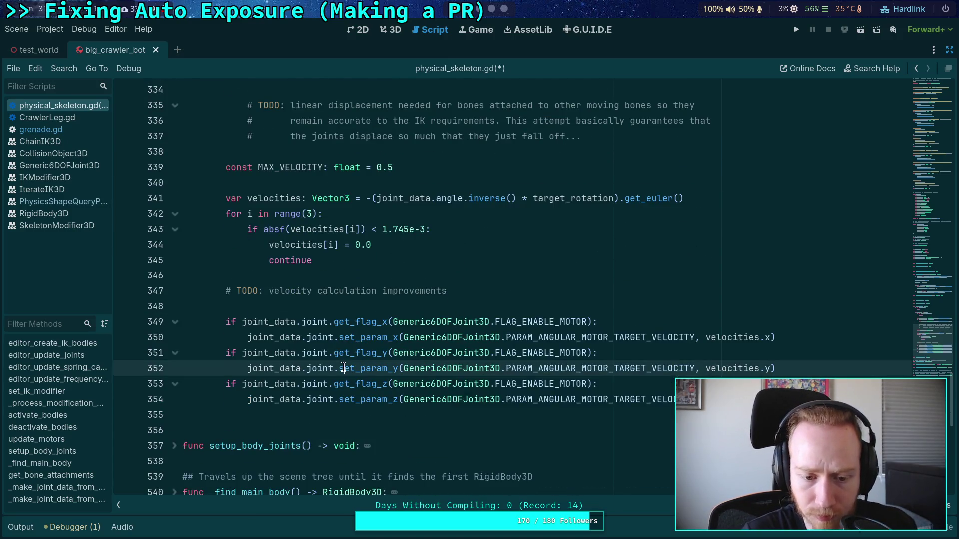
pyautogui.scroll(3, 344, 368)
pyautogui.click(333, 320)
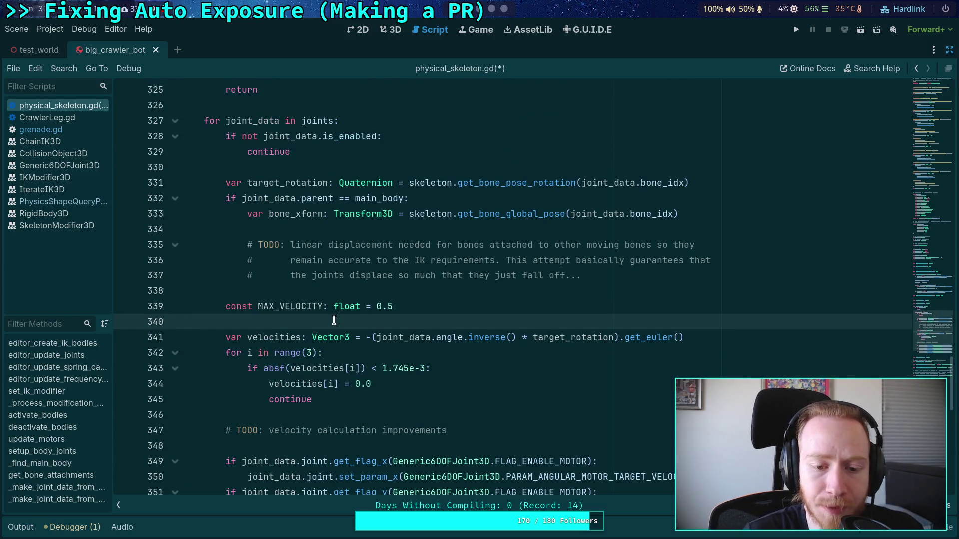
pyautogui.scroll(4, 334, 320)
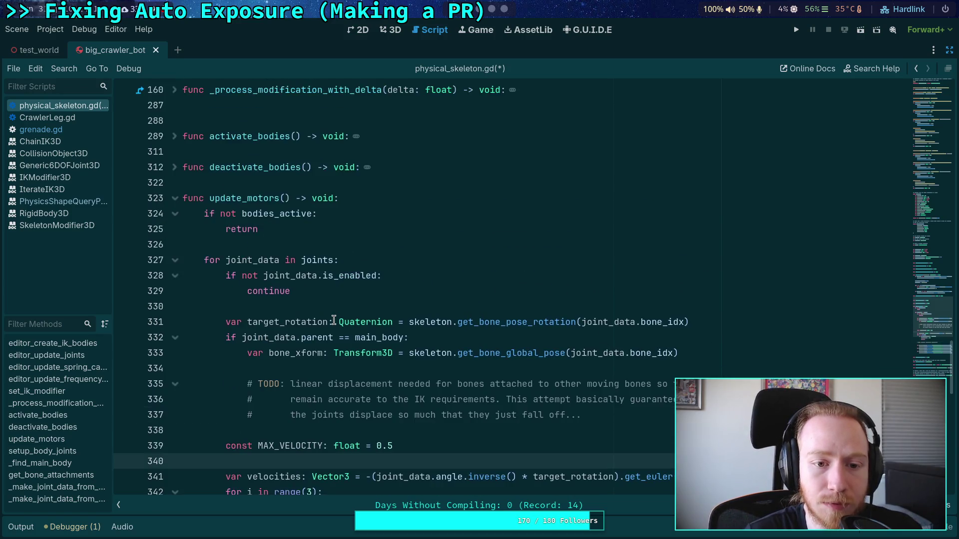
pyautogui.scroll(-3, 333, 320)
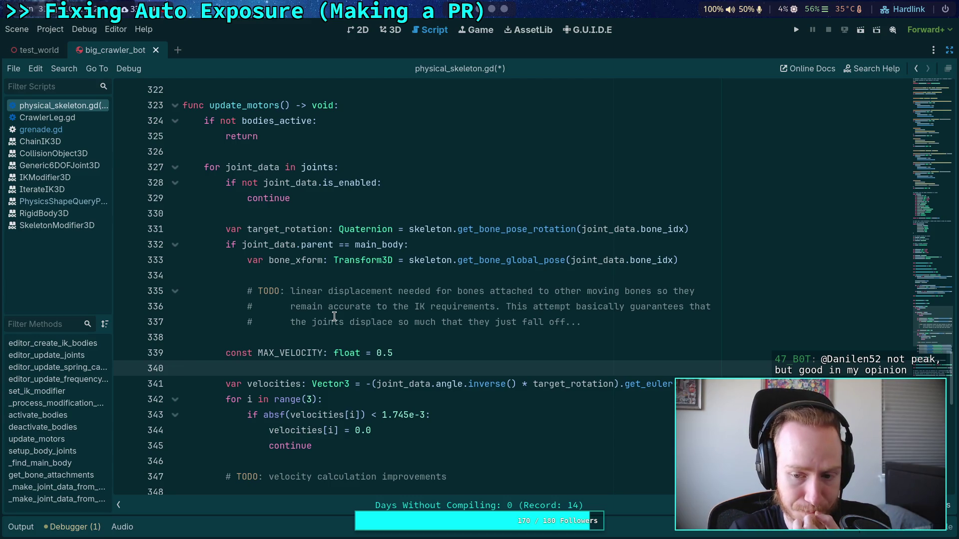
pyautogui.scroll(-2, 334, 317)
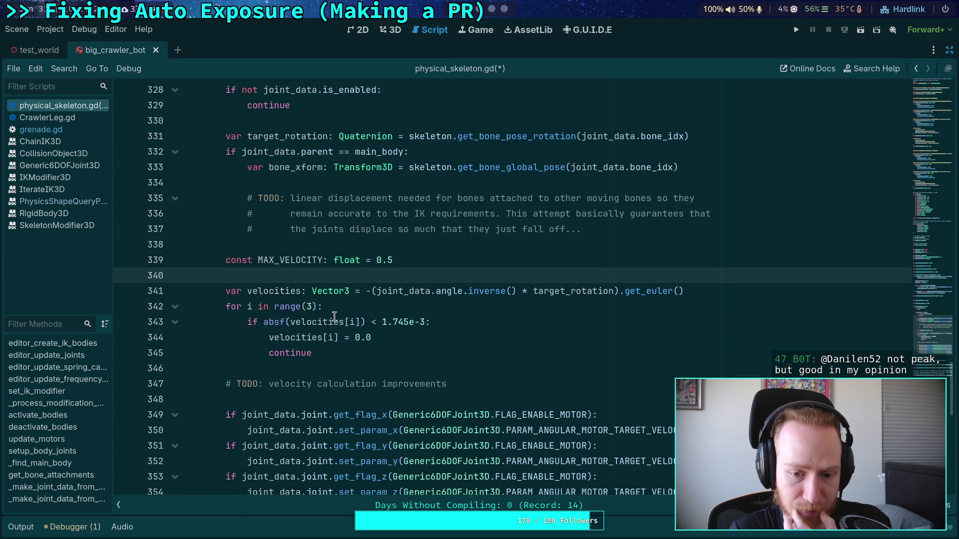
# Highlight the other uses of velocities, then move the caret to blank lines 338 and 330.
pyautogui.doubleClick(287, 292)
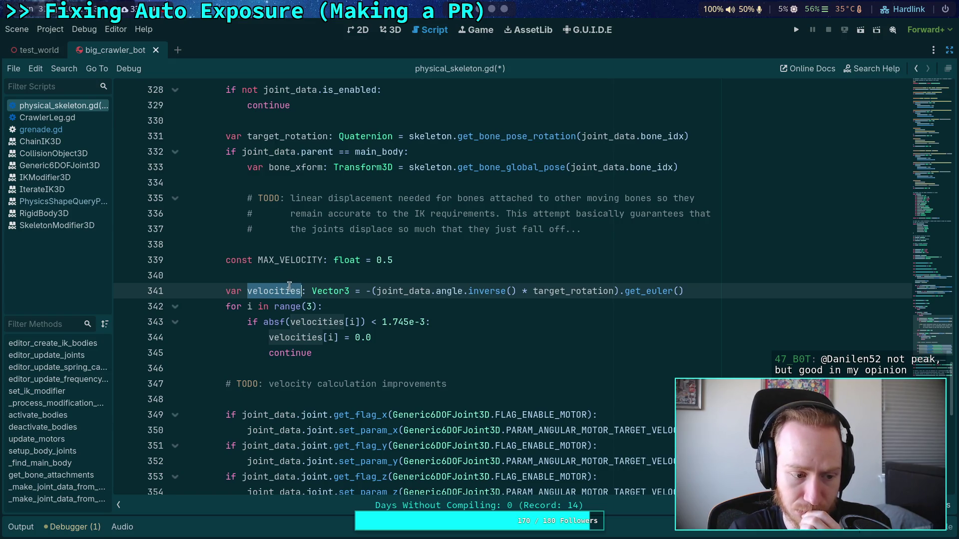
pyautogui.click(303, 275)
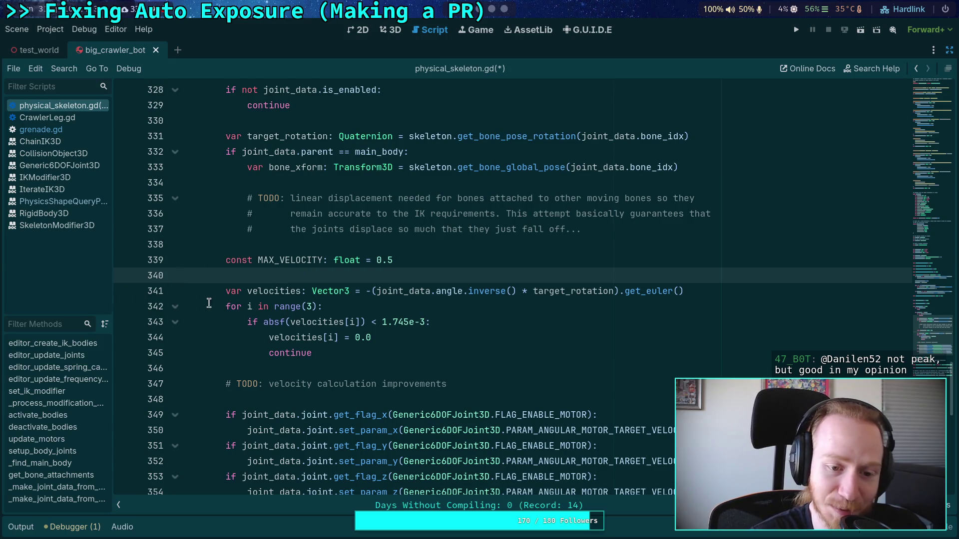
pyautogui.scroll(1, 288, 279)
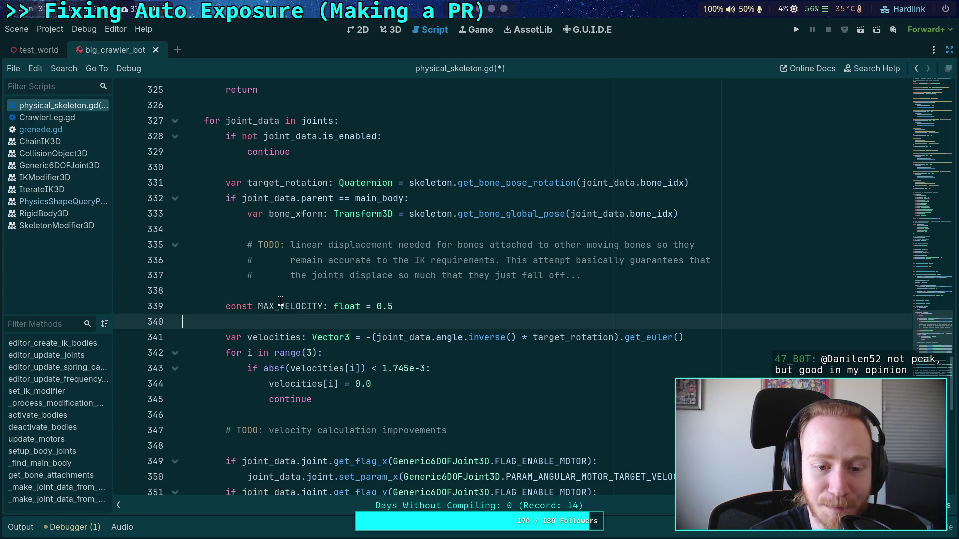
pyautogui.click(280, 294)
pyautogui.scroll(1, 280, 293)
pyautogui.click(262, 214)
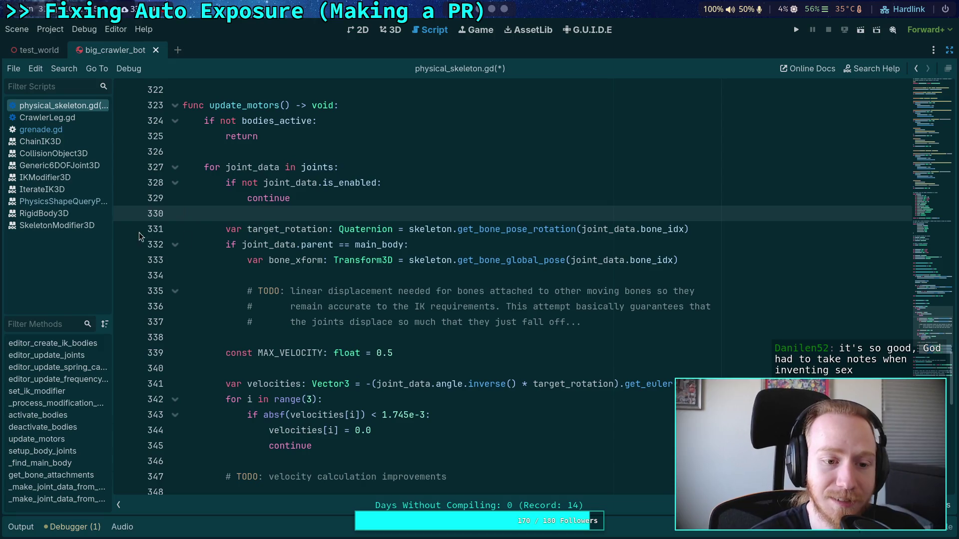
# Set a breakpoint on line 331 and run the project until it hits.
pyautogui.click(124, 229)
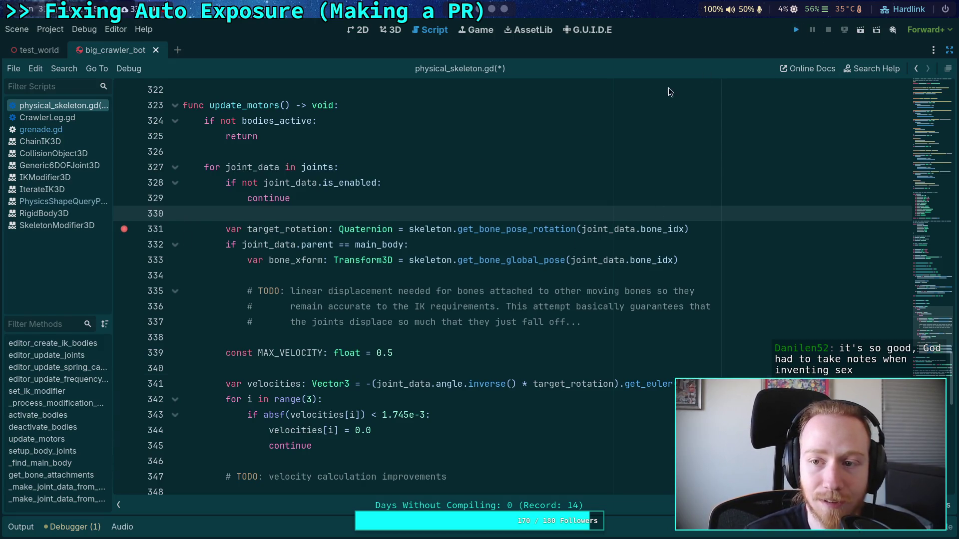
pyautogui.click(796, 29)
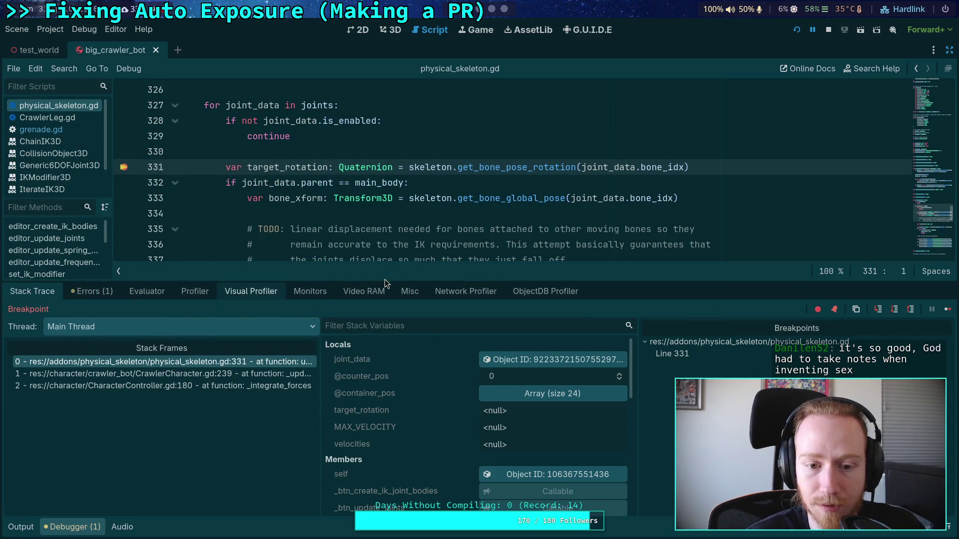
pyautogui.moveTo(384, 279); pyautogui.dragTo(382, 307)
pyautogui.scroll(1, 378, 283)
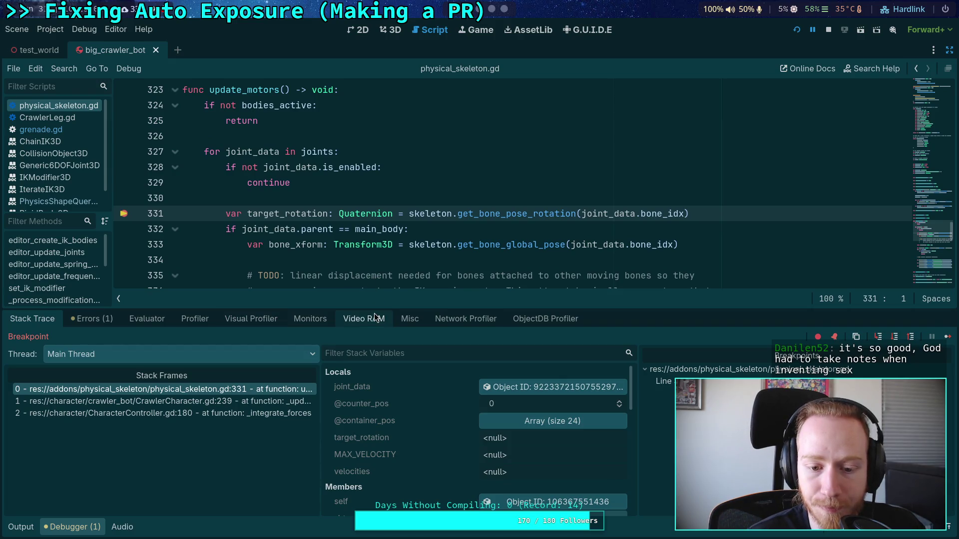
# Inspect the joint_data variable and its Generic6DOFJoint3D in the Inspector, then step to the next line.
pyautogui.click(565, 388)
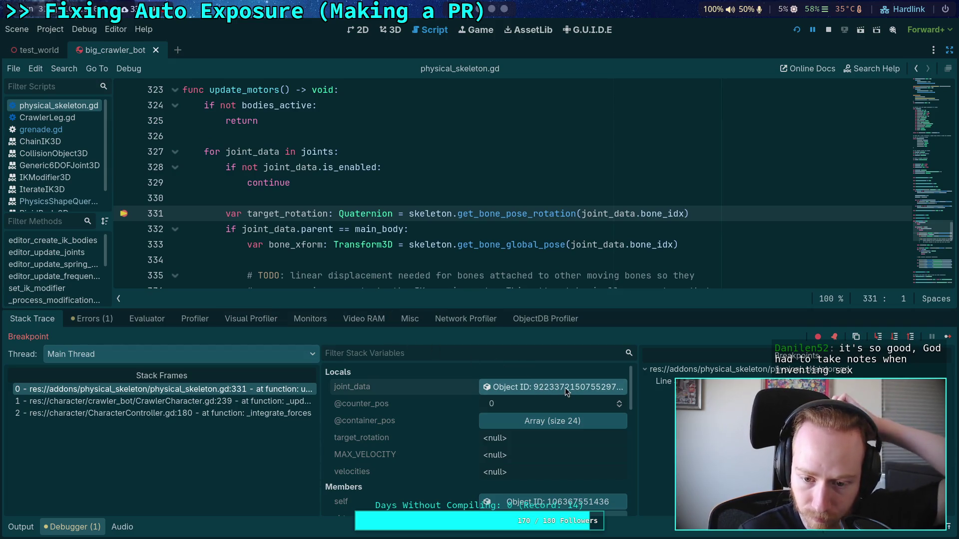
pyautogui.click(949, 51)
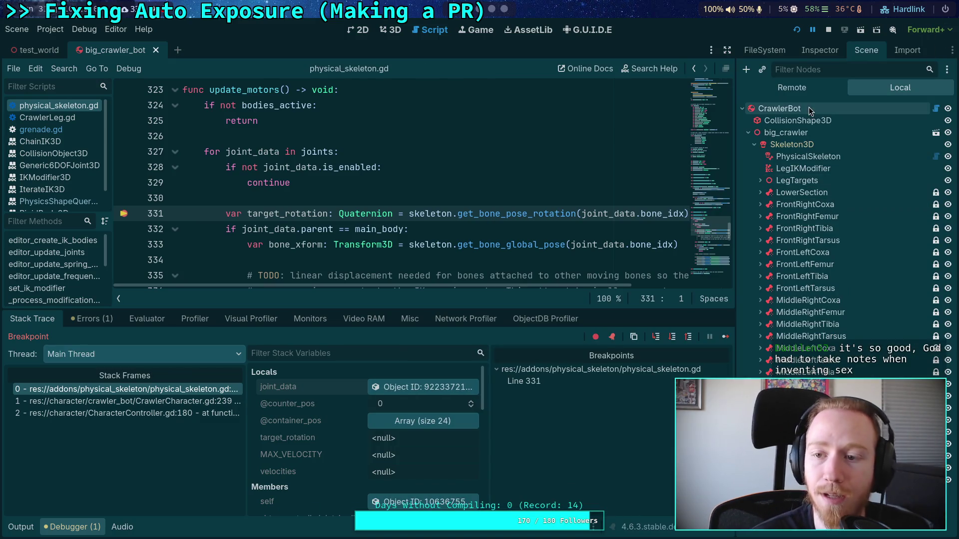
pyautogui.click(810, 86)
pyautogui.click(899, 88)
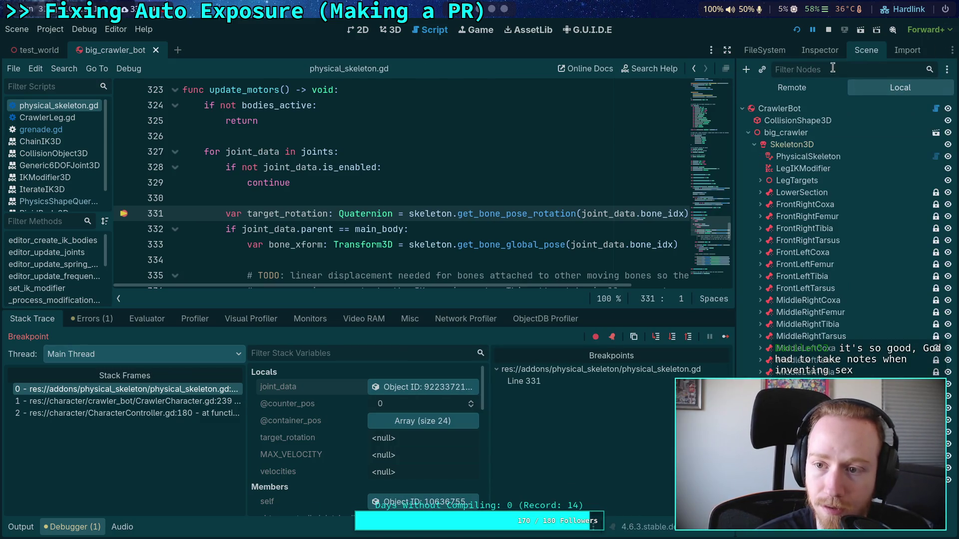
pyautogui.click(819, 50)
pyautogui.click(452, 387)
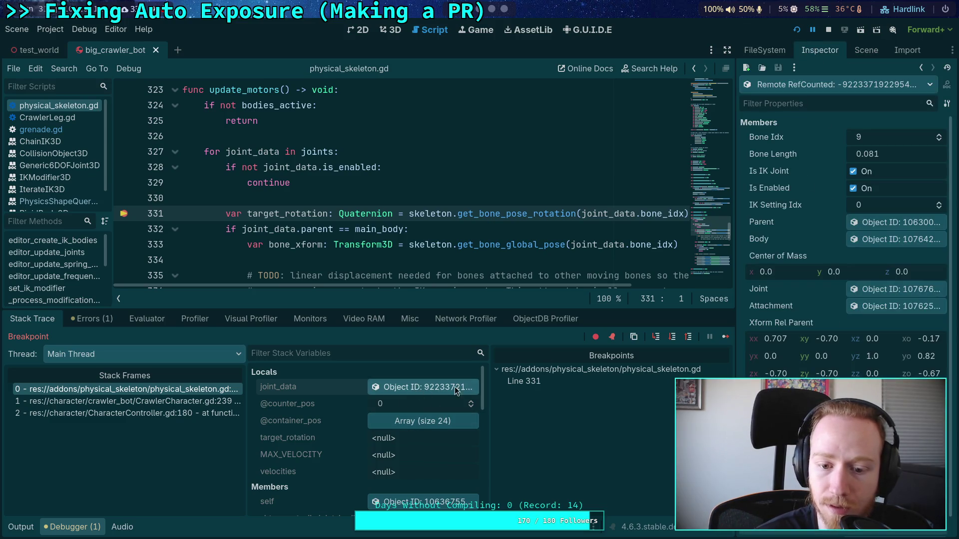
pyautogui.click(883, 290)
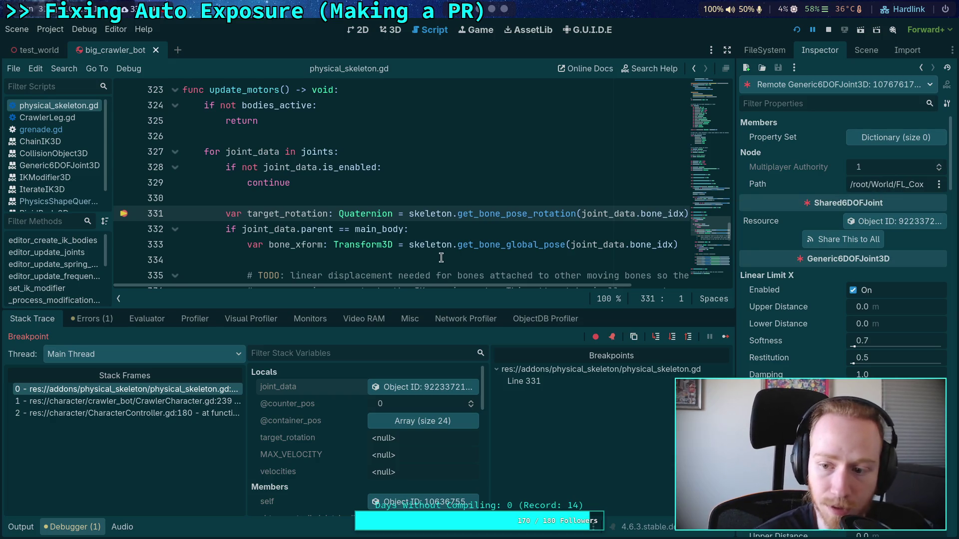
pyautogui.click(671, 337)
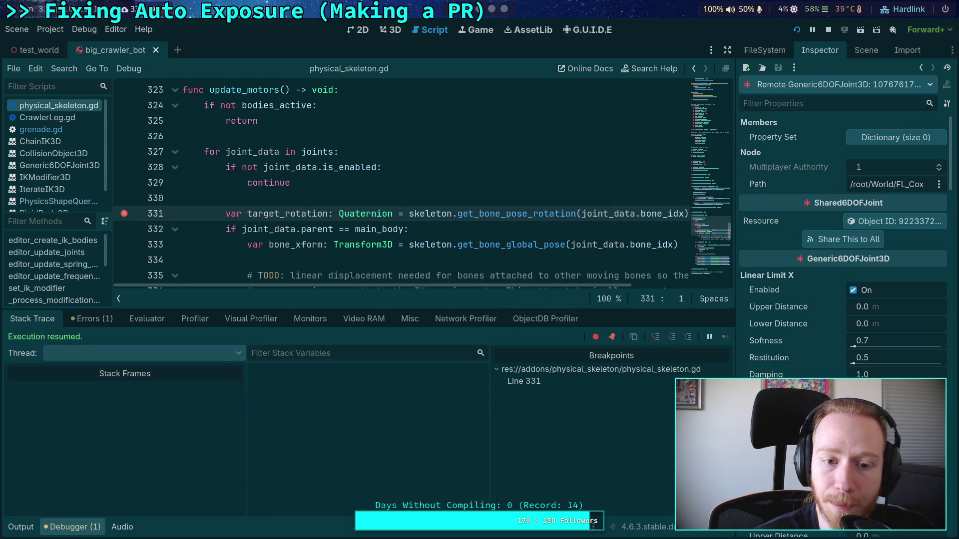
# Put the caret on velocities line 341 and collapse the Debugger panel.
pyautogui.moveTo(278, 170)
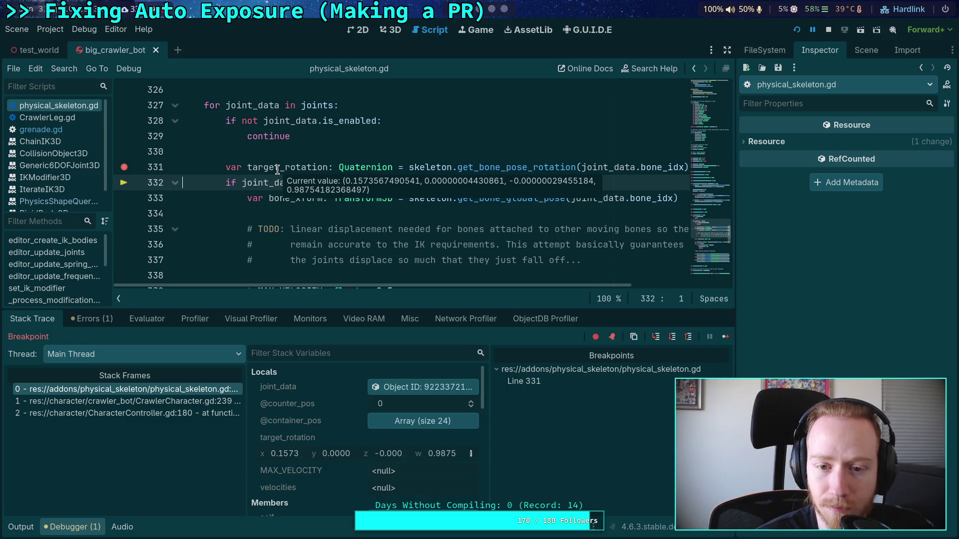
pyautogui.scroll(-1, 249, 231)
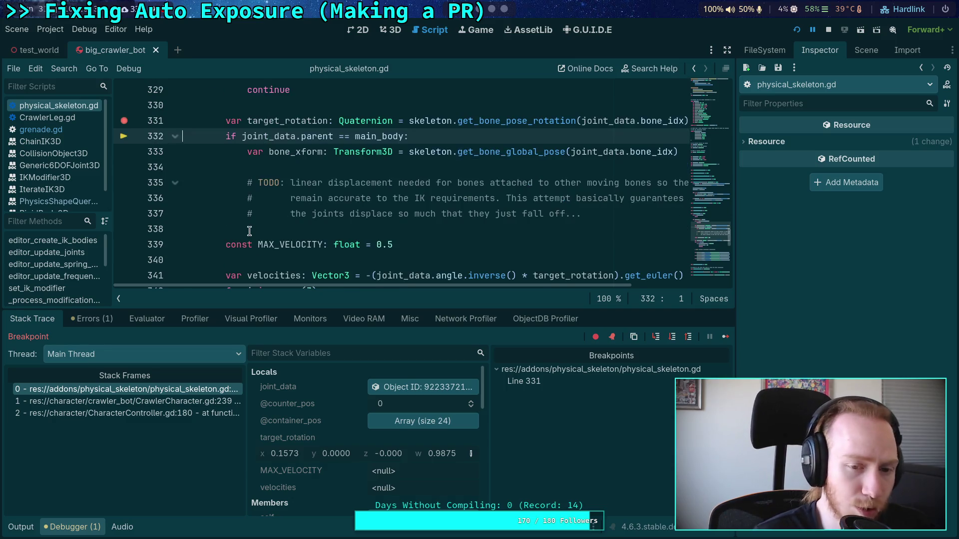
pyautogui.scroll(-1, 497, 272)
pyautogui.scroll(1, 520, 269)
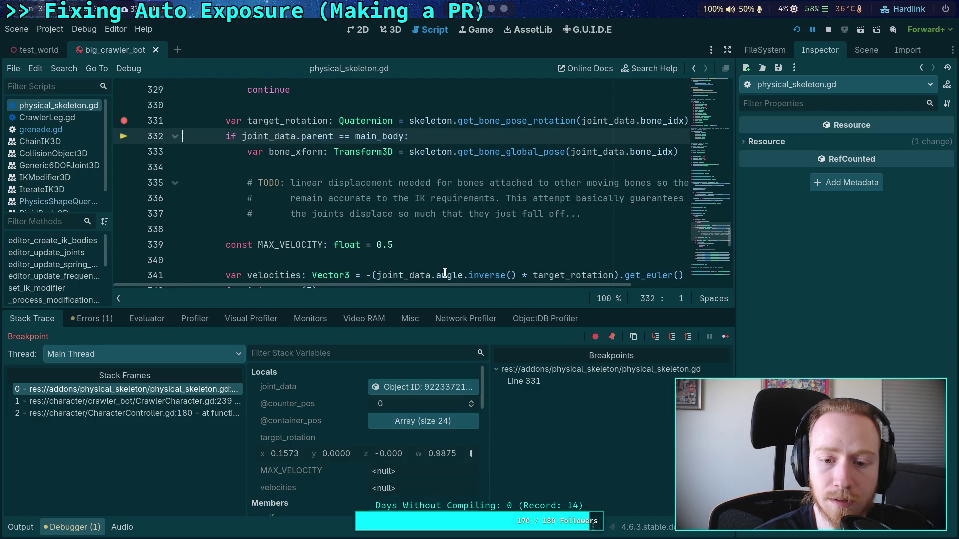
pyautogui.moveTo(452, 275)
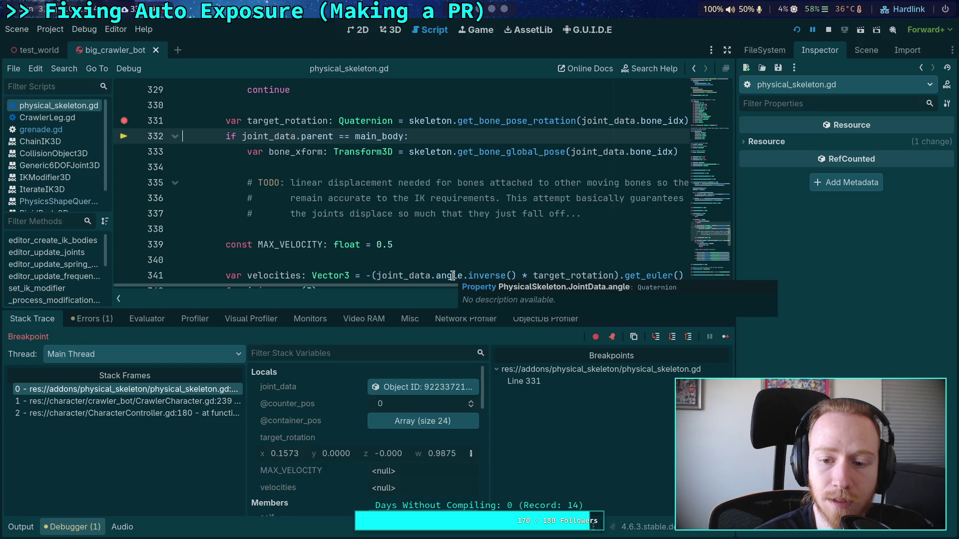
pyautogui.click(452, 276)
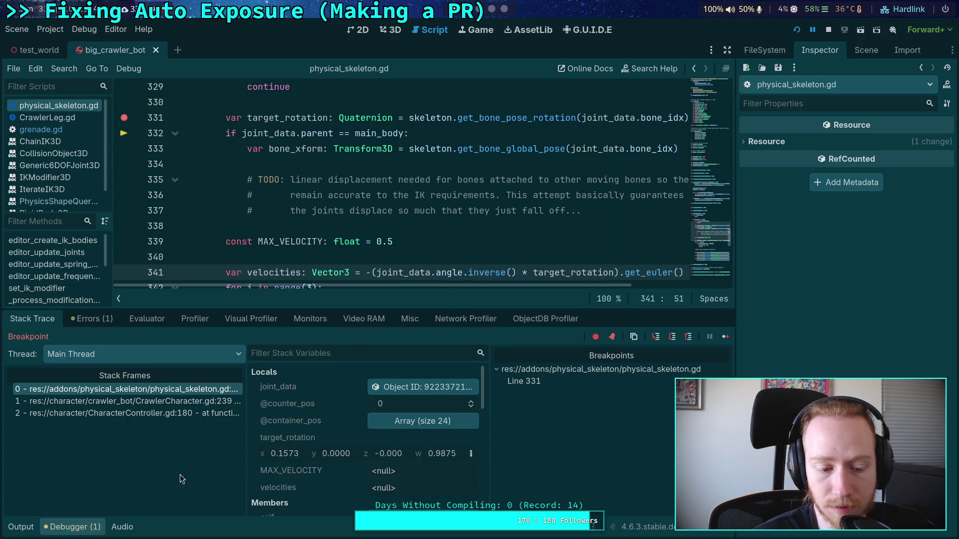
pyautogui.click(72, 527)
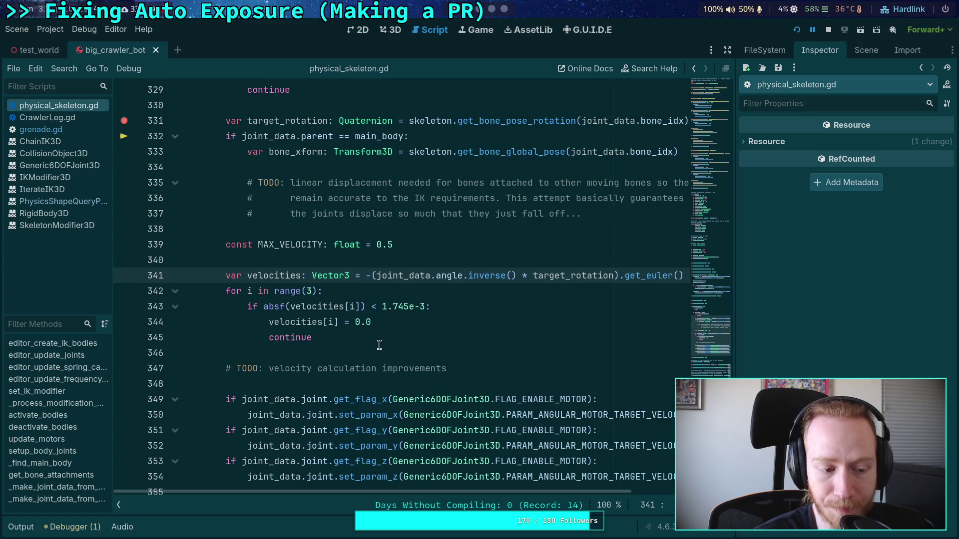
# Move the caret between lines 346 and 341, scroll through update_motors, and reopen the Output log.
pyautogui.click(316, 351)
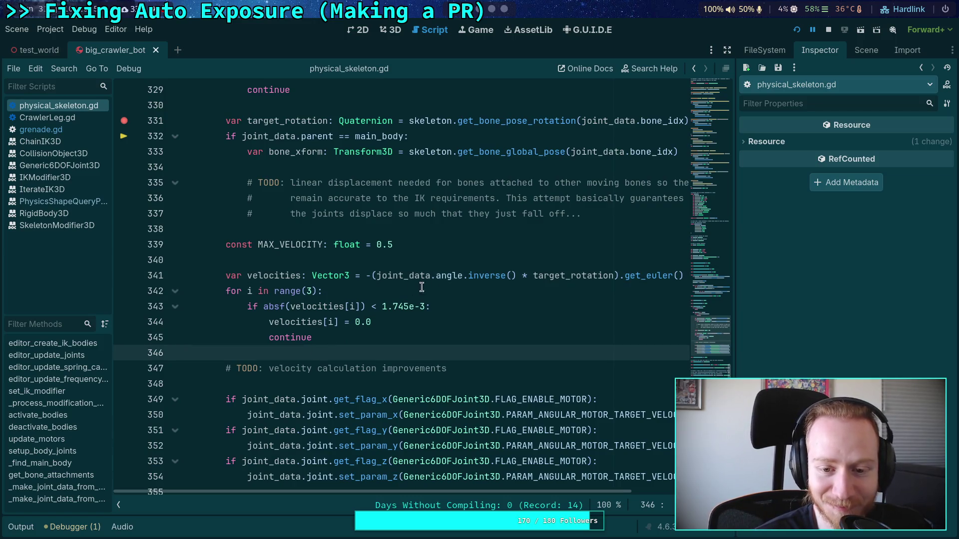
pyautogui.click(434, 275)
pyautogui.moveTo(456, 272)
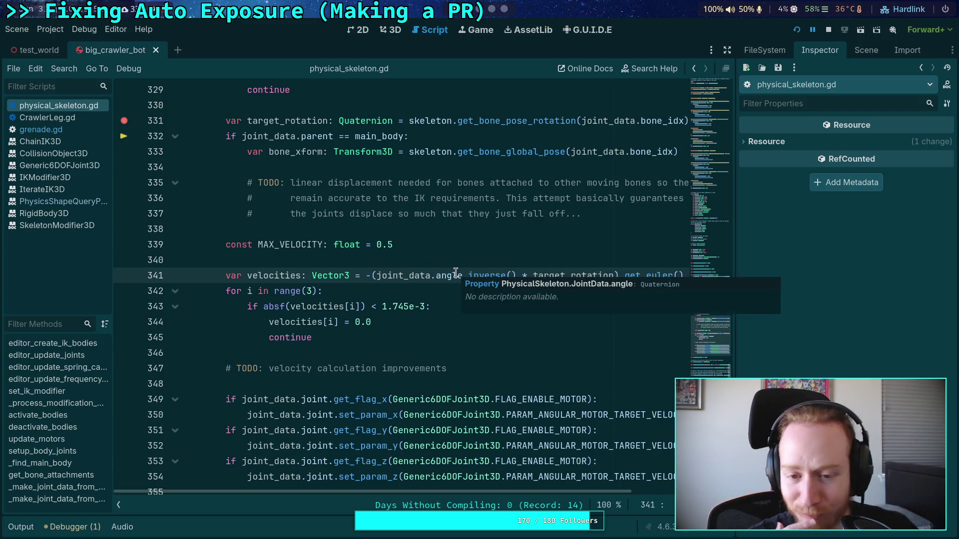
pyautogui.scroll(10, 456, 275)
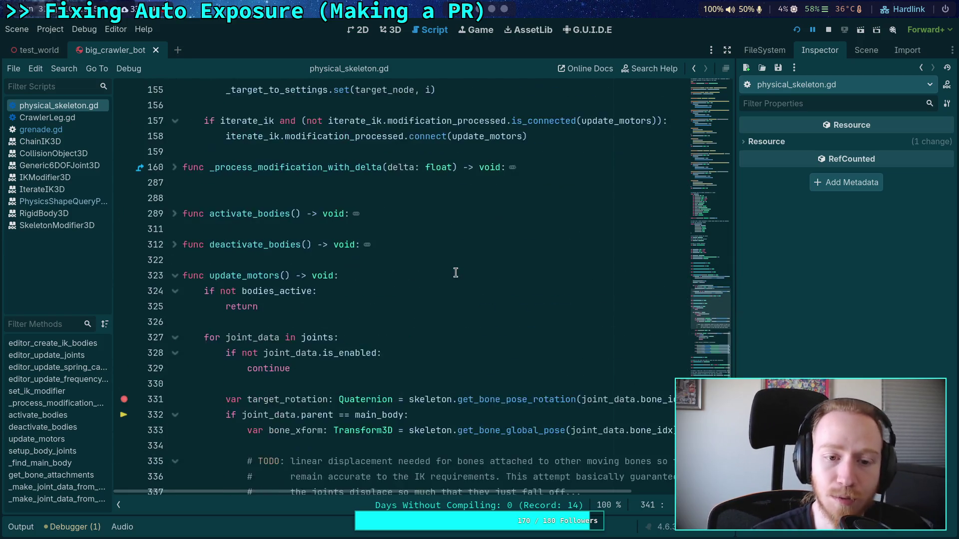
pyautogui.scroll(-6, 438, 265)
pyautogui.scroll(-6, 438, 265)
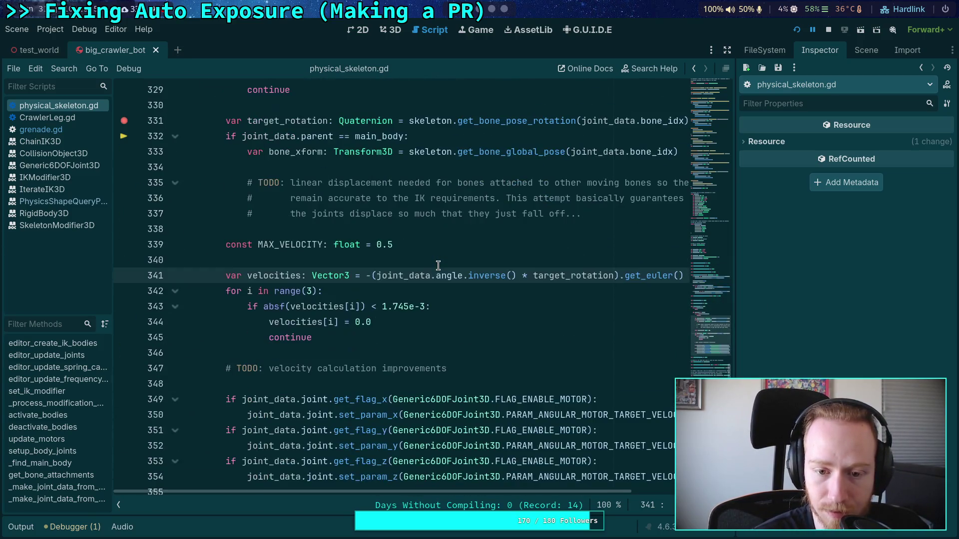
pyautogui.scroll(-6, 438, 265)
pyautogui.scroll(7, 438, 265)
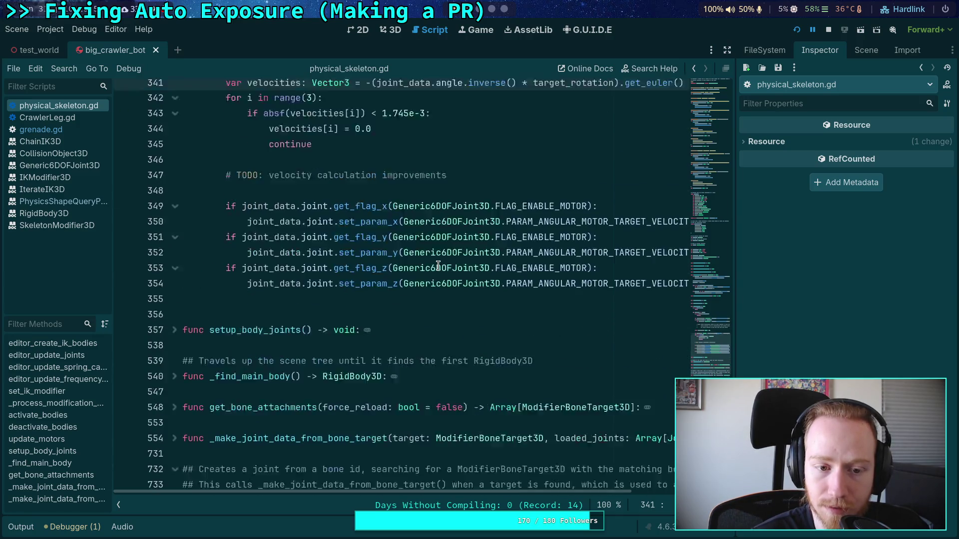
pyautogui.scroll(6, 438, 265)
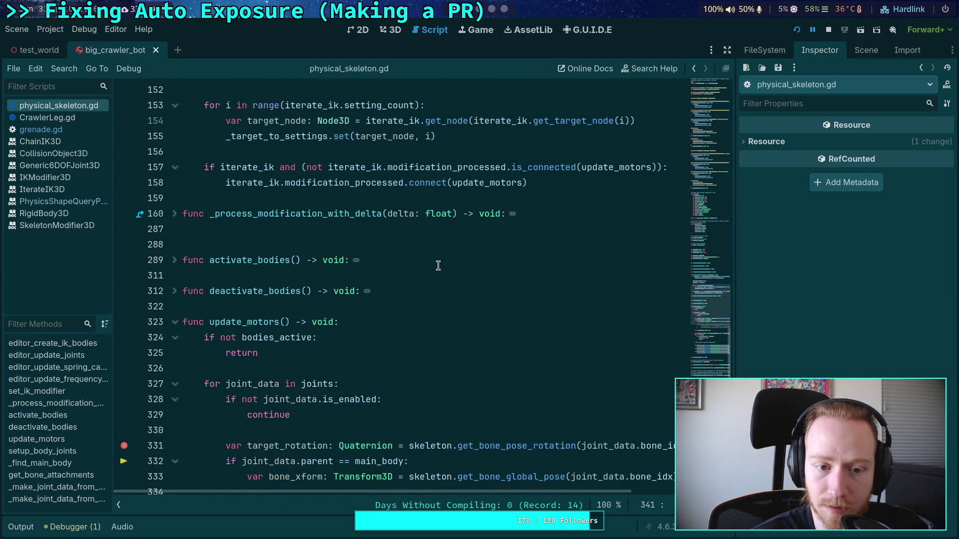
pyautogui.scroll(-6, 438, 265)
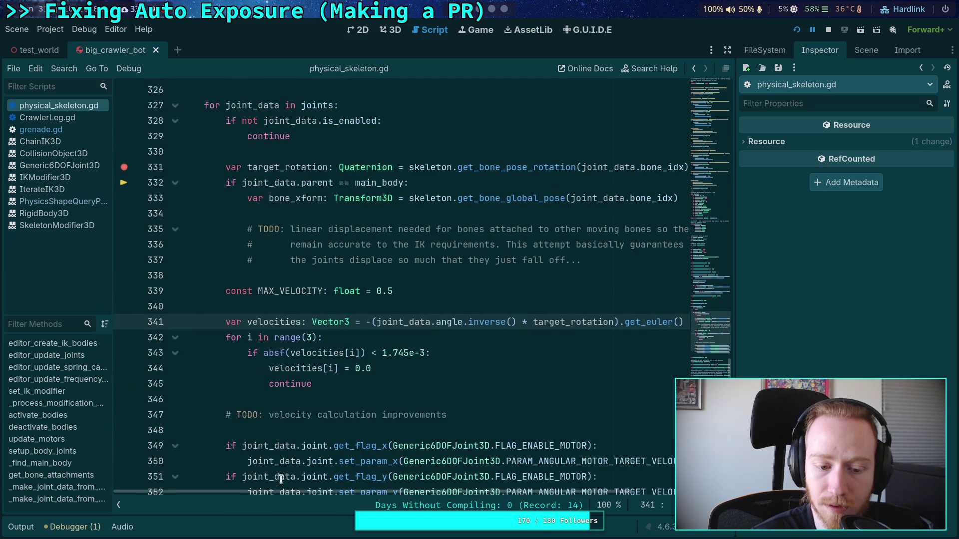
pyautogui.click(20, 527)
# Review the update_motors velocity-threshold loop with the Output log shown beneath the code.
pyautogui.scroll(-1, 377, 336)
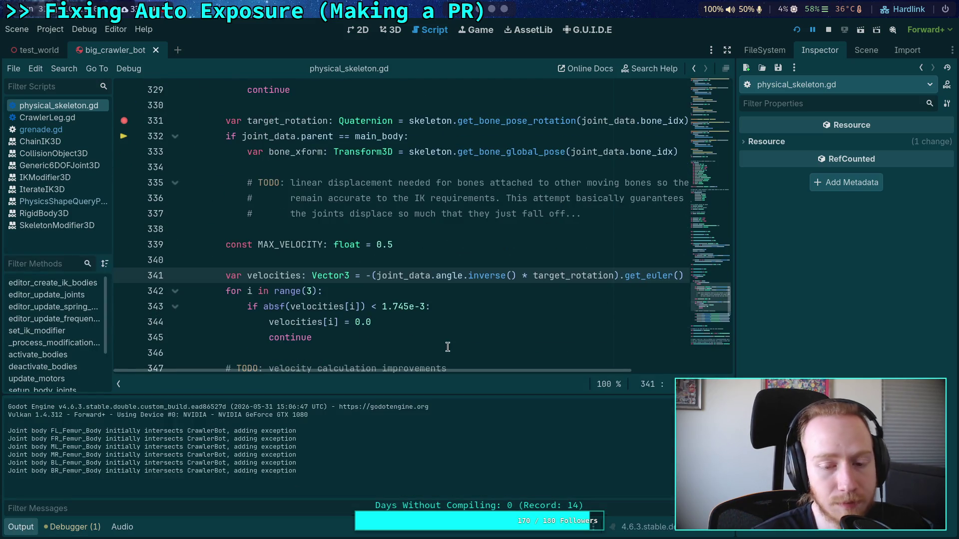
pyautogui.moveTo(407, 278)
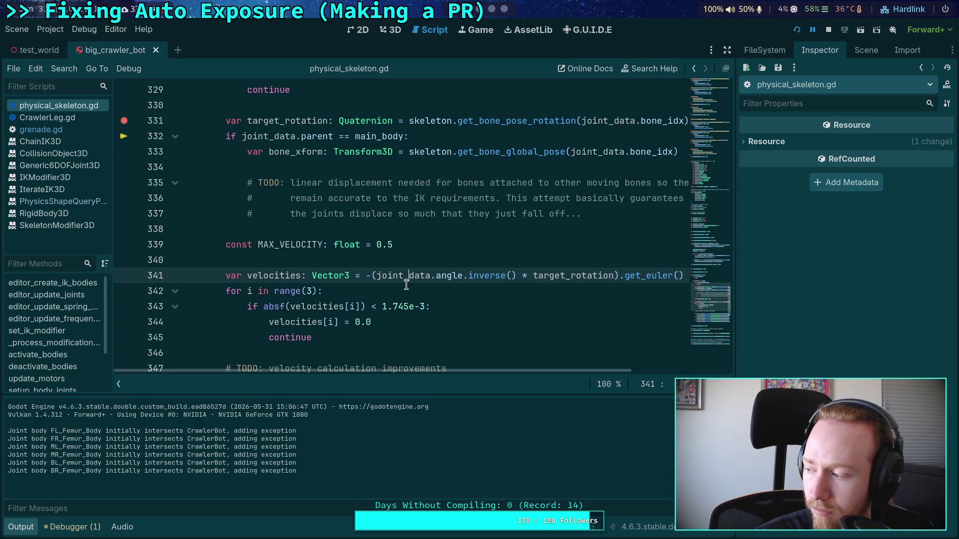
pyautogui.scroll(-3, 406, 285)
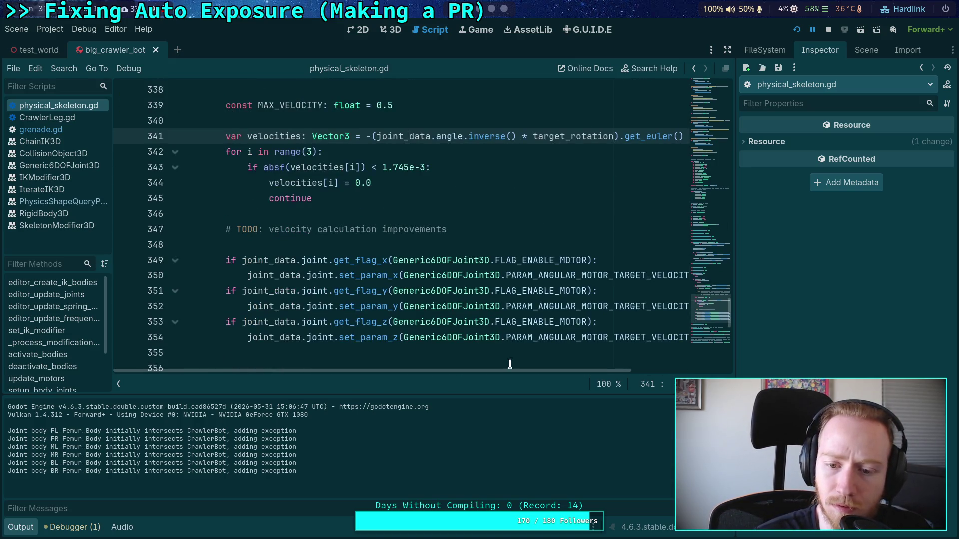
pyautogui.moveTo(520, 370)
pyautogui.mouseDown()
pyautogui.moveTo(643, 384)
pyautogui.moveTo(398, 342)
pyautogui.mouseUp()
pyautogui.scroll(2, 400, 318)
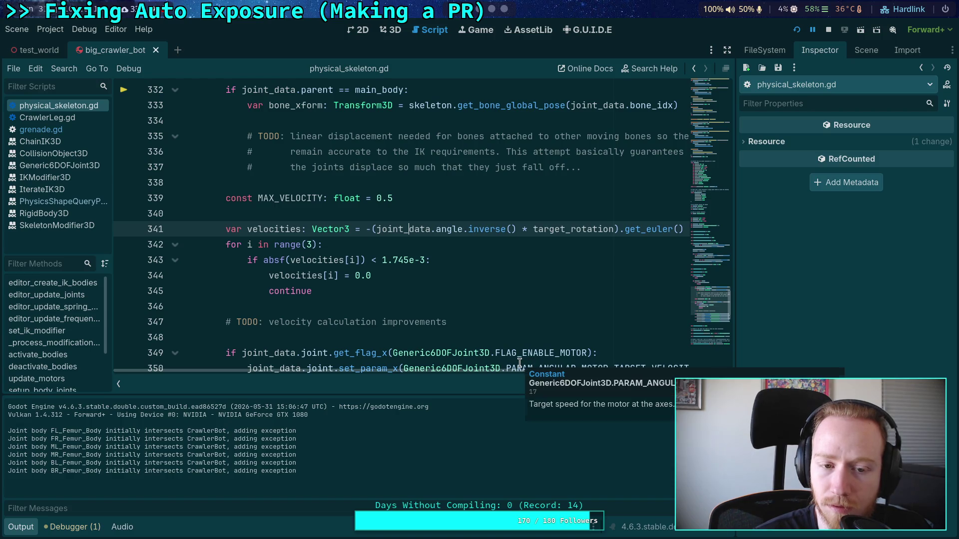
pyautogui.scroll(2, 390, 305)
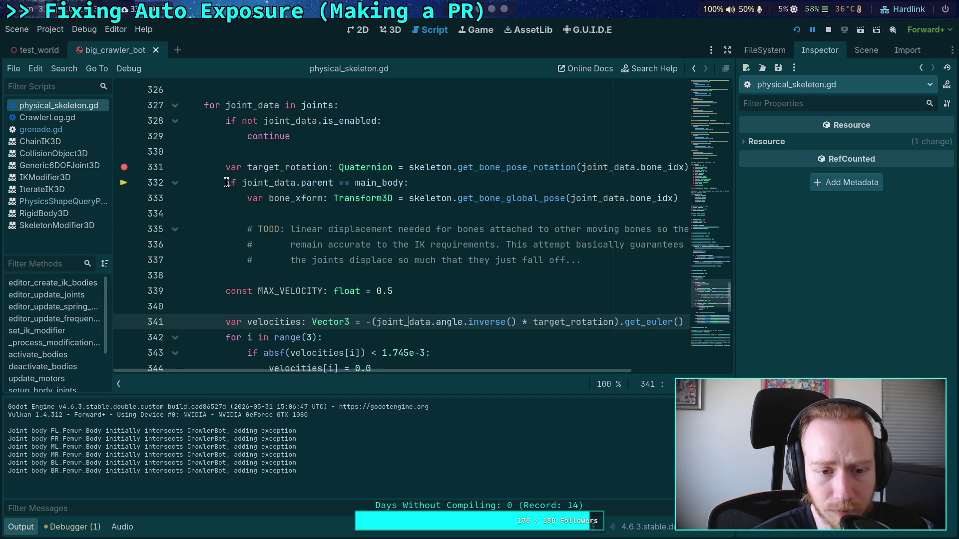
# Stop the paused game and open a triple-quoted block above the main_body check.
pyautogui.click(828, 29)
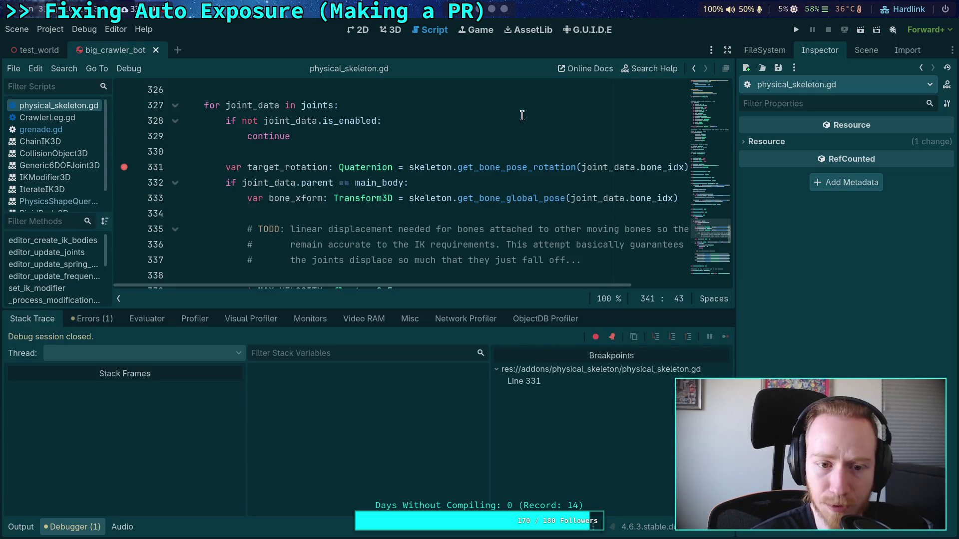
pyautogui.click(227, 183)
pyautogui.hotkey('ctrl', 'shift', 'Return')
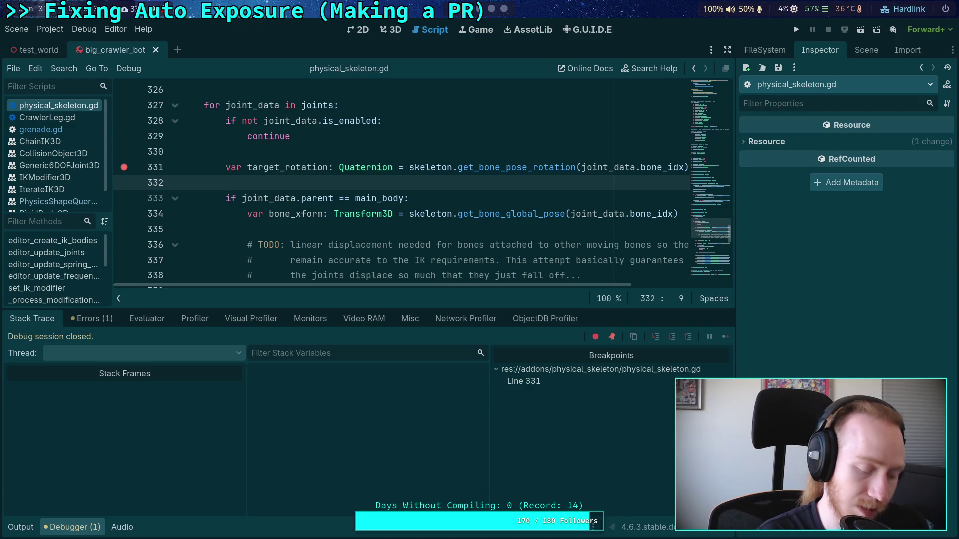
pyautogui.write('"""')
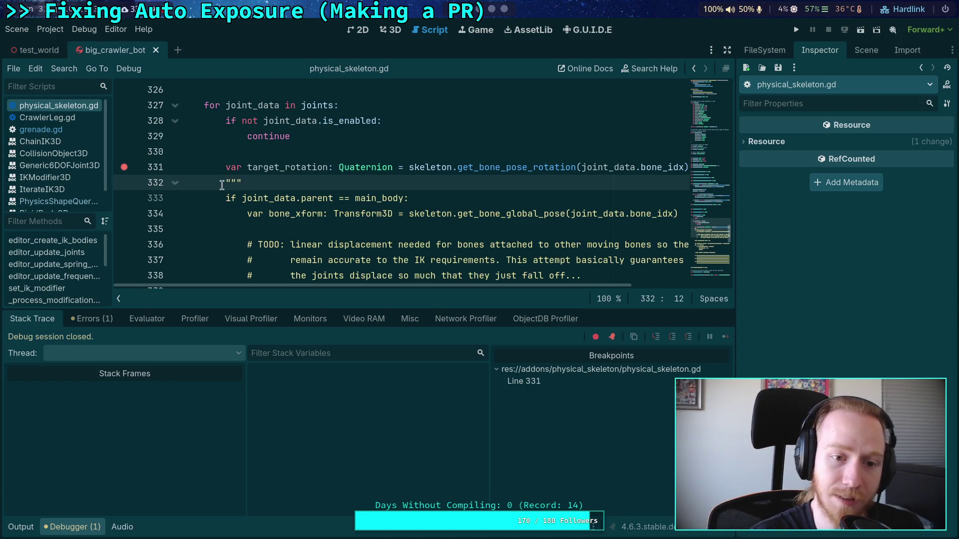
# Close the triple-quoted block after the TODO notes and save physical_skeleton.gd.
pyautogui.scroll(-2, 222, 185)
pyautogui.click(345, 196)
pyautogui.hotkey('ctrl', 'shift', 'Return')
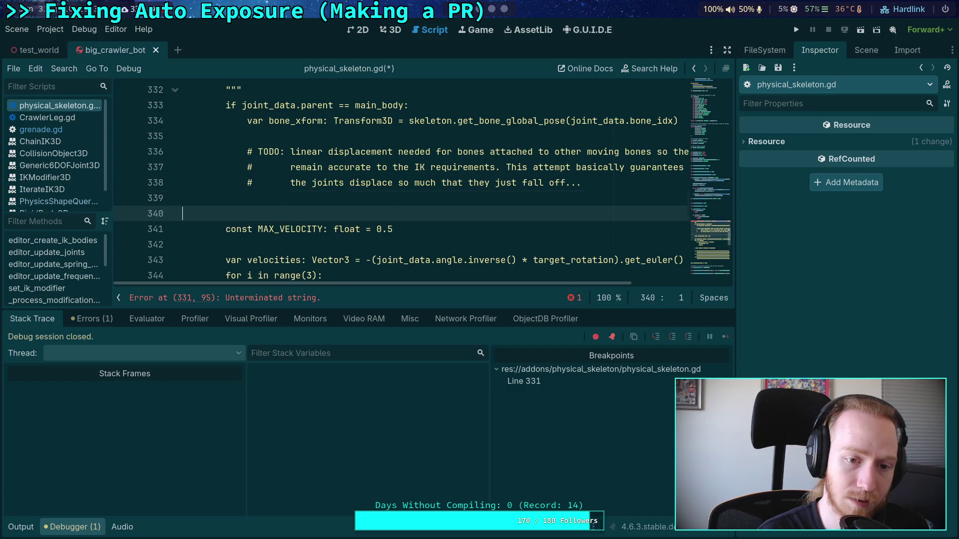
pyautogui.write('"""')
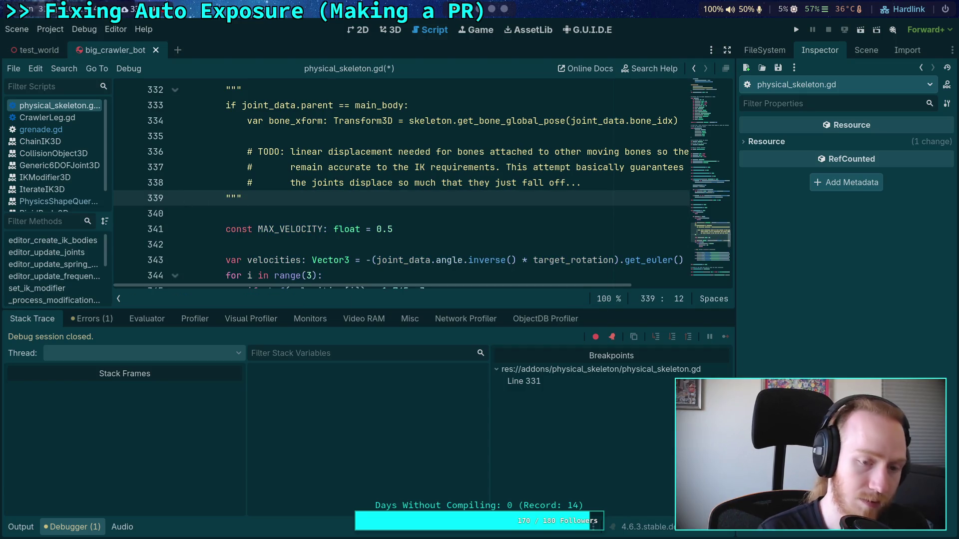
pyautogui.hotkey('ctrl', 's')
pyautogui.scroll(1, 672, 103)
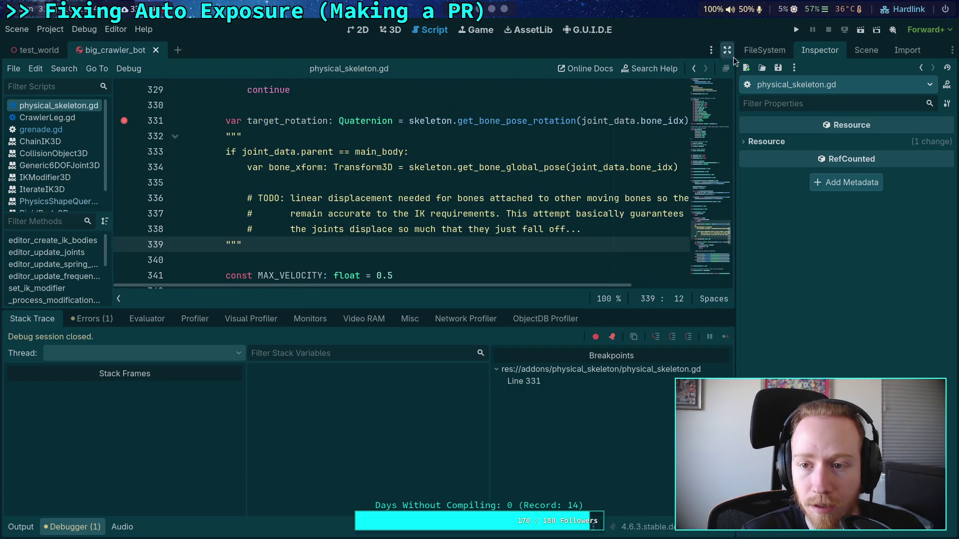
pyautogui.click(226, 135)
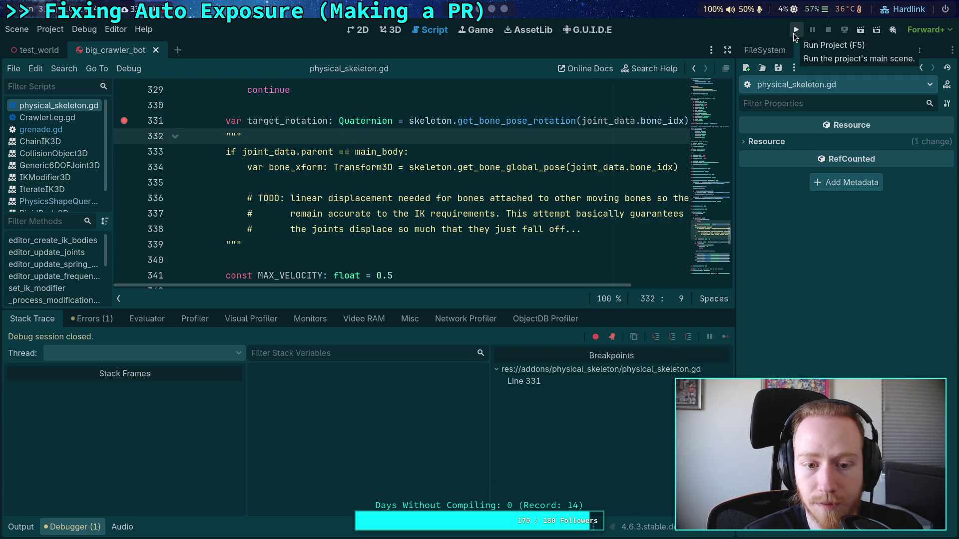
# Run the project to the line 331 breakpoint and step to the next line.
pyautogui.click(268, 120)
pyautogui.scroll(1, 270, 123)
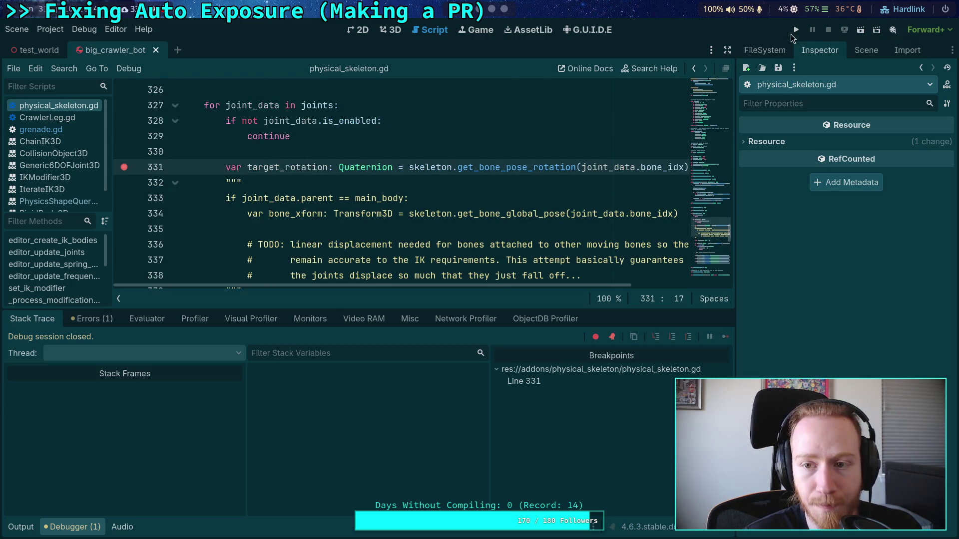
pyautogui.click(792, 34)
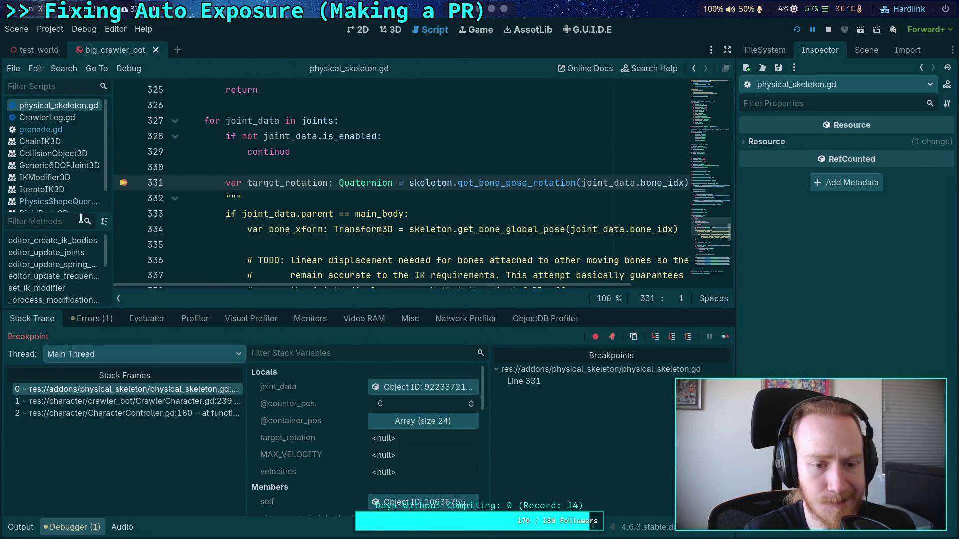
pyautogui.click(672, 336)
# Enlarge the debugger panel and widen the inspector to read joint_data's members.
pyautogui.scroll(-4, 335, 416)
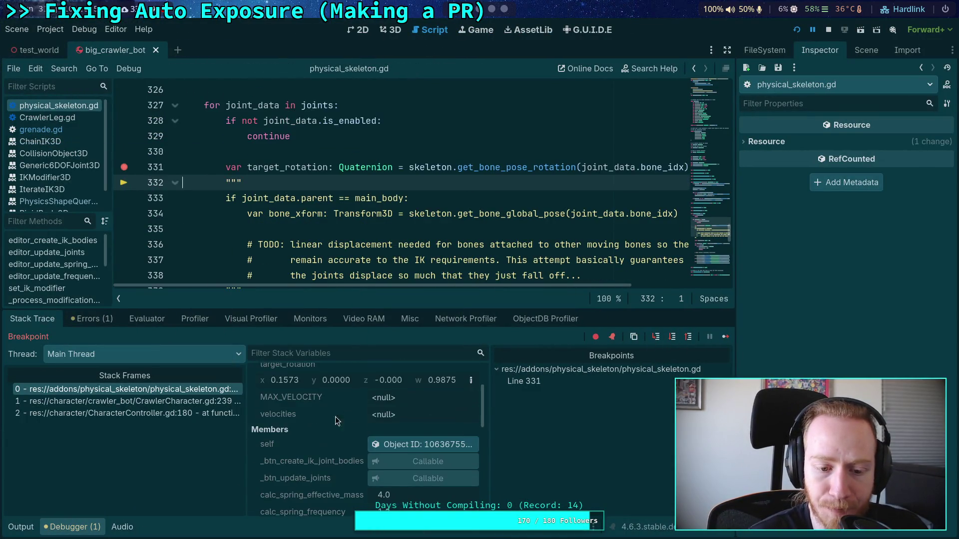
pyautogui.scroll(-4, 335, 416)
pyautogui.scroll(7, 353, 430)
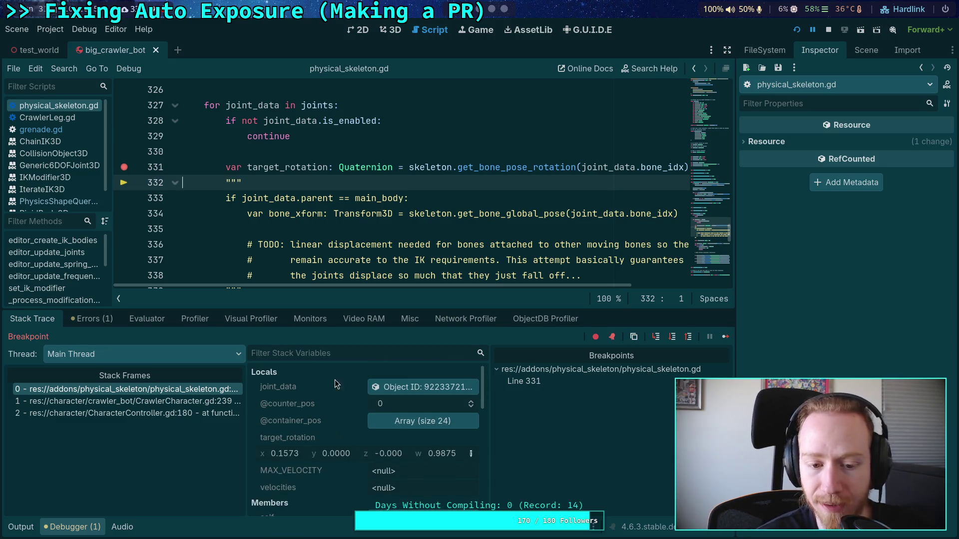
pyautogui.moveTo(363, 309); pyautogui.dragTo(365, 285)
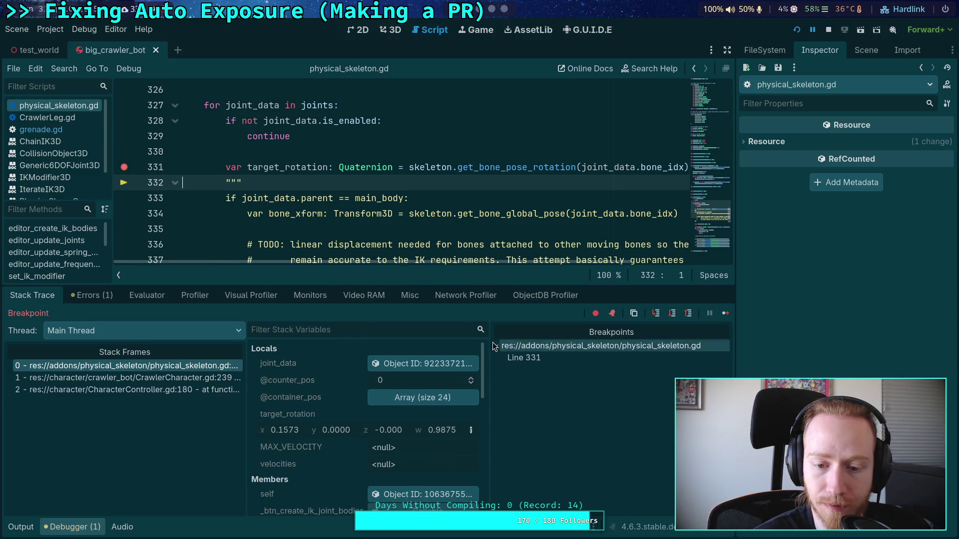
pyautogui.moveTo(735, 239); pyautogui.dragTo(775, 240)
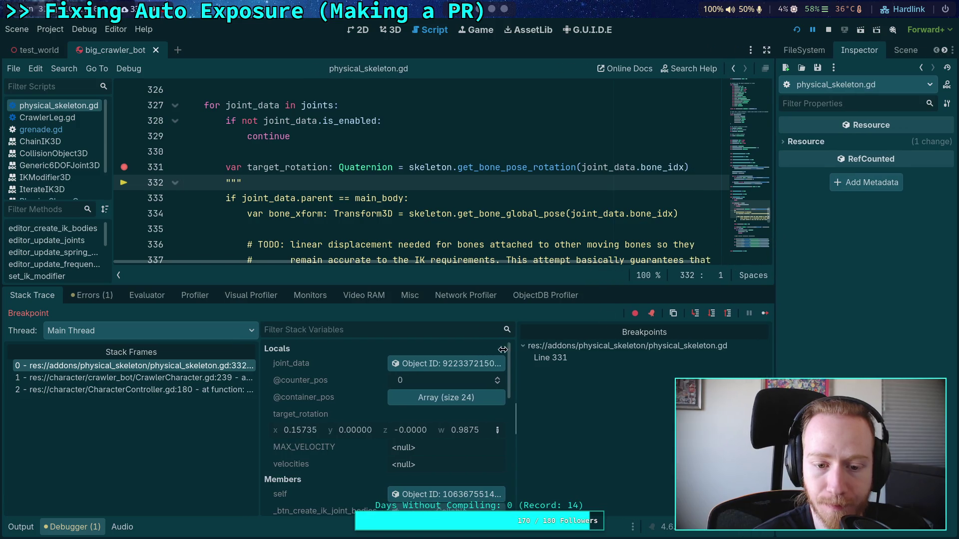
pyautogui.click(411, 364)
pyautogui.moveTo(776, 290); pyautogui.dragTo(705, 291)
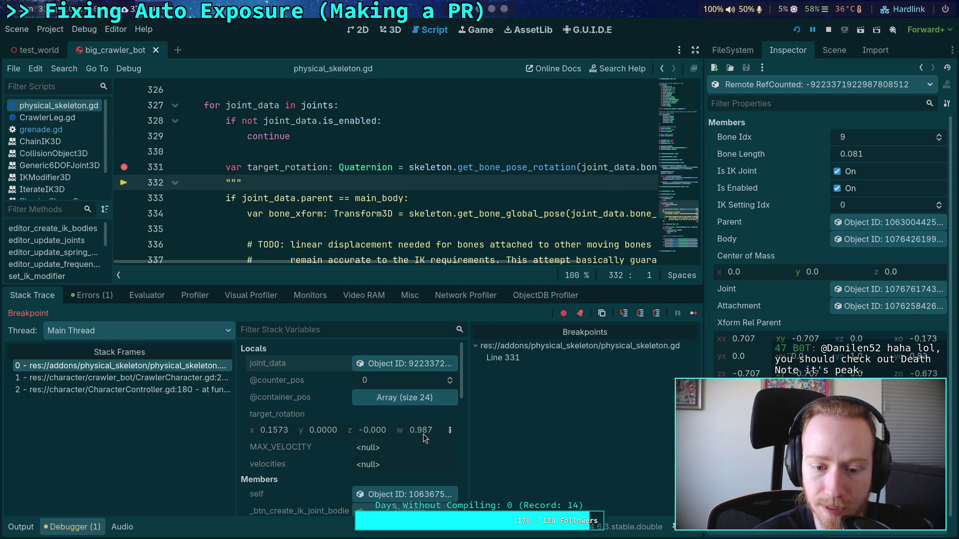
pyautogui.scroll(-1, 759, 311)
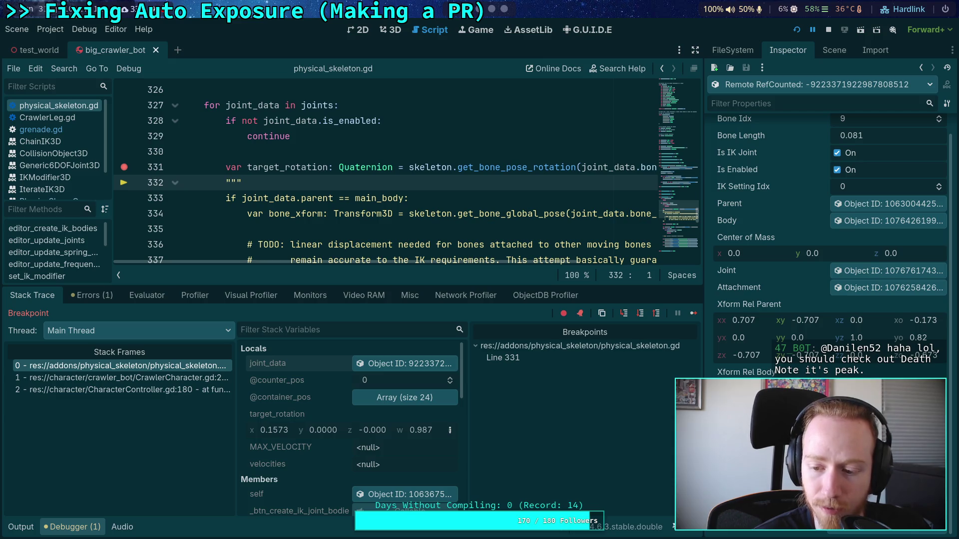
pyautogui.scroll(-2, 829, 249)
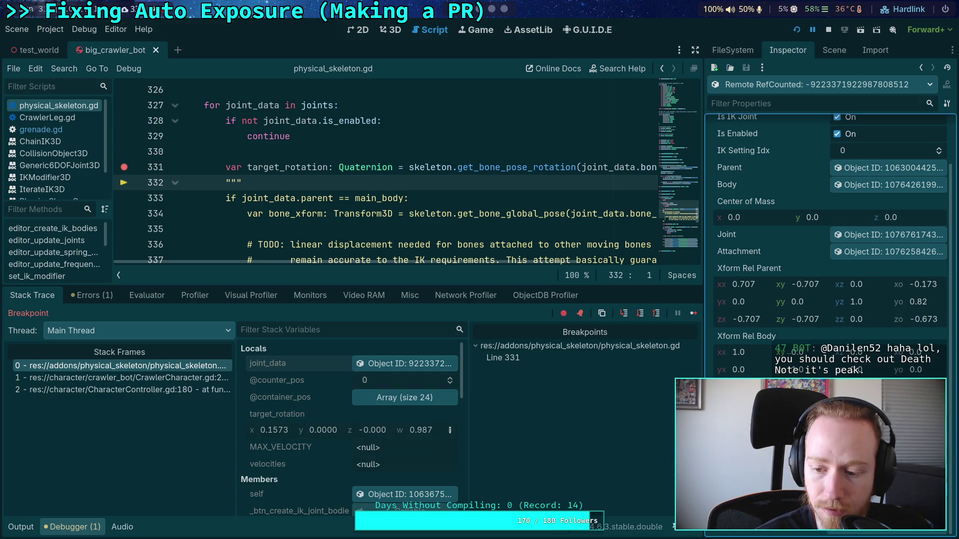
pyautogui.scroll(2, 829, 240)
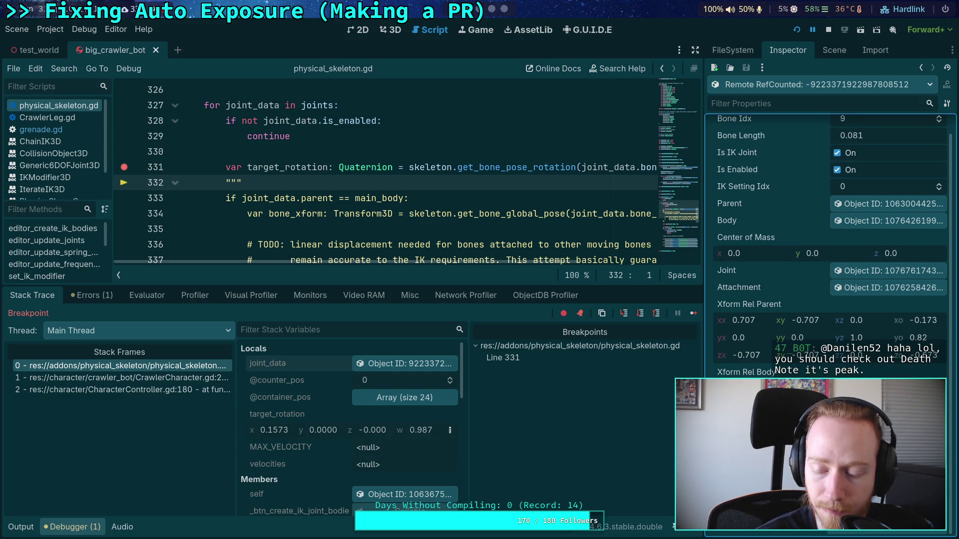
# Check target_rotation as Euler angles, then hide the debugger panel with Ctrl+J.
pyautogui.click(450, 430)
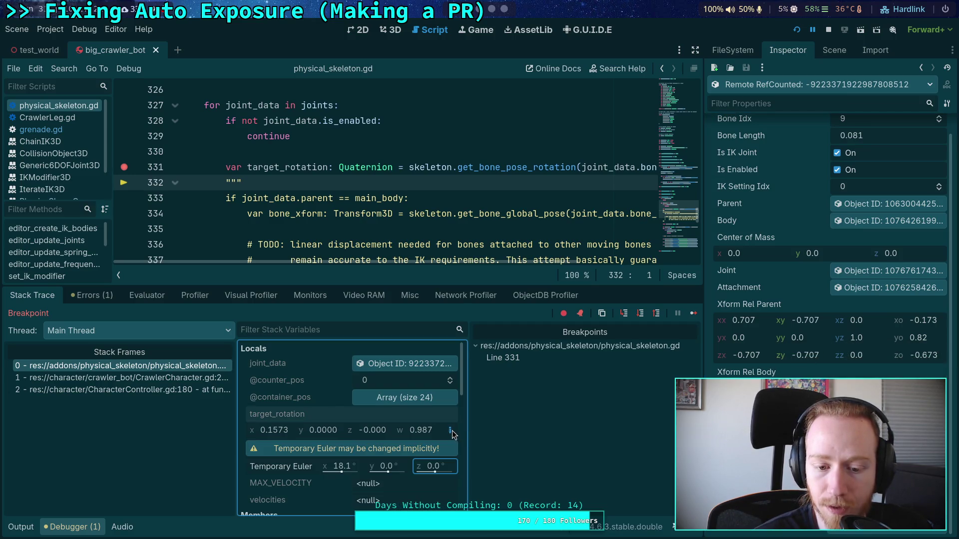
pyautogui.click(450, 431)
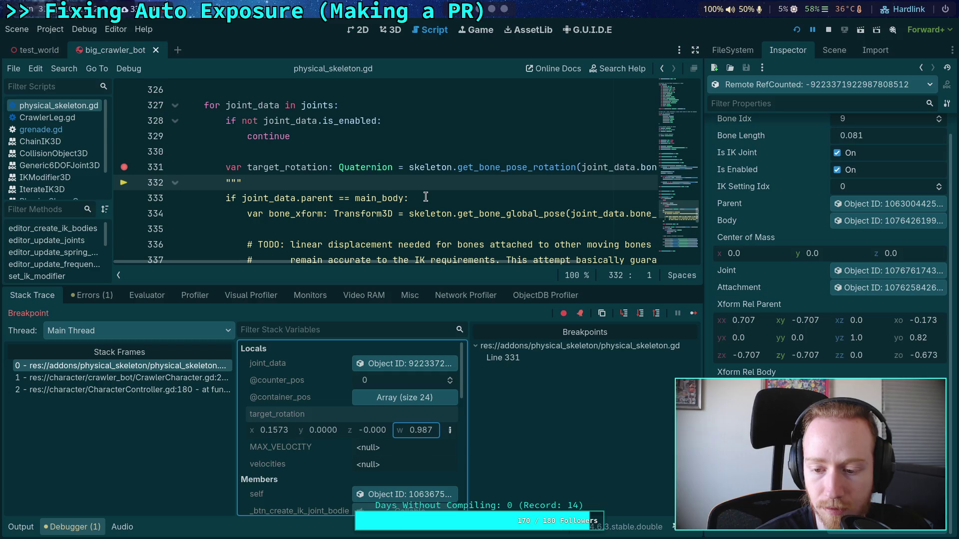
pyautogui.scroll(20, 426, 197)
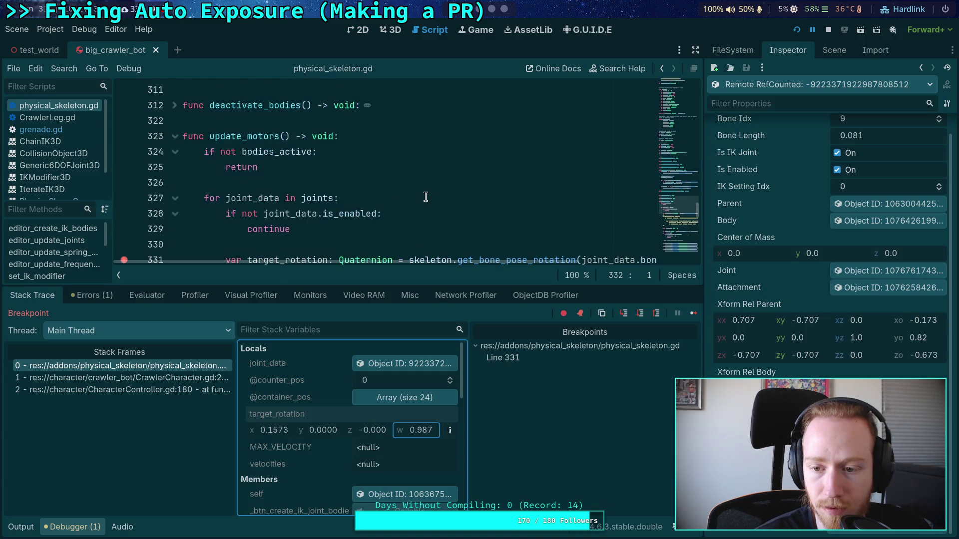
pyautogui.scroll(-3, 426, 196)
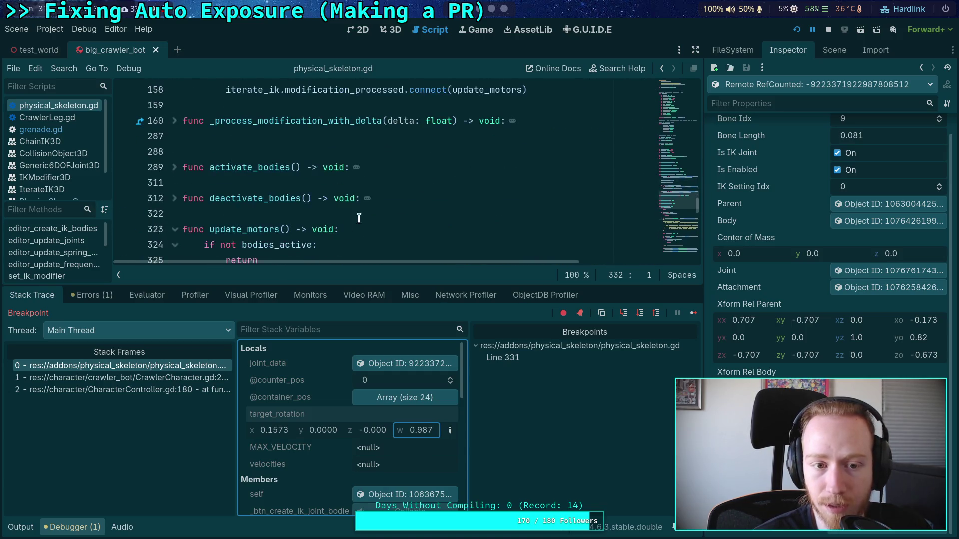
pyautogui.hotkey('ctrl', 'j')
pyautogui.scroll(6, 287, 339)
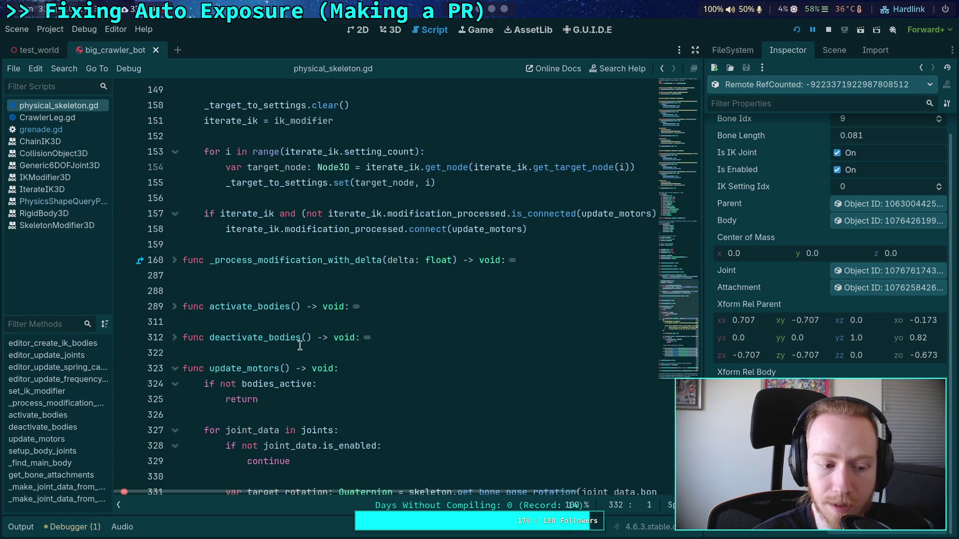
pyautogui.scroll(1, 305, 338)
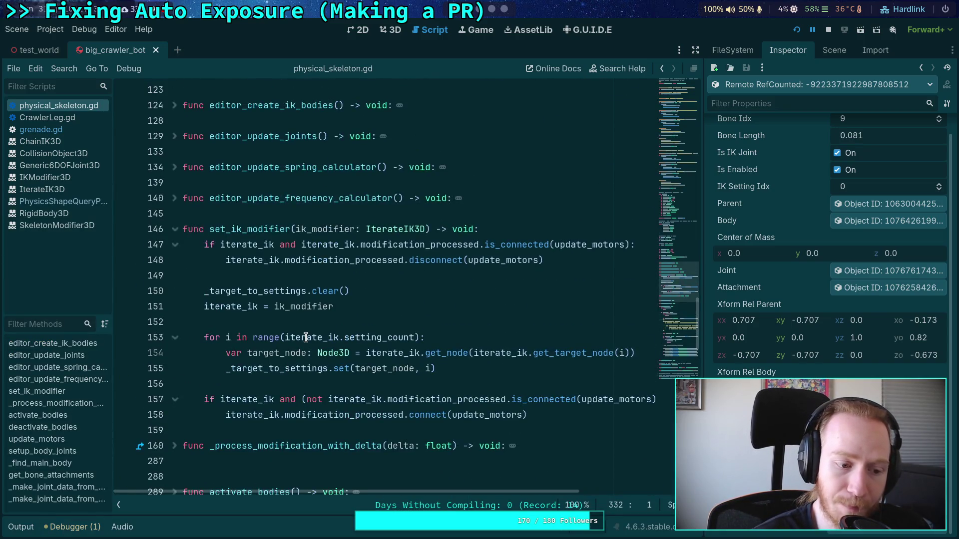
# Unfold _process_modification_with_delta at line 160 to read its body.
pyautogui.click(298, 320)
pyautogui.scroll(-5, 298, 320)
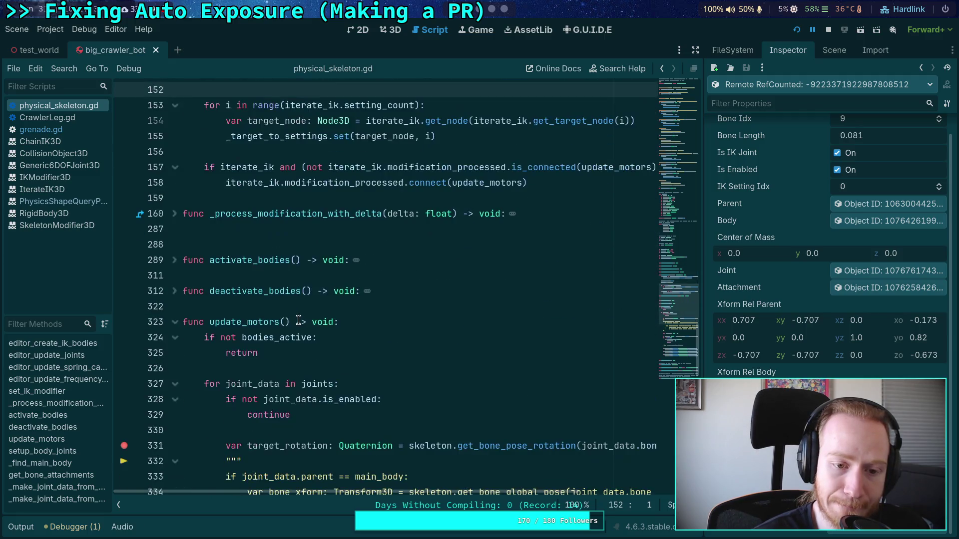
pyautogui.click(176, 214)
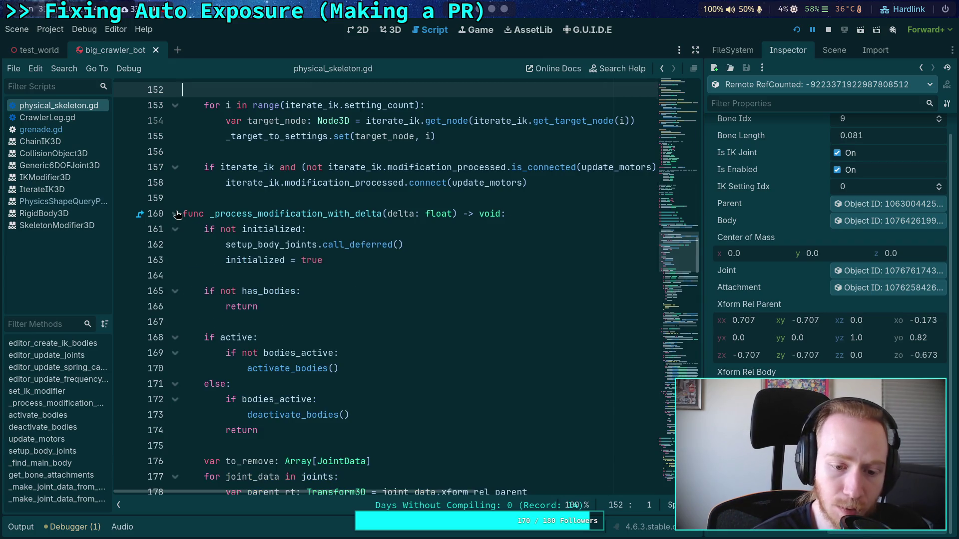
pyautogui.scroll(-10, 178, 214)
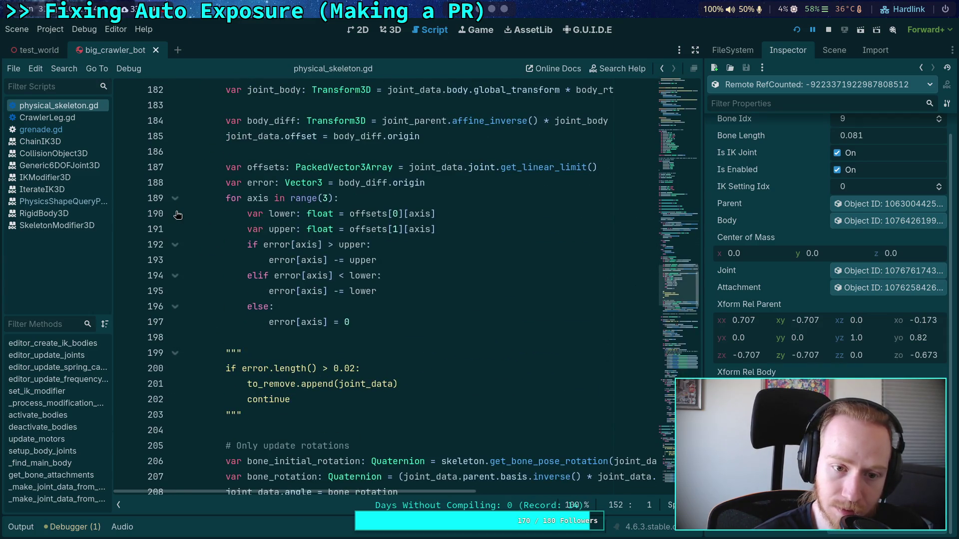
pyautogui.scroll(-3, 177, 215)
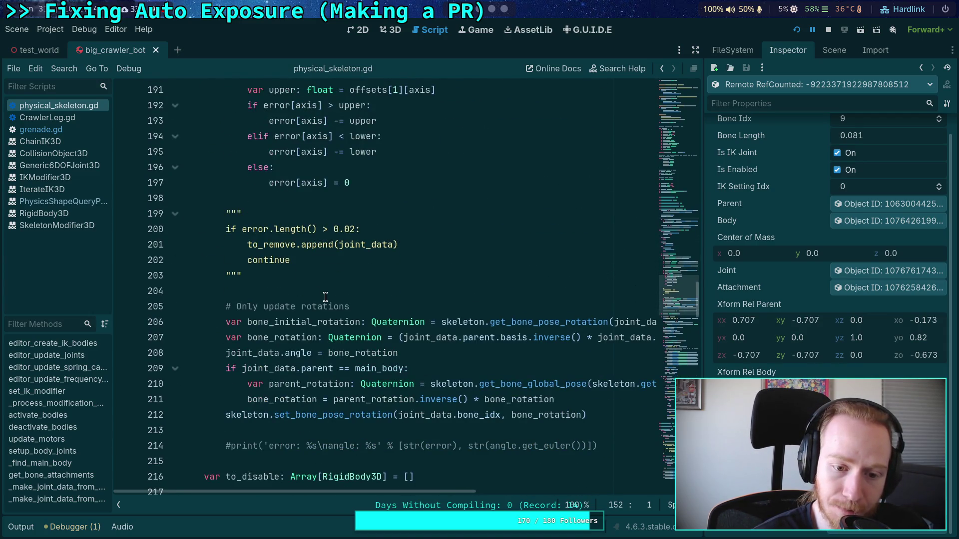
# Highlight every use of bone_rotation from line 208 and review them.
pyautogui.doubleClick(379, 353)
pyautogui.moveTo(403, 493)
pyautogui.mouseDown()
pyautogui.moveTo(450, 480)
pyautogui.moveTo(409, 488)
pyautogui.mouseUp()
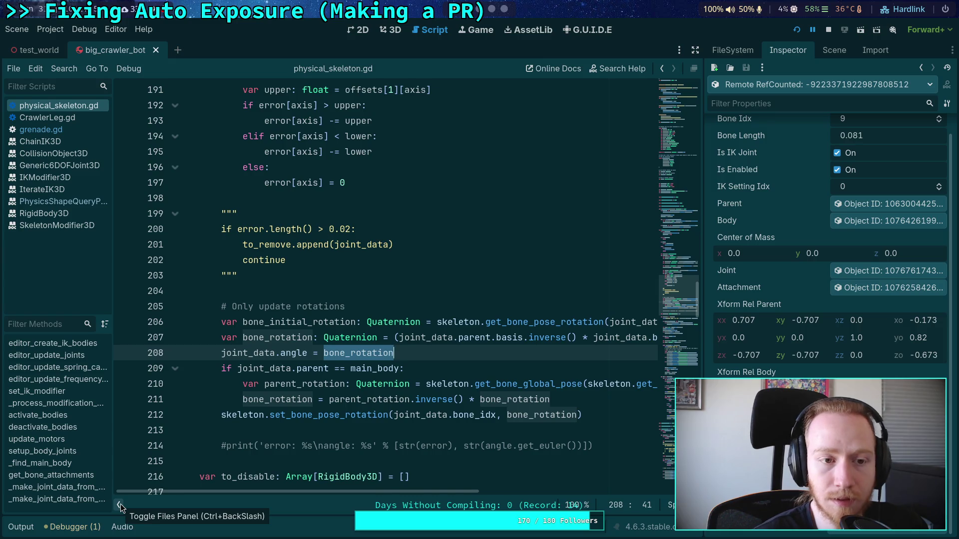
pyautogui.scroll(-9, 240, 425)
pyautogui.scroll(-2, 239, 425)
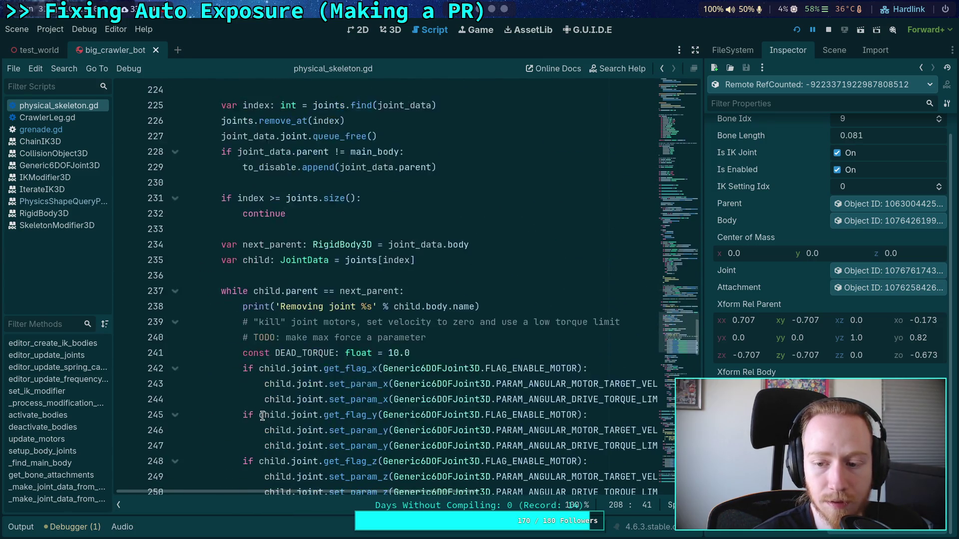
pyautogui.scroll(7, 260, 420)
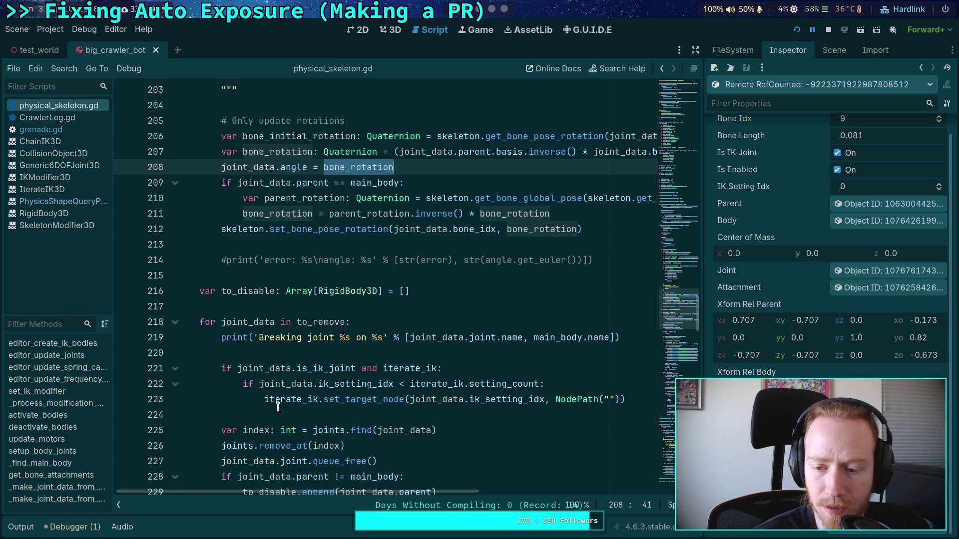
pyautogui.scroll(2, 282, 405)
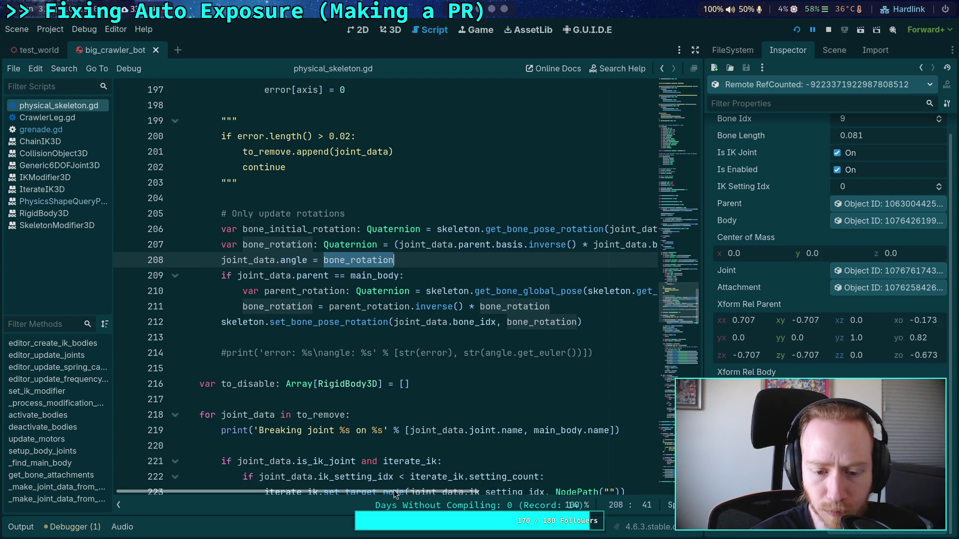
pyautogui.moveTo(397, 492)
pyautogui.mouseDown()
pyautogui.moveTo(576, 499)
pyautogui.moveTo(399, 491)
pyautogui.moveTo(413, 481)
pyautogui.moveTo(427, 492)
pyautogui.moveTo(379, 492)
pyautogui.mouseUp()
pyautogui.scroll(-9, 483, 301)
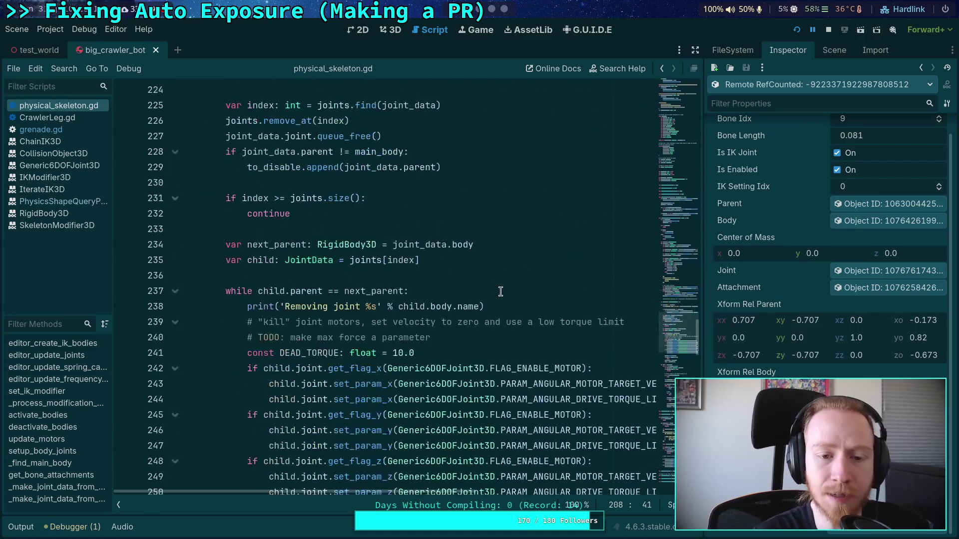
pyautogui.scroll(5, 483, 301)
pyautogui.scroll(4, 483, 301)
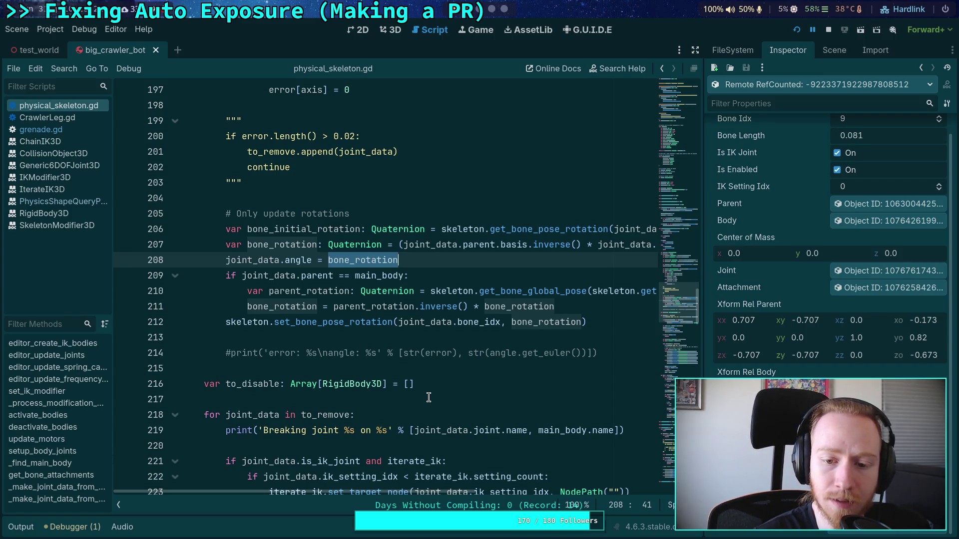
# Highlight bone_rotation again from line 212 and look through its uses.
pyautogui.doubleClick(544, 324)
pyautogui.scroll(4, 496, 374)
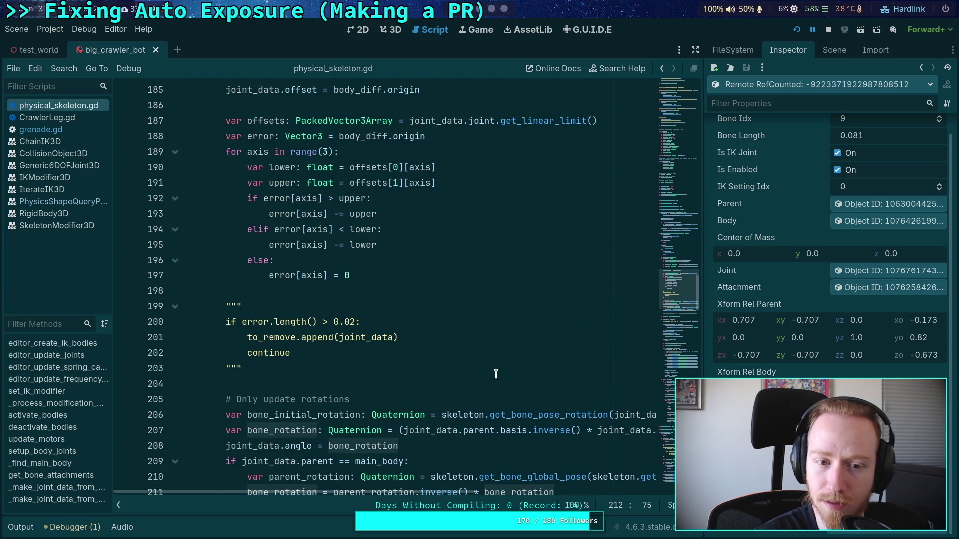
pyautogui.scroll(-13, 495, 375)
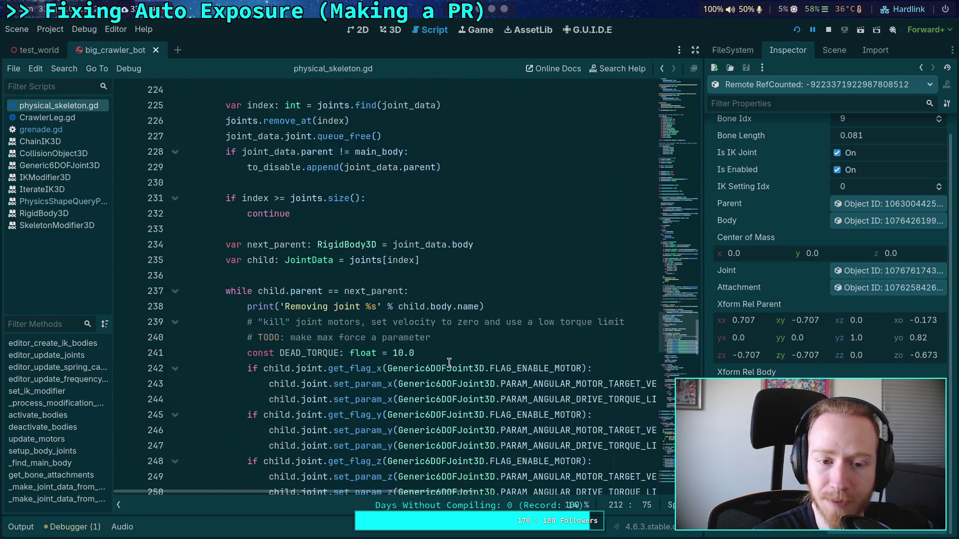
pyautogui.scroll(-17, 449, 362)
pyautogui.scroll(6, 328, 315)
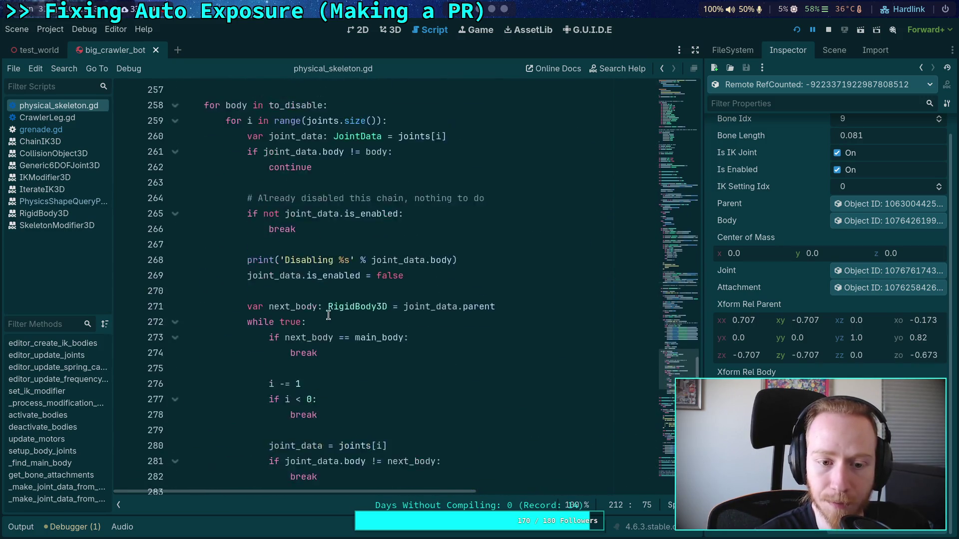
pyautogui.scroll(4, 328, 315)
# Fold the to_disable loop body at line 258 and shrink the Inspector to widen the code.
pyautogui.click(174, 293)
pyautogui.scroll(-5, 359, 345)
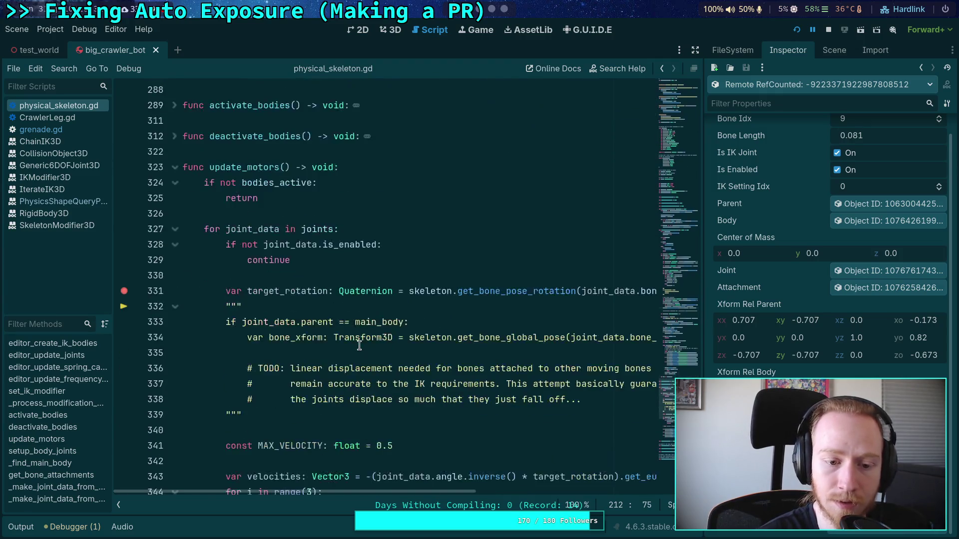
pyautogui.scroll(-3, 359, 345)
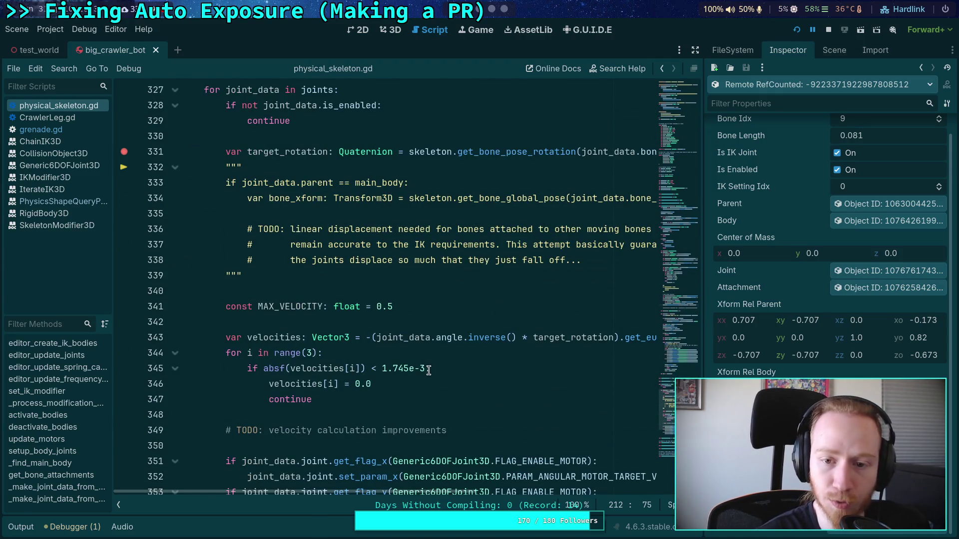
pyautogui.hscroll(3, 459, 494)
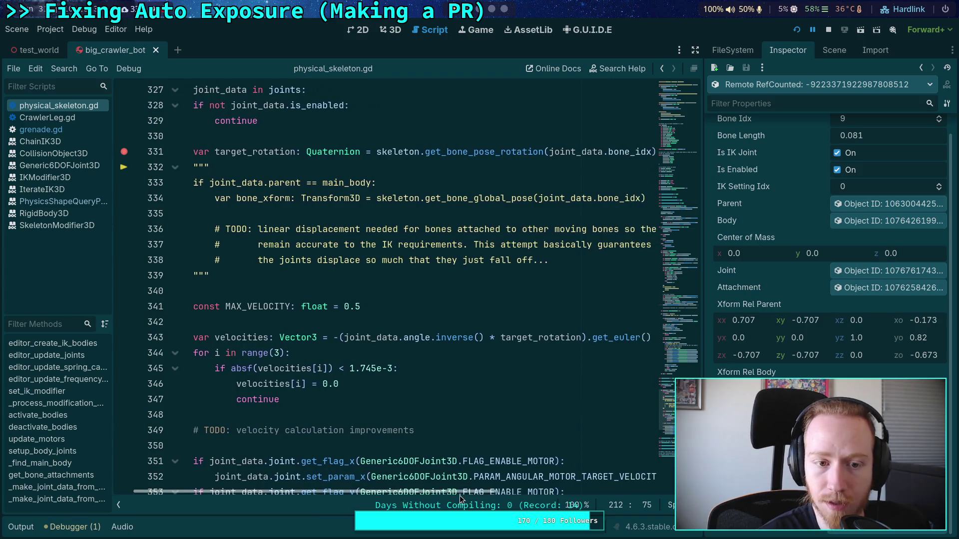
pyautogui.hscroll(2, 495, 499)
pyautogui.hscroll(-2, 496, 500)
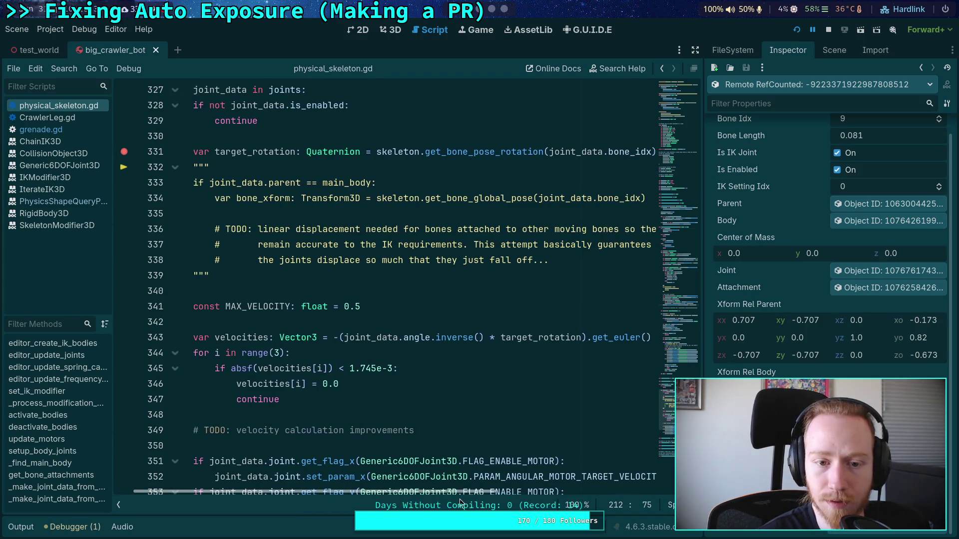
pyautogui.hscroll(-1, 459, 498)
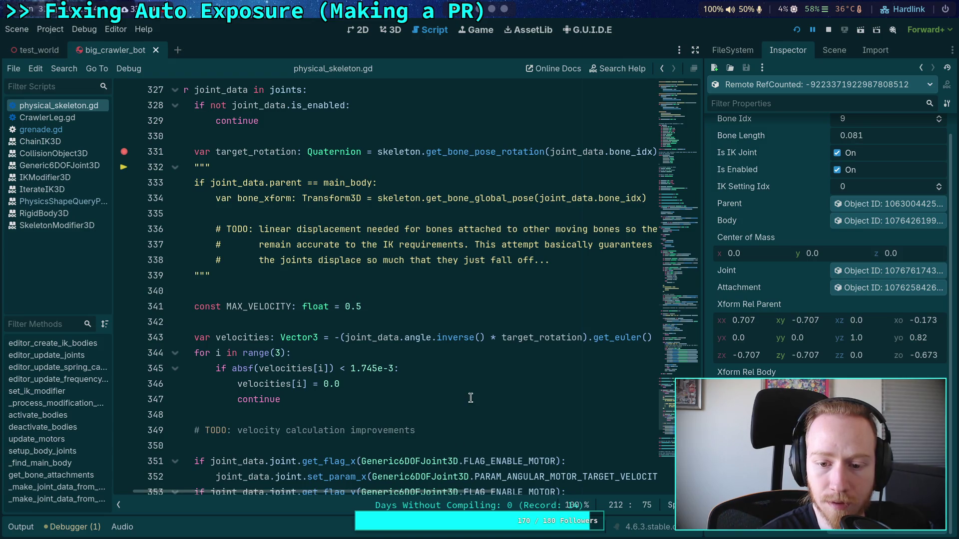
pyautogui.scroll(2, 470, 398)
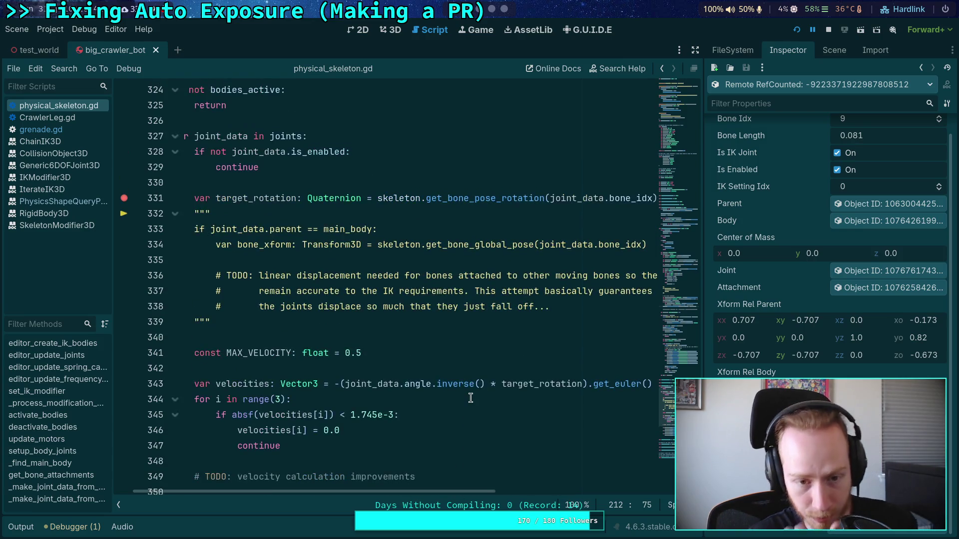
pyautogui.scroll(20, 489, 394)
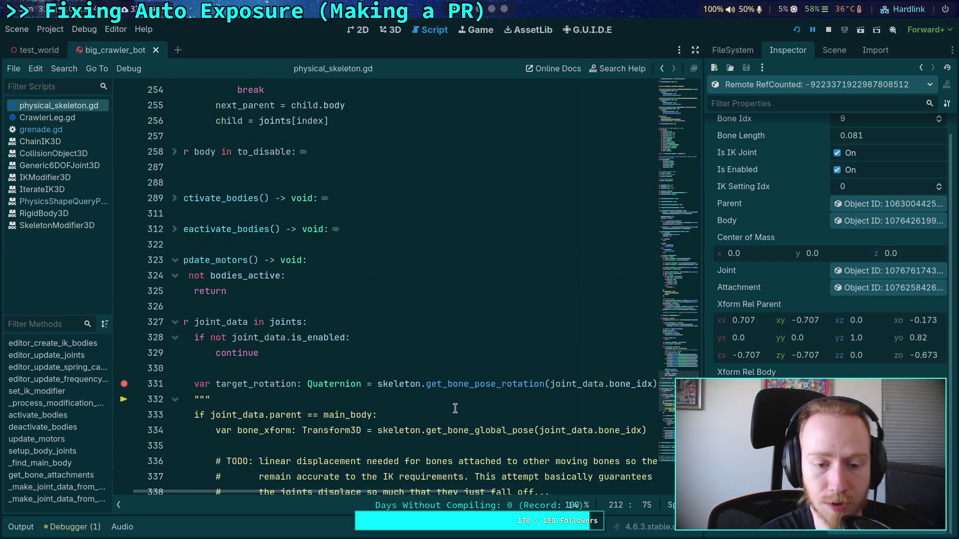
pyautogui.scroll(9, 459, 396)
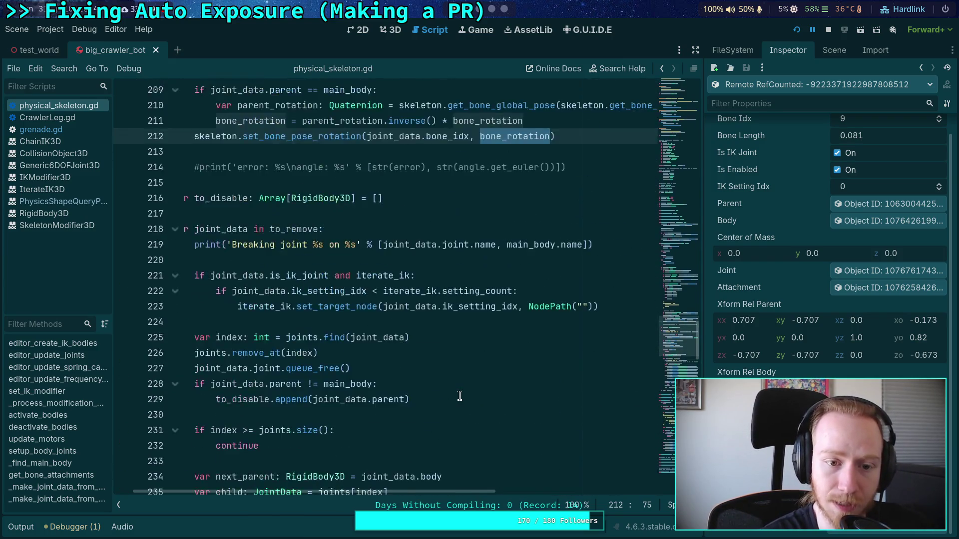
pyautogui.moveTo(705, 319); pyautogui.dragTo(765, 320)
pyautogui.click(761, 51)
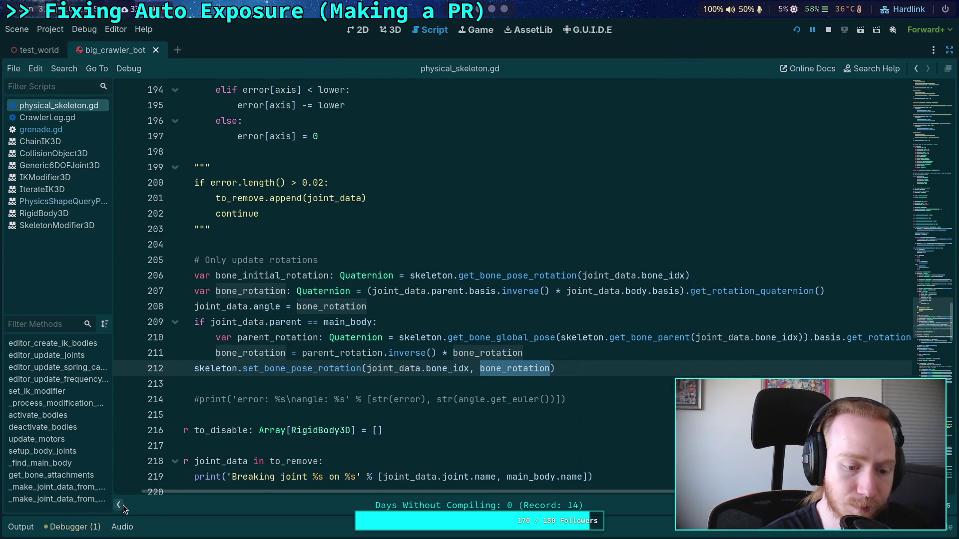
# Collapse the script list and select the bone_rotation declaration on line 207.
pyautogui.click(122, 505)
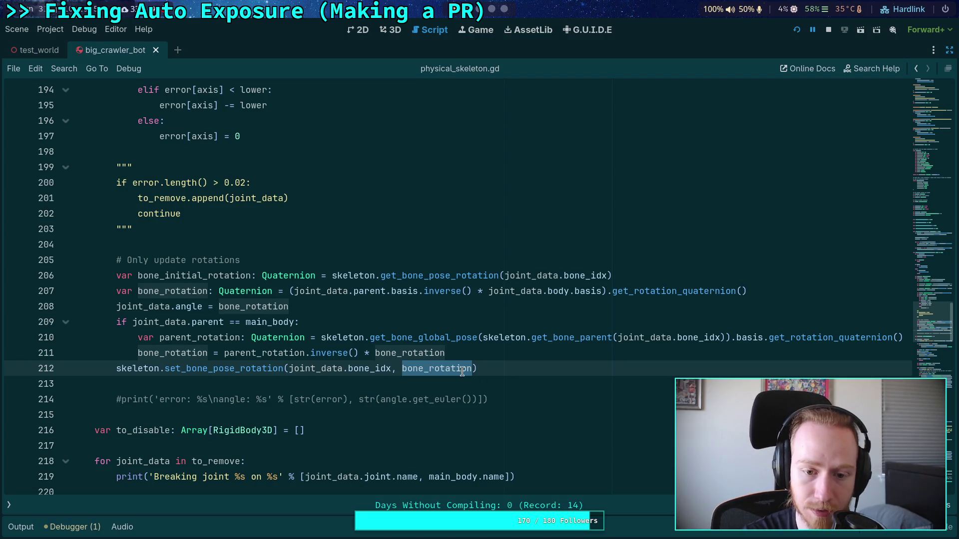
pyautogui.doubleClick(164, 293)
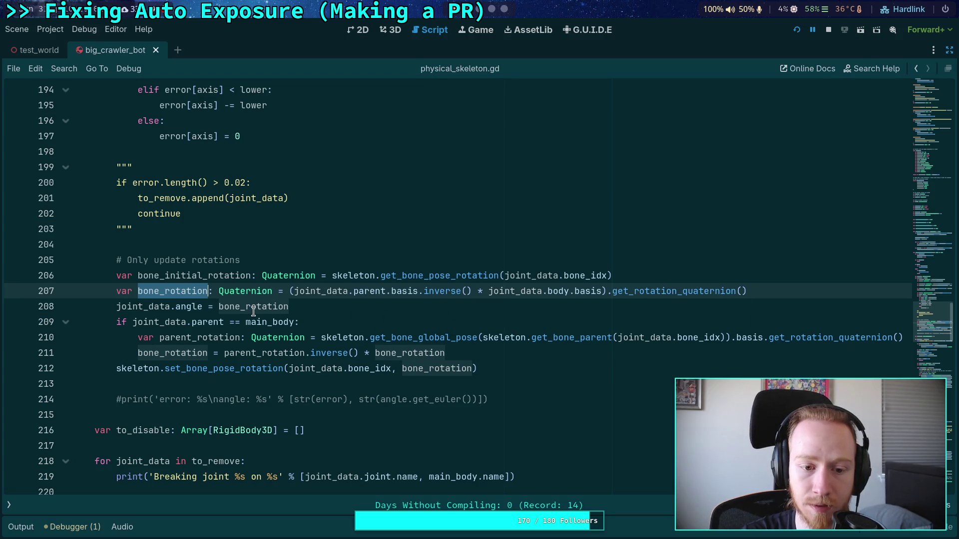
pyautogui.click(376, 321)
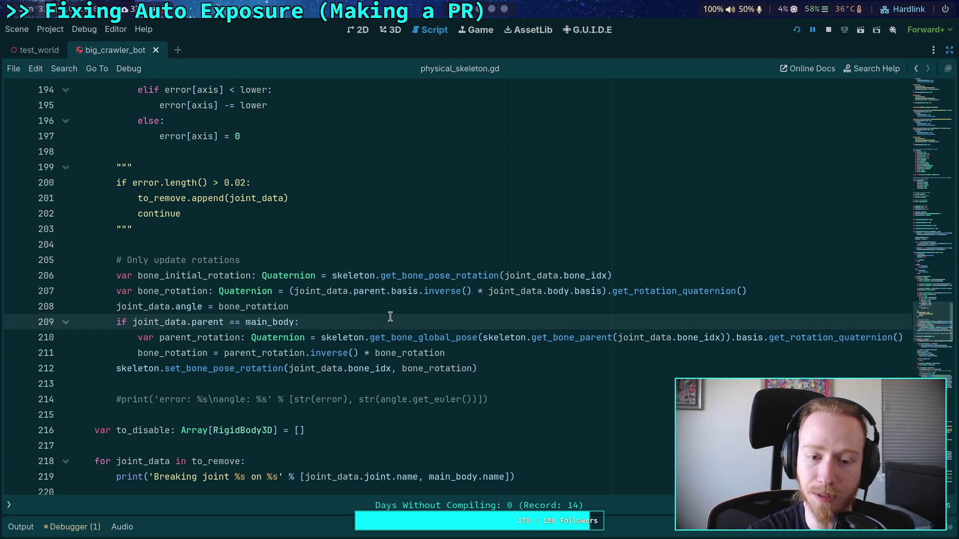
pyautogui.click(274, 292)
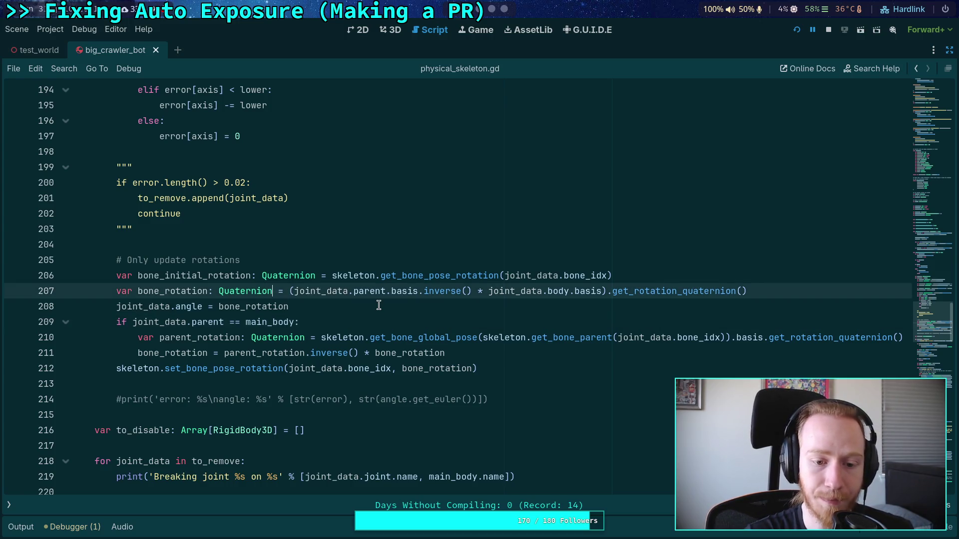
# Select bone_initial_rotation on line 206, then stop the running game.
pyautogui.doubleClick(230, 280)
pyautogui.scroll(-2, 527, 450)
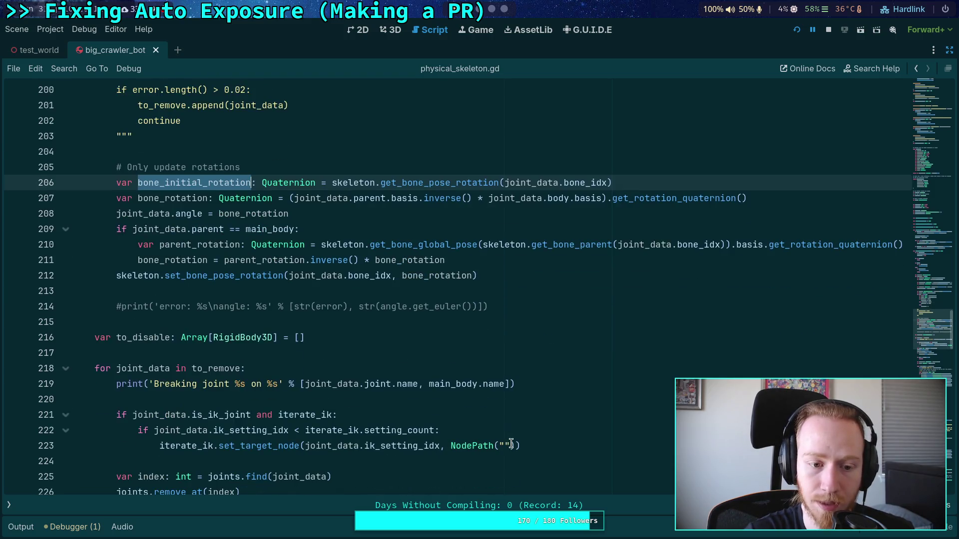
pyautogui.scroll(2, 511, 444)
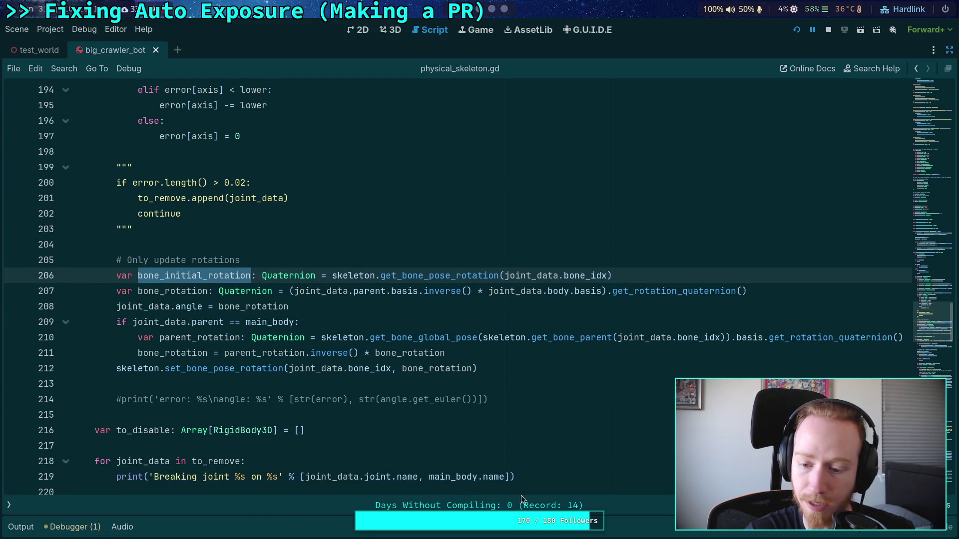
pyautogui.scroll(-1, 714, 354)
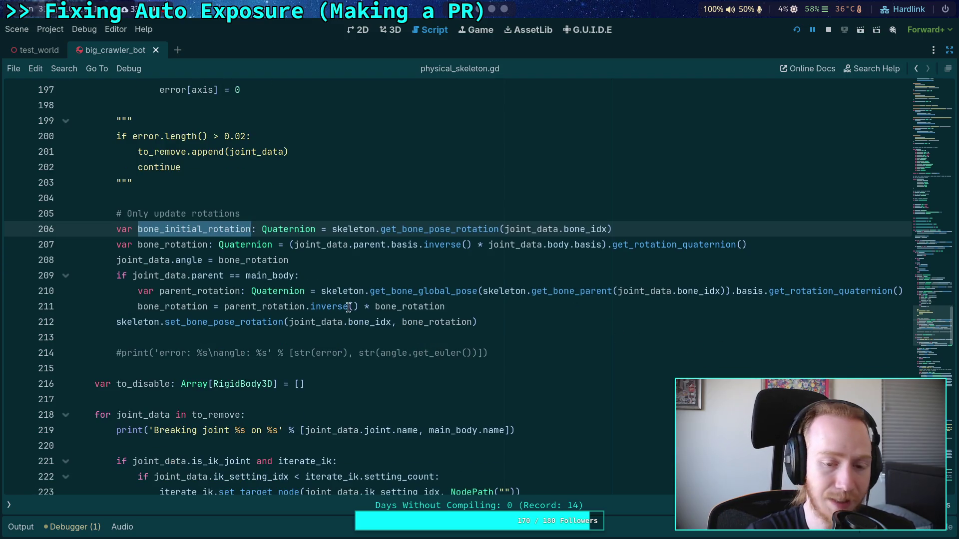
pyautogui.click(827, 31)
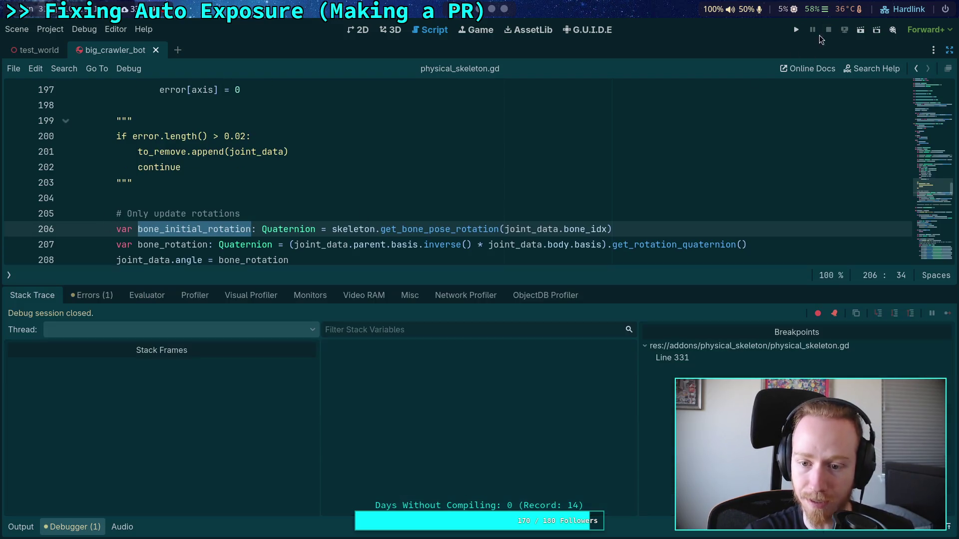
# Comment out the bone_initial_rotation line 206 with # and save the script.
pyautogui.click(80, 528)
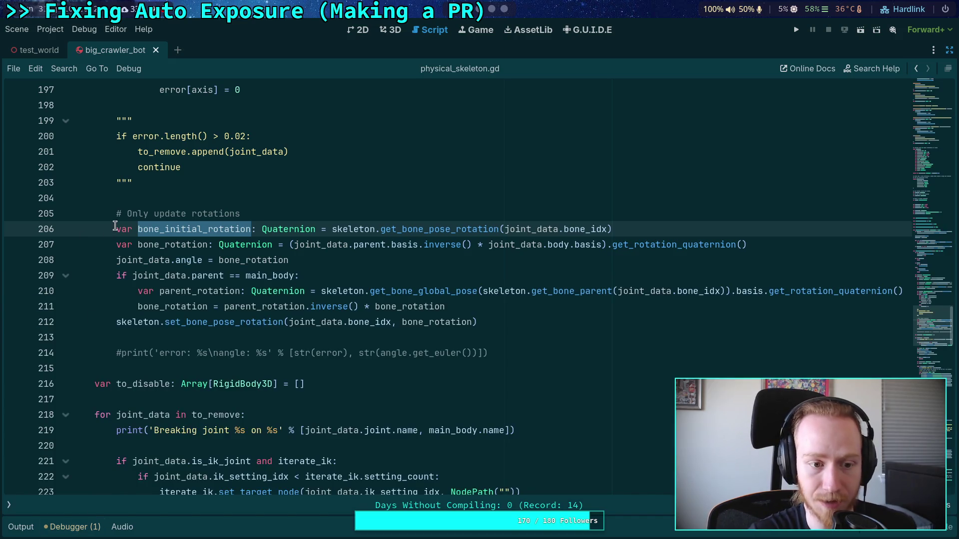
pyautogui.click(116, 228)
pyautogui.write('#')
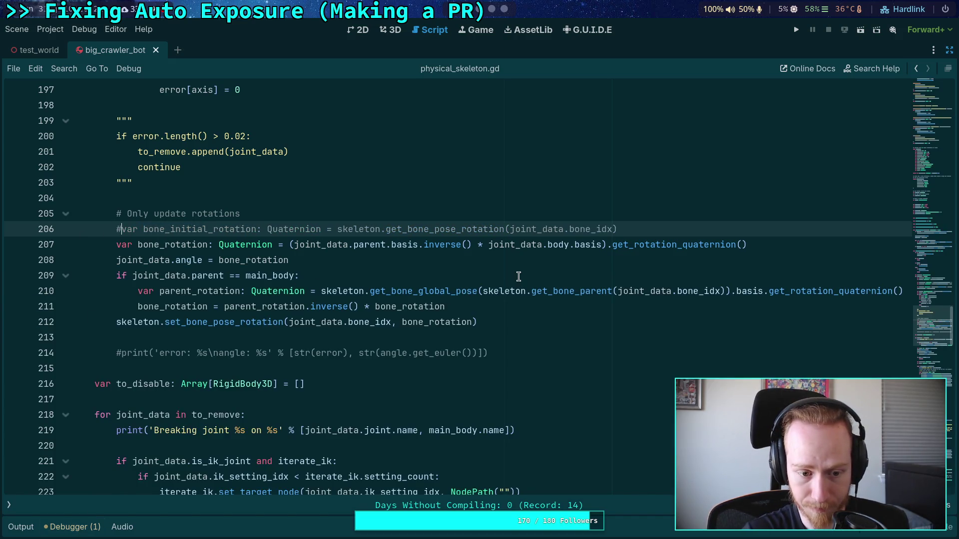
pyautogui.scroll(-6, 518, 277)
pyautogui.scroll(4, 299, 299)
pyautogui.click(64, 321)
pyautogui.scroll(2, 350, 329)
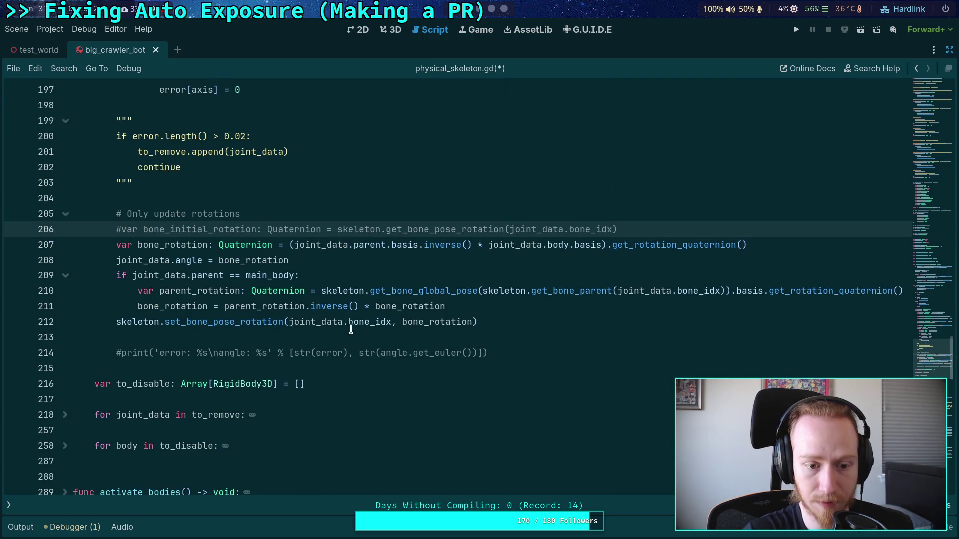
pyautogui.click(425, 306)
pyautogui.hotkey('ctrl', 's')
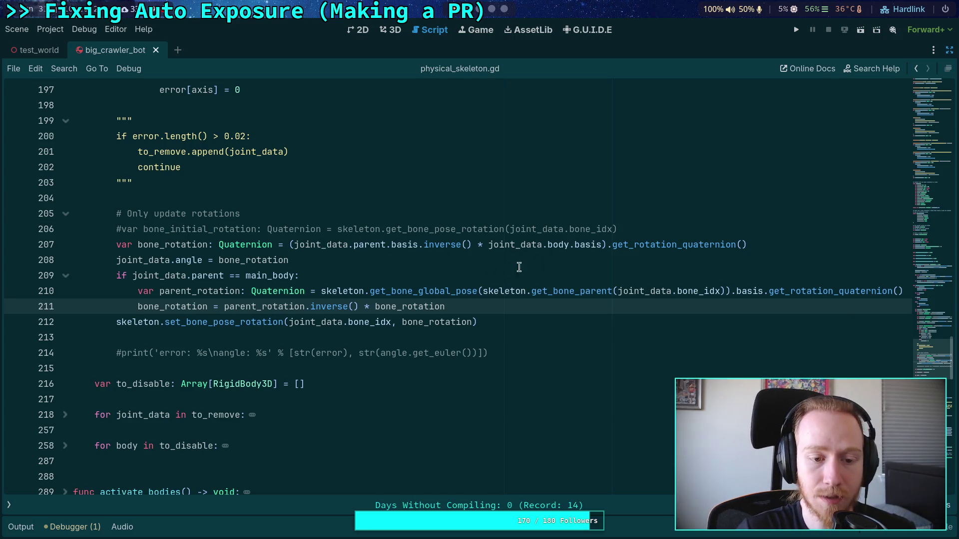
# Split the line 207 declaration and move the rotation assignment to bone_rotation inside the main_body branch.
pyautogui.click(485, 272)
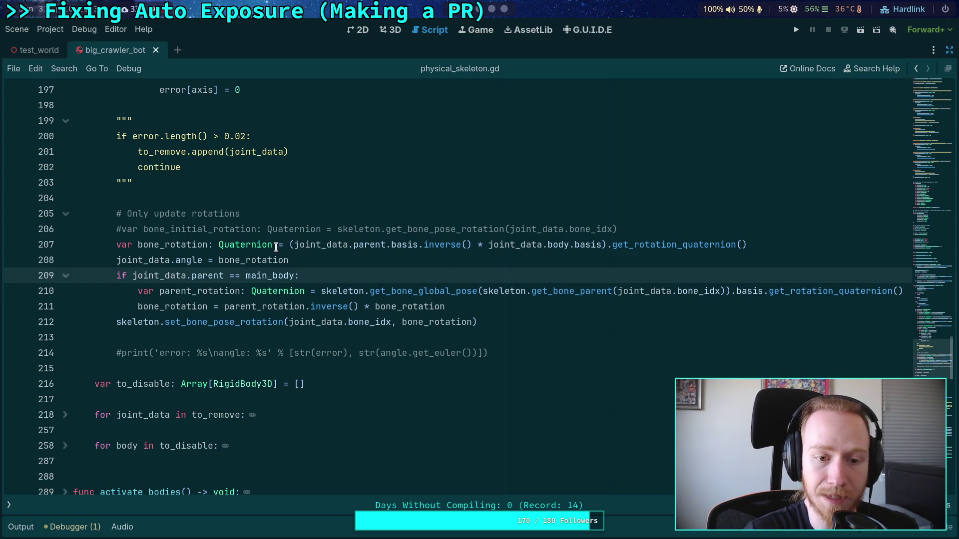
pyautogui.click(277, 246)
pyautogui.press('Return')
pyautogui.press('Down')
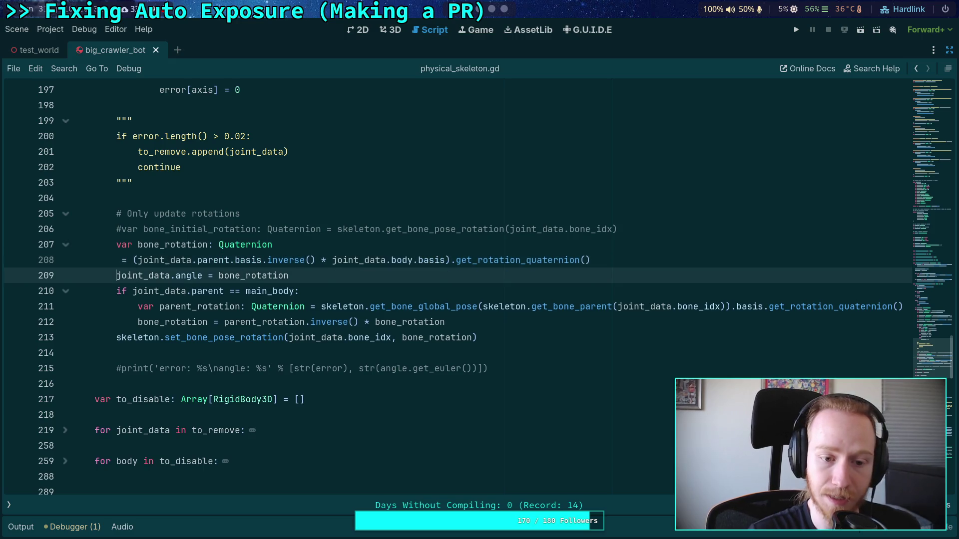
pyautogui.hotkey('alt', 'Down')
pyautogui.hotkey('alt', 'Down')
pyautogui.hotkey('alt', 'Down')
pyautogui.press('Up')
pyautogui.press('Up')
pyautogui.press('Up')
pyautogui.hotkey('alt', 'Up')
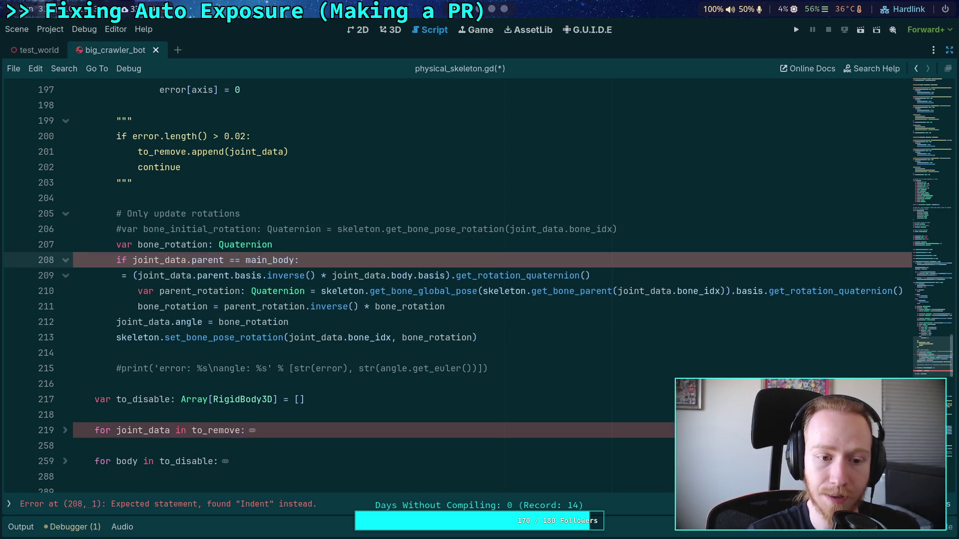
pyautogui.press('Down')
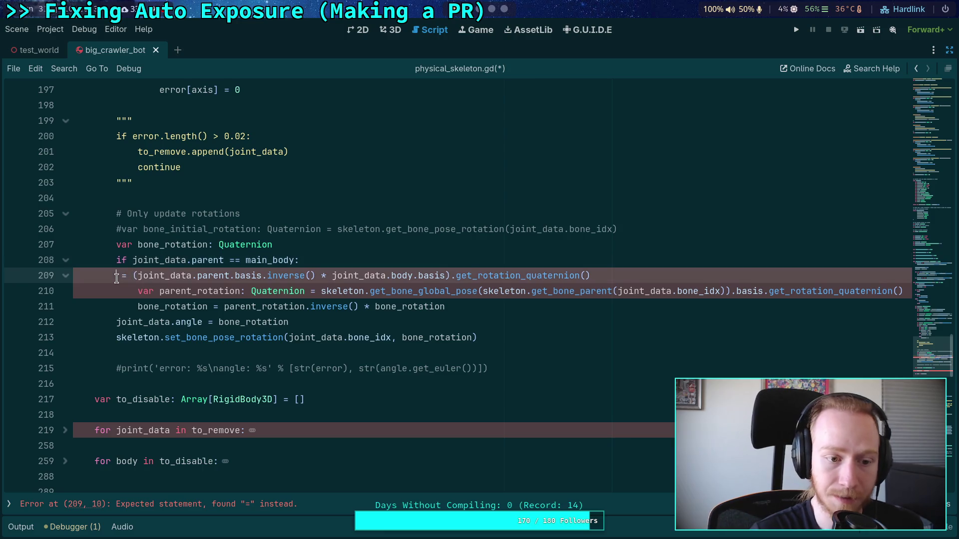
pyautogui.press('Tab')
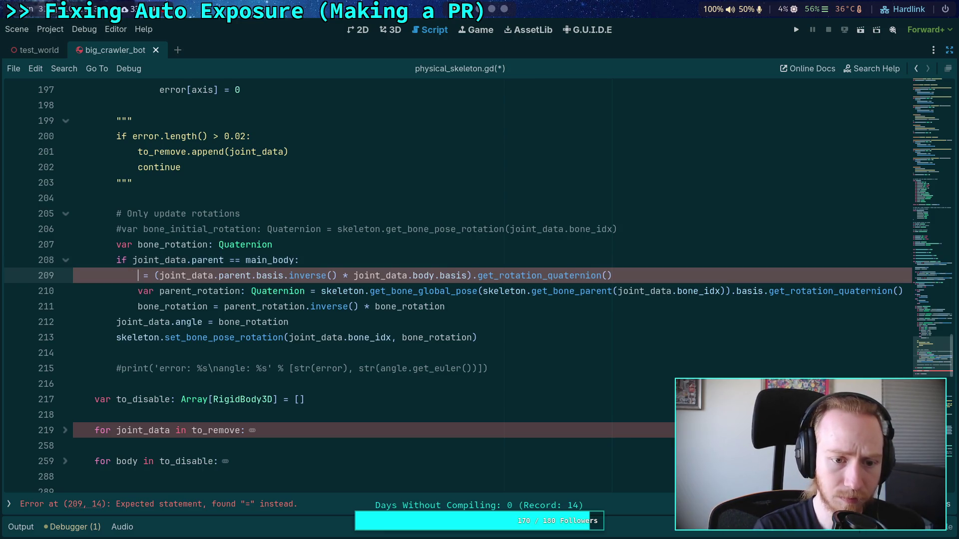
pyautogui.write('bone_')
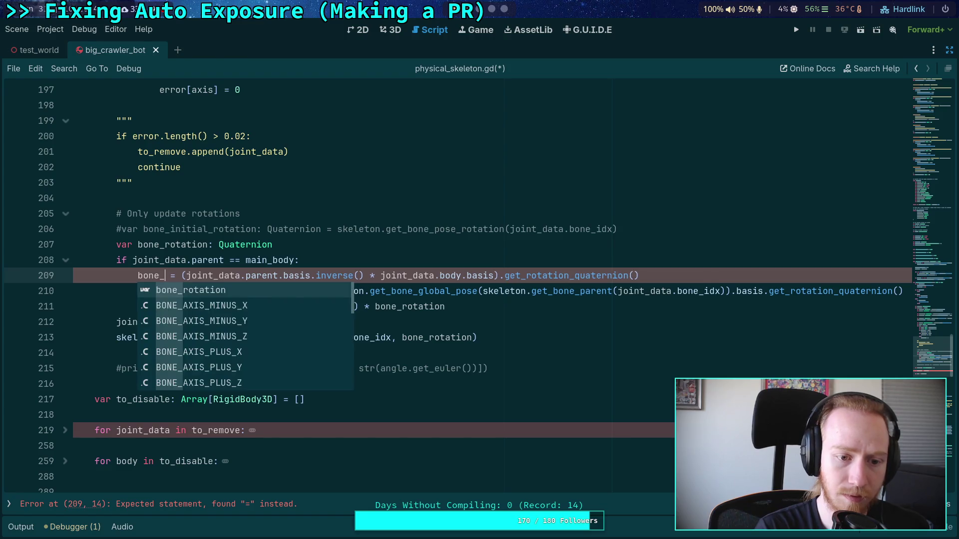
pyautogui.press('Return')
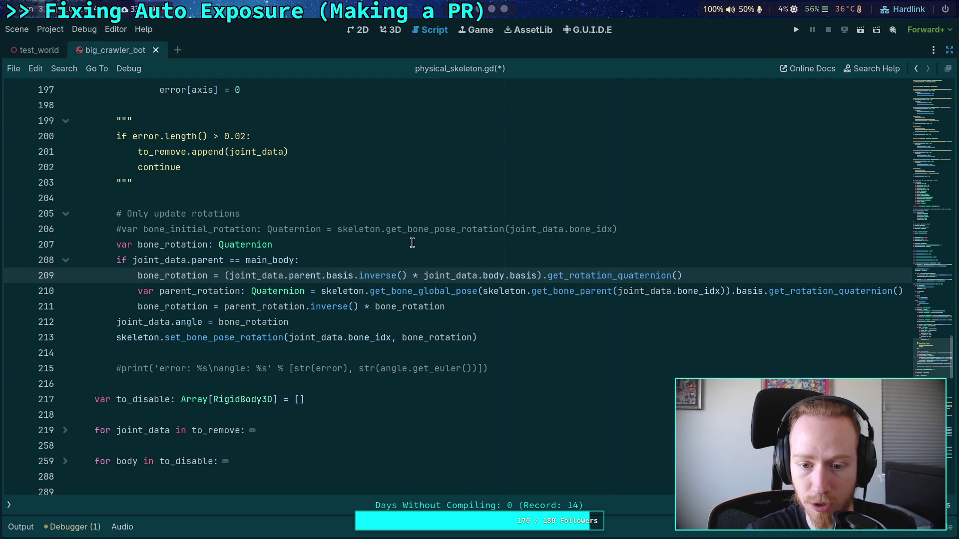
# Add an = initializer after Quaternion at the end of line 207.
pyautogui.click(421, 240)
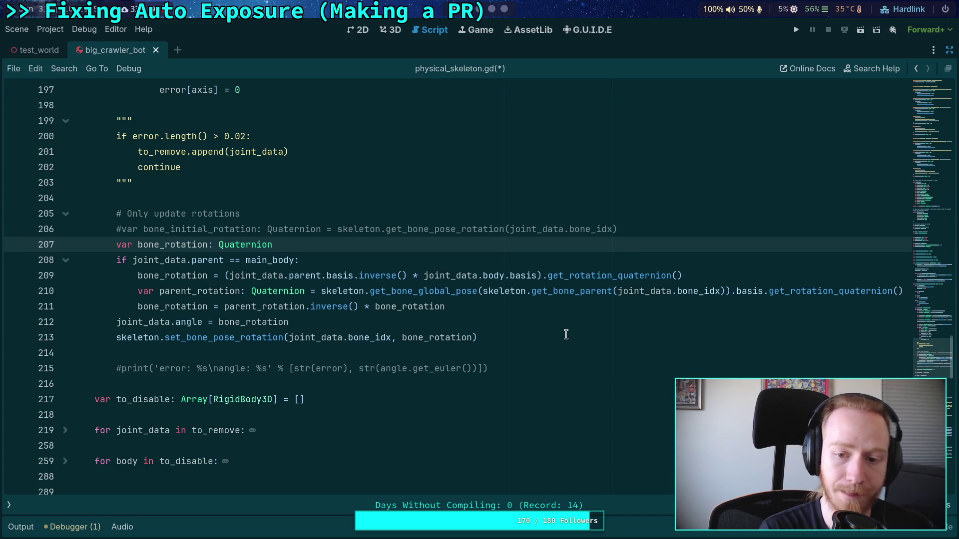
pyautogui.write('\\')
pyautogui.press('BackSpace')
pyautogui.press('BackSpace')
pyautogui.press('BackSpace')
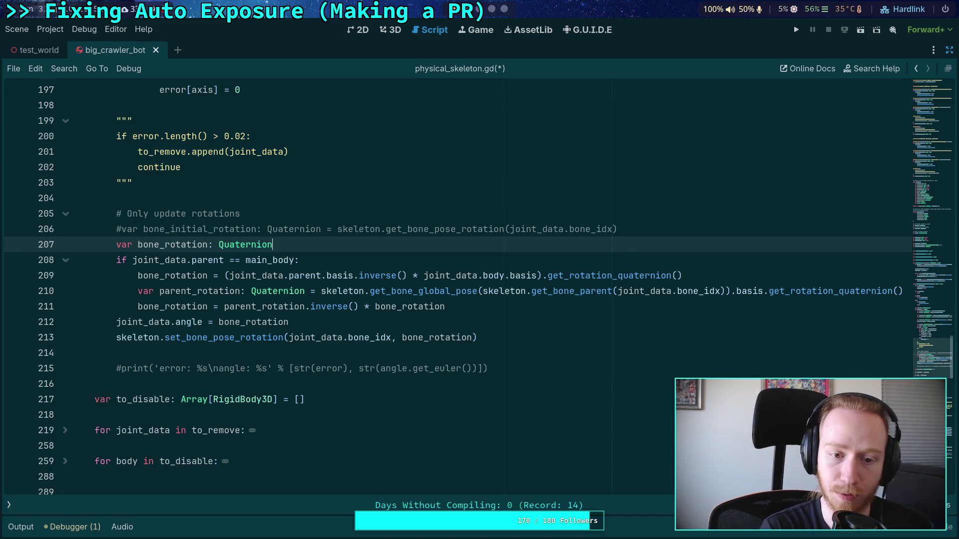
pyautogui.write(' =')
pyautogui.press('Escape')
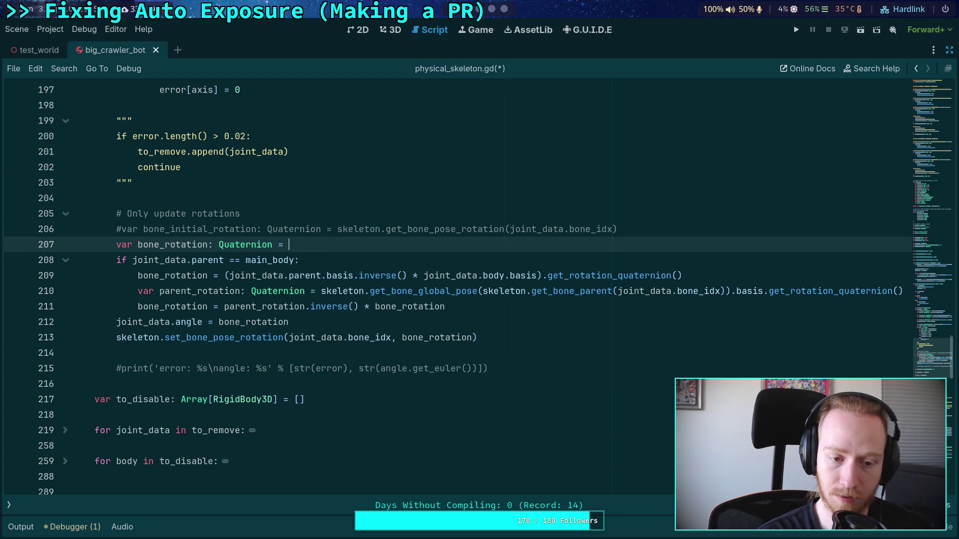
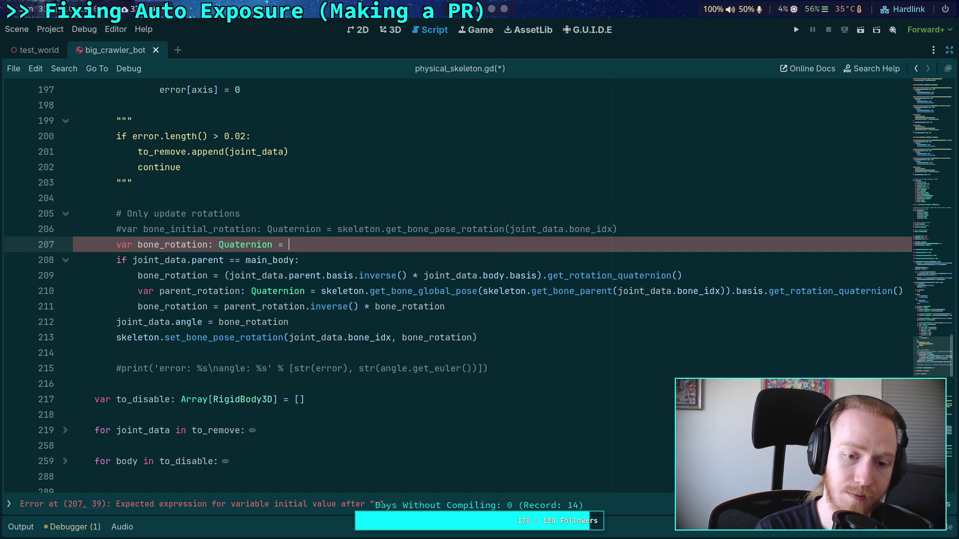
# Drop the '= ' initializer from bone_rotation and move the parent_rotation line above it with Alt+Up.
pyautogui.press('BackSpace')
pyautogui.press('BackSpace')
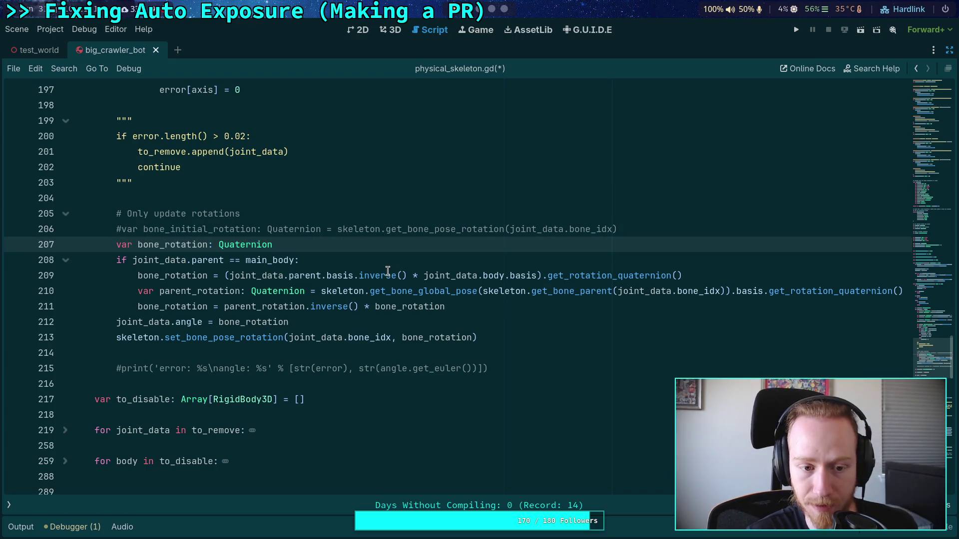
pyautogui.click(374, 266)
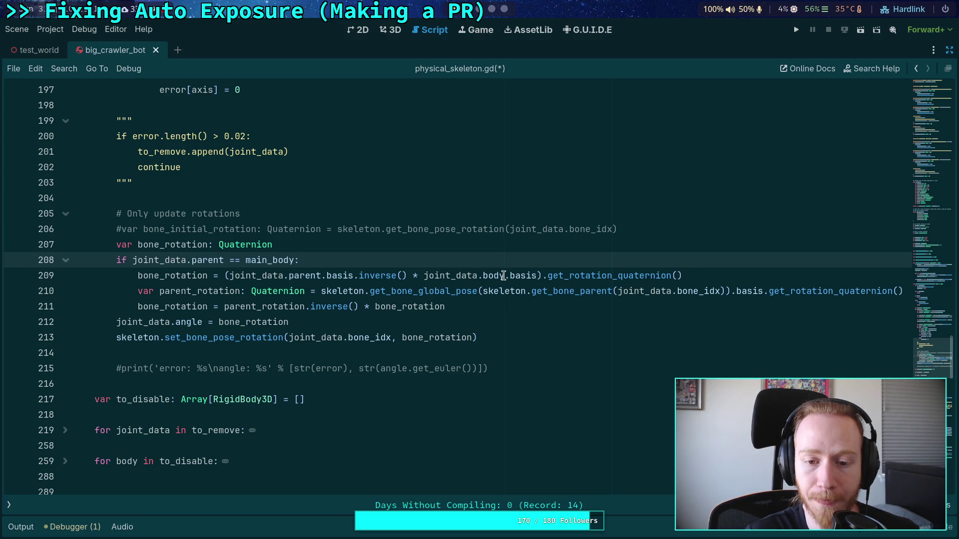
pyautogui.moveTo(422, 275); pyautogui.dragTo(538, 276)
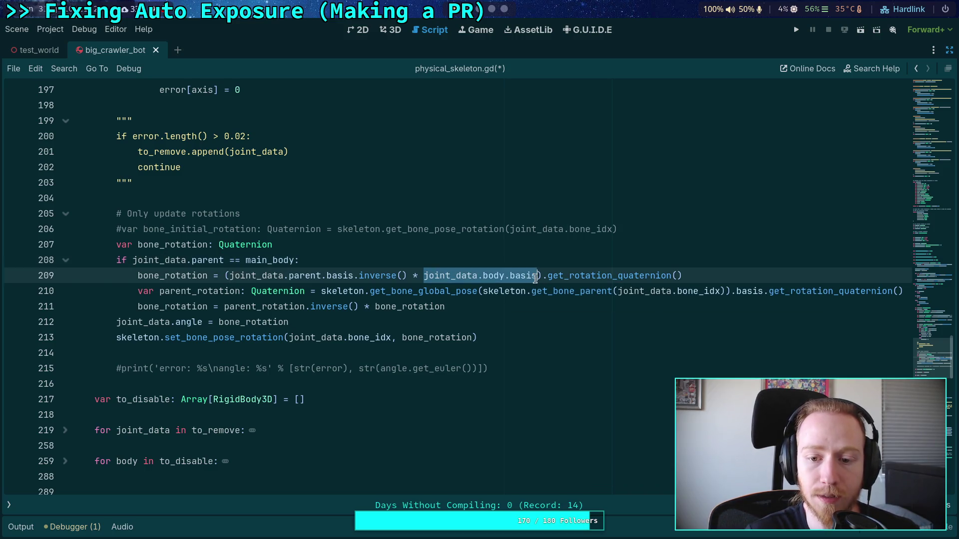
pyautogui.moveTo(481, 296)
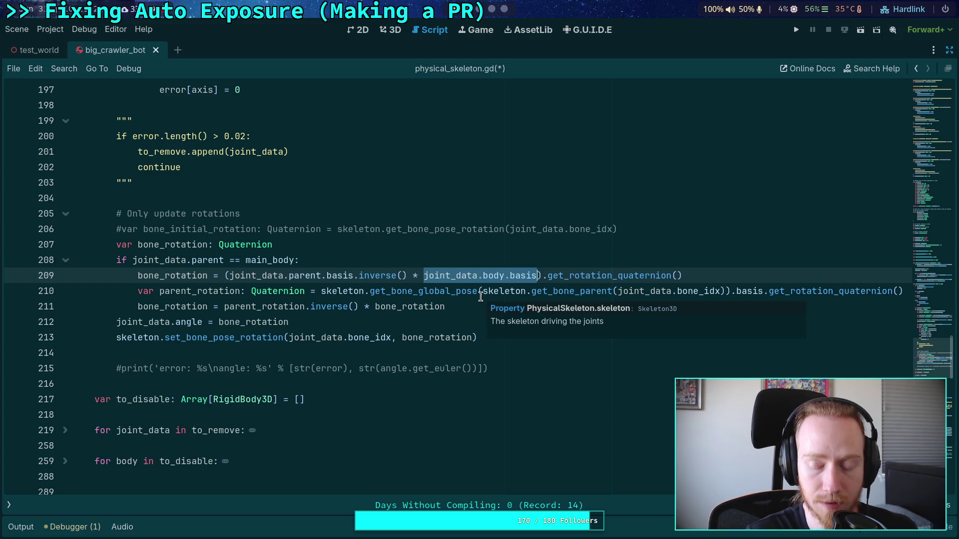
pyautogui.moveTo(424, 275)
pyautogui.mouseDown()
pyautogui.moveTo(504, 292)
pyautogui.moveTo(537, 275)
pyautogui.mouseUp()
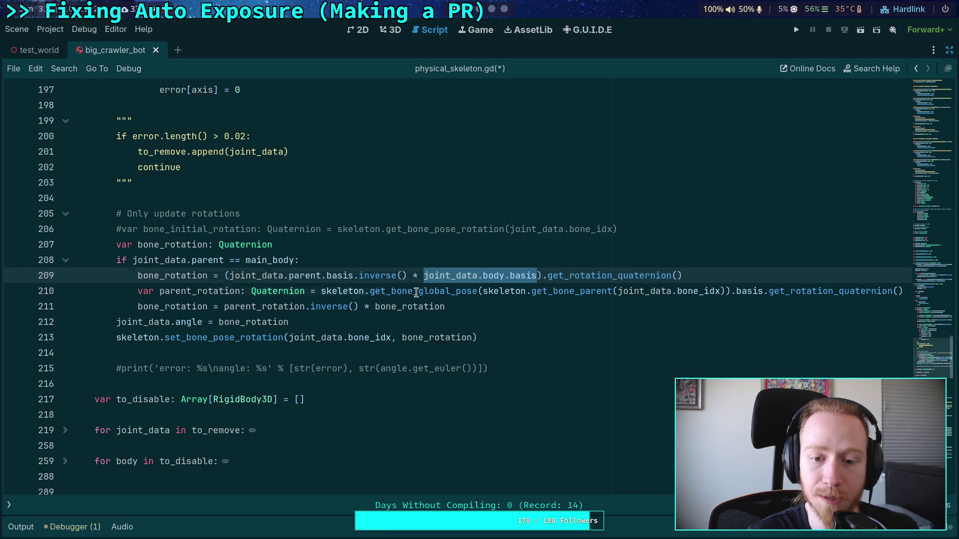
pyautogui.click(418, 292)
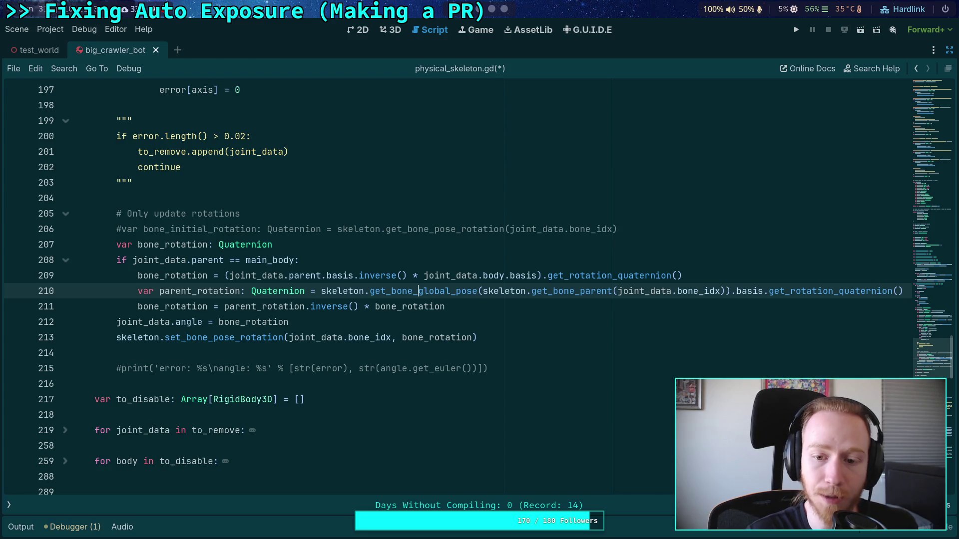
pyautogui.hotkey('alt', 'Up')
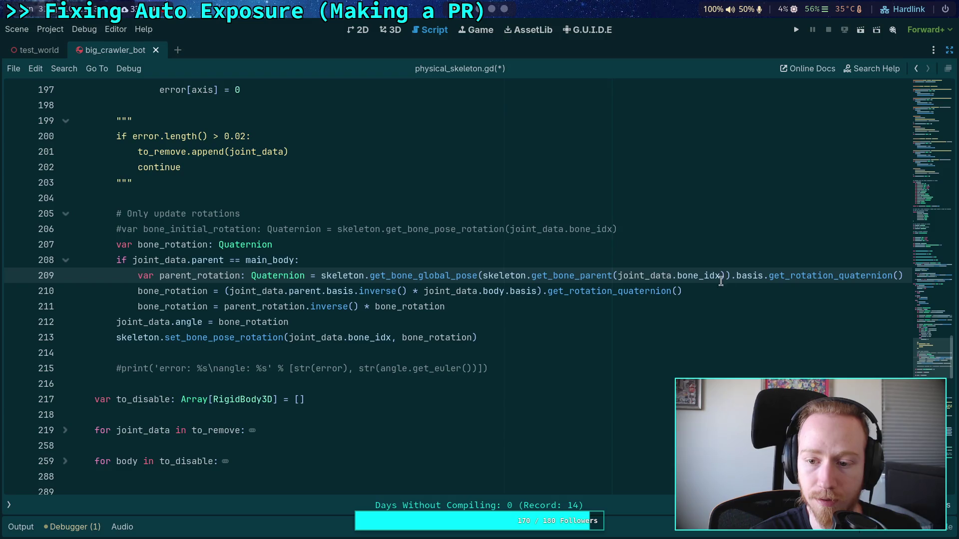
# Rewrite line 210 as parent_rotation.inverse() times joint_data.body.basis.get_rotation_quaternion() via autocomplete.
pyautogui.doubleClick(860, 275)
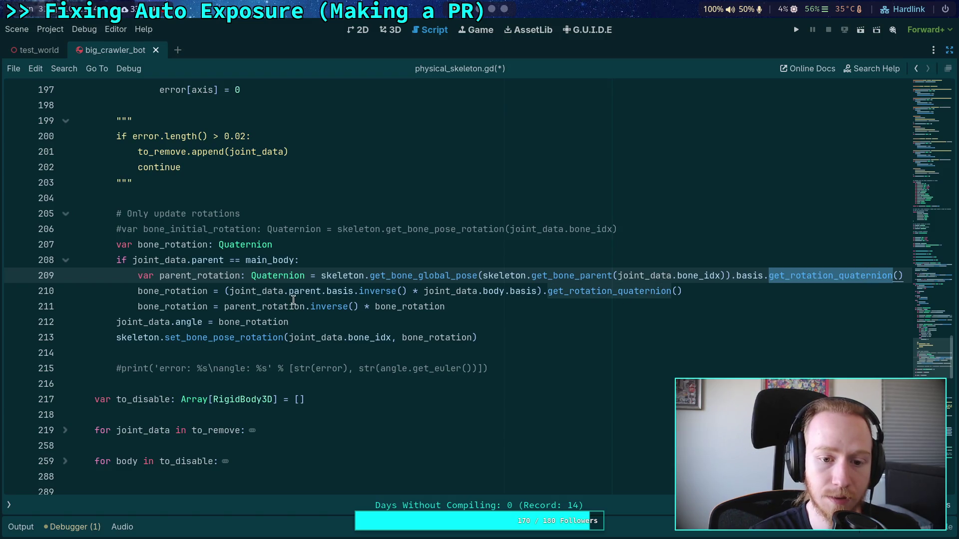
pyautogui.doubleClick(193, 275)
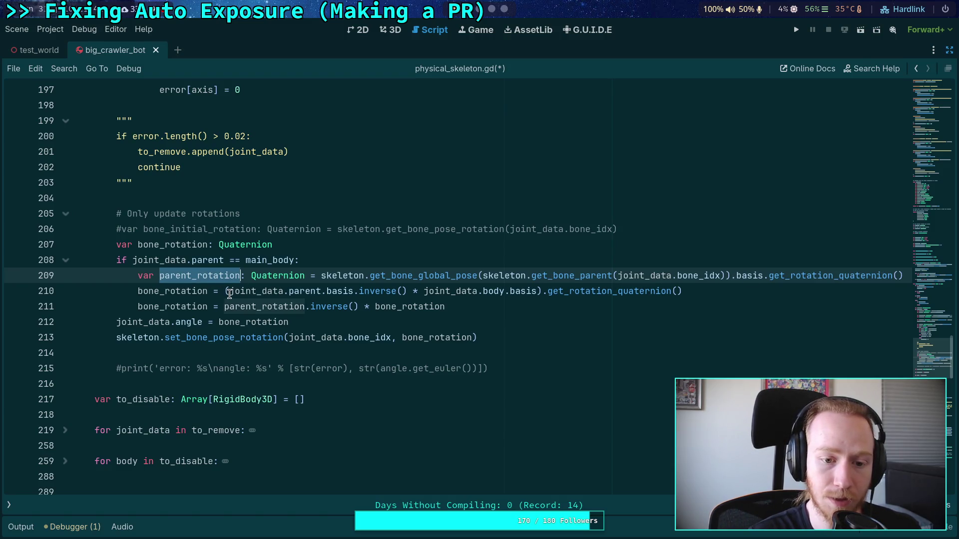
pyautogui.moveTo(229, 293); pyautogui.dragTo(407, 293)
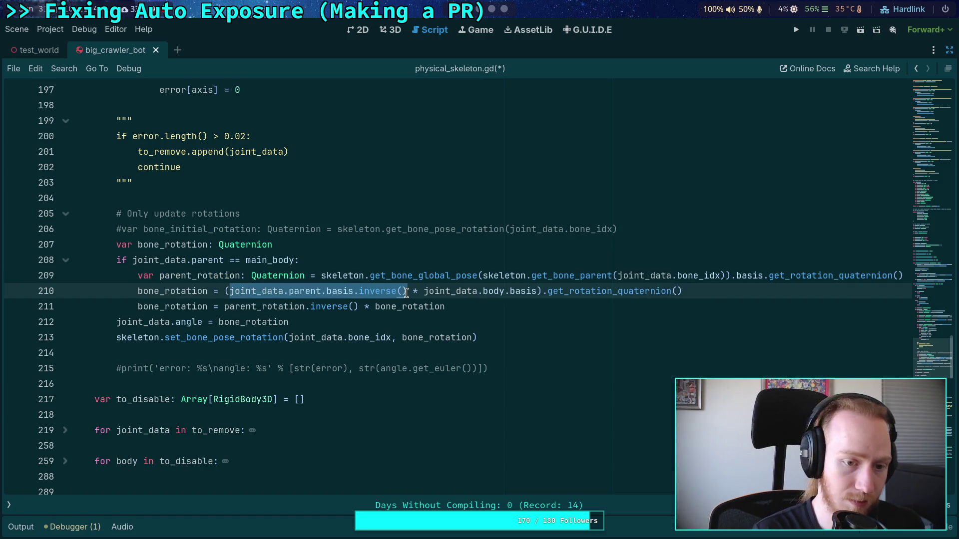
pyautogui.write('parent_ro')
pyautogui.press('Return')
pyautogui.write('.in')
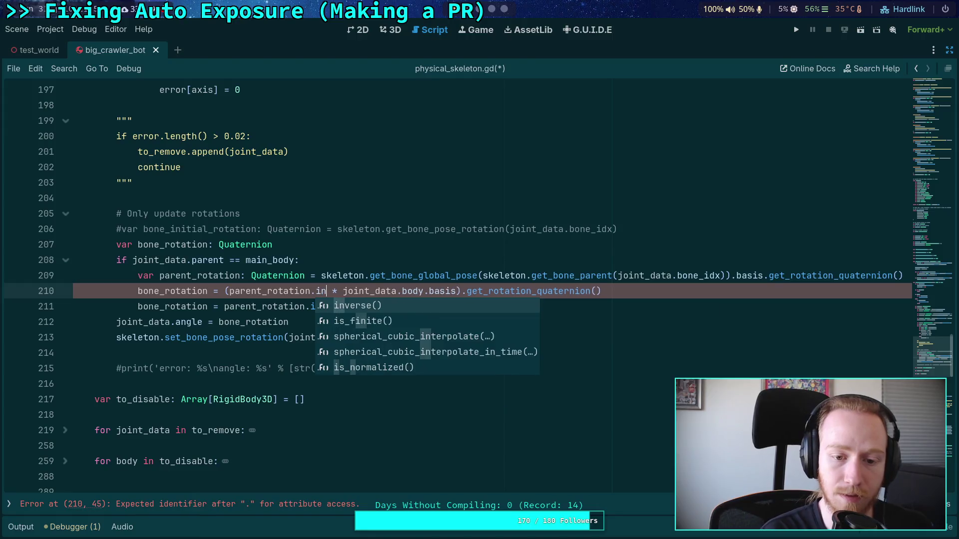
pyautogui.press('Return')
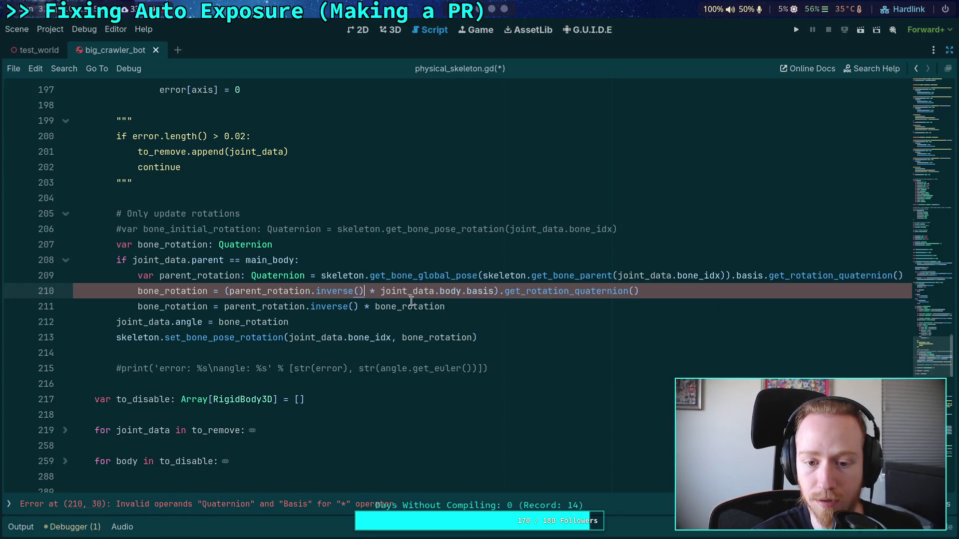
pyautogui.click(493, 291)
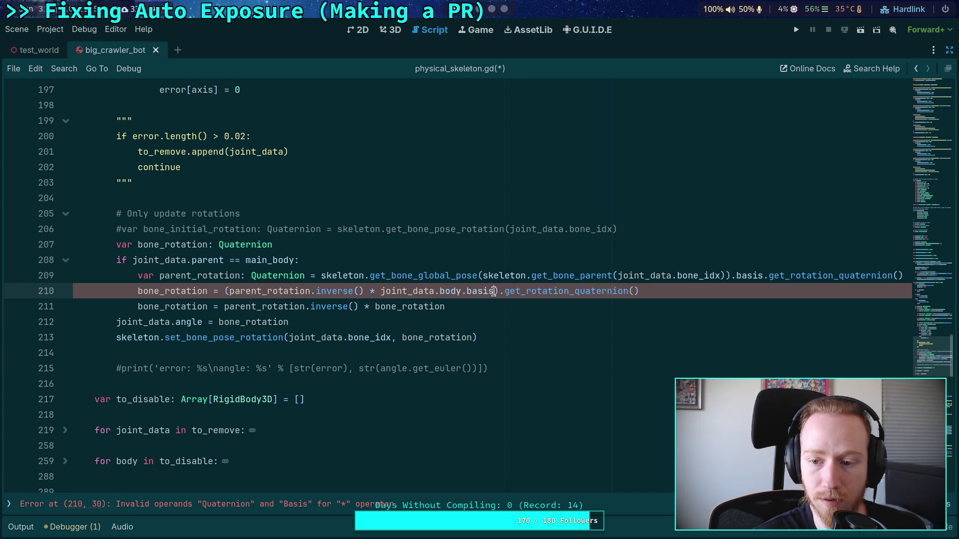
pyautogui.write('.get_r')
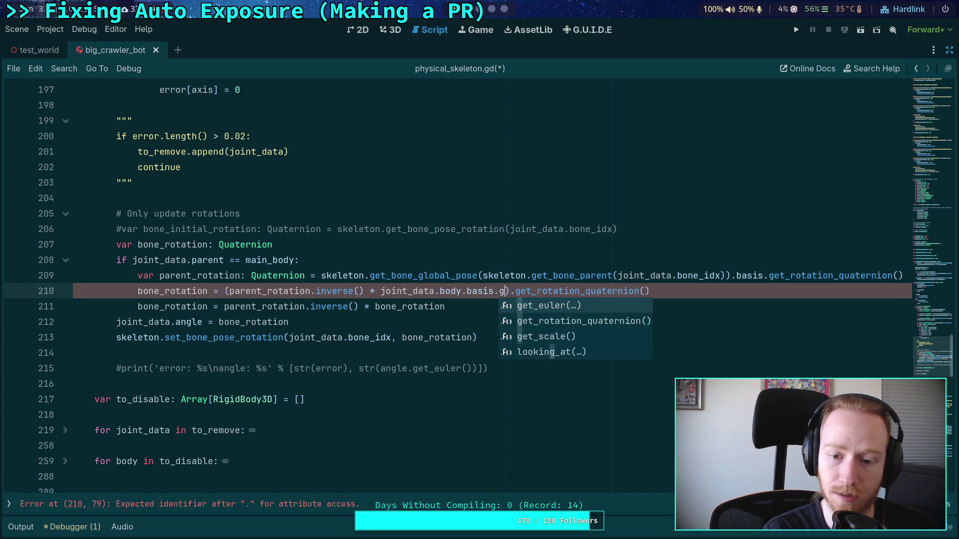
pyautogui.press('Return')
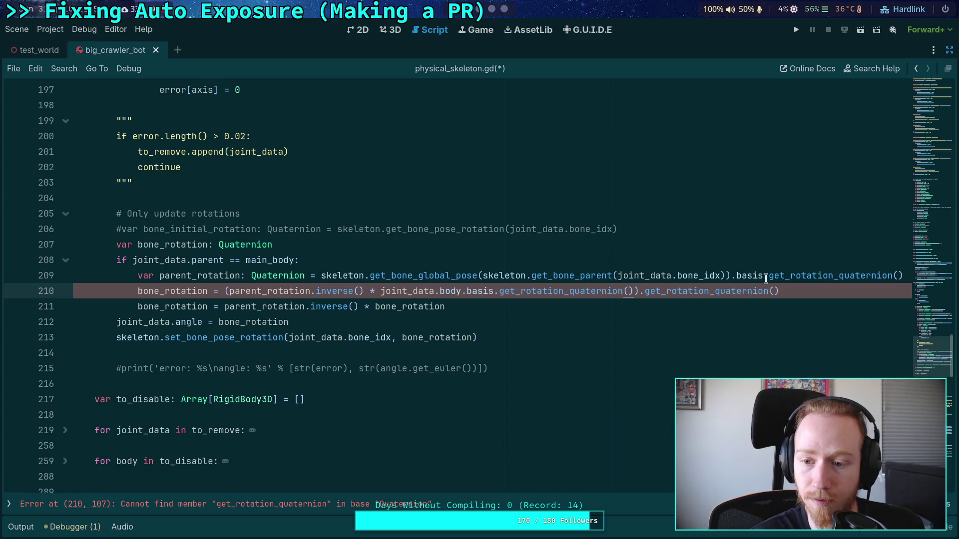
pyautogui.moveTo(640, 292); pyautogui.dragTo(791, 286)
pyautogui.press('BackSpace')
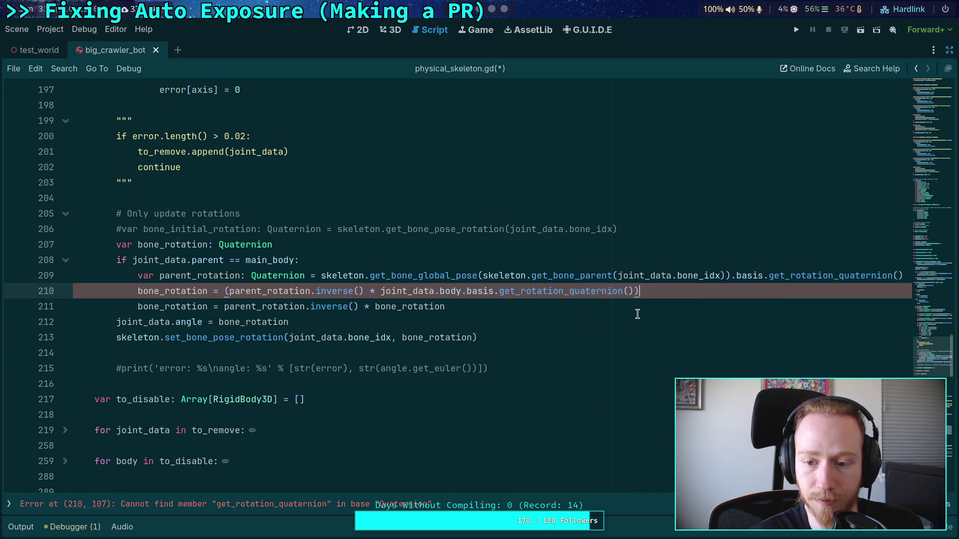
# Remove the leftover parentheses on line 210 and add an outdented 'else:' line below it.
pyautogui.click(229, 291)
pyautogui.press('BackSpace')
pyautogui.click(635, 292)
pyautogui.press('BackSpace')
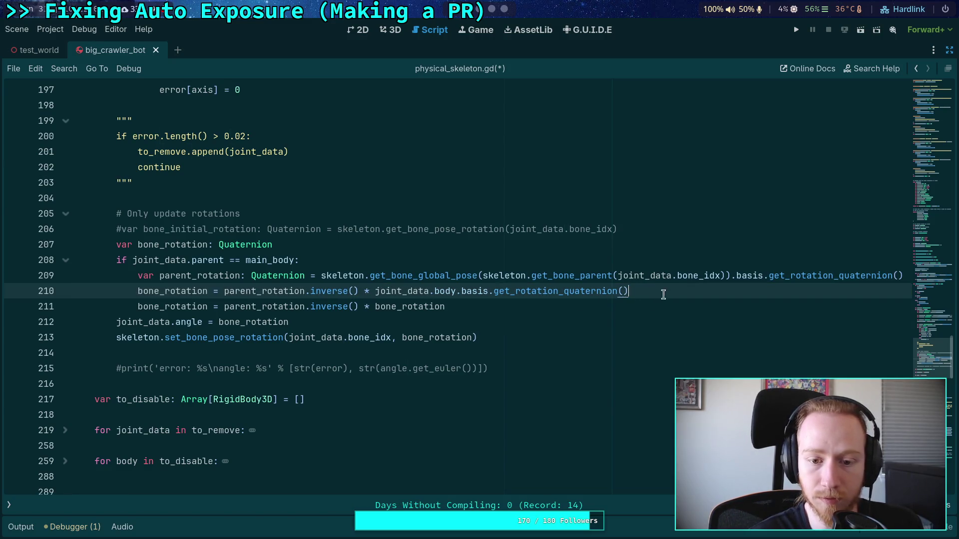
pyautogui.click(574, 306)
pyautogui.click(685, 293)
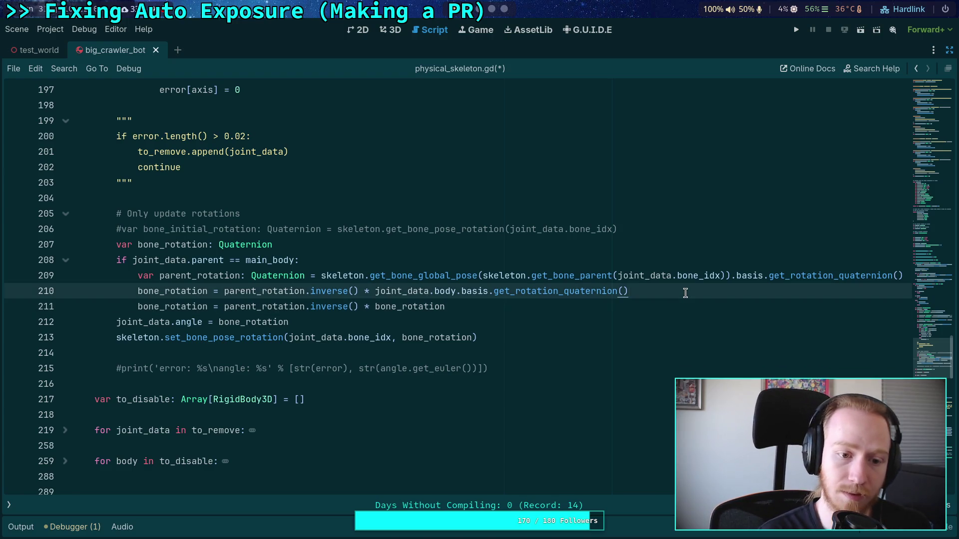
pyautogui.press('Return')
pyautogui.press('BackSpace')
pyautogui.write('else:')
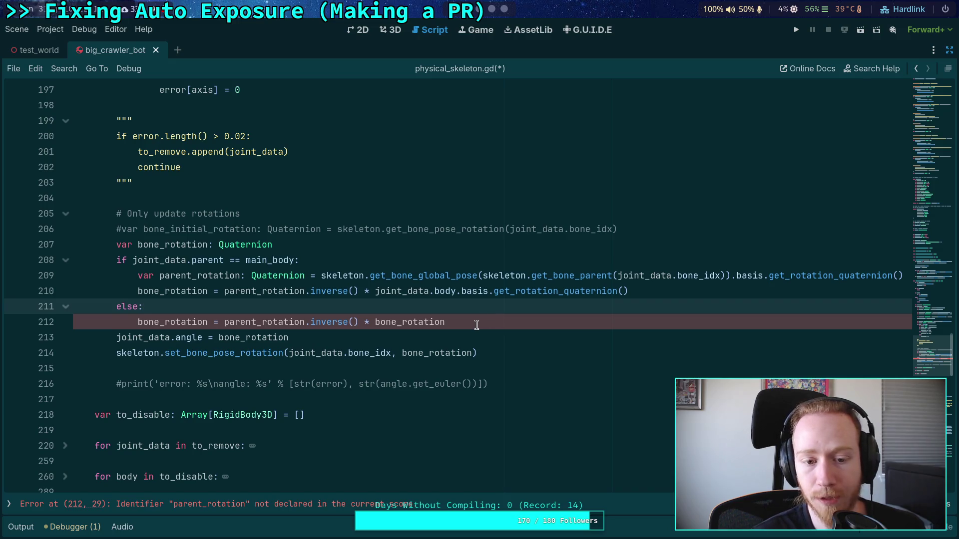
# Replace the right-hand side of line 212 with 'joint_data.'.
pyautogui.moveTo(223, 322); pyautogui.dragTo(359, 322)
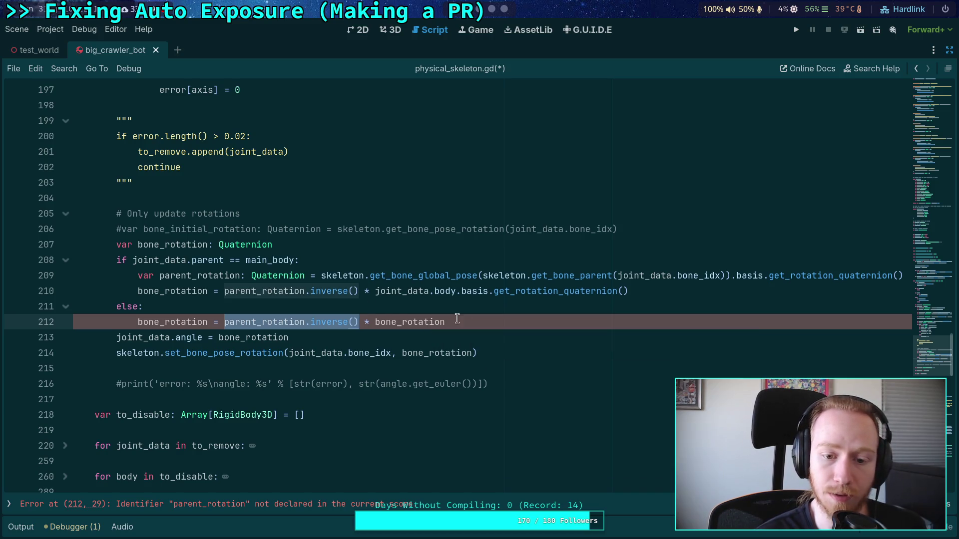
pyautogui.click(486, 322)
pyautogui.moveTo(449, 322); pyautogui.dragTo(220, 322)
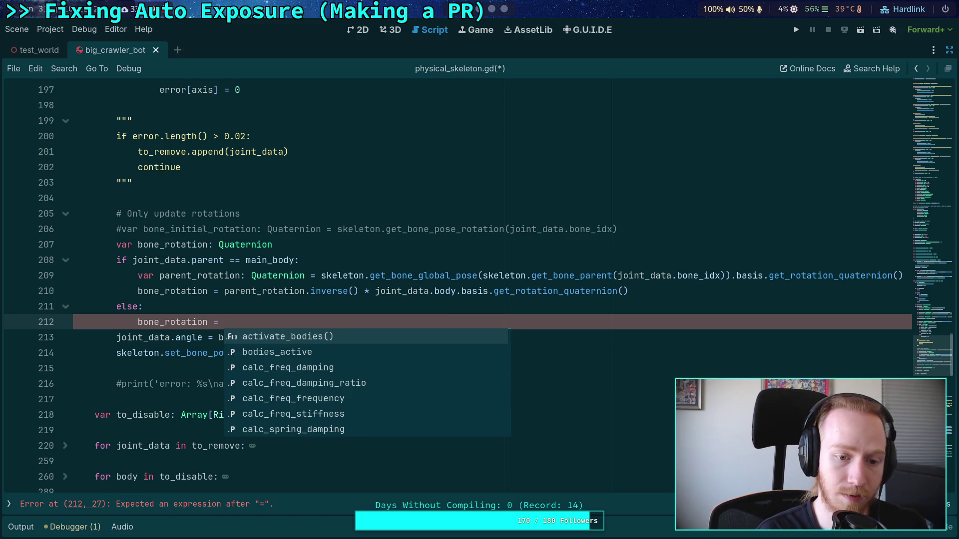
pyautogui.write('joint_data.')
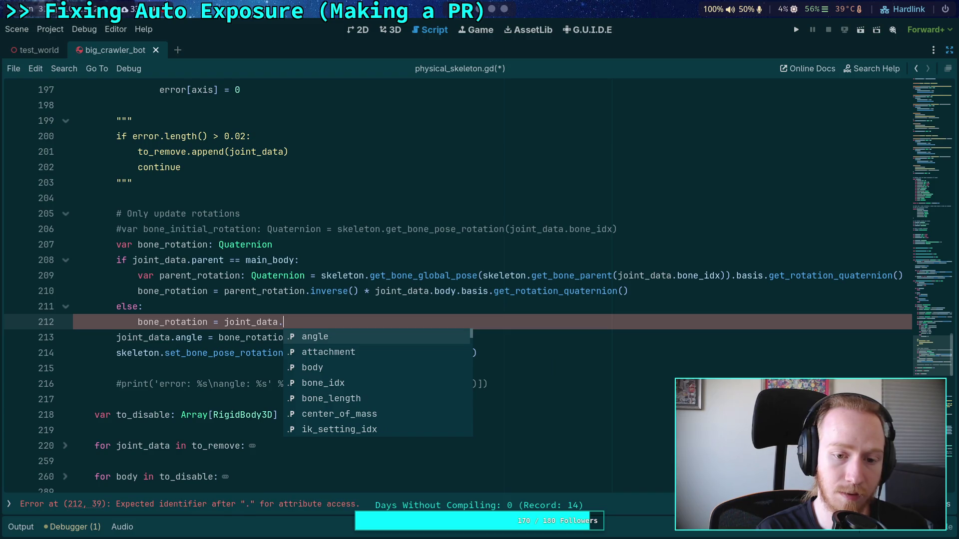
# Check joint_parent's uses near line 181, then reselect the parent bone's global pose basis on line 209.
pyautogui.scroll(6, 243, 267)
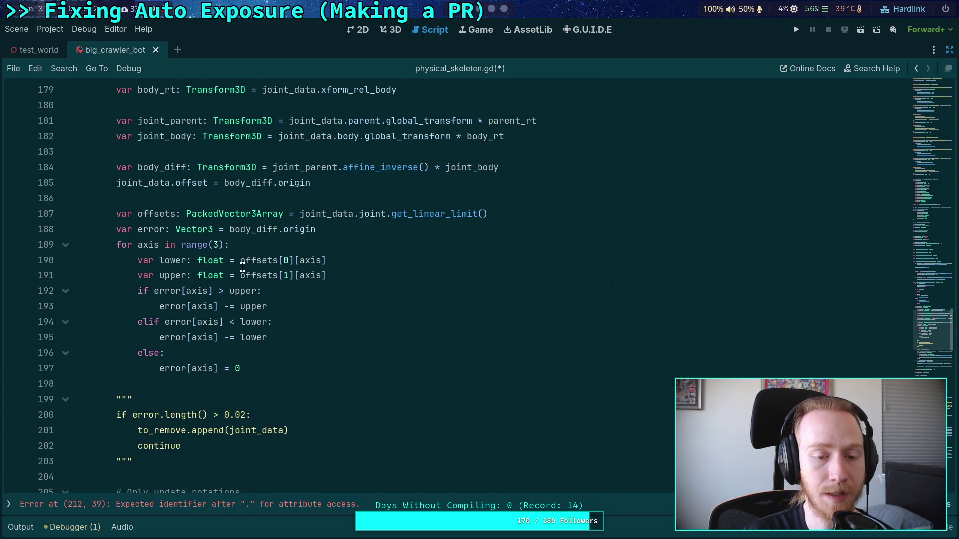
pyautogui.moveTo(220, 167)
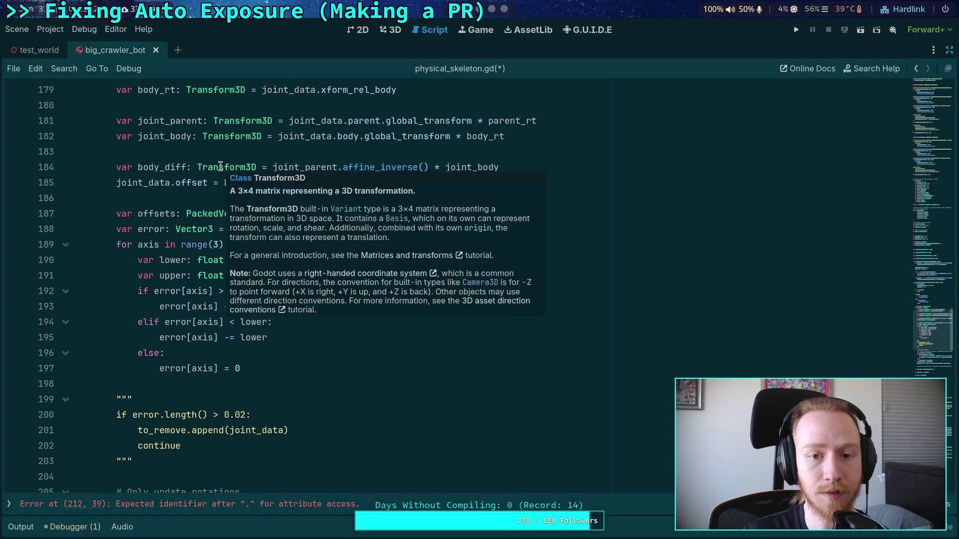
pyautogui.doubleClick(171, 121)
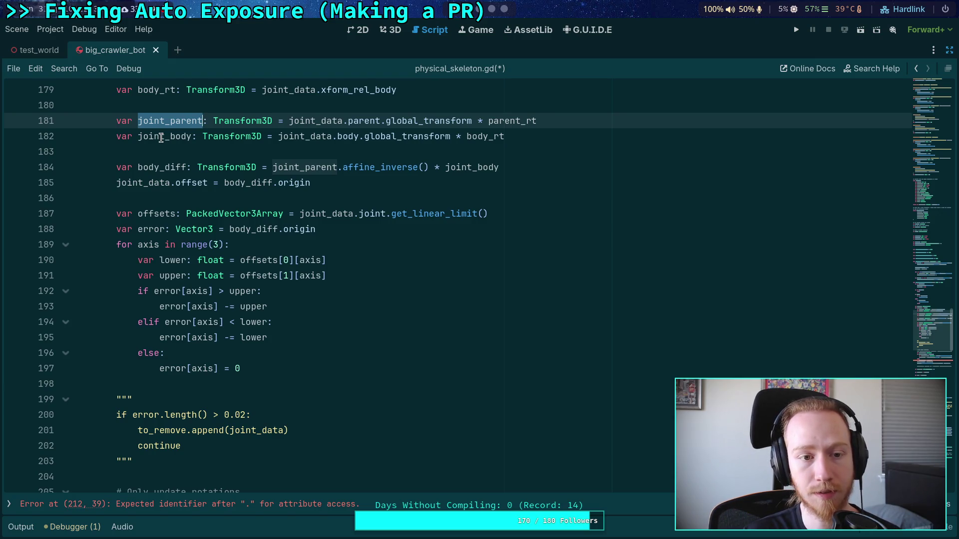
pyautogui.scroll(-6, 161, 138)
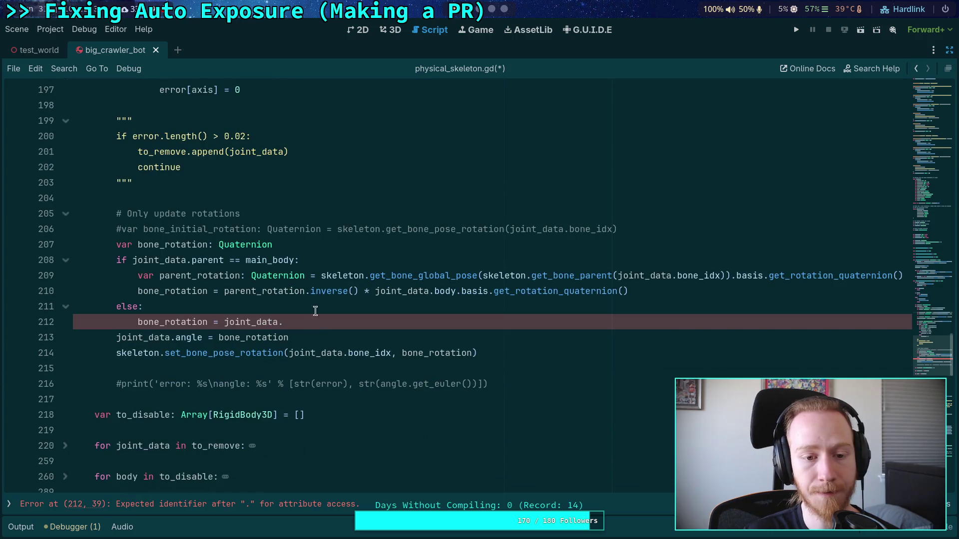
pyautogui.moveTo(457, 292); pyautogui.dragTo(644, 291)
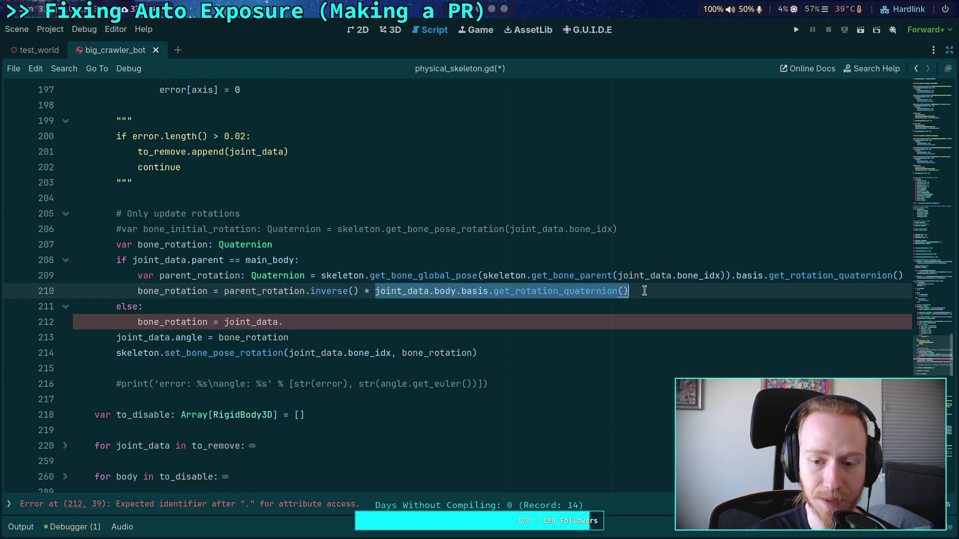
pyautogui.moveTo(224, 291); pyautogui.dragTo(364, 289)
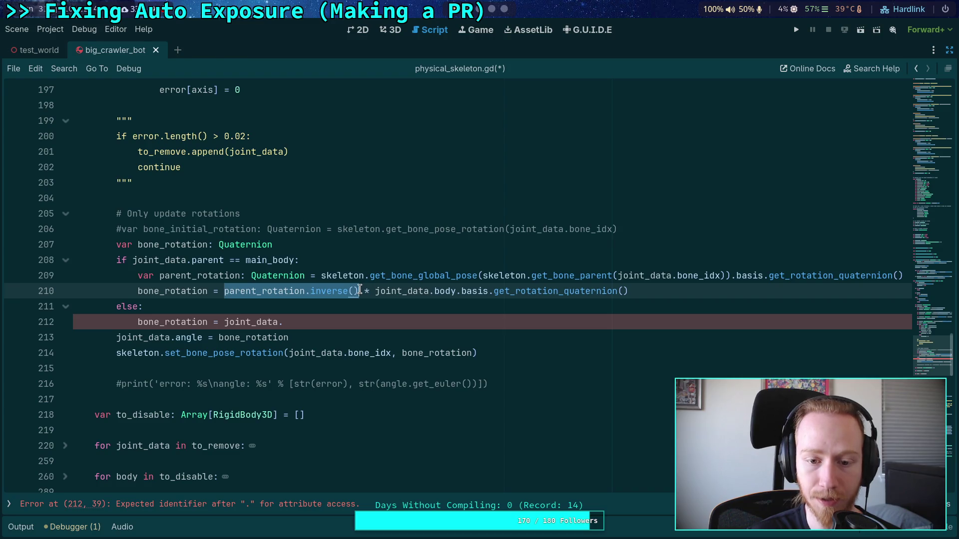
pyautogui.doubleClick(556, 292)
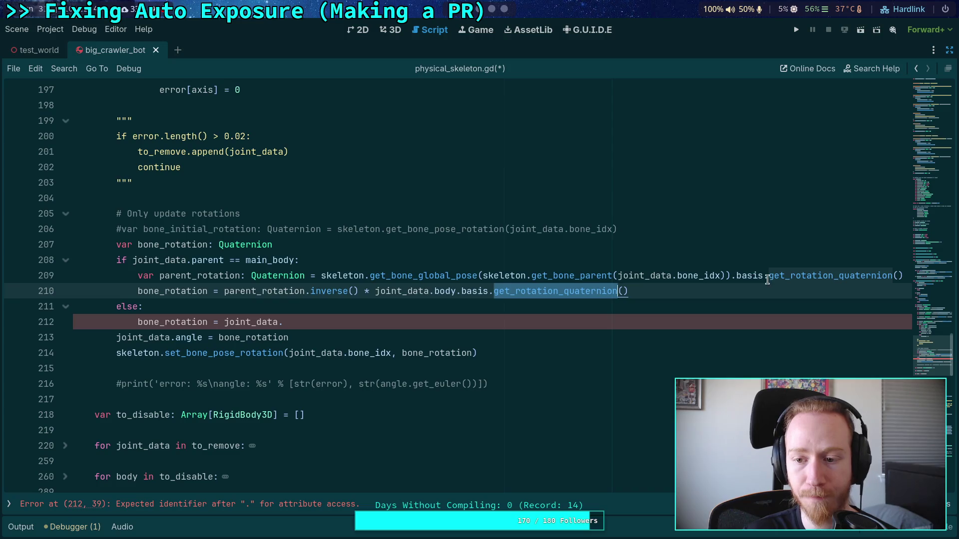
pyautogui.moveTo(321, 276)
pyautogui.mouseDown()
pyautogui.moveTo(525, 284)
pyautogui.moveTo(849, 276)
pyautogui.moveTo(768, 276)
pyautogui.mouseUp()
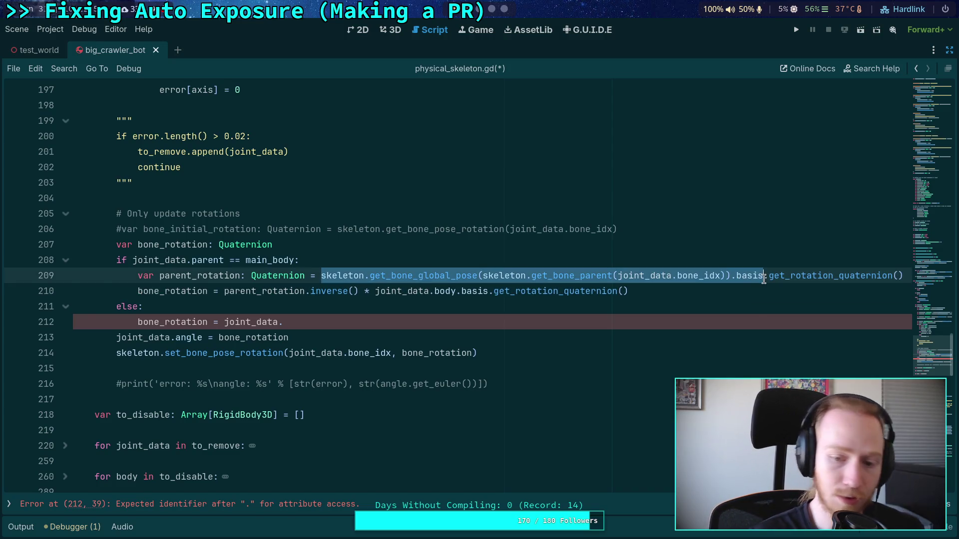
# Wrap line 209's parent pose basis in parentheses, prefixed with 'skeleton.global_basis *'.
pyautogui.write('(')
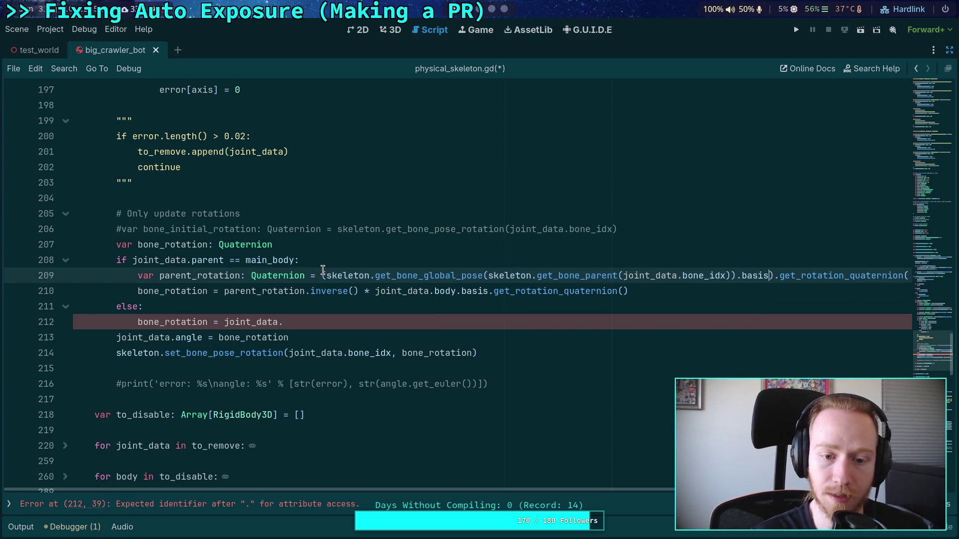
pyautogui.click(323, 275)
pyautogui.write('sko')
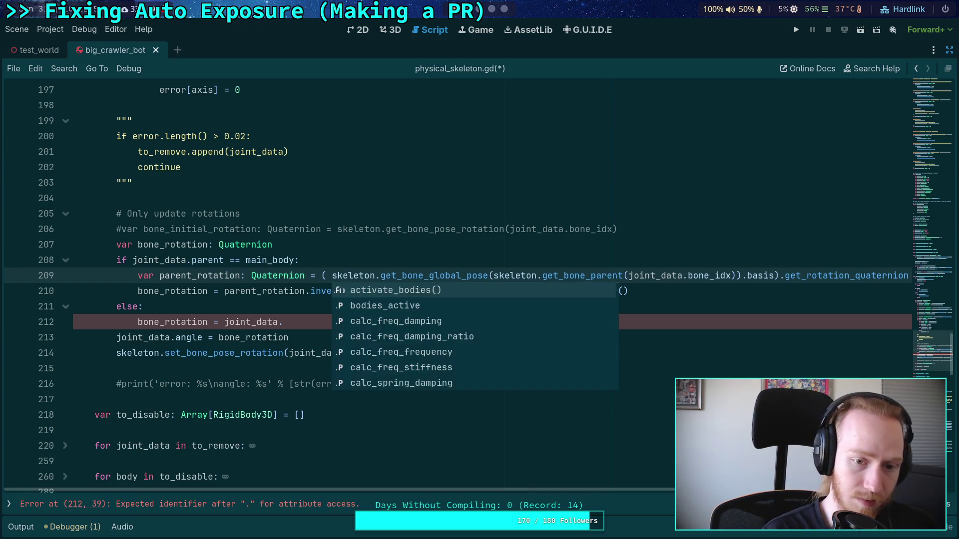
pyautogui.press('BackSpace')
pyautogui.write('eleten')
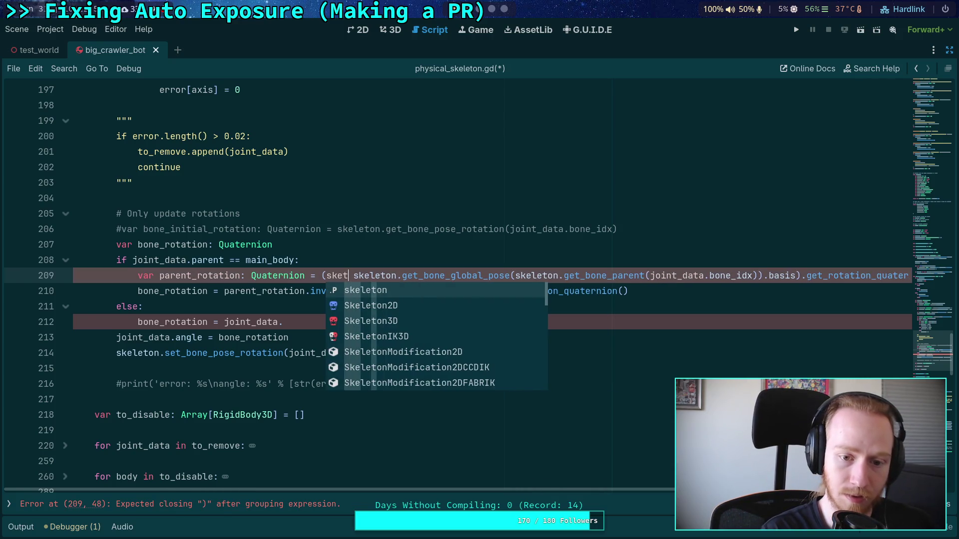
pyautogui.press('BackSpace')
pyautogui.press('BackSpace')
pyautogui.write('on.tr')
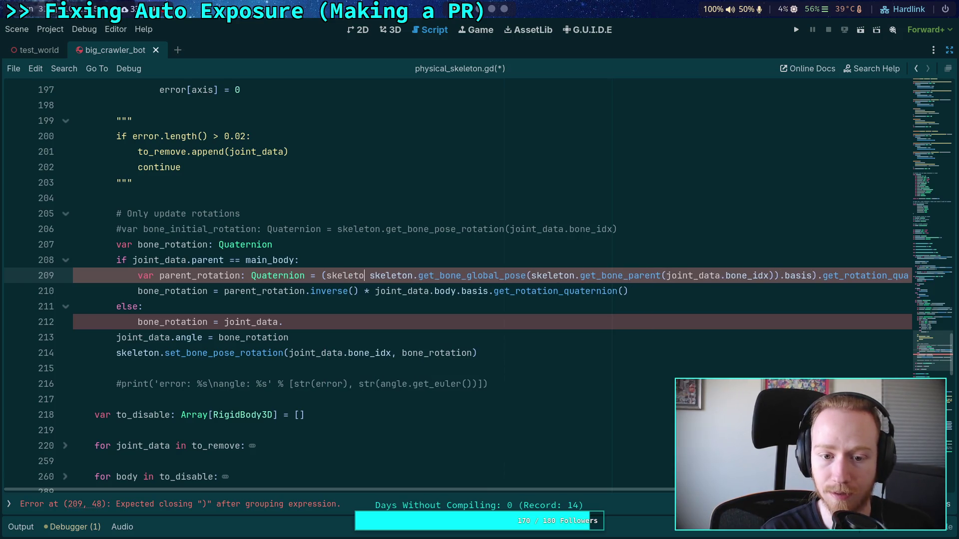
pyautogui.write('a')
pyautogui.press('BackSpace')
pyautogui.press('BackSpace')
pyautogui.press('BackSpace')
pyautogui.write('globa')
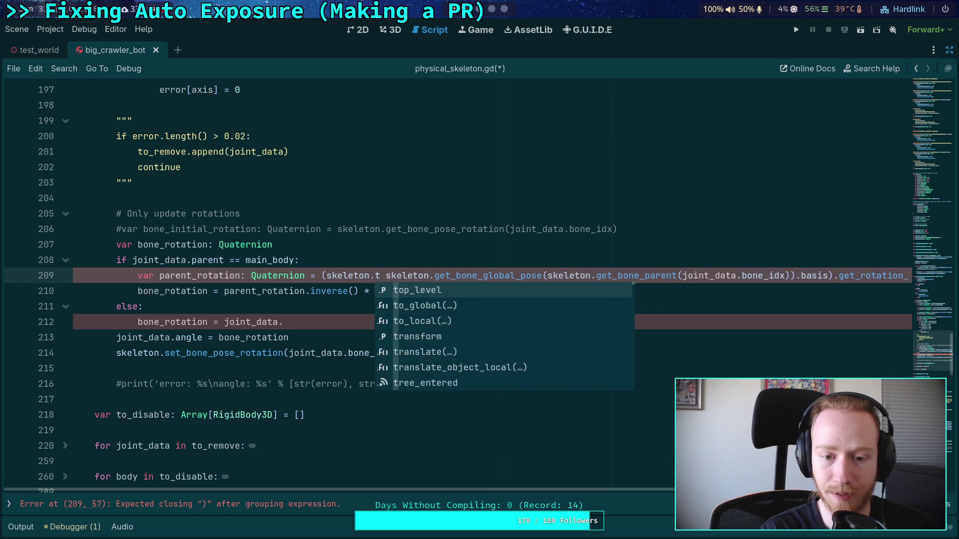
pyautogui.press('Return')
pyautogui.write('*')
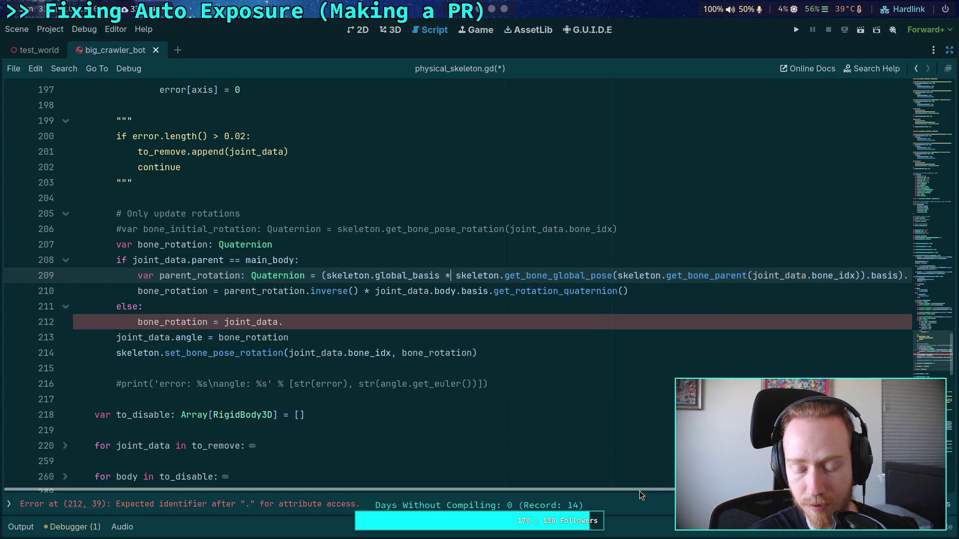
# Extend line 212 after 'joint_data.' with 'parent.global_basis.inverse()' using autocomplete.
pyautogui.moveTo(639, 490); pyautogui.dragTo(755, 490)
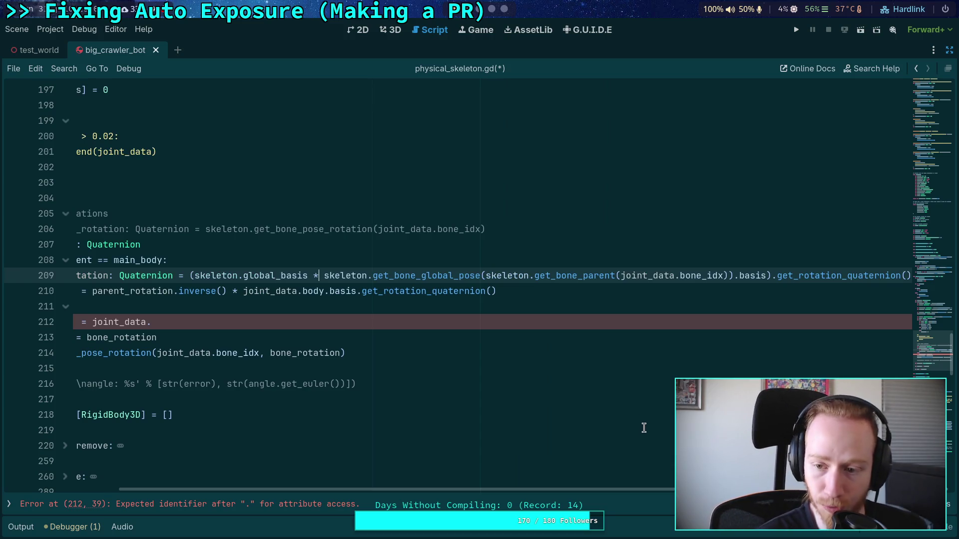
pyautogui.moveTo(672, 490); pyautogui.dragTo(558, 484)
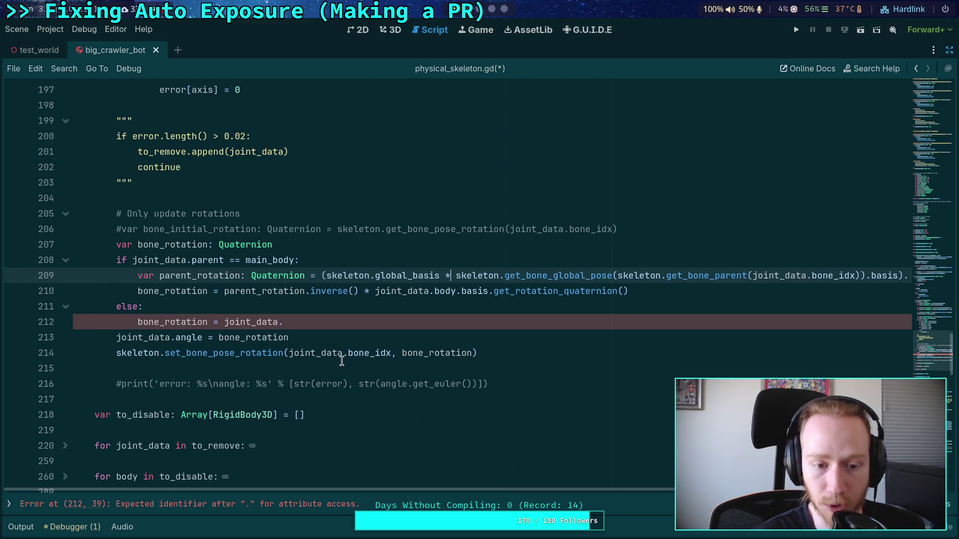
pyautogui.click(225, 291)
pyautogui.moveTo(225, 292); pyautogui.dragTo(628, 292)
pyautogui.click(420, 292)
pyautogui.click(336, 326)
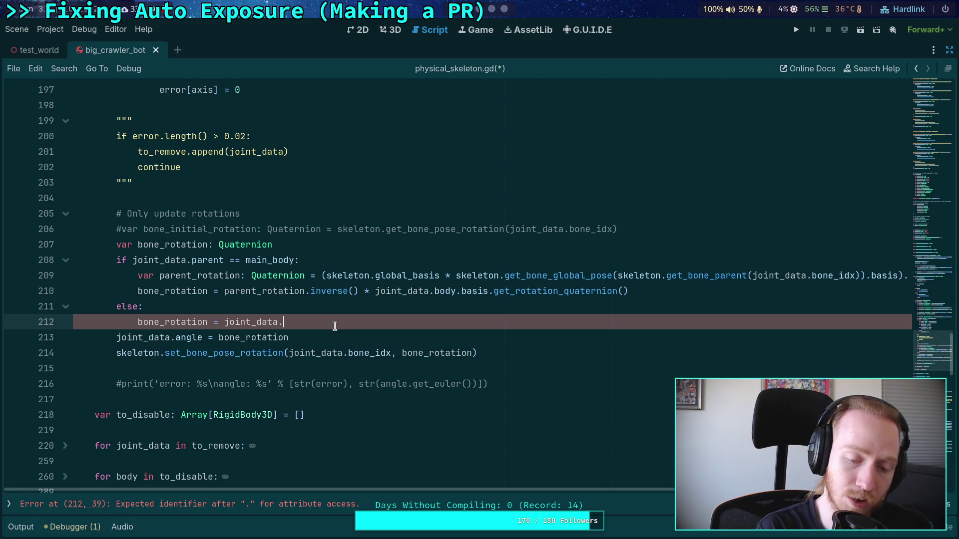
pyautogui.write('parent.')
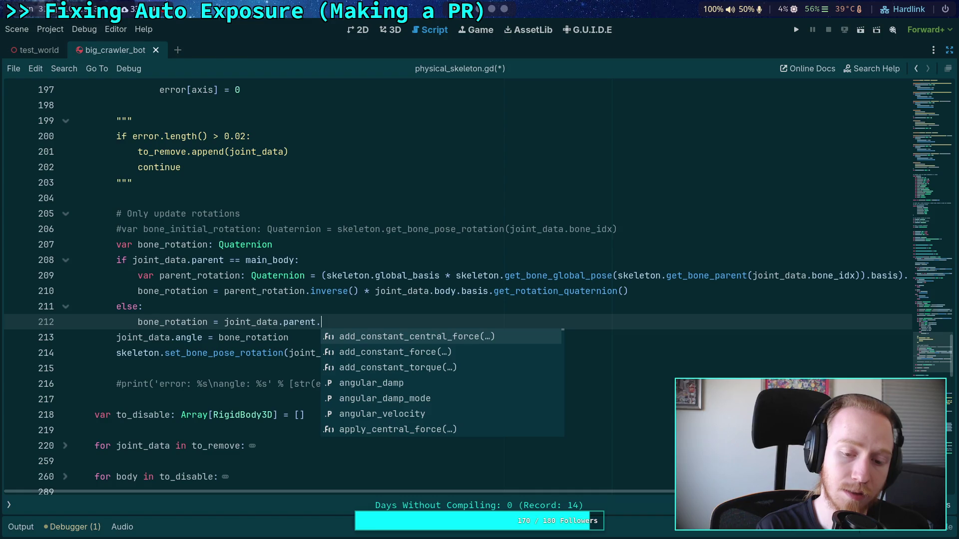
pyautogui.write('glo')
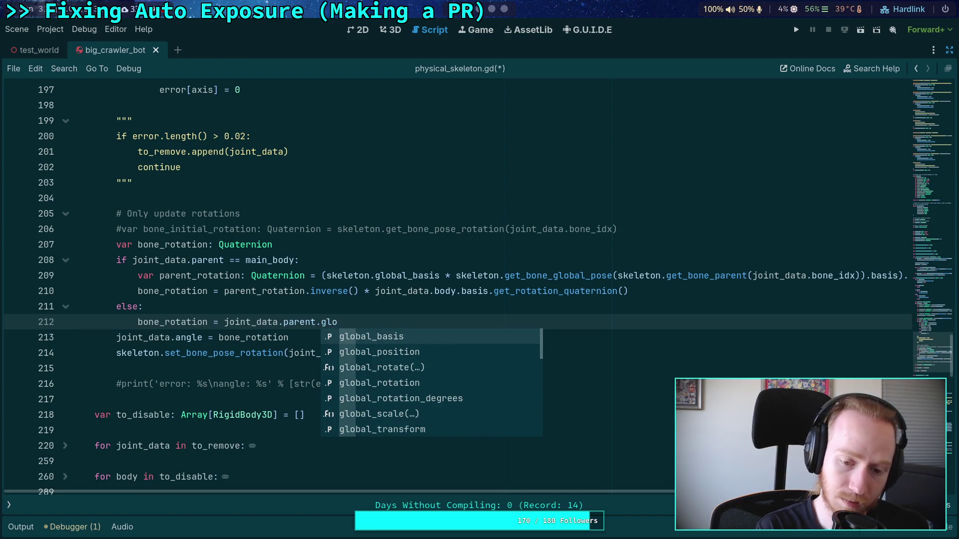
pyautogui.press('Return')
pyautogui.write('.in')
pyautogui.press('Return')
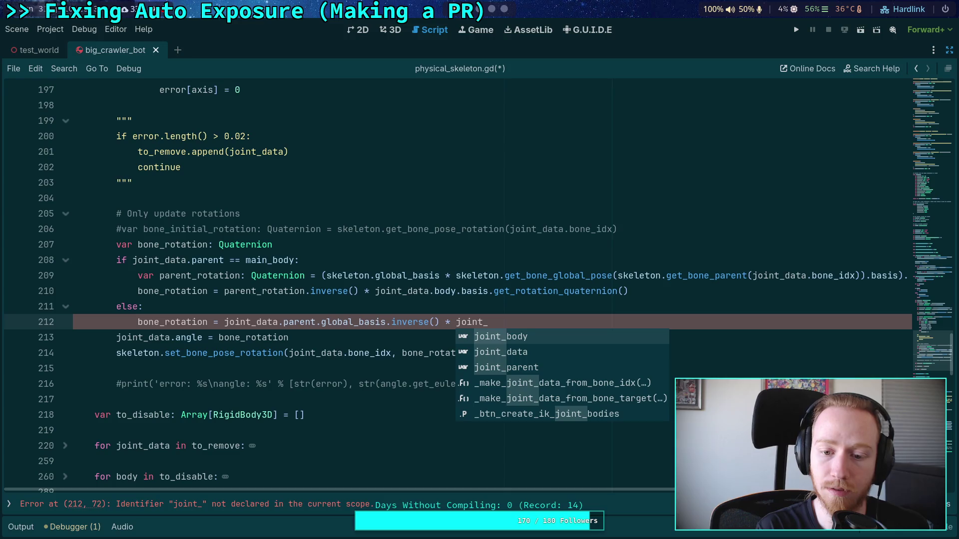
# Review the joint_parent and joint_body transform definitions around lines 178-181.
pyautogui.scroll(10, 162, 330)
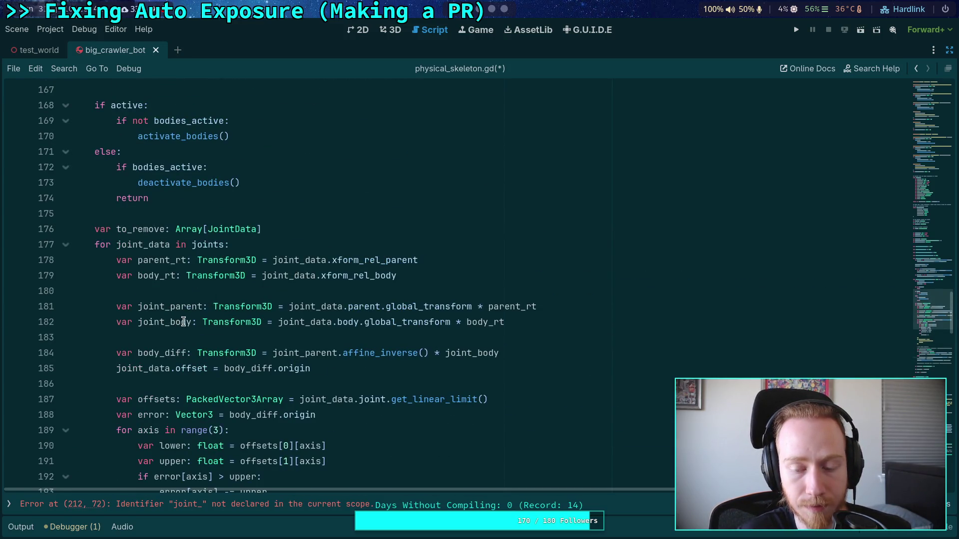
pyautogui.doubleClick(175, 307)
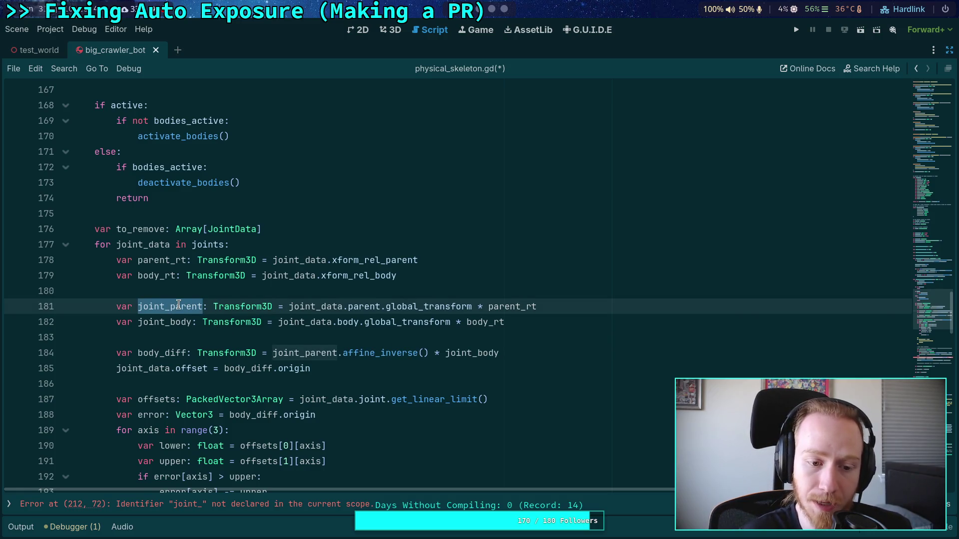
pyautogui.doubleClick(174, 323)
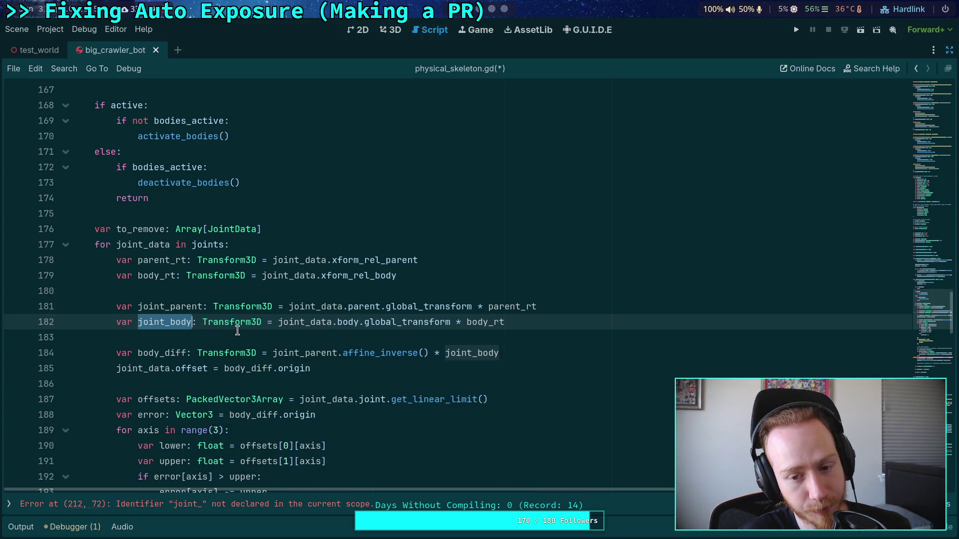
pyautogui.moveTo(273, 260); pyautogui.dragTo(419, 261)
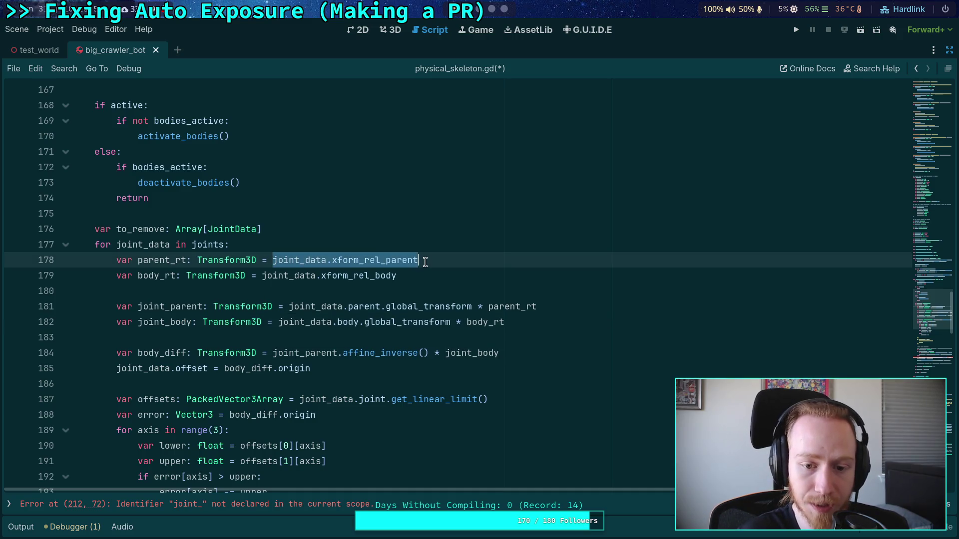
pyautogui.moveTo(289, 306); pyautogui.dragTo(471, 306)
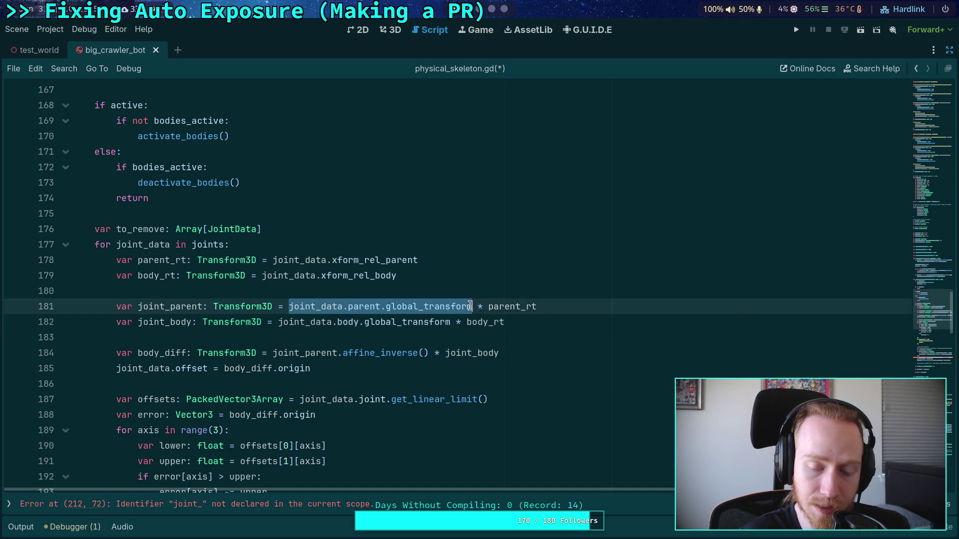
pyautogui.moveTo(272, 260); pyautogui.dragTo(417, 260)
pyautogui.moveTo(262, 276); pyautogui.dragTo(402, 277)
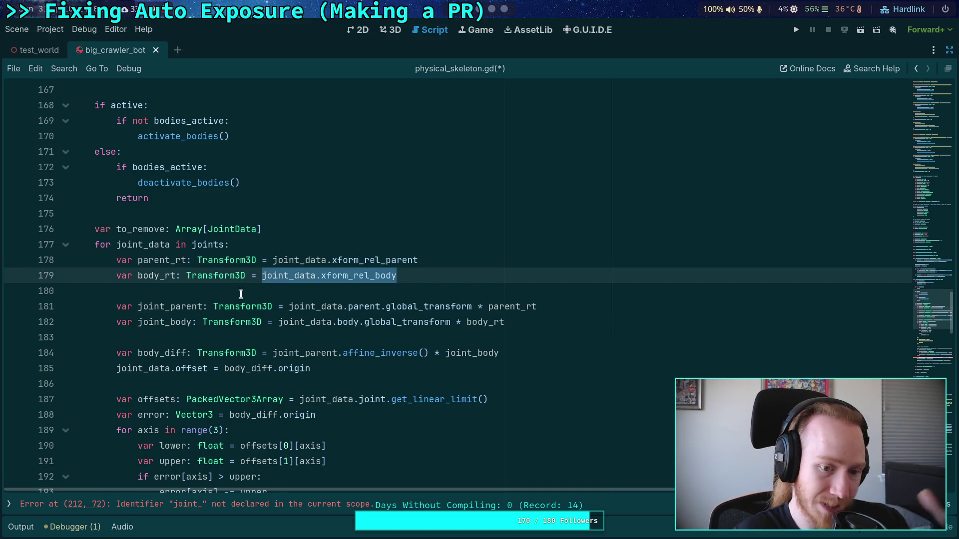
pyautogui.scroll(-9, 345, 315)
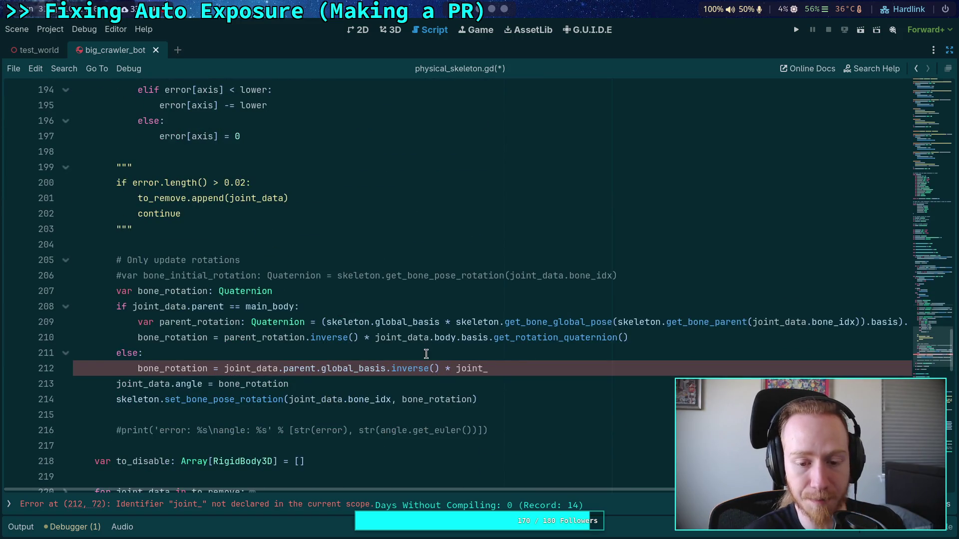
# Append 'data.body' after 'joint_' on line 212 to finish the else-branch expression.
pyautogui.click(527, 368)
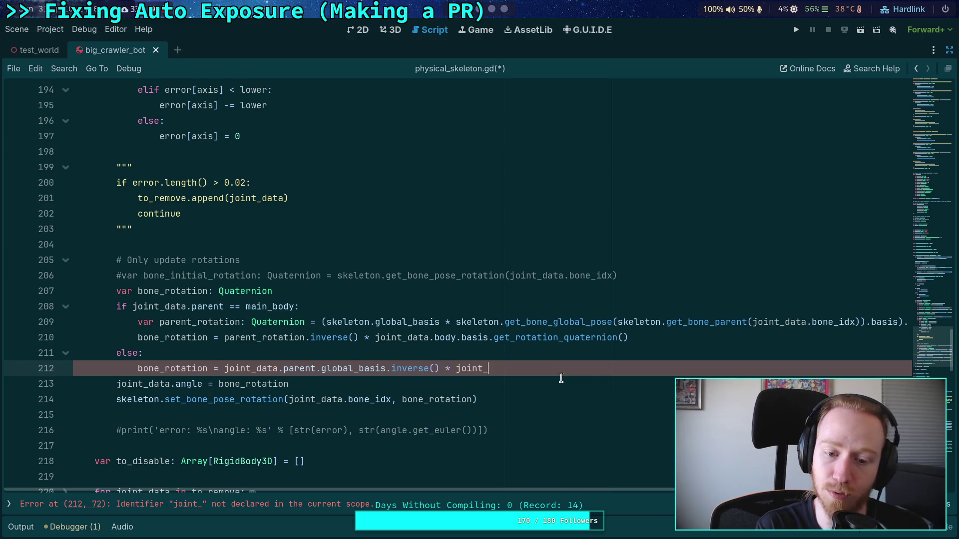
pyautogui.write('data.')
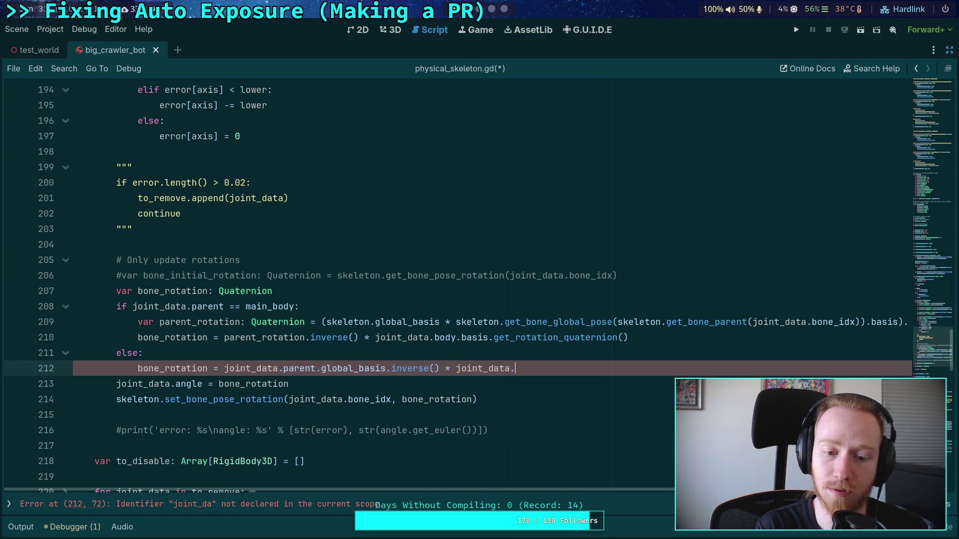
pyautogui.write('body')
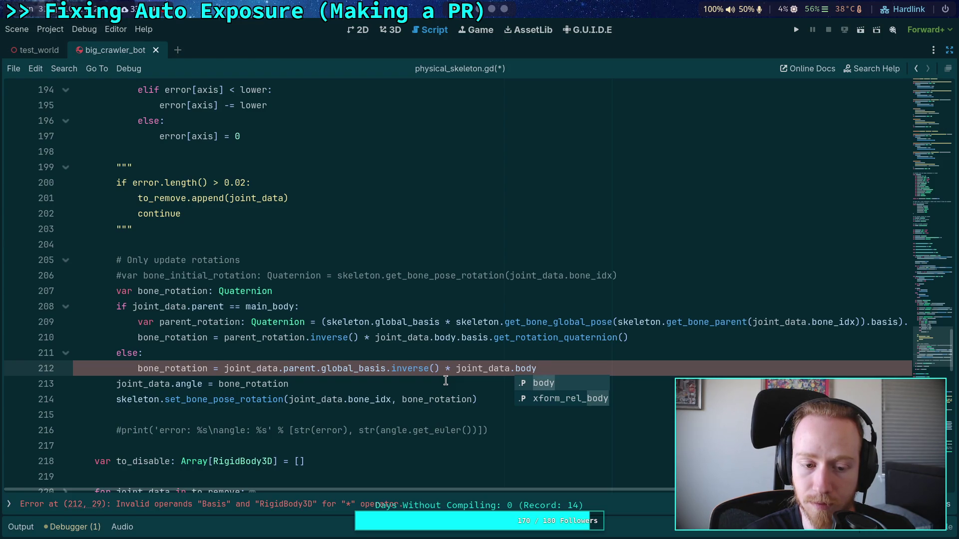
pyautogui.click(446, 381)
pyautogui.moveTo(536, 368); pyautogui.dragTo(224, 368)
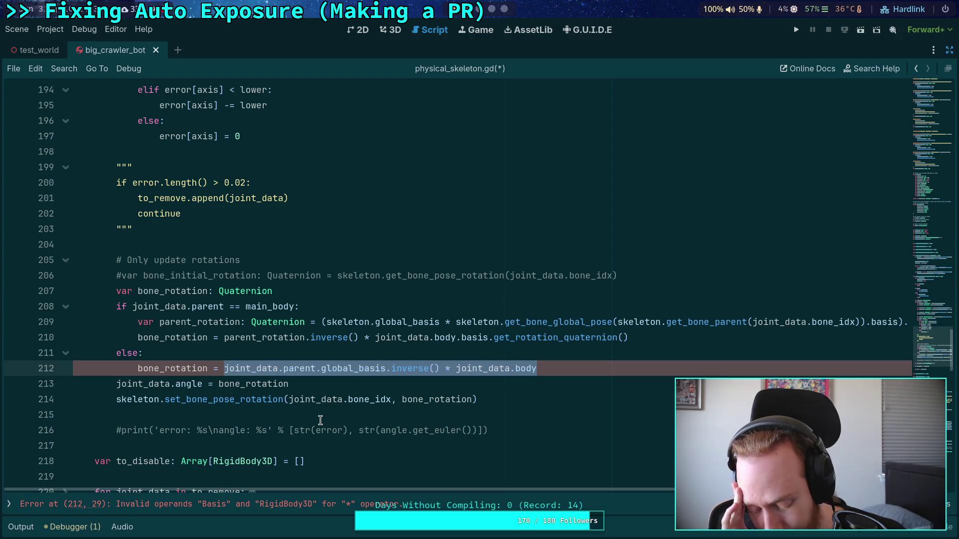
pyautogui.hotkey('ctrl', 'z')
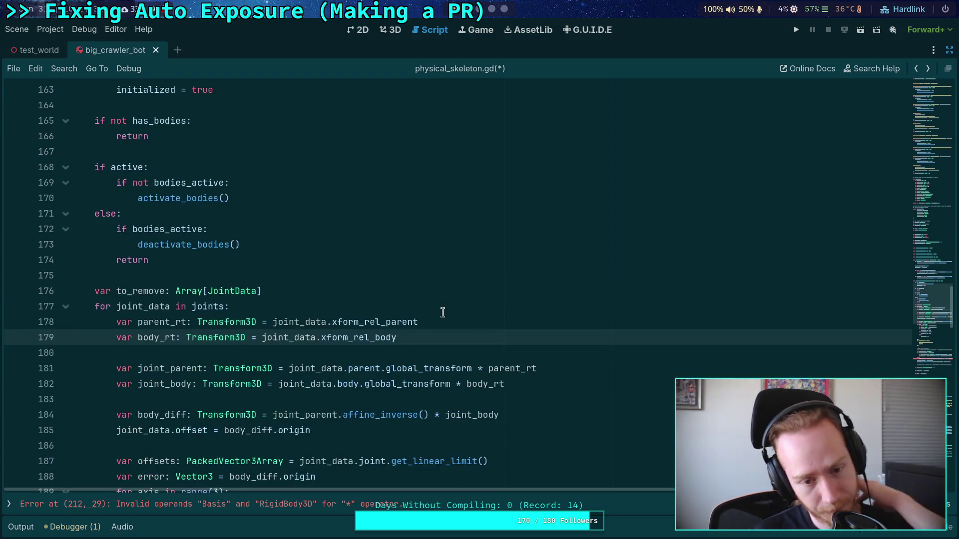
# Recheck joint_parent and joint_body uses, and undo a stray 'g' typed before basis on line 210.
pyautogui.scroll(-5, 445, 313)
pyautogui.scroll(3, 446, 304)
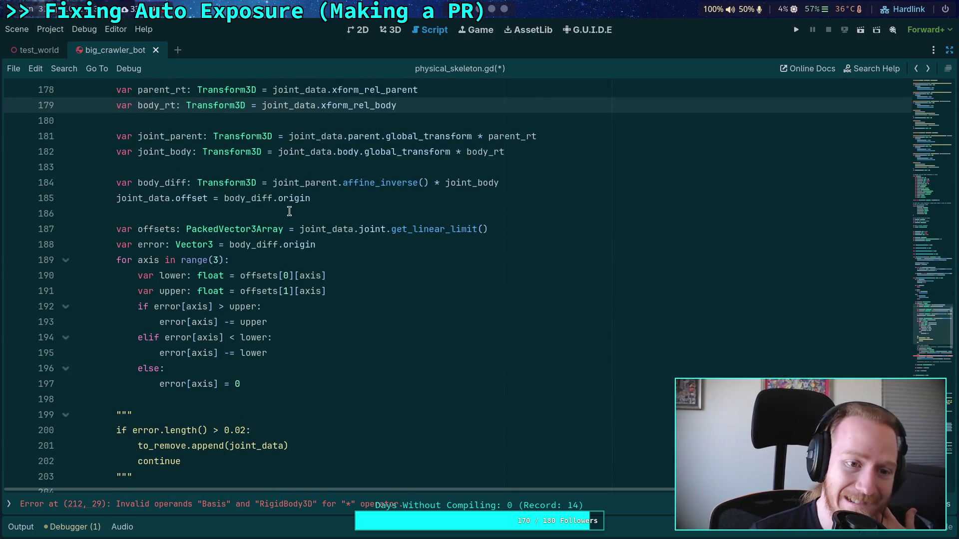
pyautogui.doubleClick(152, 136)
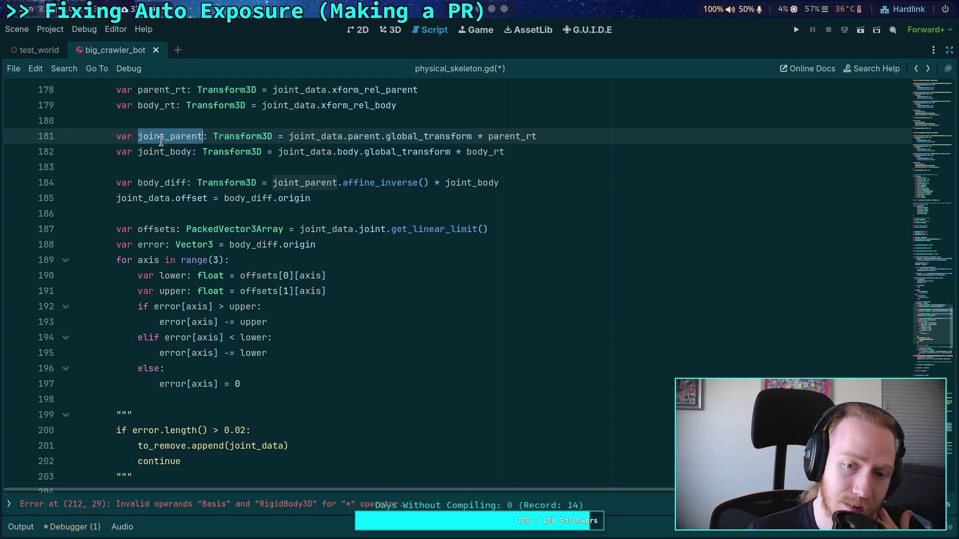
pyautogui.click(162, 137)
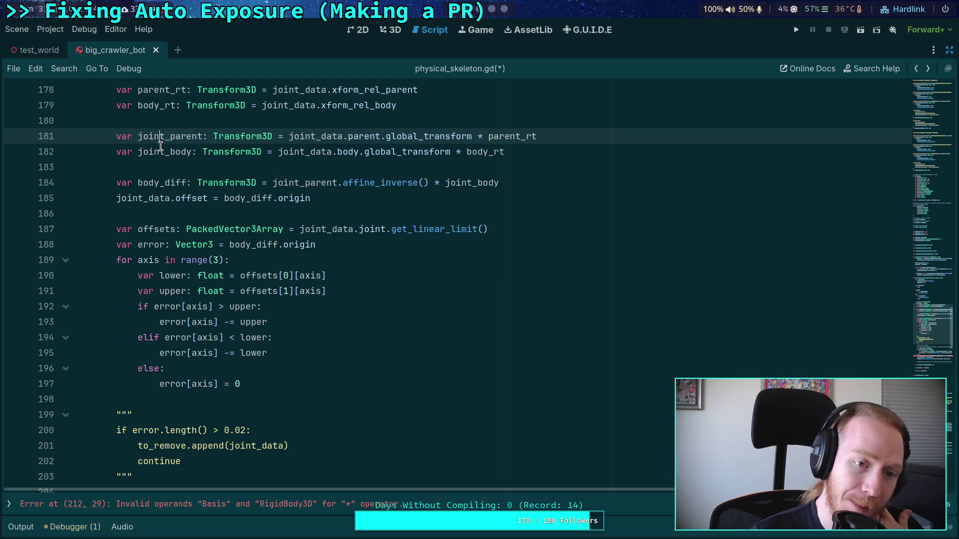
pyautogui.doubleClick(162, 136)
pyautogui.doubleClick(166, 152)
pyautogui.scroll(-5, 309, 257)
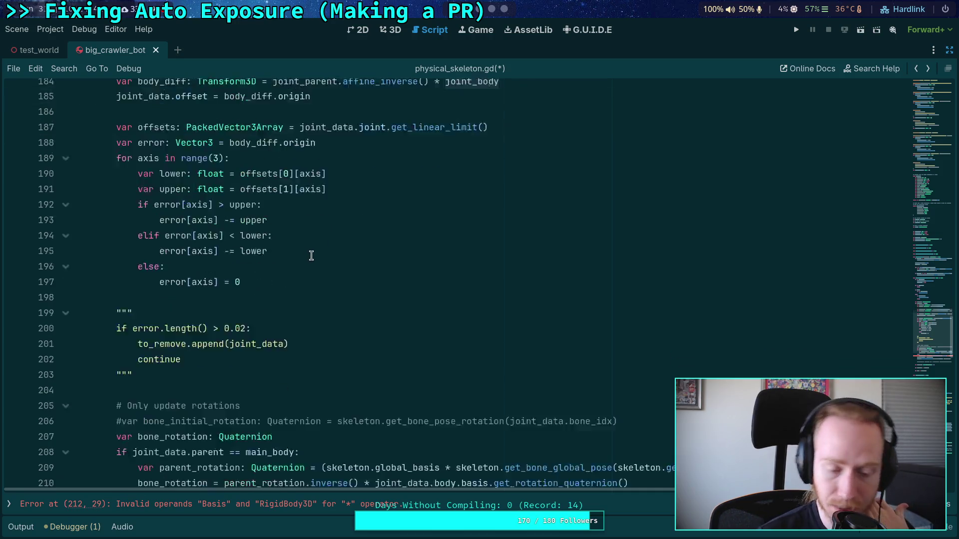
pyautogui.click(569, 386)
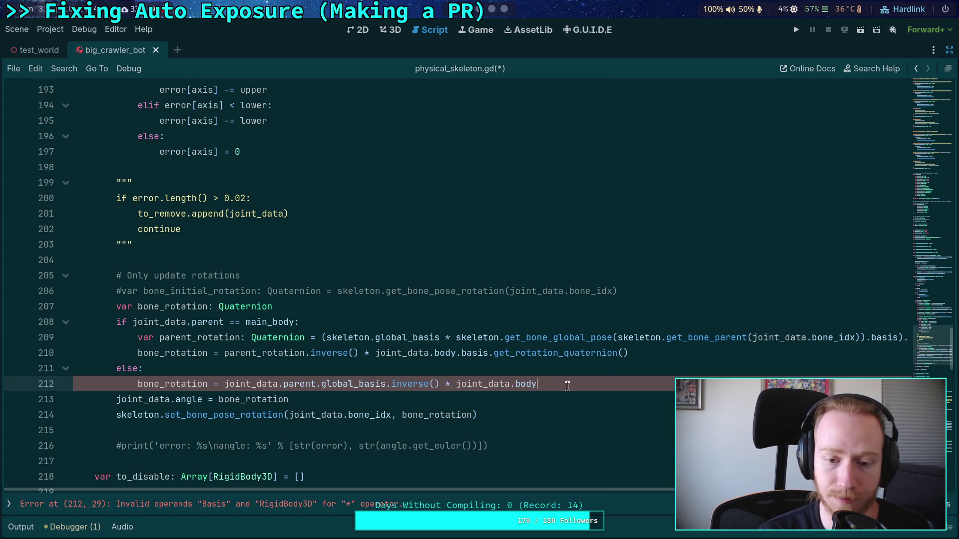
pyautogui.click(459, 350)
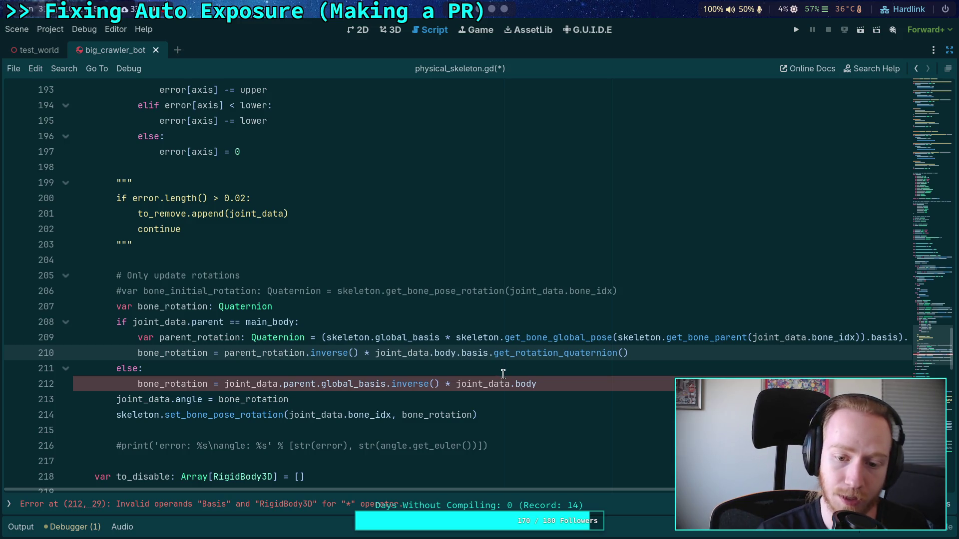
pyautogui.write('g')
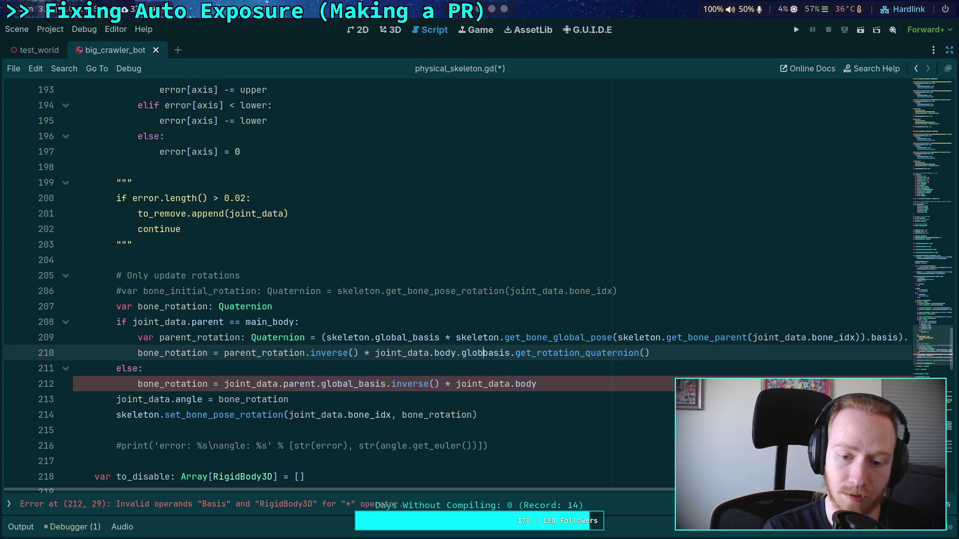
pyautogui.press('BackSpace')
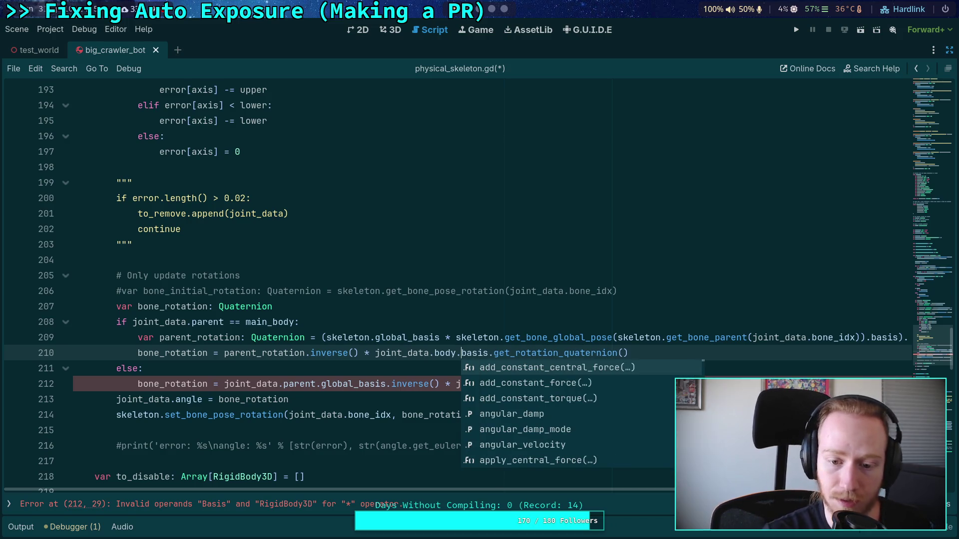
pyautogui.click(366, 364)
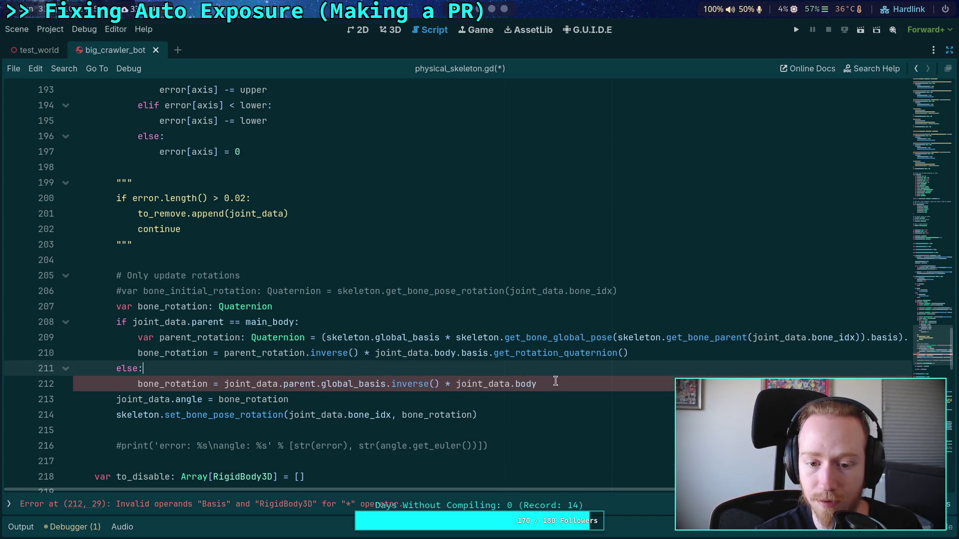
# Make line 212 read joint_data.parent.basis.inverse() * joint_data.body.basis.
pyautogui.click(627, 387)
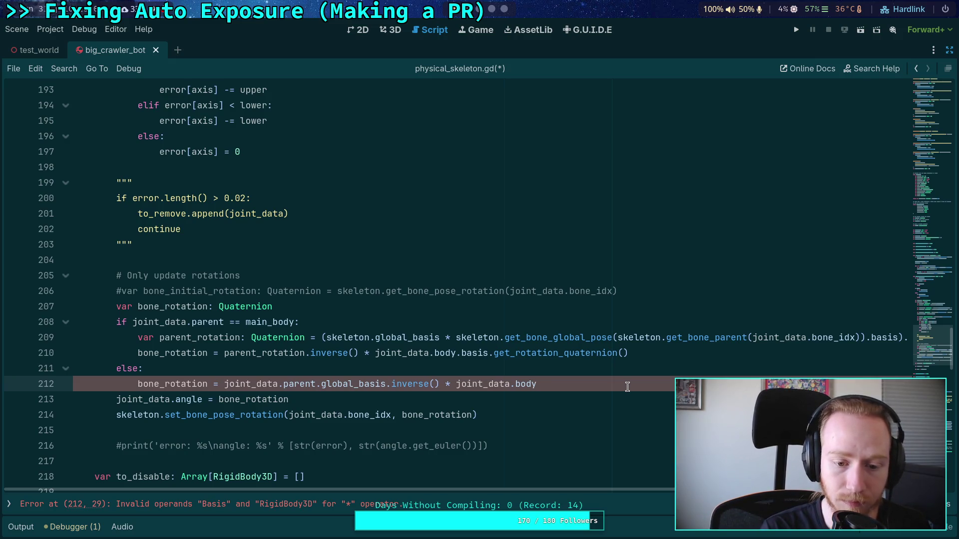
pyautogui.write('.glo')
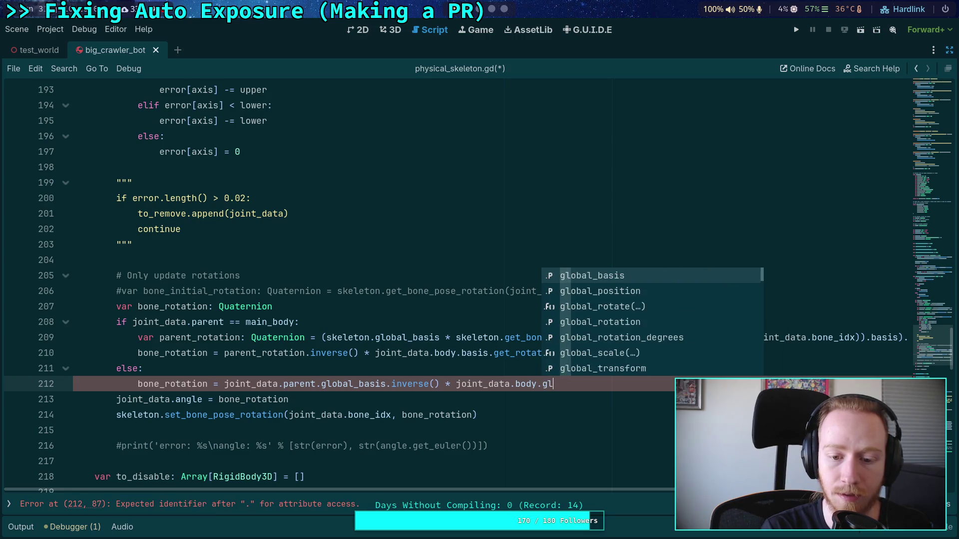
pyautogui.press('BackSpace')
pyautogui.press('BackSpace')
pyautogui.press('BackSpace')
pyautogui.write('bas')
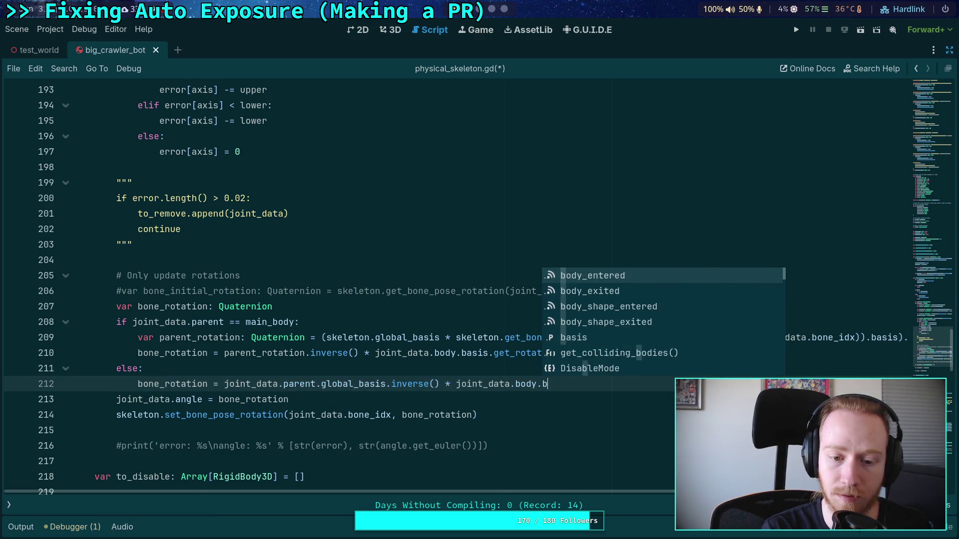
pyautogui.moveTo(322, 383); pyautogui.dragTo(360, 383)
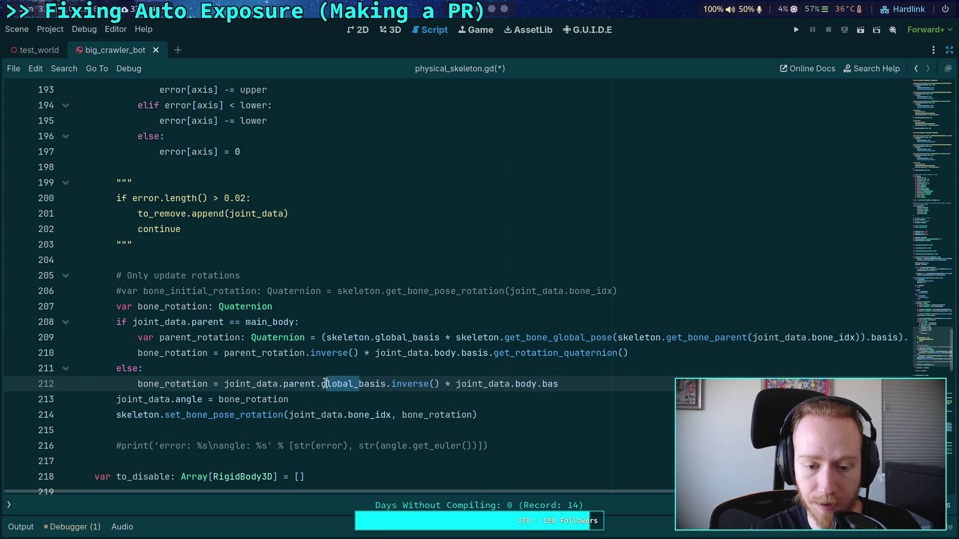
pyautogui.press('BackSpace')
pyautogui.click(575, 380)
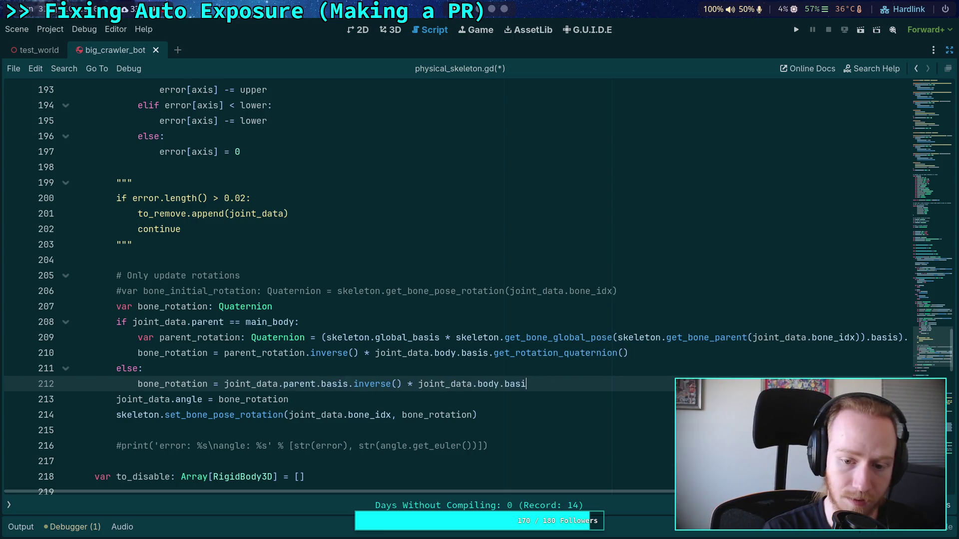
pyautogui.write('is')
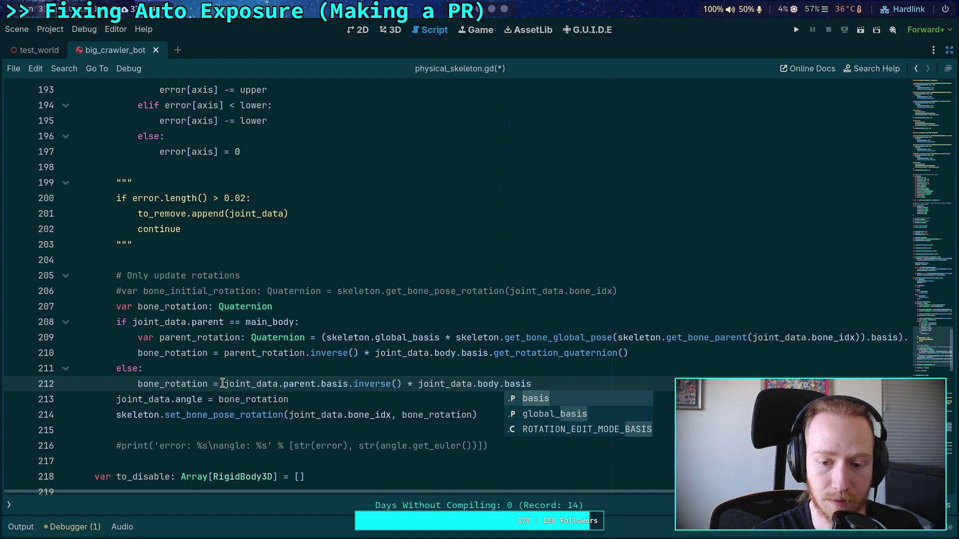
pyautogui.press('Escape')
pyautogui.click(278, 368)
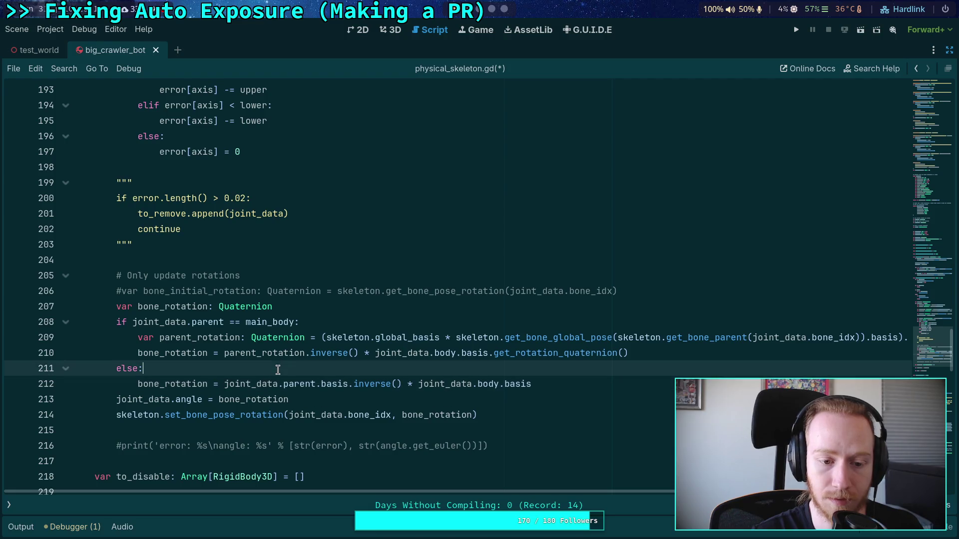
pyautogui.press('Return')
# Move the bone_rotation declaration below the else block and declare 'var parent_rotation: Quaternion' above the if.
pyautogui.write('var par')
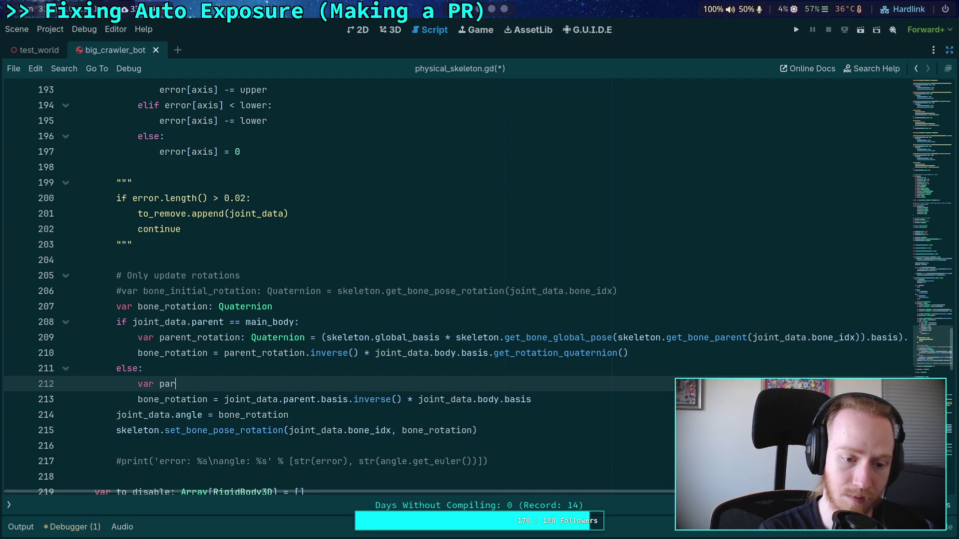
pyautogui.write('ent_rotation:')
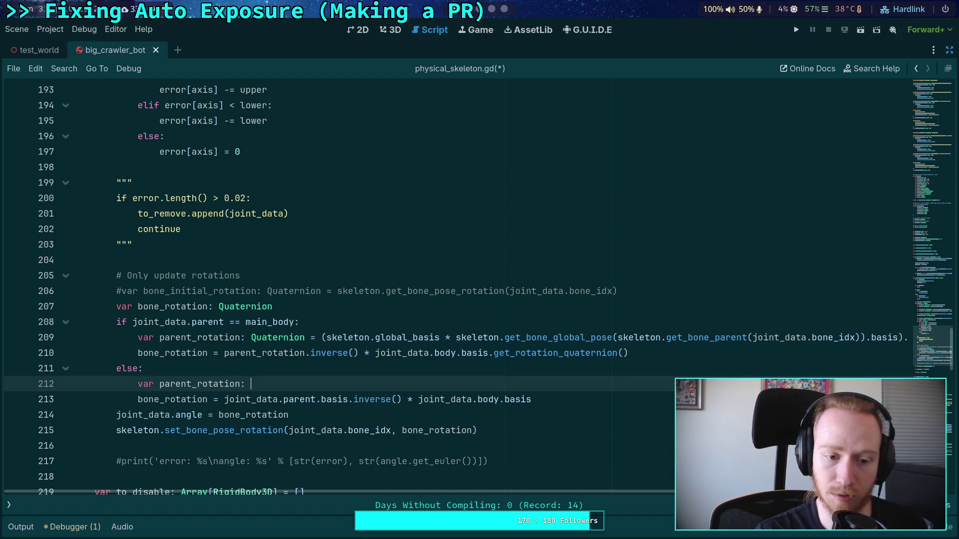
pyautogui.click(323, 305)
pyautogui.hotkey('alt', 'Down')
pyautogui.hotkey('alt', 'Down')
pyautogui.hotkey('alt', 'Down')
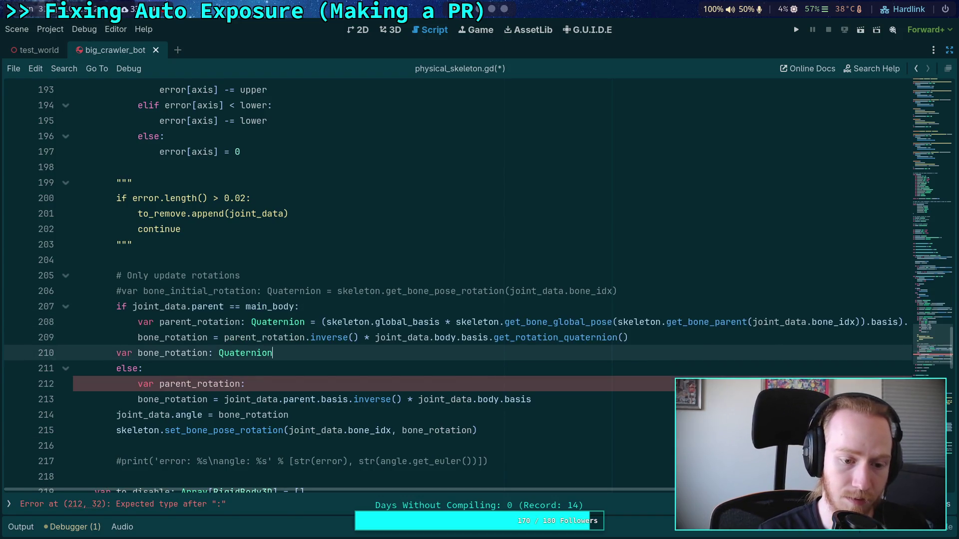
pyautogui.hotkey('alt', 'Down')
pyautogui.hotkey('alt', 'Down')
pyautogui.hotkey('alt', 'Down')
pyautogui.click(618, 291)
pyautogui.press('Return')
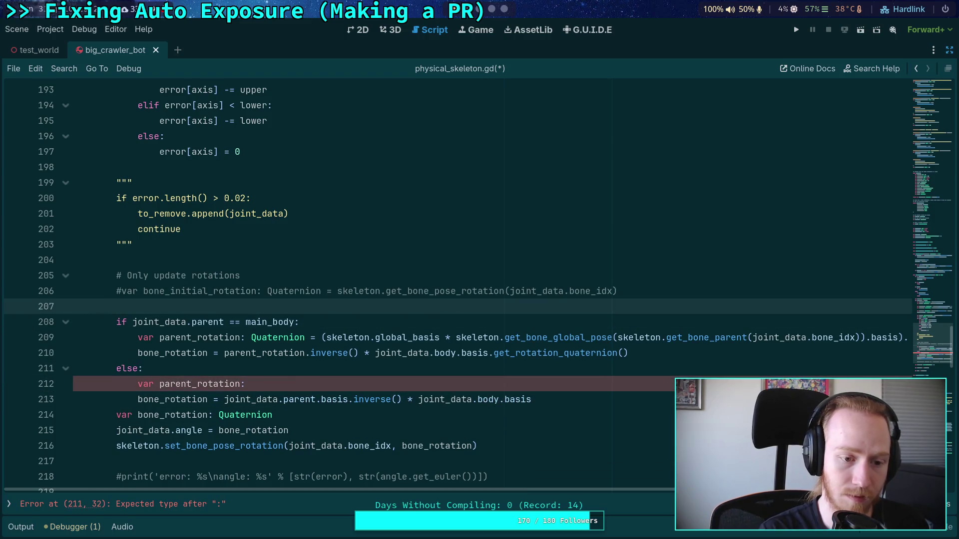
pyautogui.write('varparent_rotation: ')
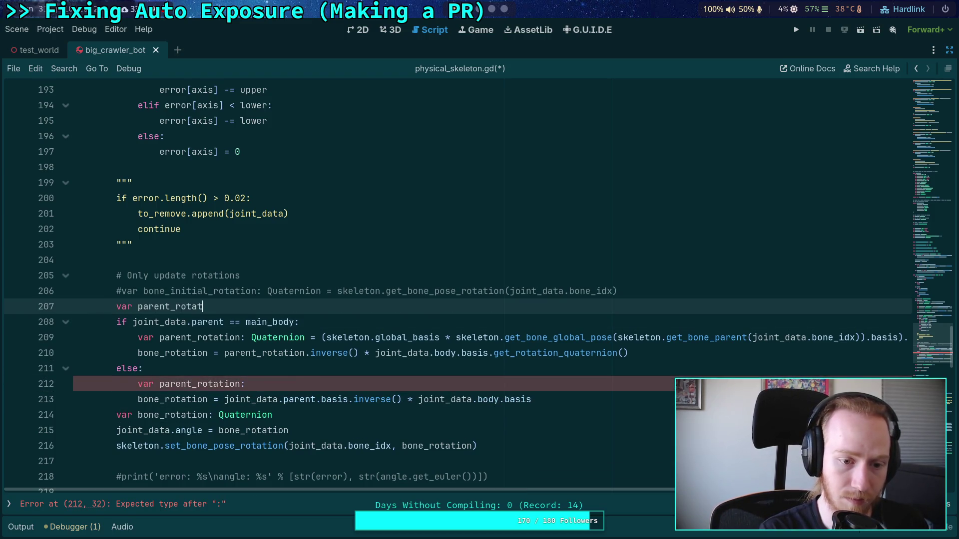
pyautogui.write('Qu')
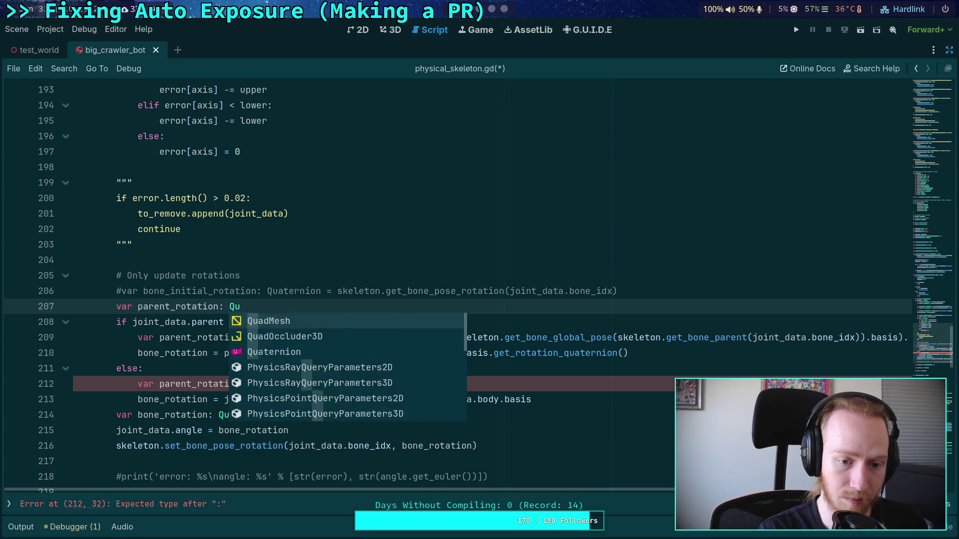
pyautogui.write('aternion')
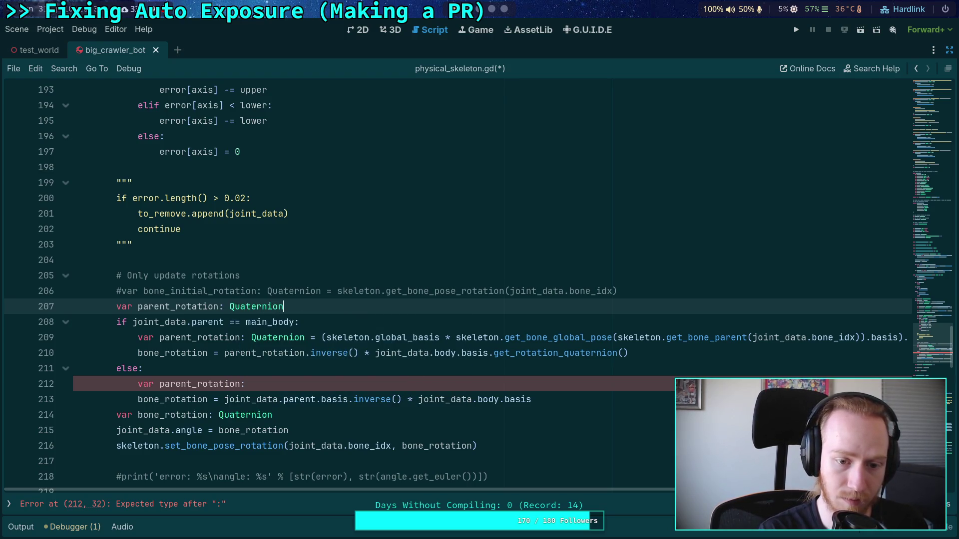
# Move the parent_rotation.inverse() body-rotation expression into the bone_rotation declaration after the if/else.
pyautogui.click(304, 353)
pyautogui.hotkey('alt', 'Down')
pyautogui.hotkey('alt', 'Down')
pyautogui.hotkey('alt', 'Down')
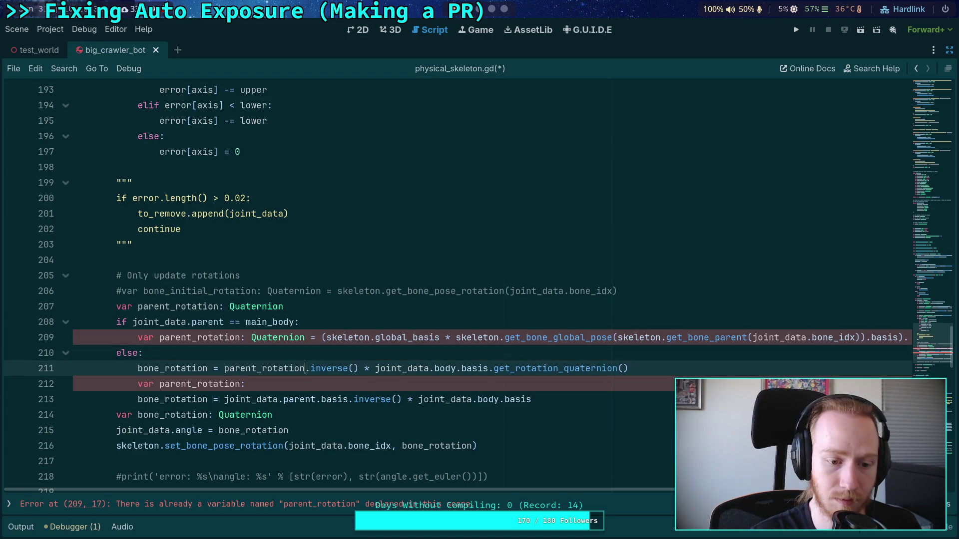
pyautogui.moveTo(214, 399); pyautogui.dragTo(629, 400)
pyautogui.hotkey('ctrl', 'c')
pyautogui.press('BackSpace')
pyautogui.click(317, 415)
pyautogui.hotkey('ctrl', 'v')
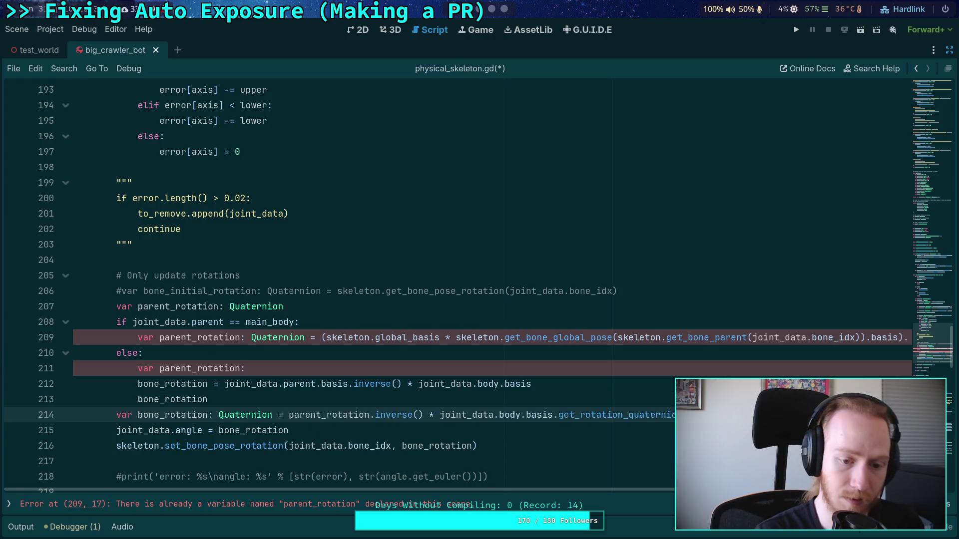
pyautogui.moveTo(214, 399); pyautogui.dragTo(12, 399)
pyautogui.press('BackSpace')
pyautogui.press('BackSpace')
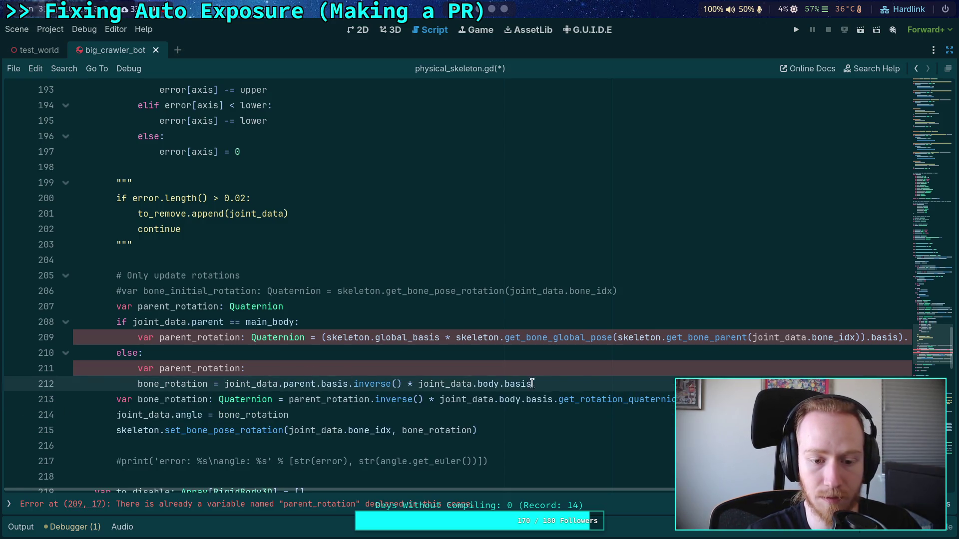
# Make both branches assign parent_rotation, the else using get_rotation_quaternion(), then run the game.
pyautogui.moveTo(221, 385); pyautogui.dragTo(258, 371)
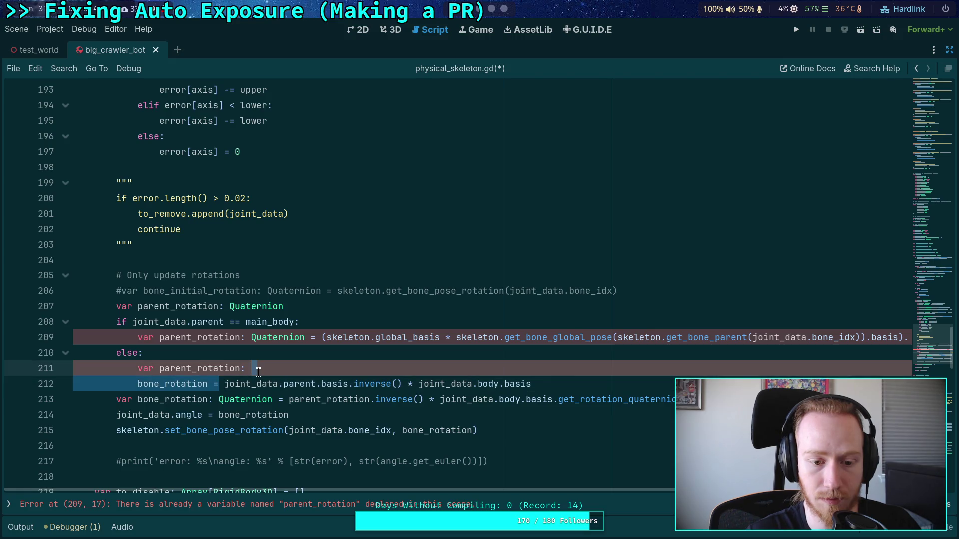
pyautogui.moveTo(244, 337); pyautogui.dragTo(305, 337)
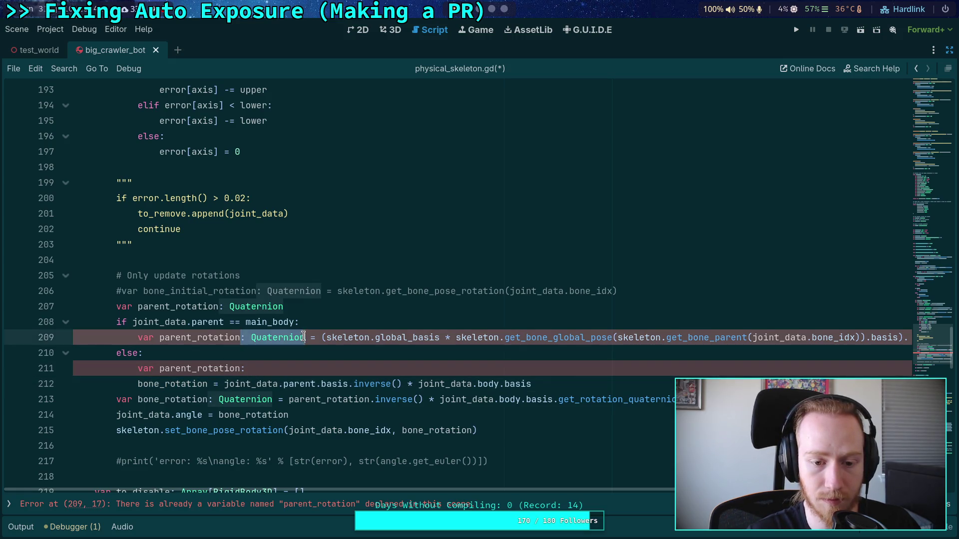
pyautogui.press('BackSpace')
pyautogui.moveTo(163, 338)
pyautogui.mouseDown()
pyautogui.moveTo(138, 338)
pyautogui.moveTo(159, 370)
pyautogui.mouseUp()
pyautogui.press('BackSpace')
pyautogui.press('BackSpace')
pyautogui.moveTo(217, 385); pyautogui.dragTo(253, 370)
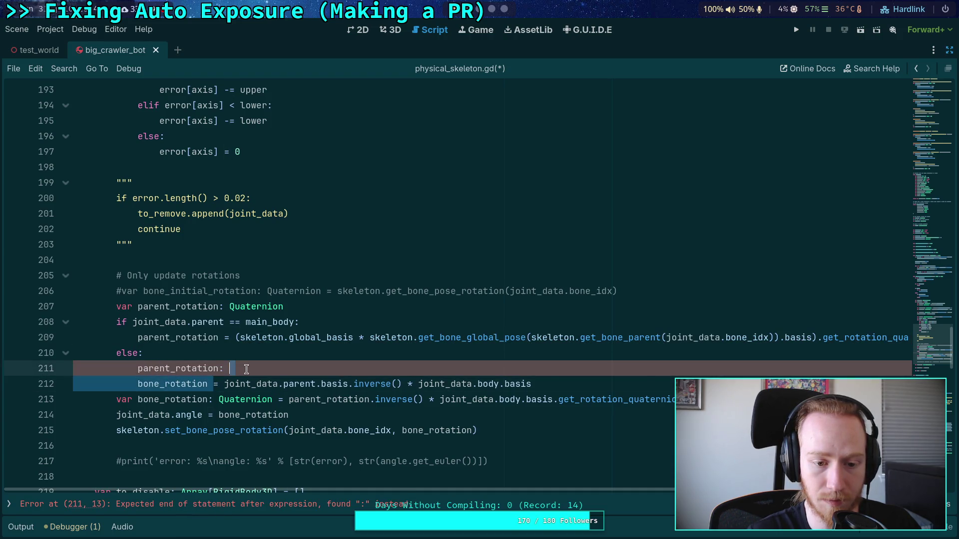
pyautogui.press('BackSpace')
pyautogui.press('BackSpace')
pyautogui.press('BackSpace')
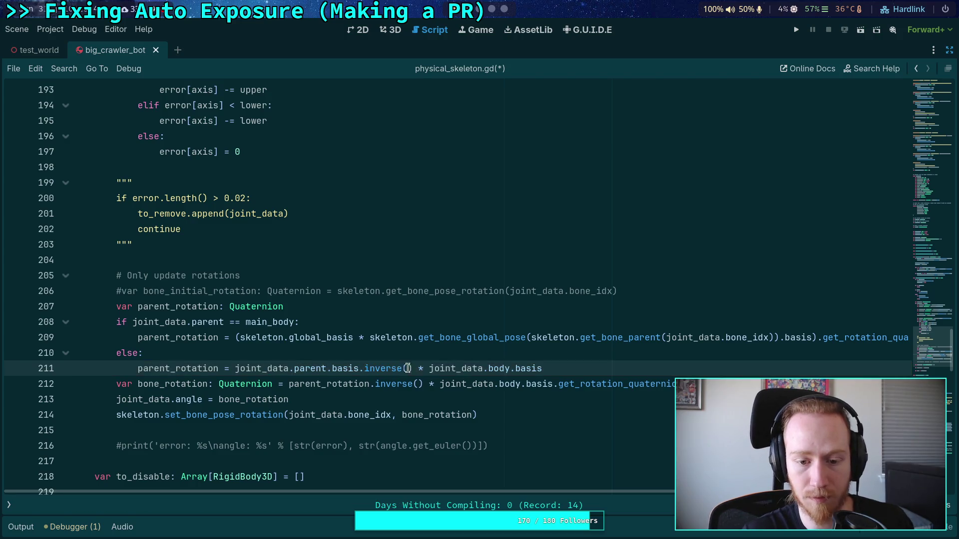
pyautogui.moveTo(414, 370); pyautogui.dragTo(564, 368)
pyautogui.press('BackSpace')
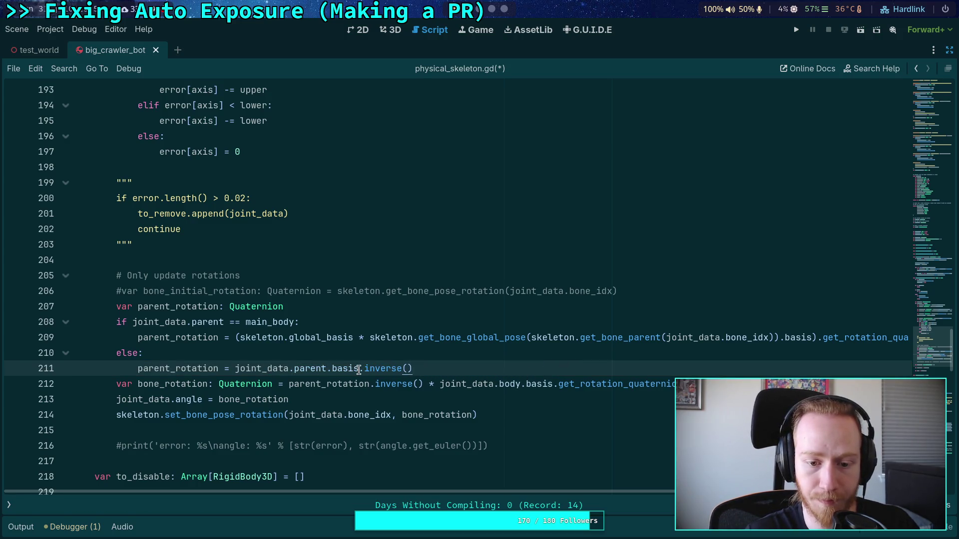
pyautogui.moveTo(359, 369); pyautogui.dragTo(460, 367)
pyautogui.write('got')
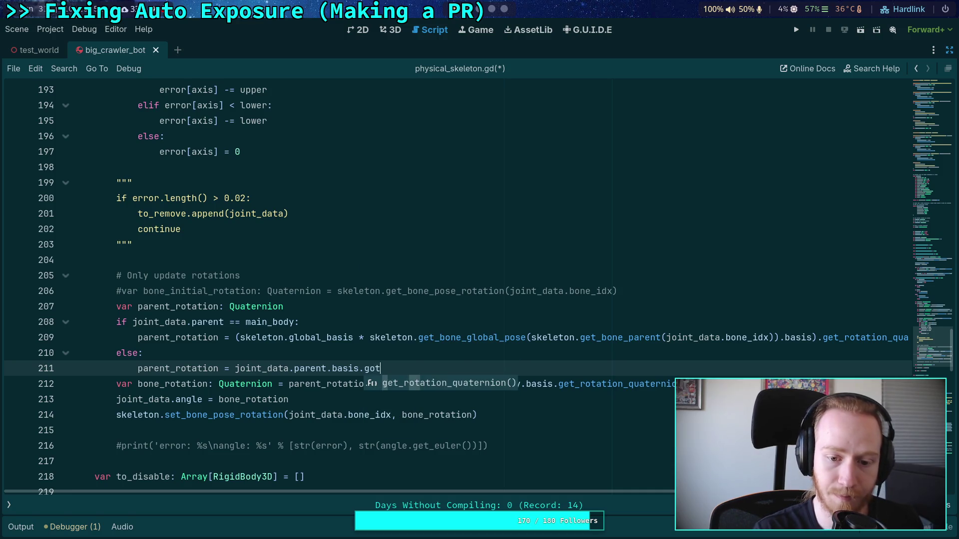
pyautogui.press('Return')
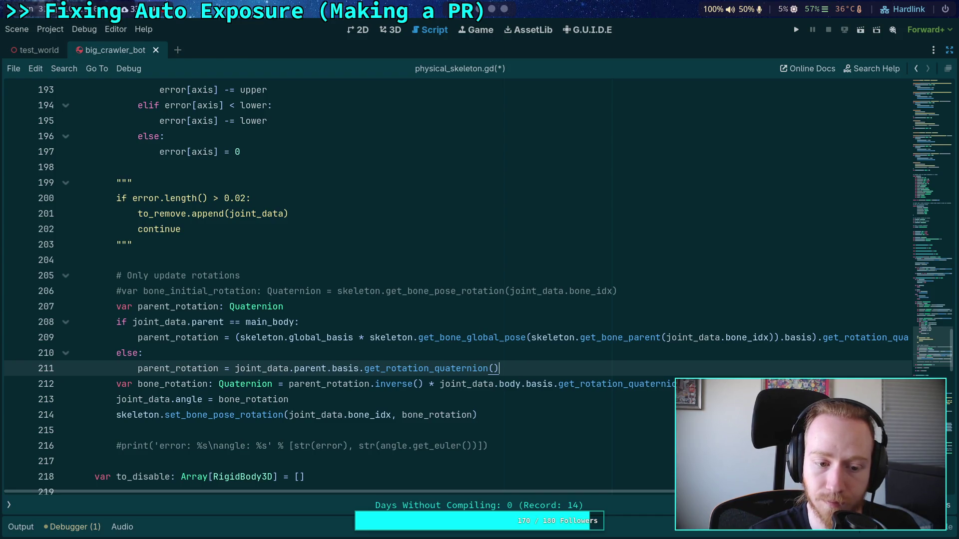
pyautogui.click(499, 383)
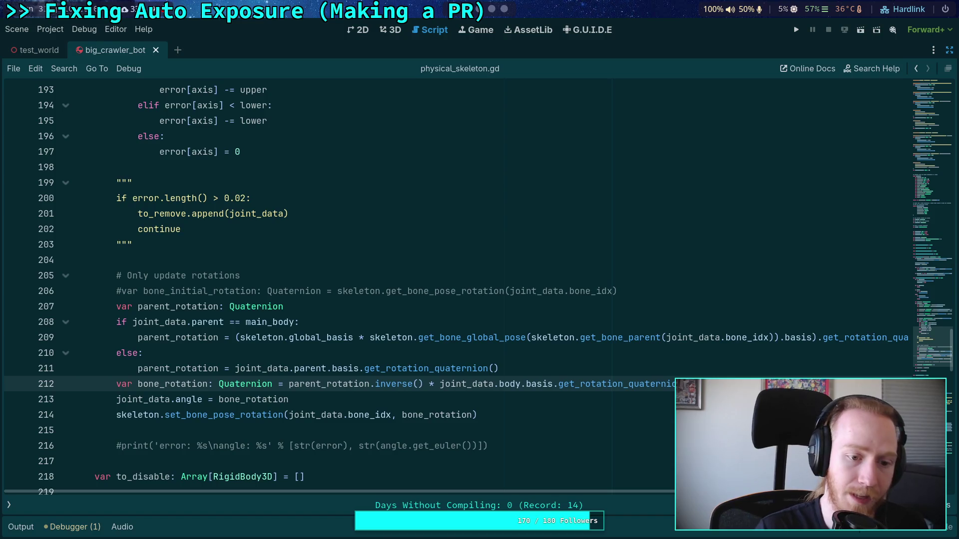
pyautogui.click(797, 31)
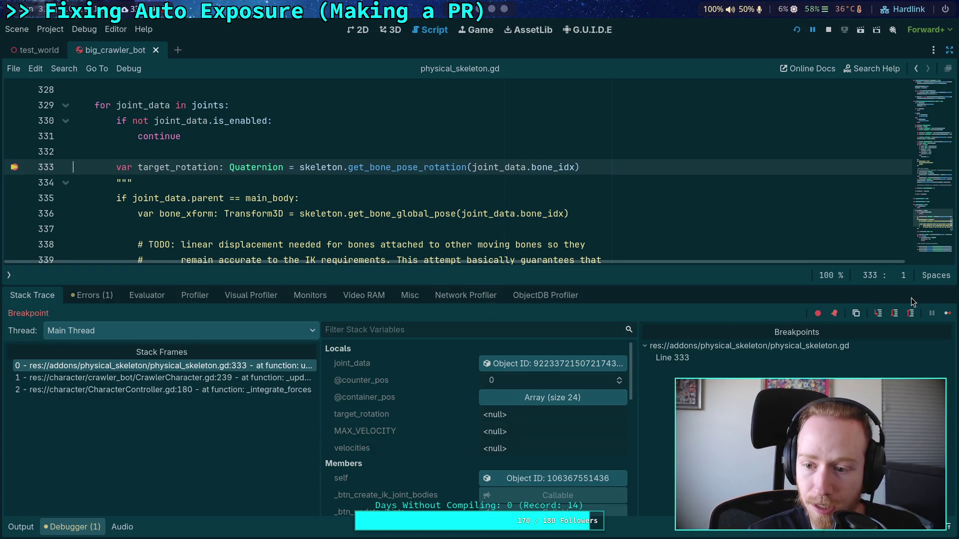
# Step past the breakpoint, view target_rotation as Euler angles, and inspect joint_data in a widened Inspector.
pyautogui.click(895, 317)
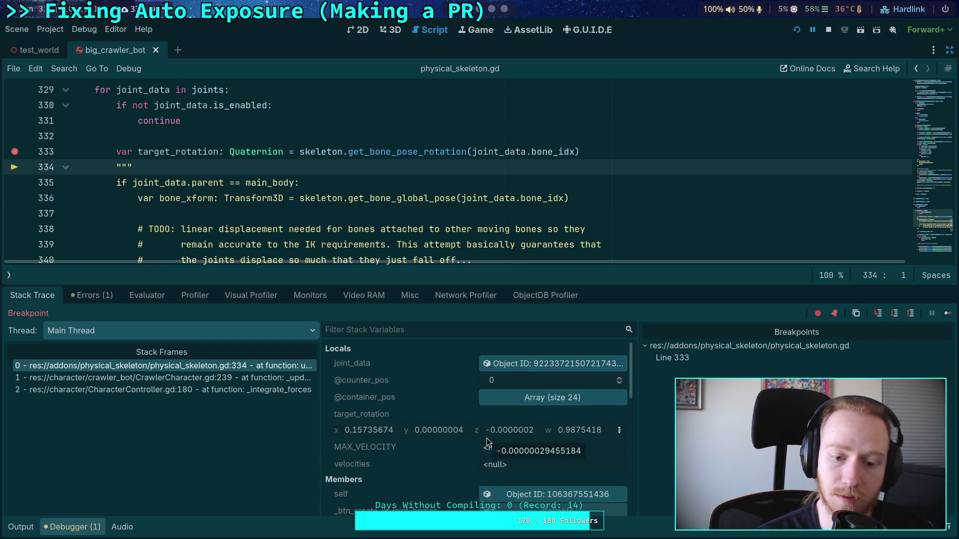
pyautogui.click(619, 429)
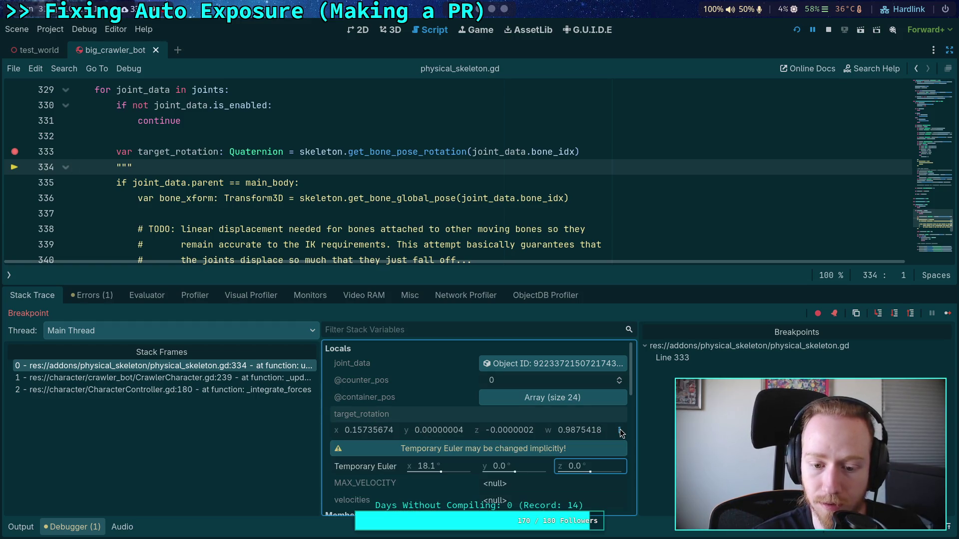
pyautogui.click(619, 430)
pyautogui.scroll(-4, 429, 447)
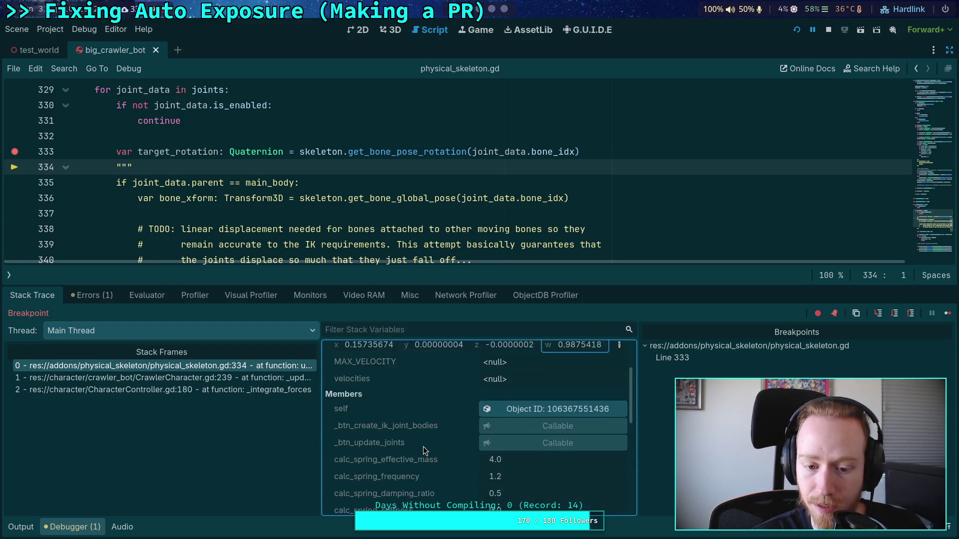
pyautogui.scroll(3, 423, 447)
pyautogui.scroll(1, 424, 447)
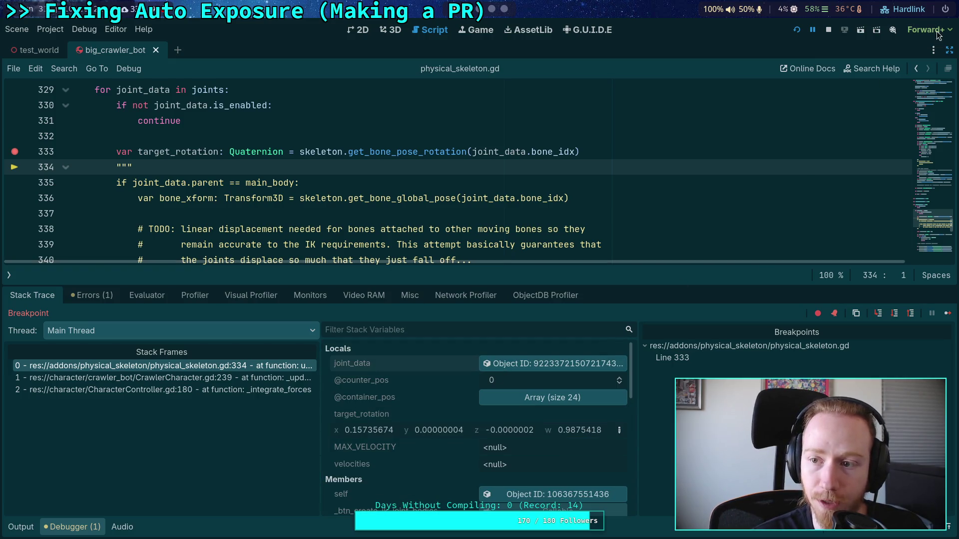
pyautogui.click(950, 50)
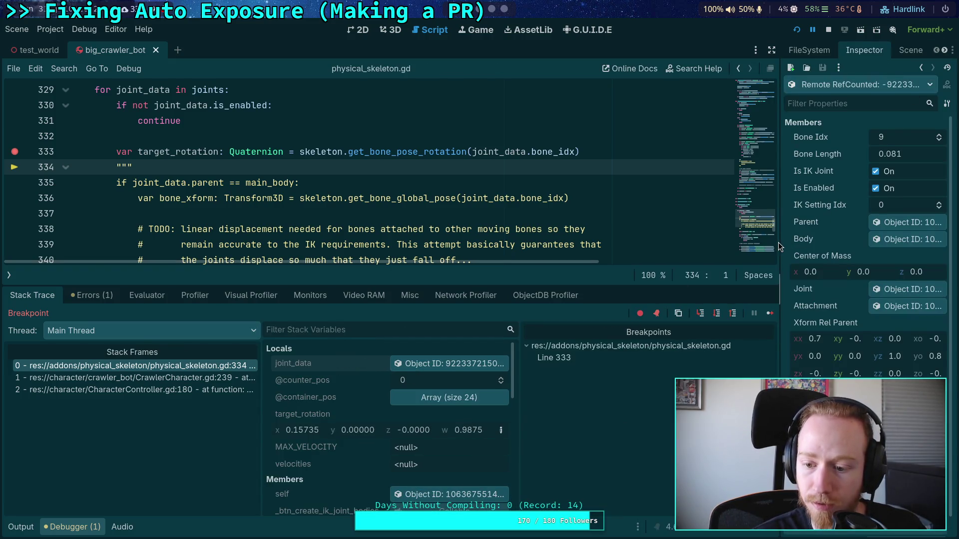
pyautogui.moveTo(779, 246); pyautogui.dragTo(683, 278)
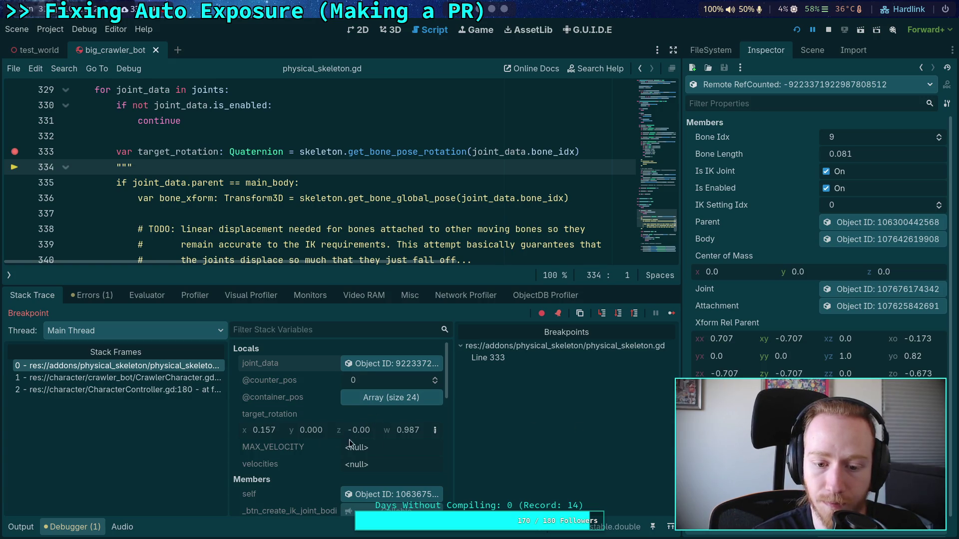
pyautogui.scroll(-3, 819, 225)
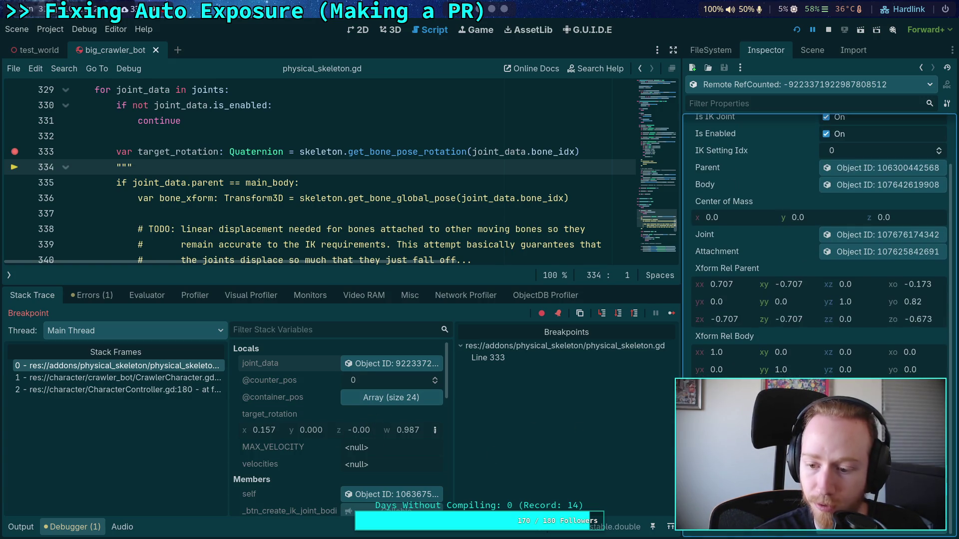
pyautogui.scroll(2, 819, 210)
# Stop debugging, remove the line 333 breakpoint, and relaunch the crawler bot game.
pyautogui.click(828, 29)
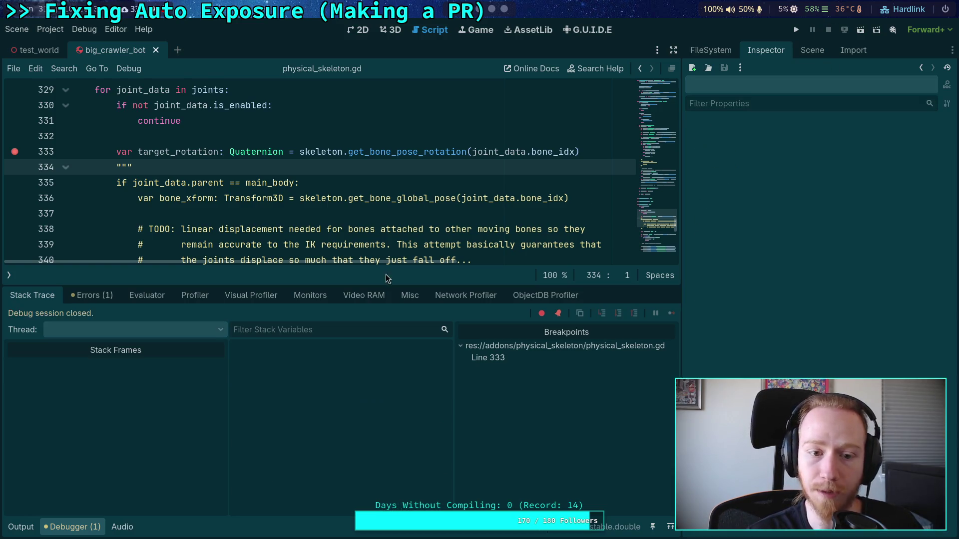
pyautogui.click(43, 151)
pyautogui.click(796, 29)
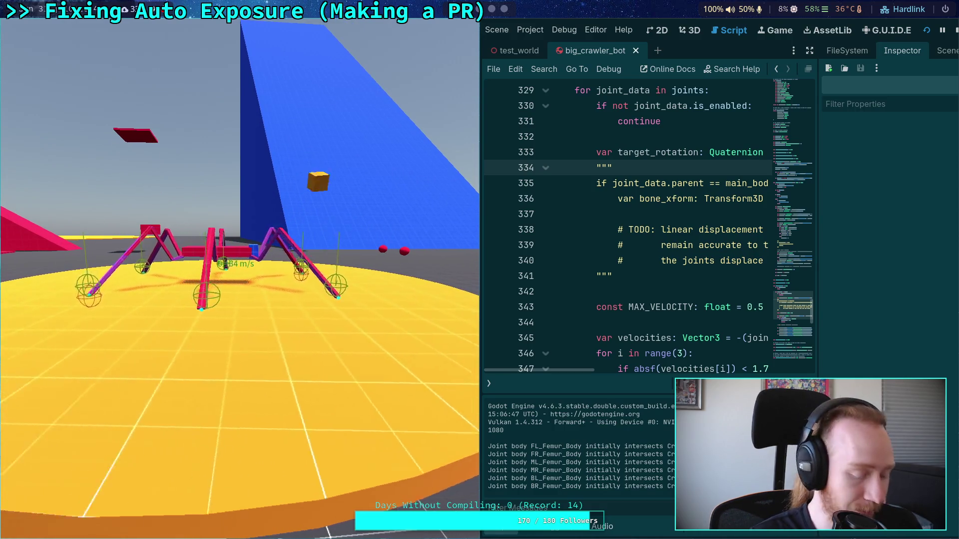
# Test-run the crawler bot, take the game out of fullscreen, and stop it.
pyautogui.press('F5')
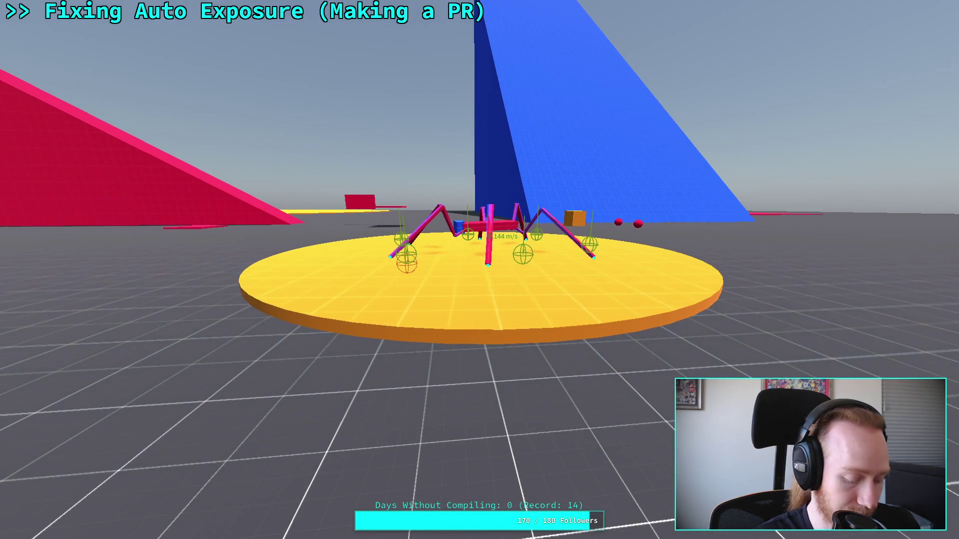
pyautogui.press('F11')
pyautogui.click(828, 30)
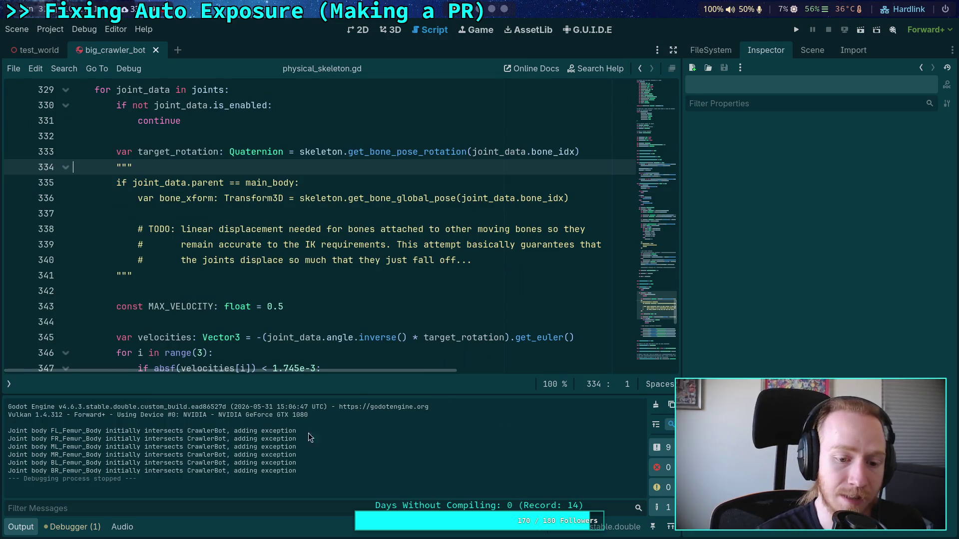
# Collapse the output log to give the script editor more room.
pyautogui.moveTo(284, 462); pyautogui.dragTo(30, 432)
pyautogui.click(203, 485)
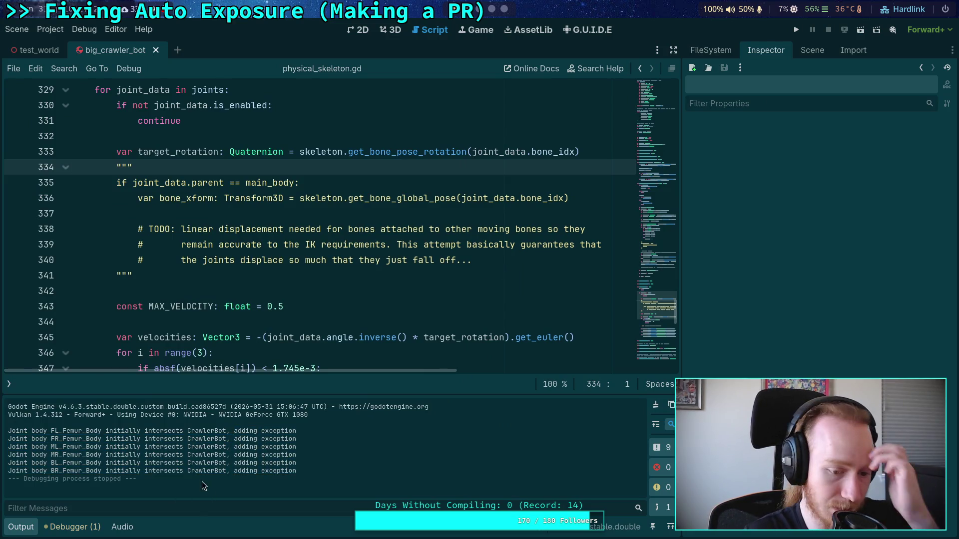
pyautogui.click(21, 530)
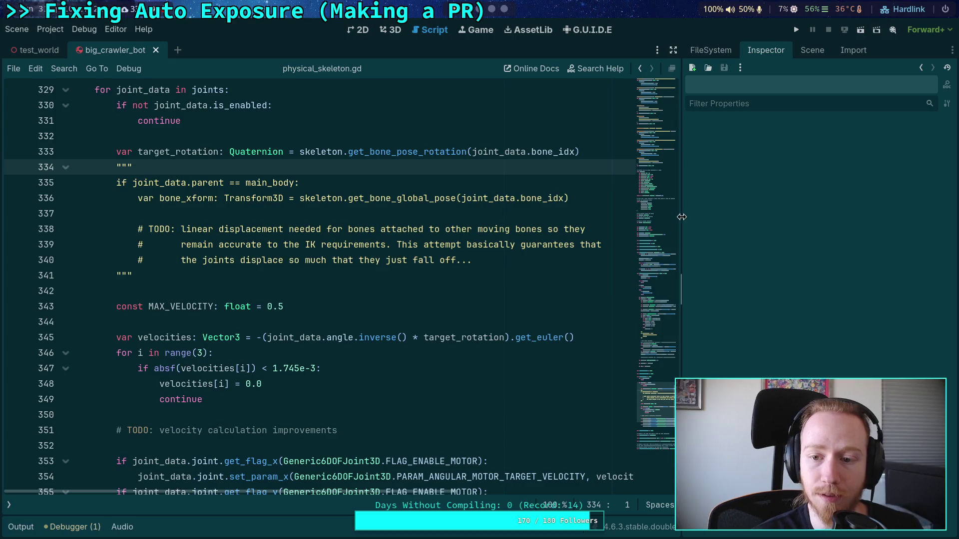
pyautogui.moveTo(682, 216); pyautogui.dragTo(732, 220)
pyautogui.scroll(3, 468, 282)
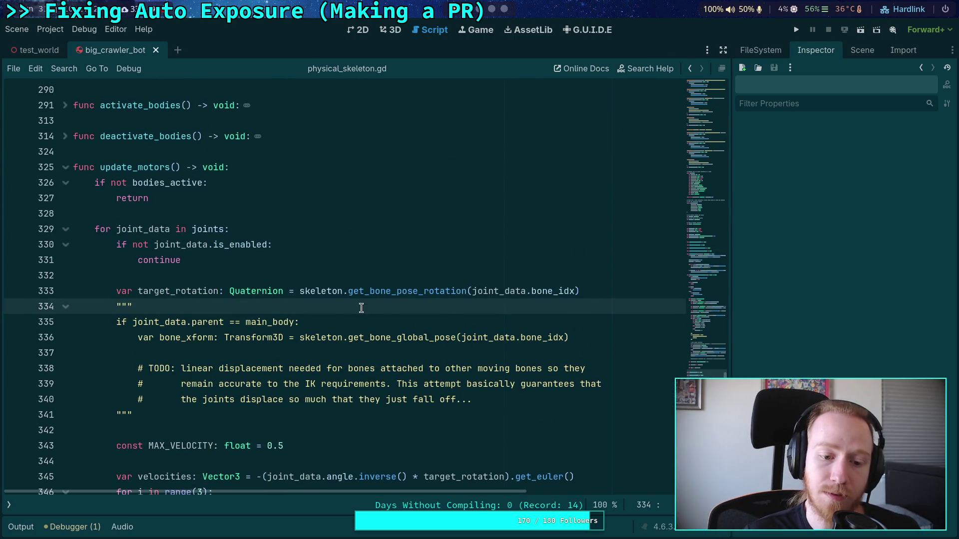
# Set Jolt Physics 3D Velocity Steps and Position Steps to 50, then run the project.
pyautogui.click(61, 29)
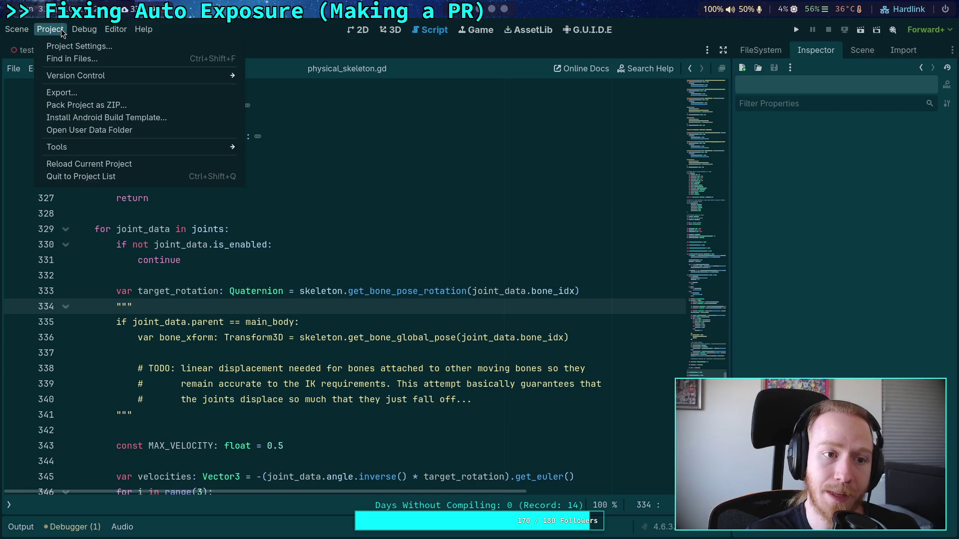
pyautogui.click(67, 46)
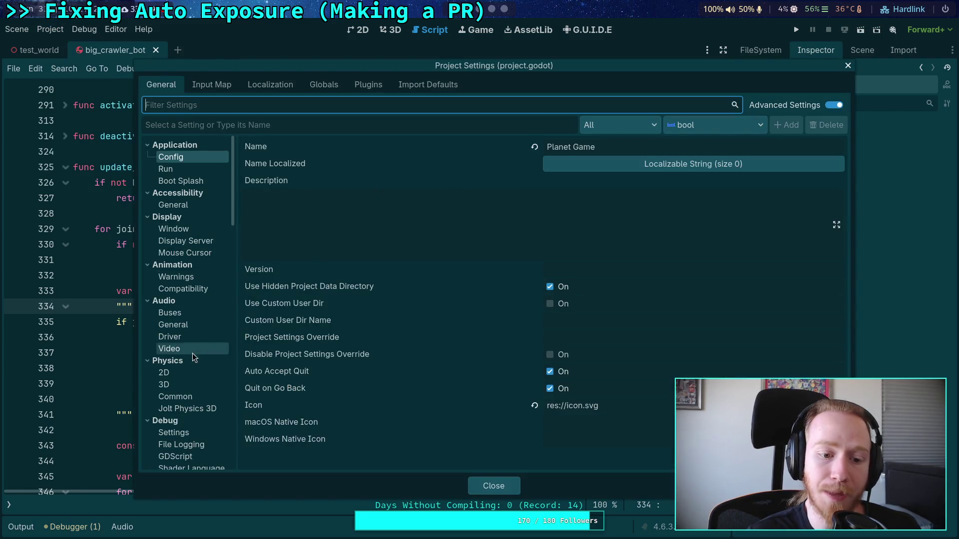
pyautogui.click(197, 385)
pyautogui.click(196, 409)
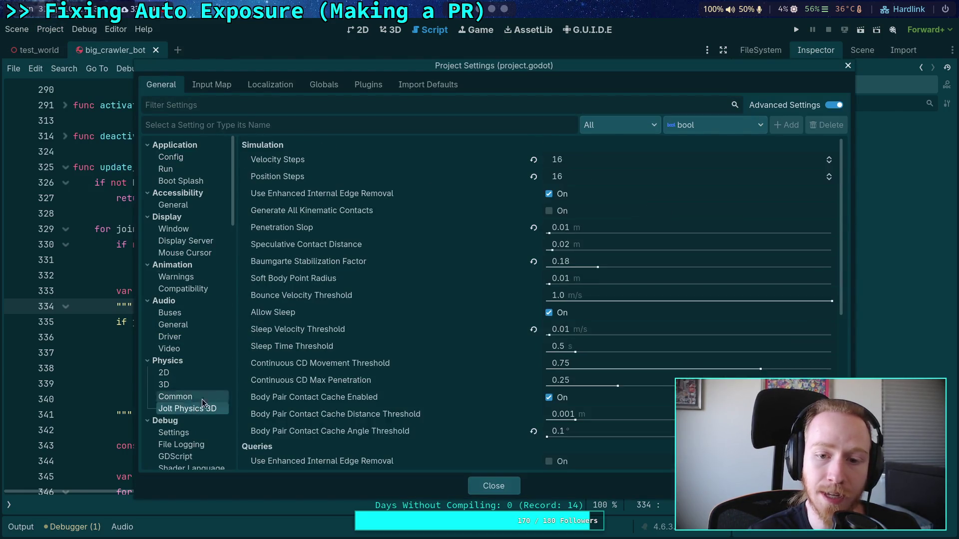
pyautogui.click(597, 161)
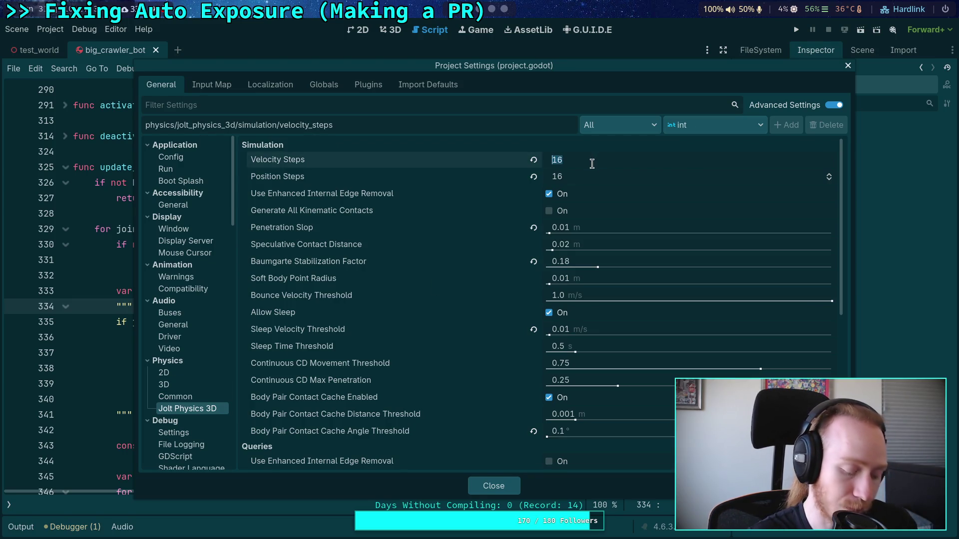
pyautogui.write('49')
pyautogui.press('BackSpace')
pyautogui.write('8')
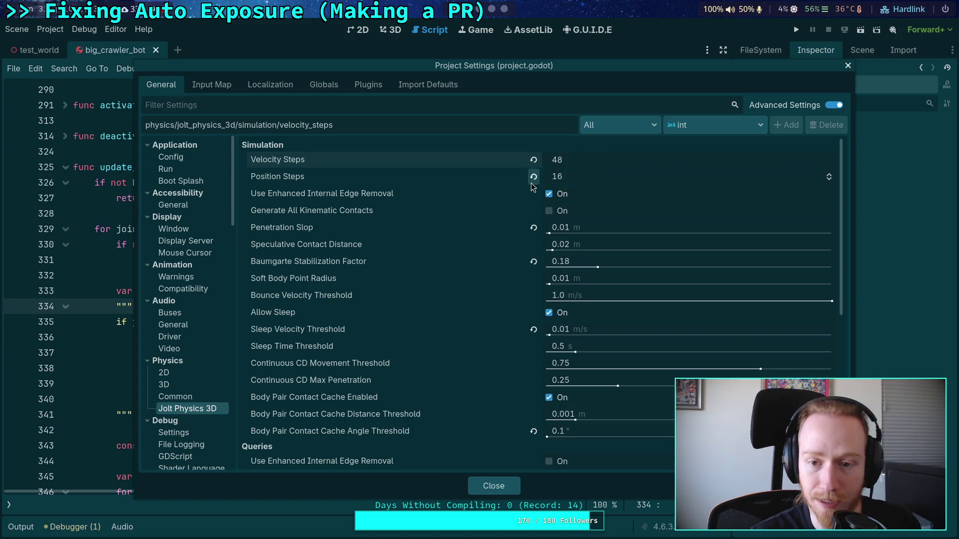
pyautogui.click(559, 176)
pyautogui.write('50')
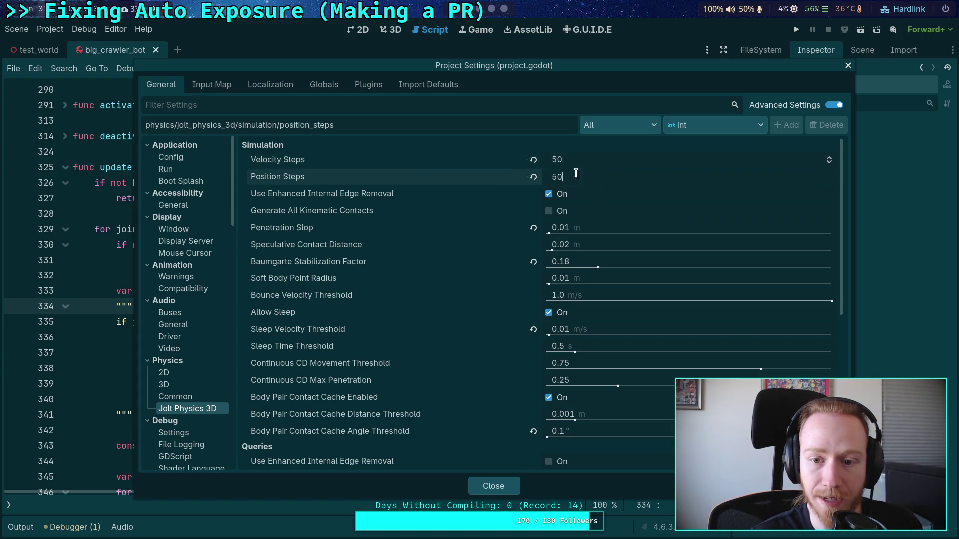
pyautogui.click(494, 486)
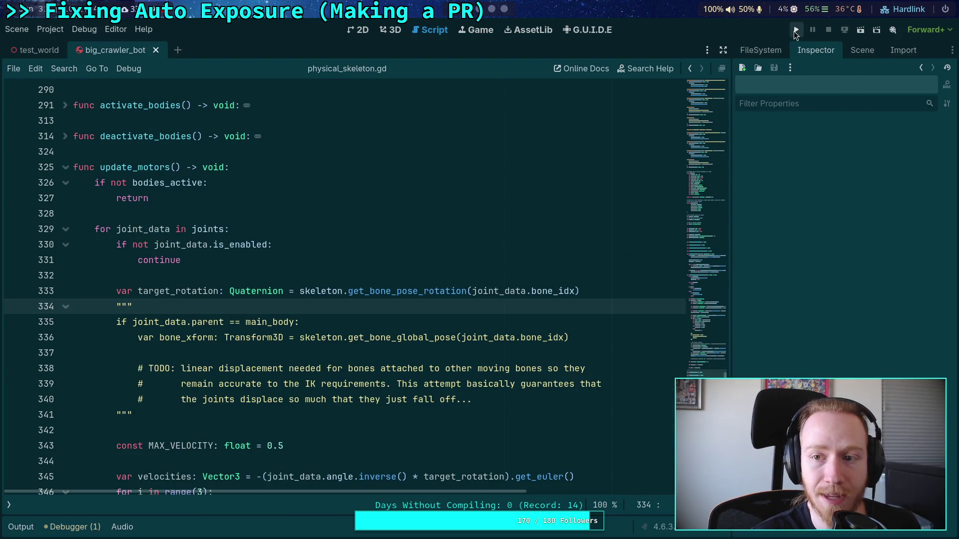
pyautogui.click(796, 31)
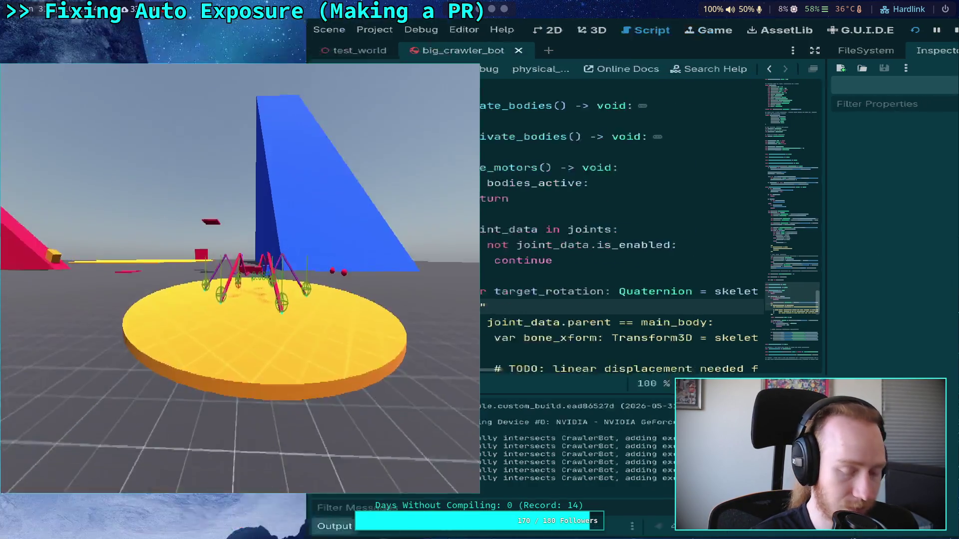
# Show the Debugger's Monitors with the FPS and Physics Process graphs.
pyautogui.click(72, 527)
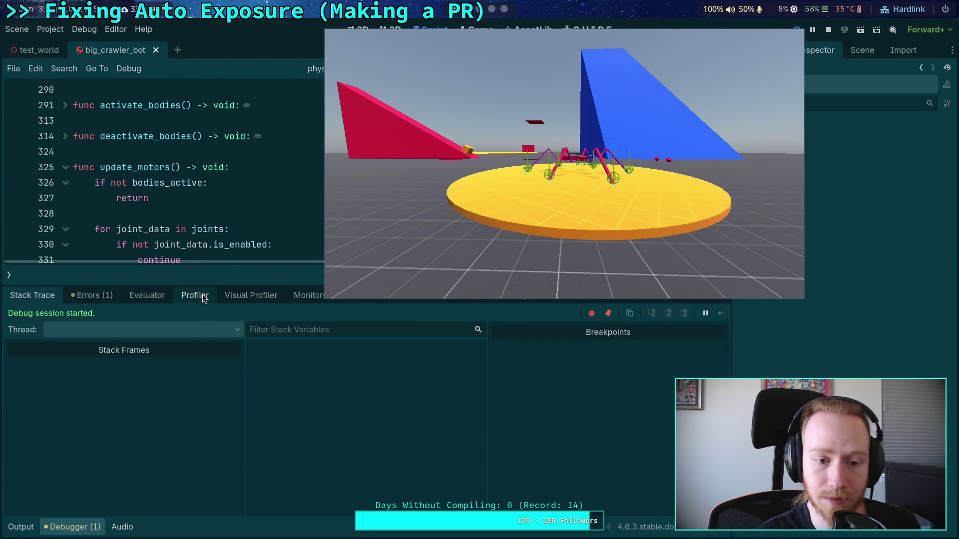
pyautogui.click(194, 296)
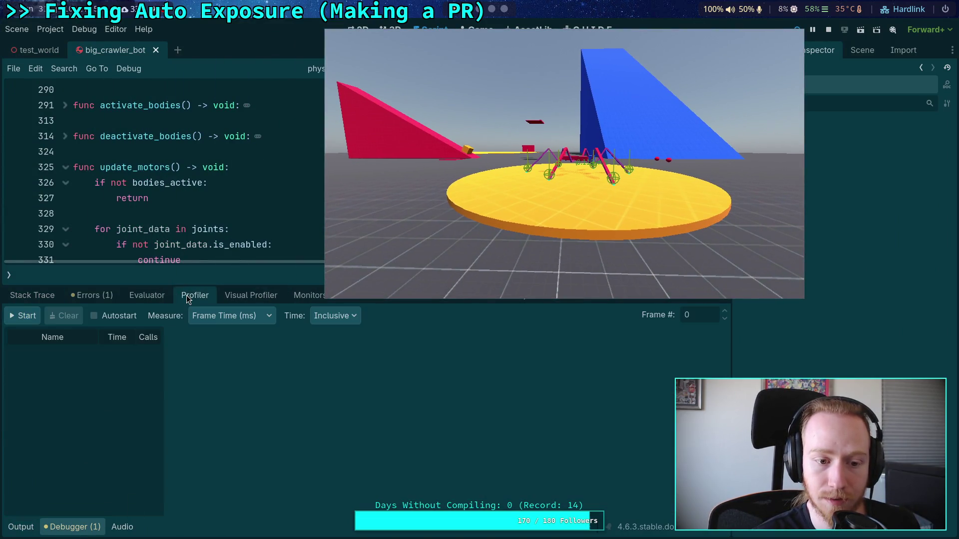
pyautogui.click(243, 295)
pyautogui.click(305, 296)
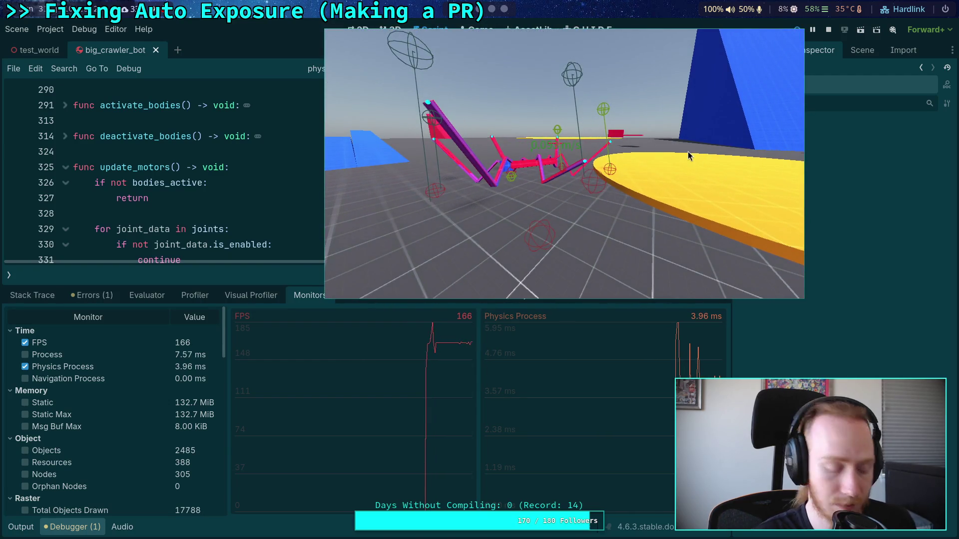
# Leave the Godot editor for the Crawler Bot note.
pyautogui.click(570, 30)
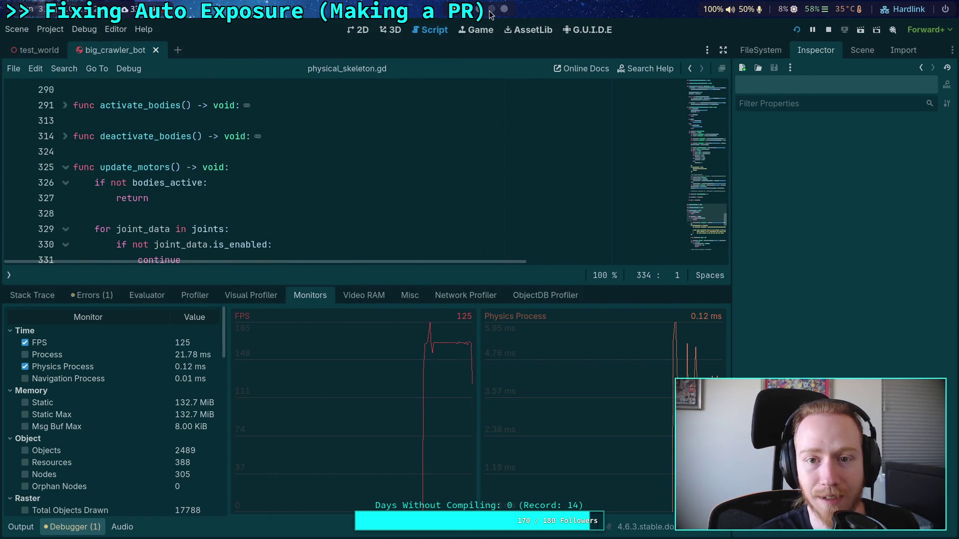
pyautogui.hotkey('alt', 'Tab')
pyautogui.hotkey('alt', 'Tab')
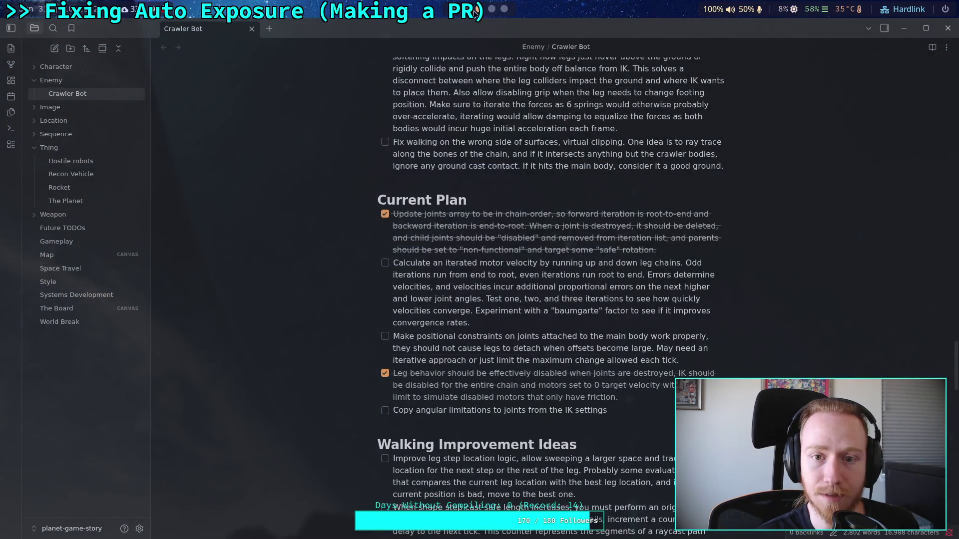
pyautogui.hotkey('alt', 'Tab')
# Go to the Python REPL showing 1/165 and 1/60 evaluated.
pyautogui.click(572, 27)
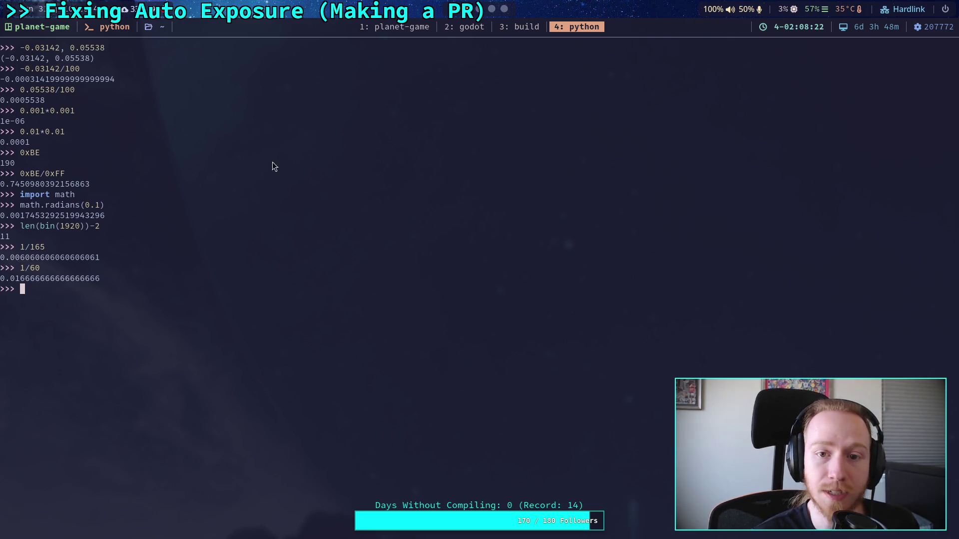
# Jump back to the Godot workspace with the crawler bot game running.
pyautogui.press('super+2')
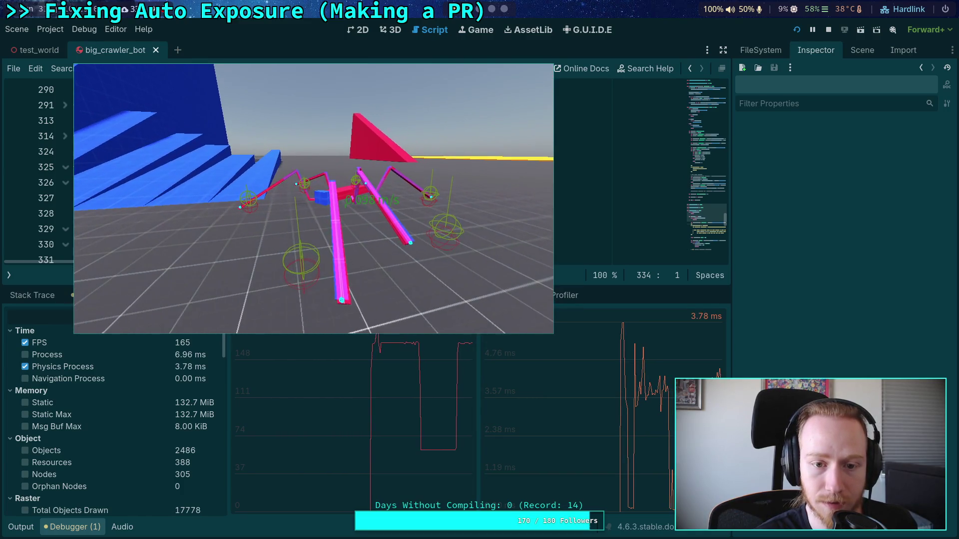
# Move the game window aside to watch the bot walk, then stop the game.
pyautogui.moveTo(326, 209); pyautogui.dragTo(389, 174)
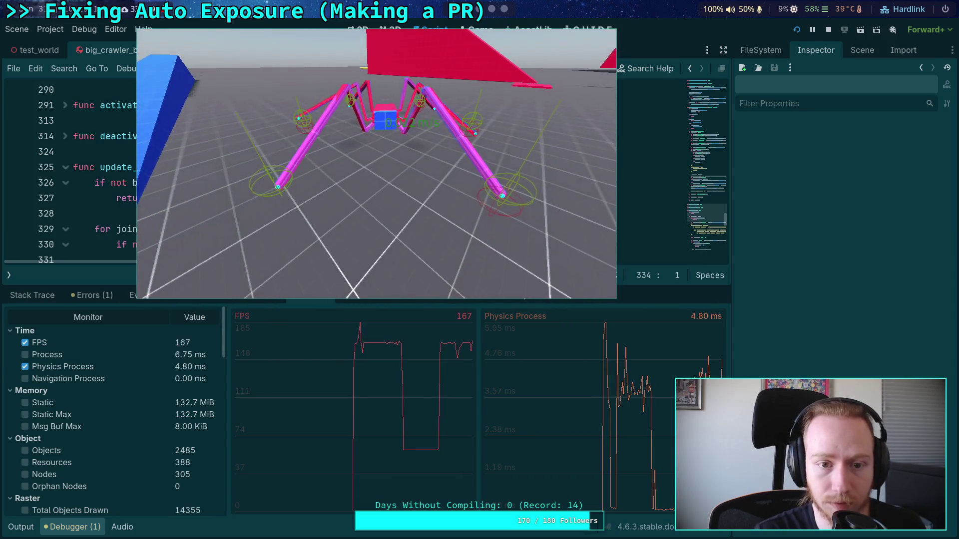
pyautogui.click(828, 29)
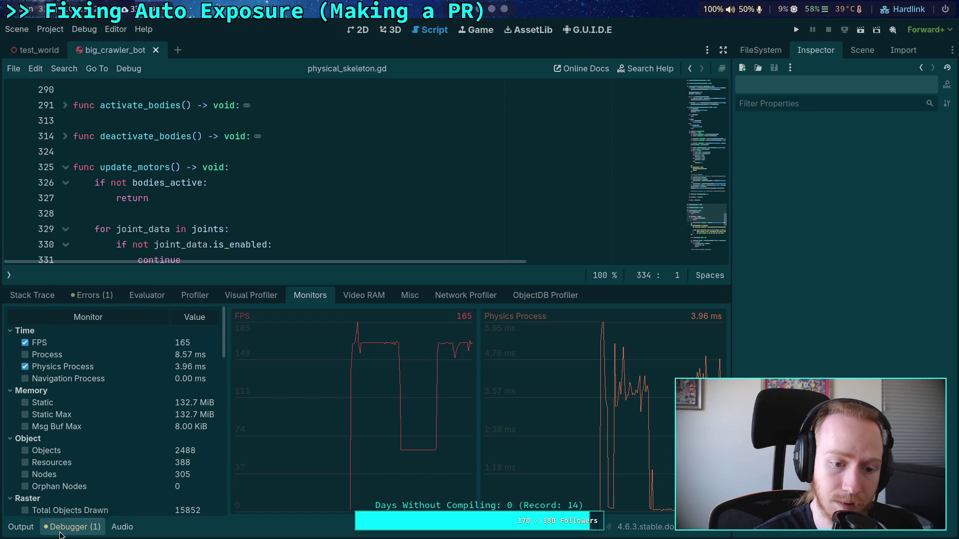
# Collapse the debugger and select the motor velocity code, lines 341–358, to review it.
pyautogui.click(61, 533)
pyautogui.scroll(-2, 228, 348)
pyautogui.scroll(-3, 234, 341)
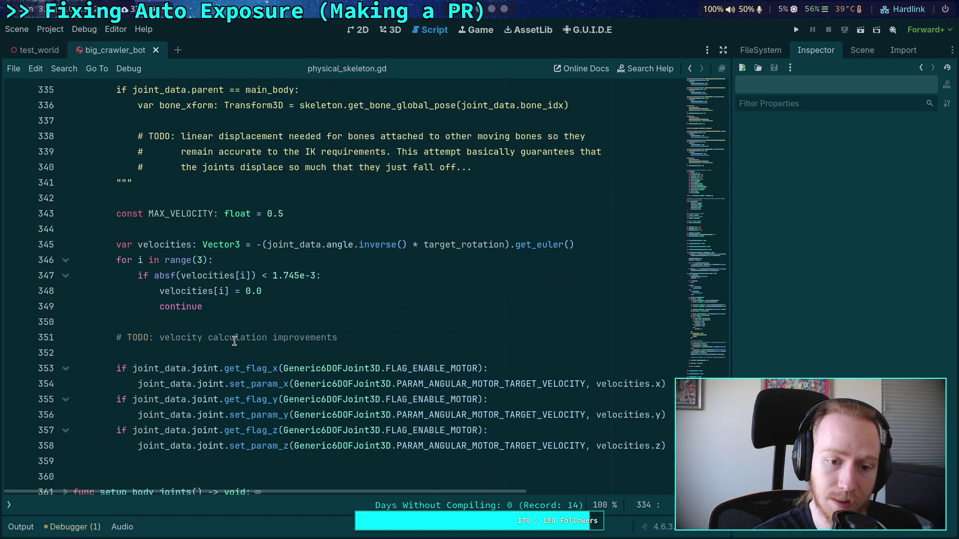
pyautogui.moveTo(392, 445); pyautogui.dragTo(90, 183)
pyautogui.click(330, 290)
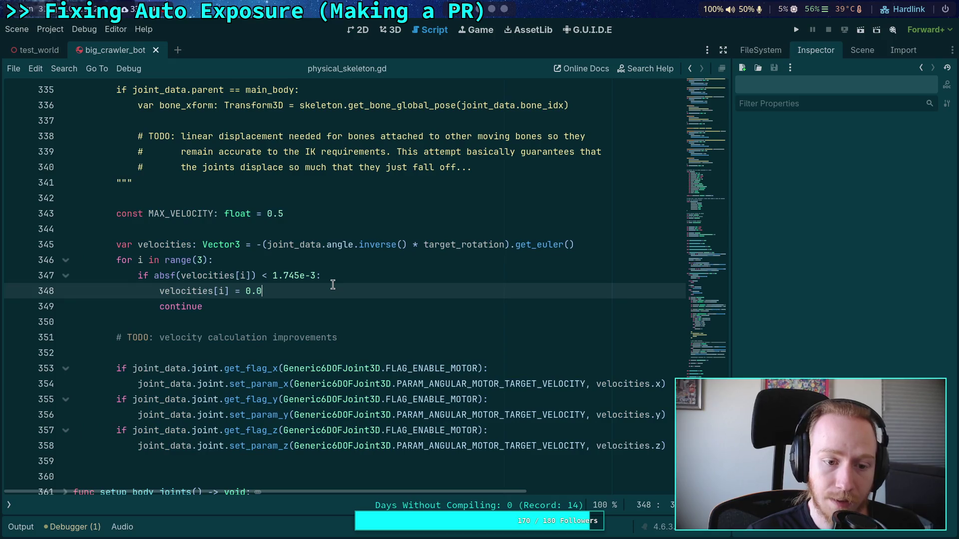
# Go through the workspaces to the Crawler Bot note in Obsidian.
pyautogui.press('super+4')
pyautogui.press('super+1')
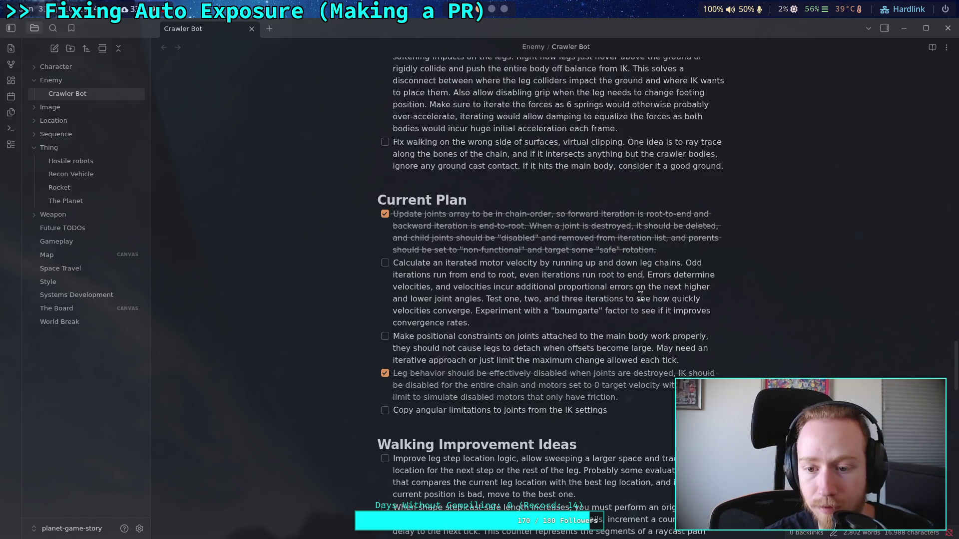
# Put the caret in the iterated motor velocity plan item, then return to the script.
pyautogui.click(643, 275)
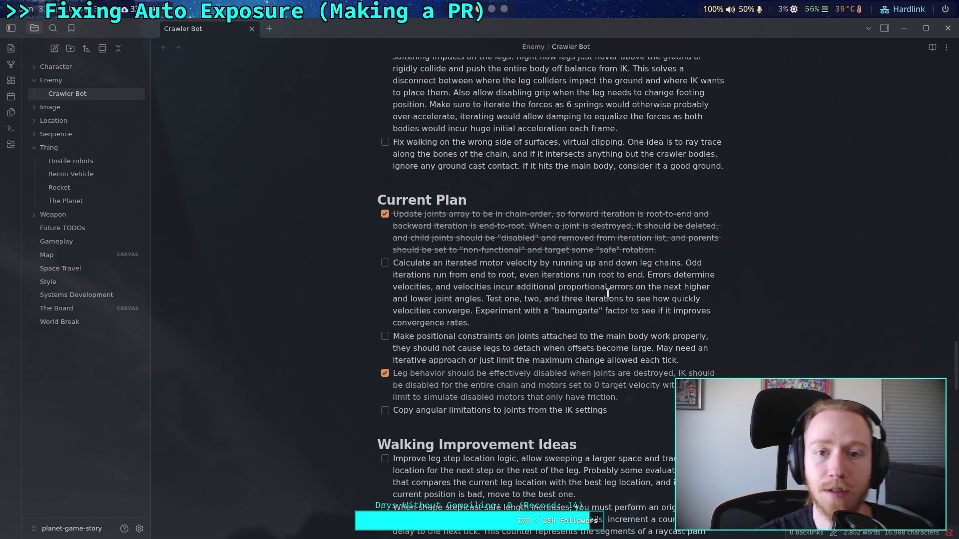
pyautogui.hotkey('alt', 'Tab')
pyautogui.hotkey('alt', 'Tab')
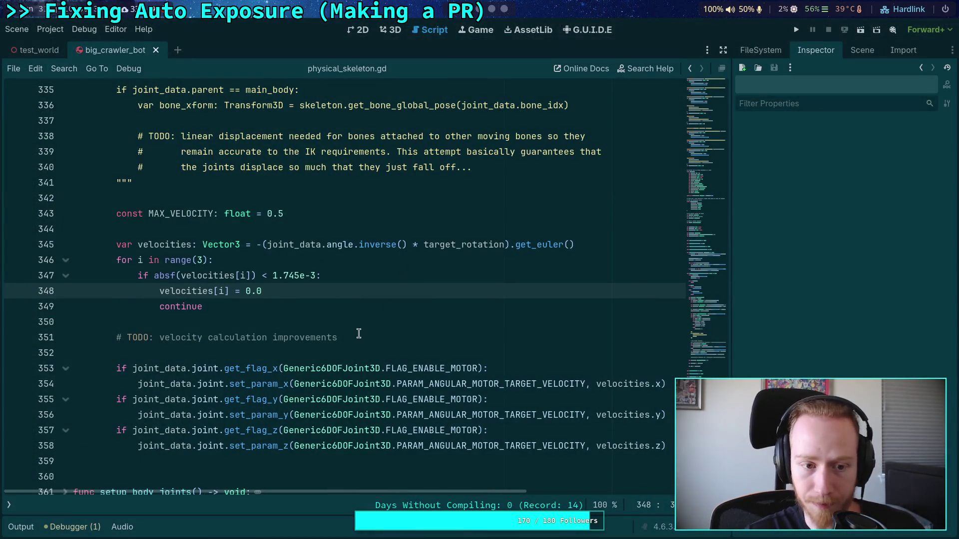
# Insert blank lines after the bodies_active early return, before the joints loop.
pyautogui.scroll(4, 310, 350)
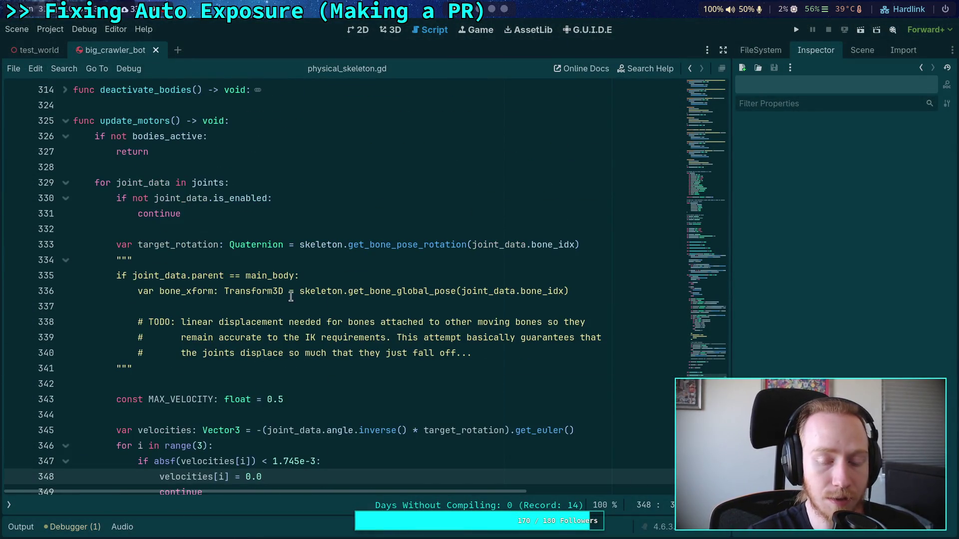
pyautogui.scroll(-2, 352, 317)
pyautogui.scroll(1, 363, 310)
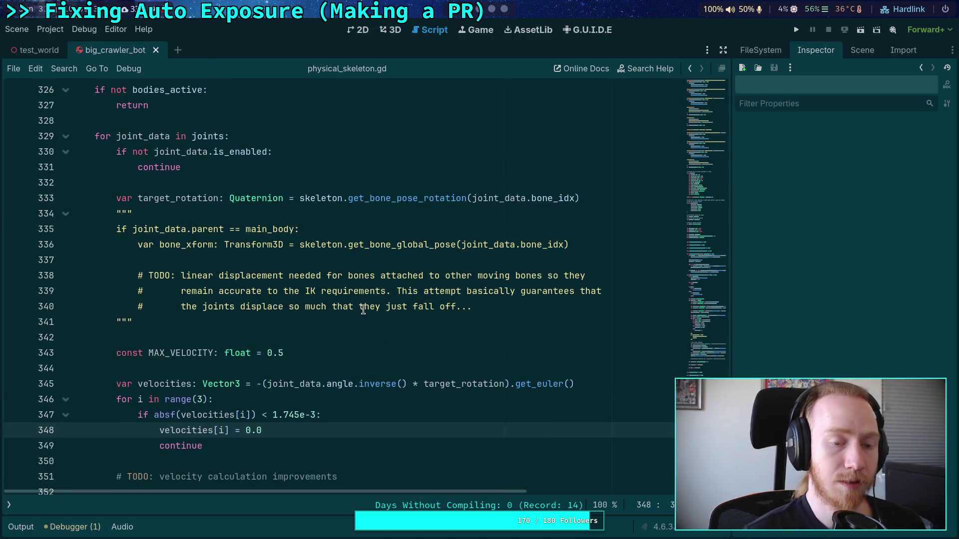
pyautogui.click(255, 135)
pyautogui.click(266, 127)
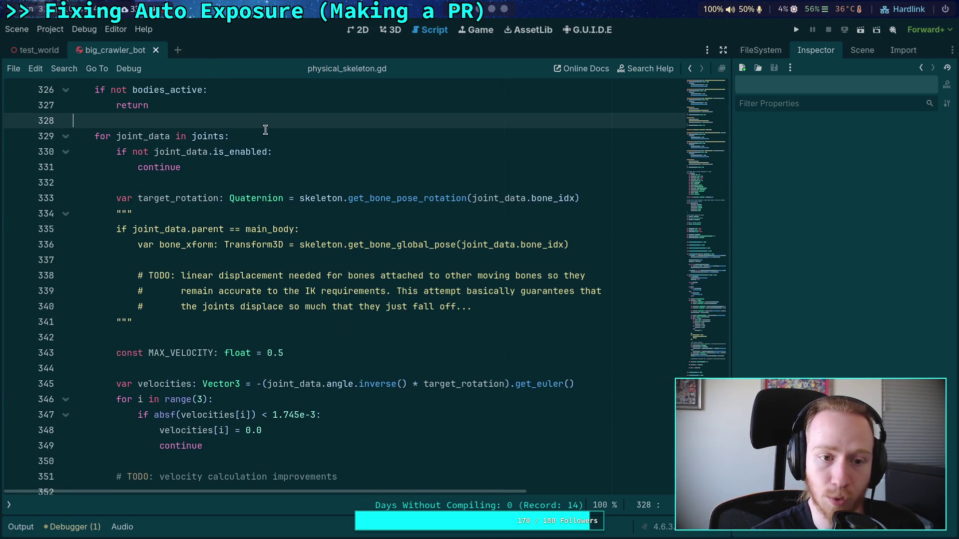
pyautogui.scroll(2, 236, 190)
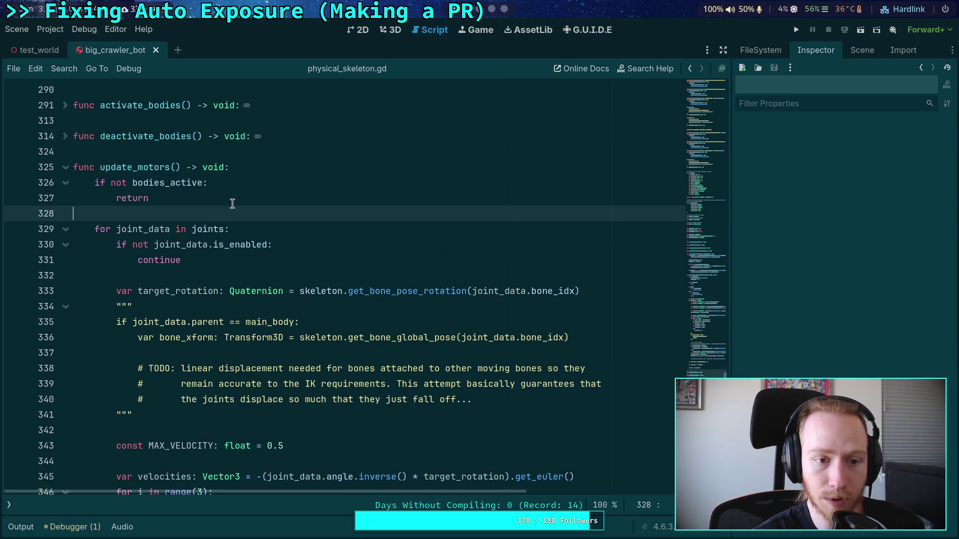
pyautogui.press('Return')
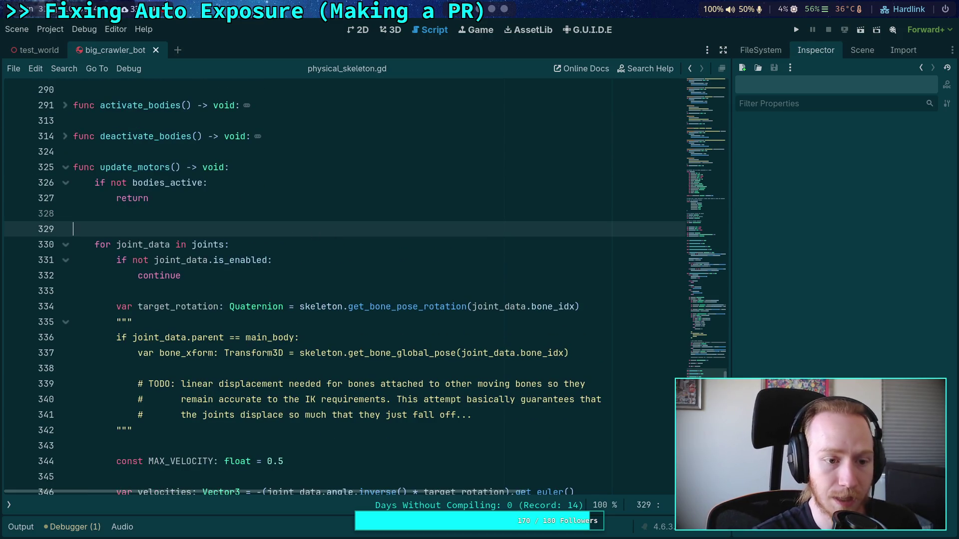
pyautogui.press('Up')
pyautogui.press('Return')
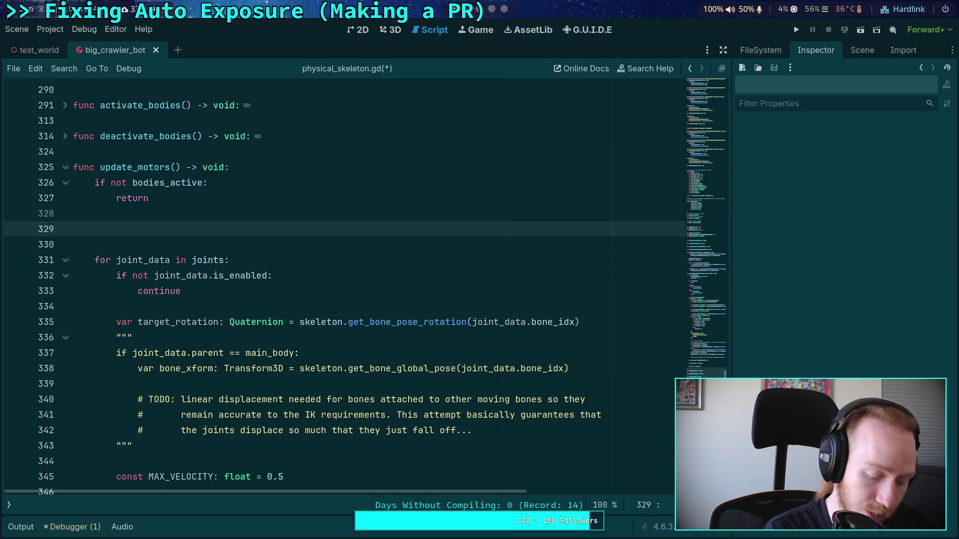
# Write 'const ITERATIONS: int = 3' and 'for i in range(ITERATIONS):' on the new lines.
pyautogui.write('const I')
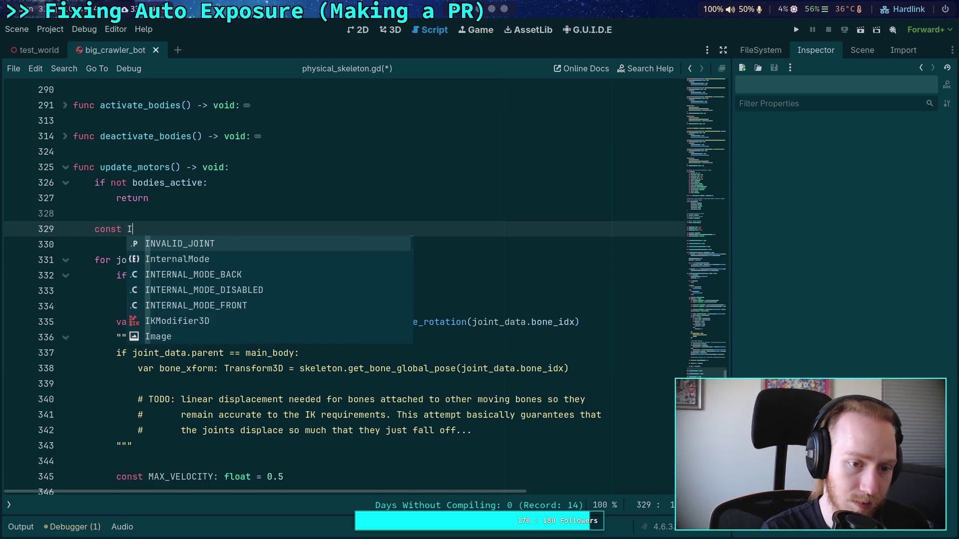
pyautogui.write('TERATIONS')
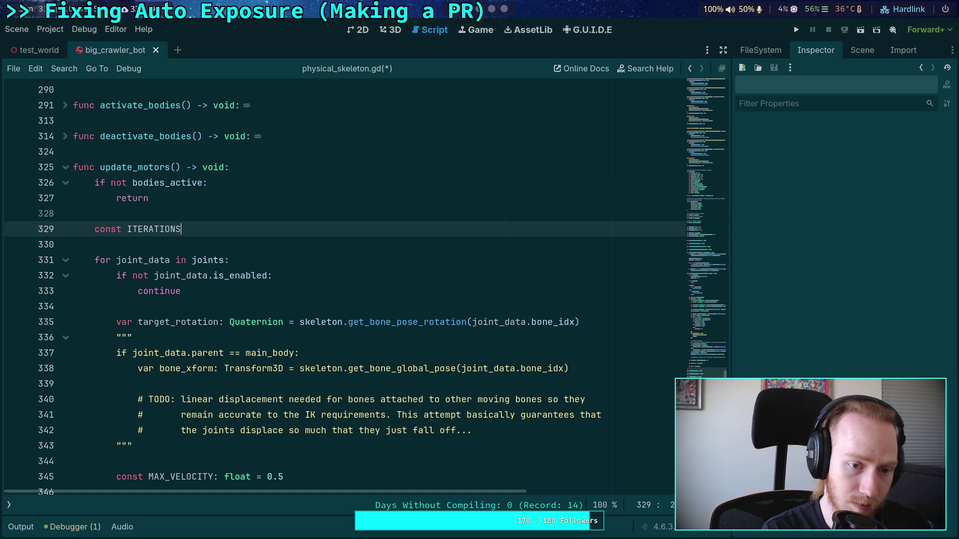
pyautogui.write(': int = ')
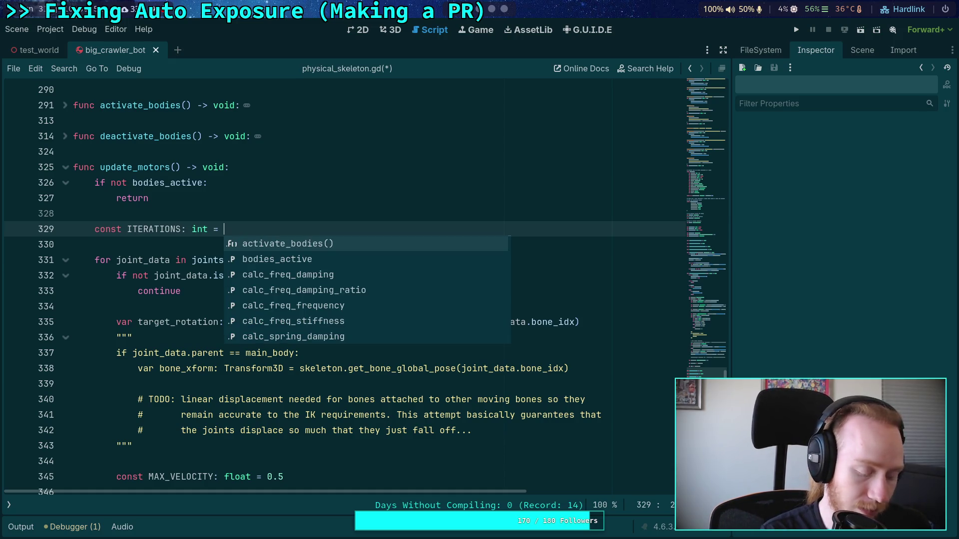
pyautogui.write('3')
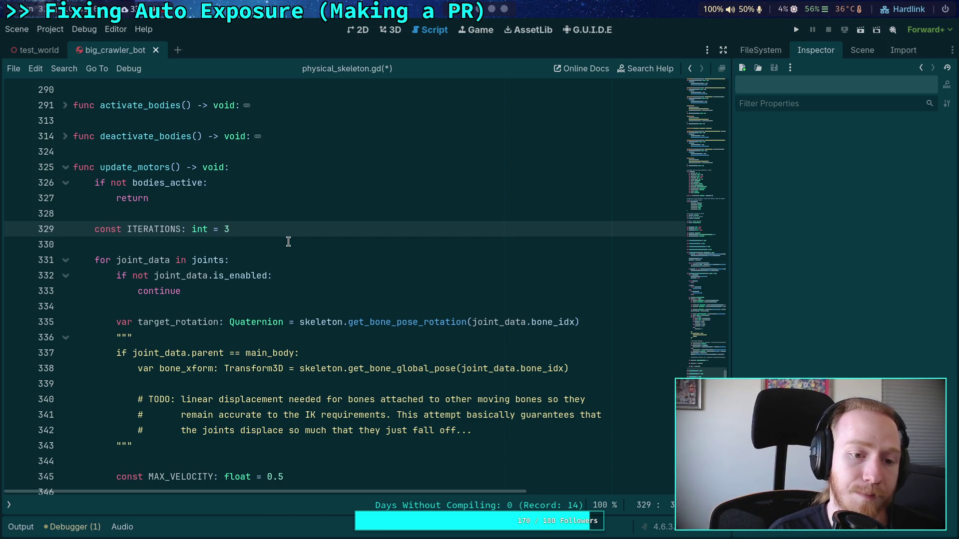
pyautogui.press('Return')
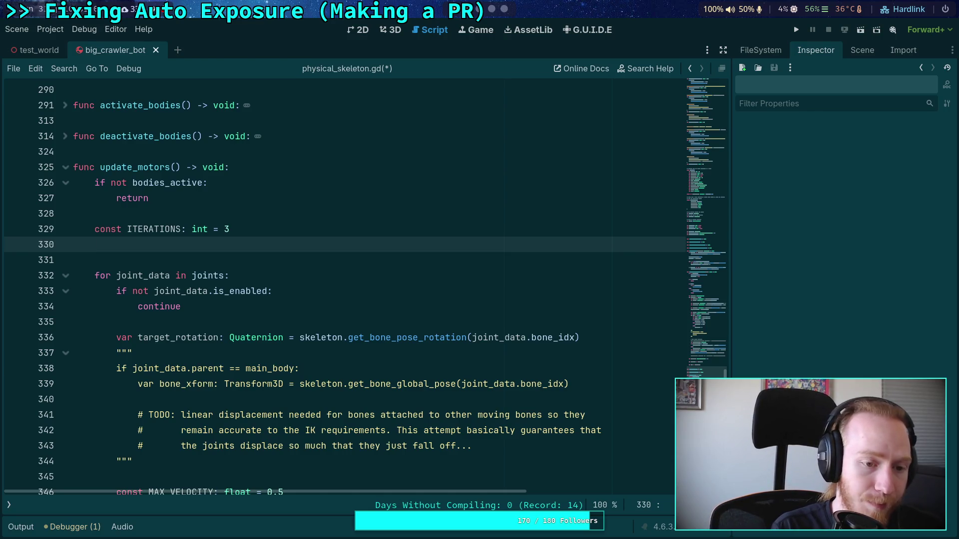
pyautogui.write('for i in ')
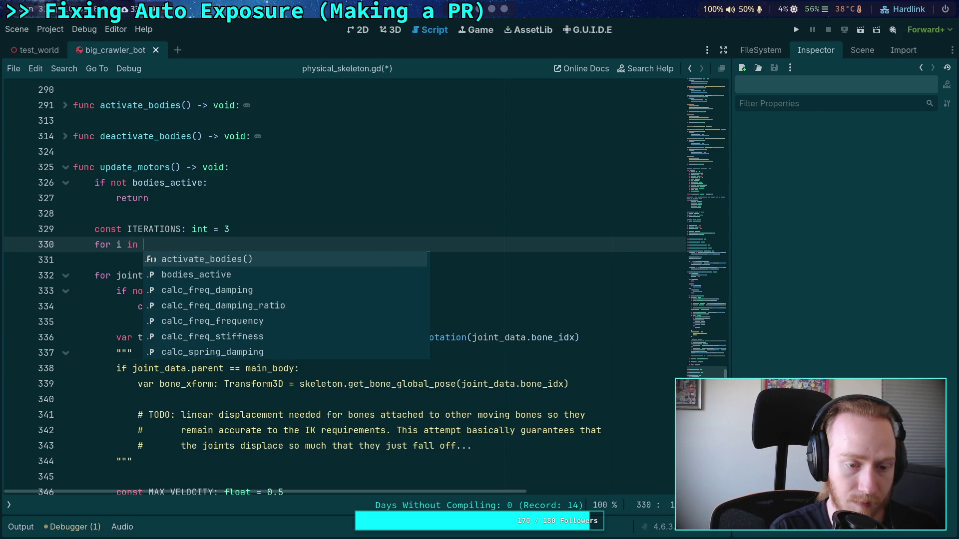
pyautogui.write('range(ITERATIO')
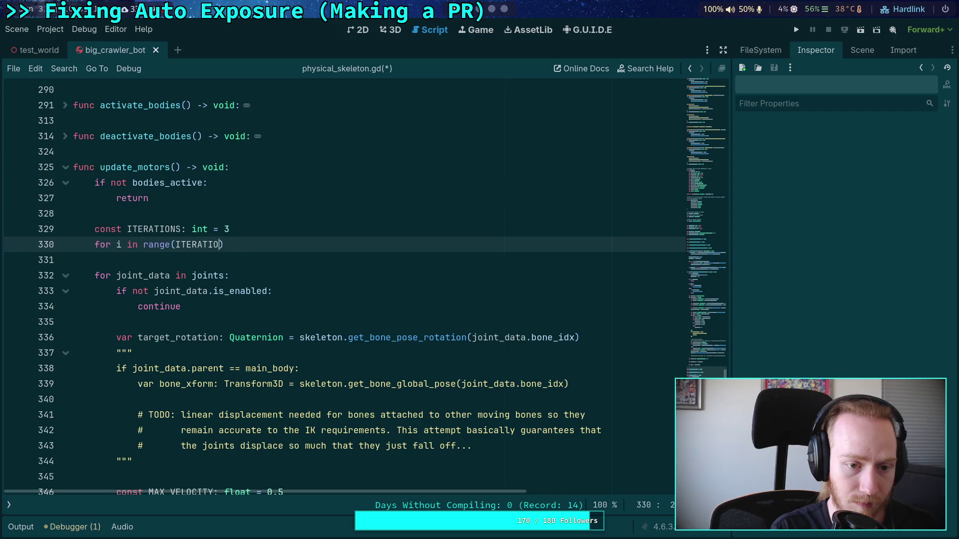
pyautogui.write('NS):')
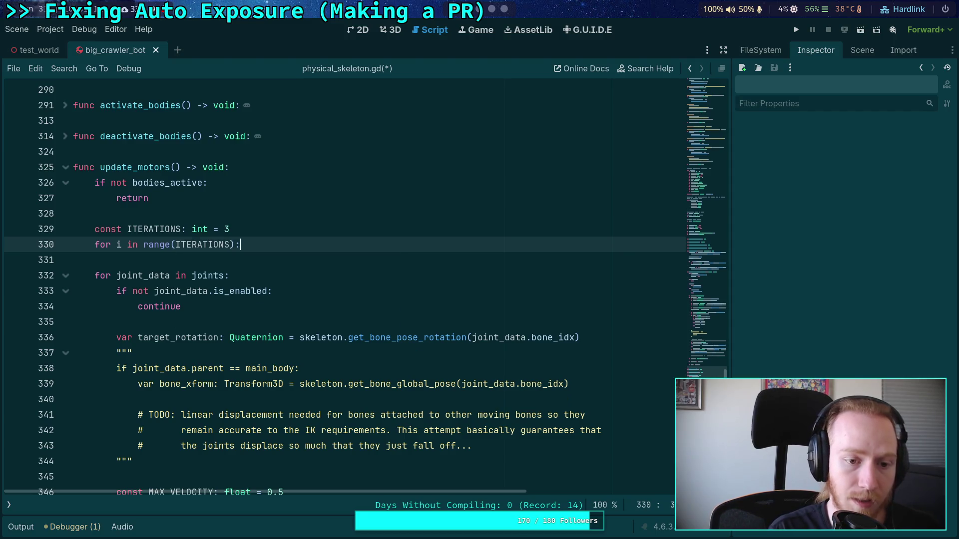
pyautogui.press('Return')
# Begin the loop body with 'if i % 2 == 0:'.
pyautogui.scroll(-15, 320, 305)
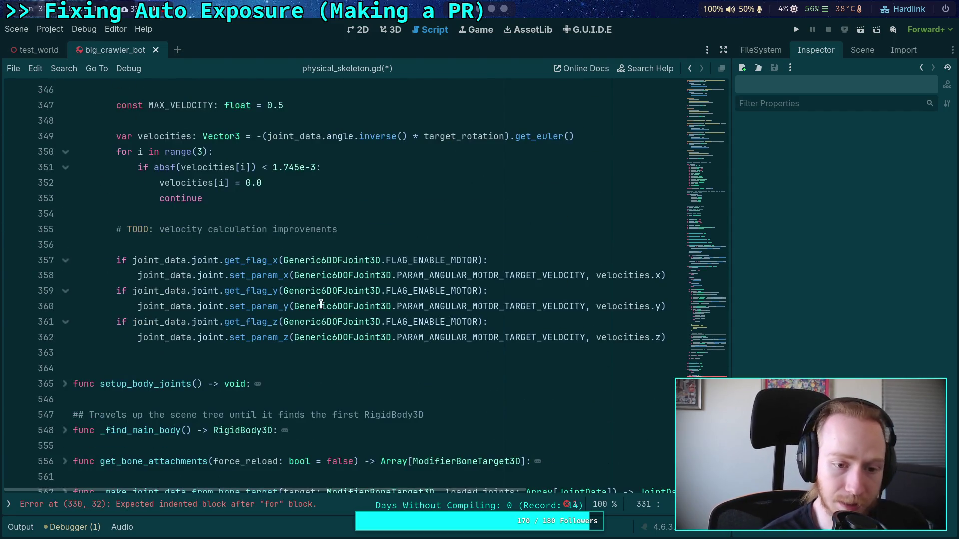
pyautogui.scroll(10, 321, 304)
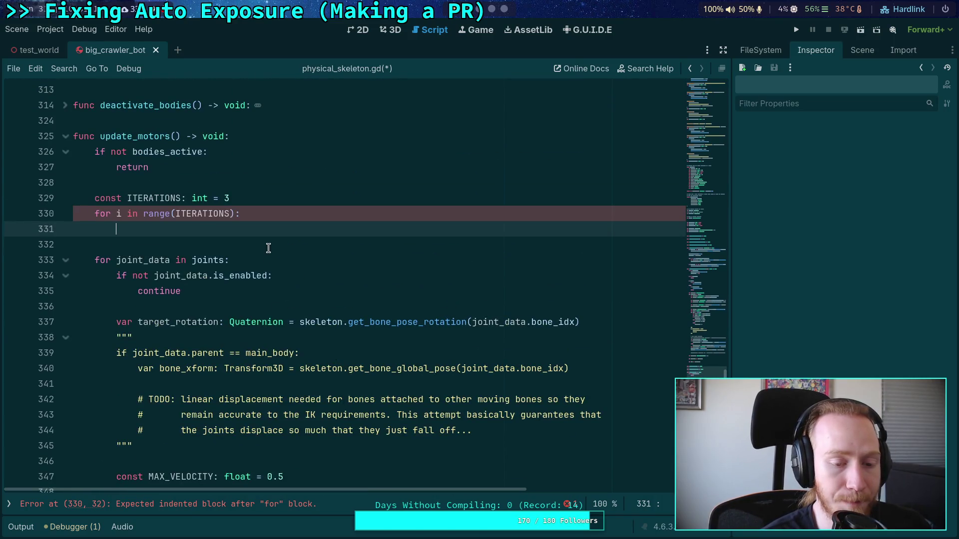
pyautogui.scroll(-9, 282, 257)
pyautogui.scroll(4, 280, 264)
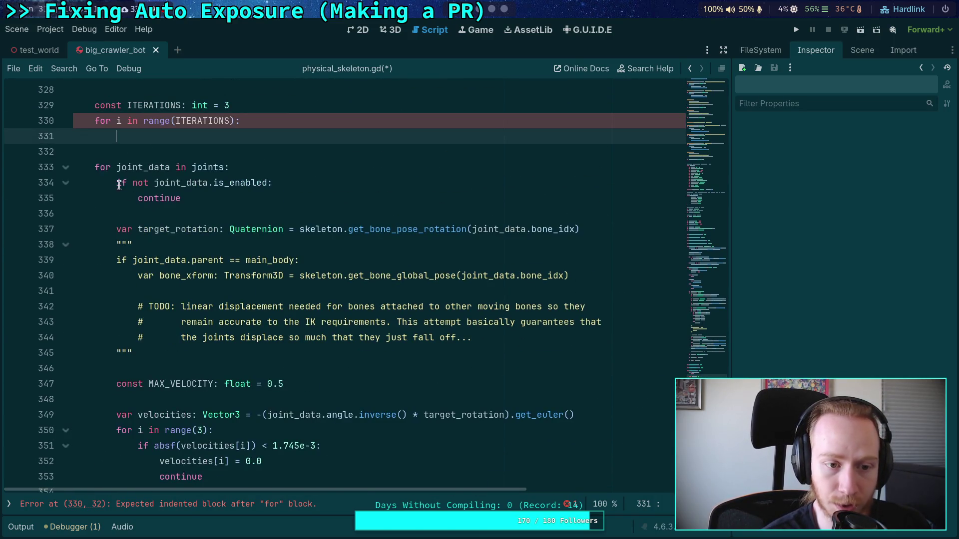
pyautogui.moveTo(119, 184); pyautogui.dragTo(100, 368)
pyautogui.click(100, 368)
pyautogui.scroll(5, 249, 300)
pyautogui.click(318, 232)
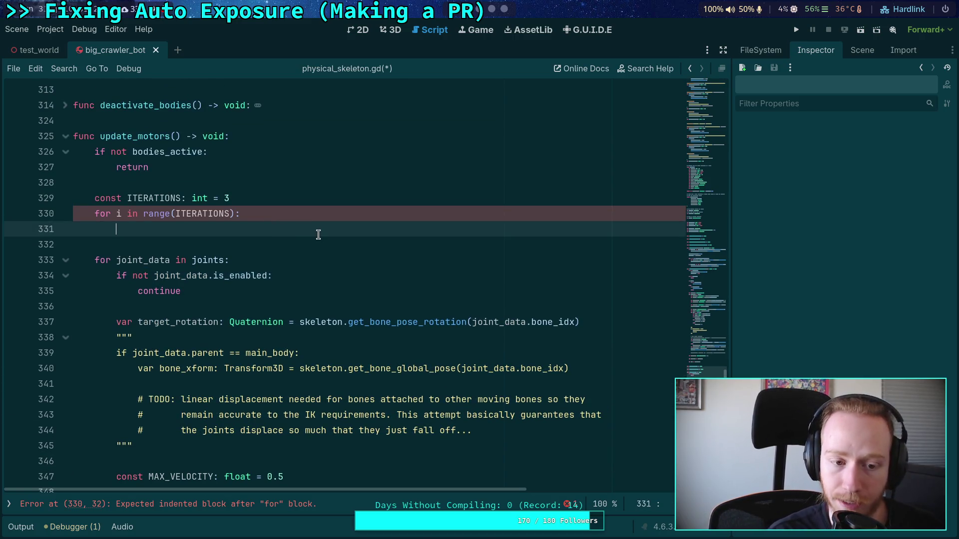
pyautogui.write('if ')
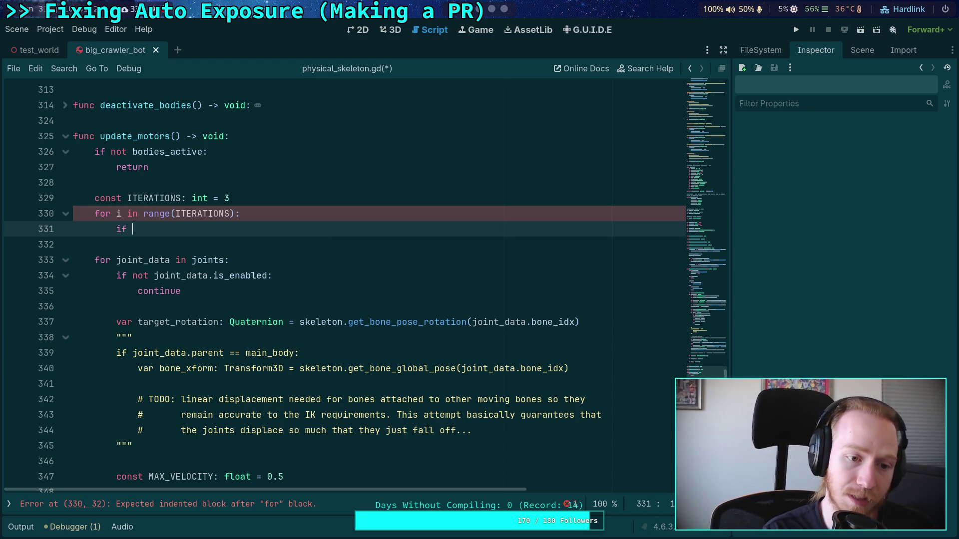
pyautogui.write('i % ')
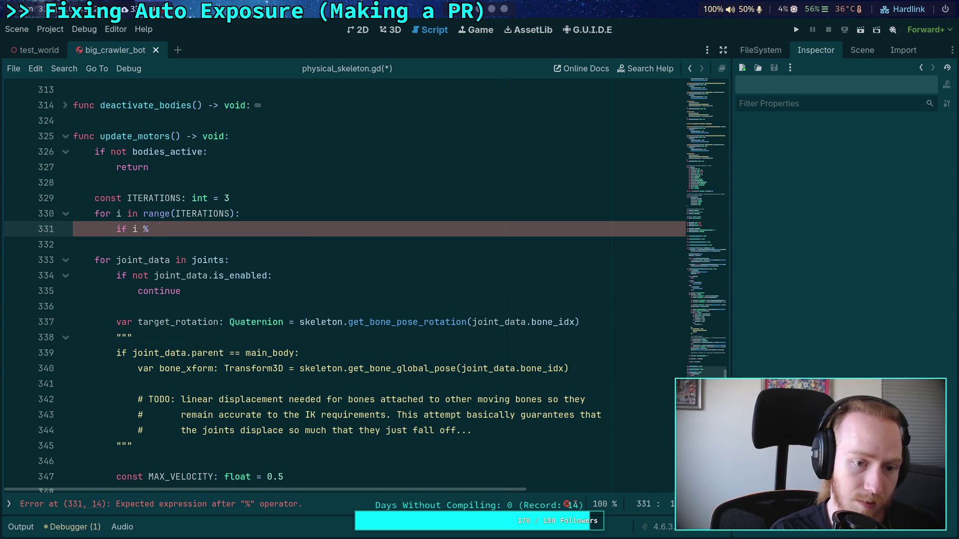
pyautogui.write('2 == 0:')
# Add a 'for joint_data in joints:' loop under the even-iteration check.
pyautogui.press('Return')
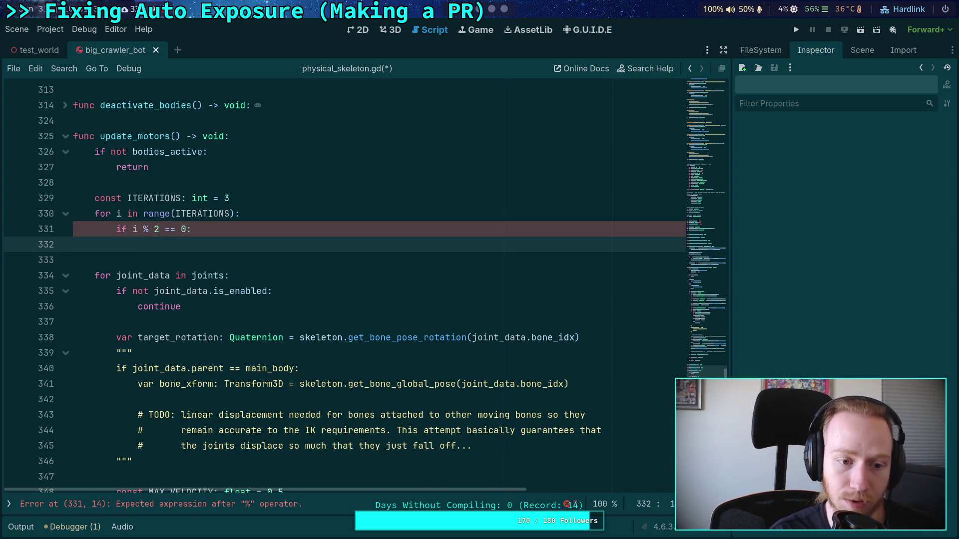
pyautogui.write('is_ev')
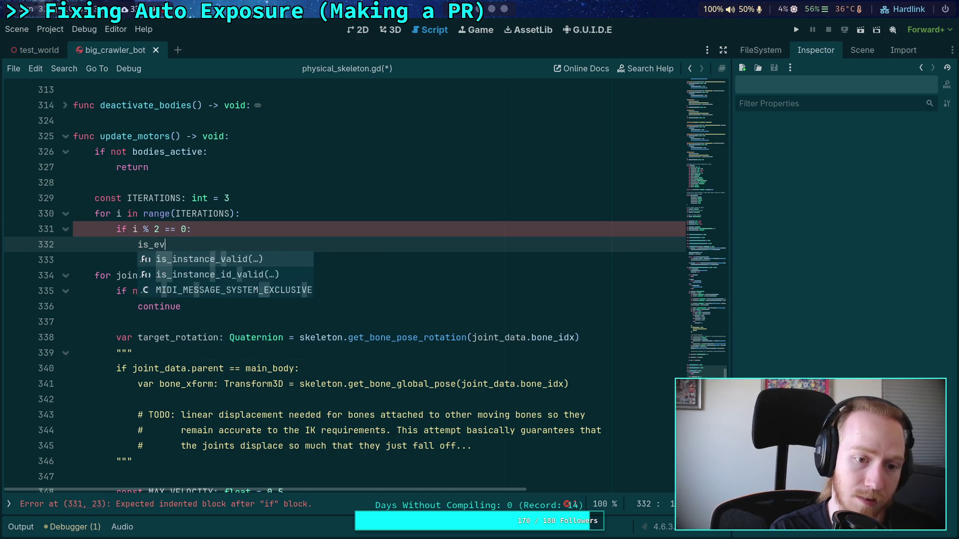
pyautogui.press('BackSpace')
pyautogui.press('BackSpace')
pyautogui.press('BackSpace')
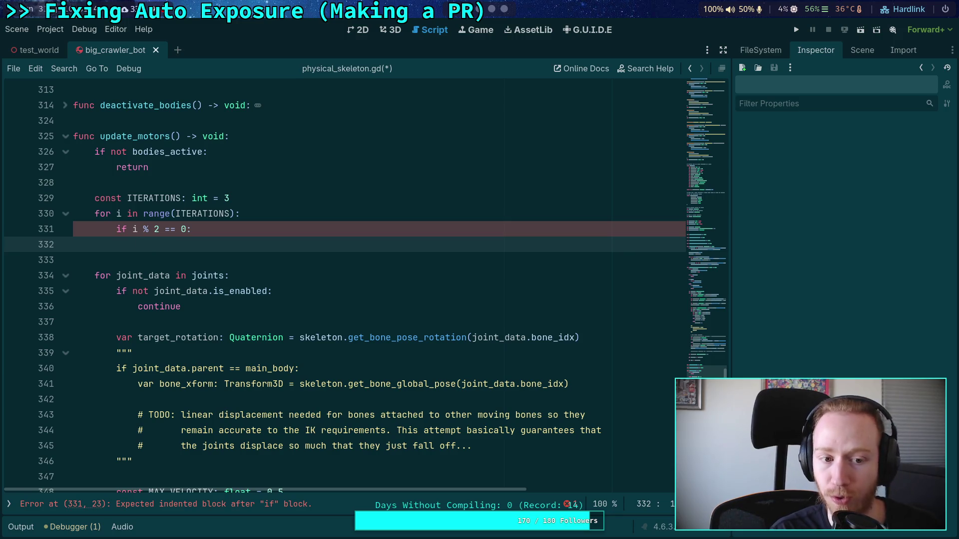
pyautogui.write('for joint_')
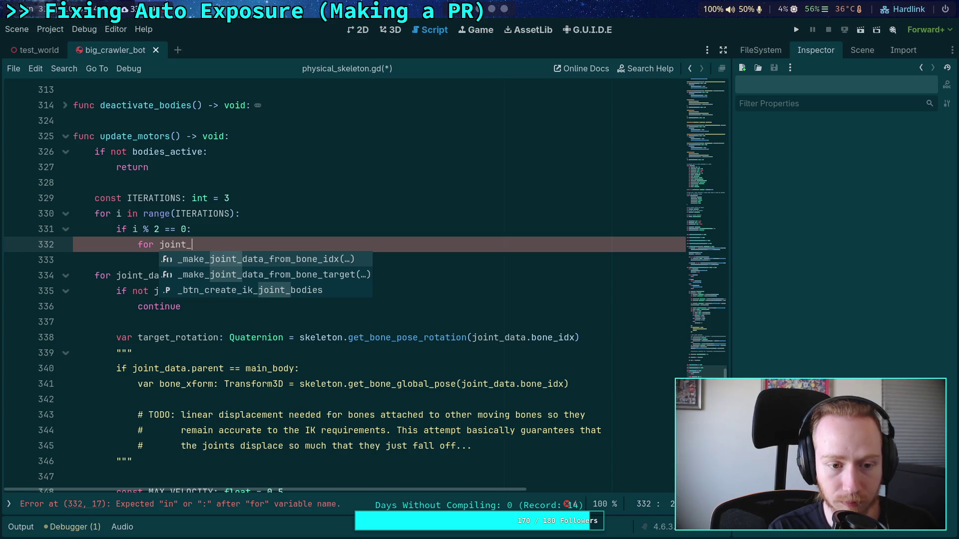
pyautogui.write('data ')
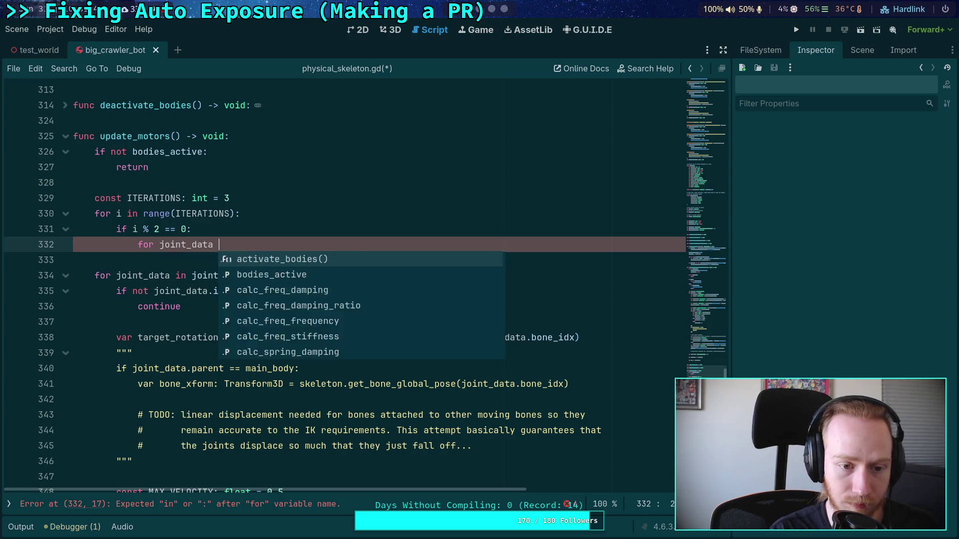
pyautogui.write('in joints:')
# Skip disabled joints with 'if not joint_data.is_enabled: continue' and begin a _solve_joint_motor call.
pyautogui.press('Return')
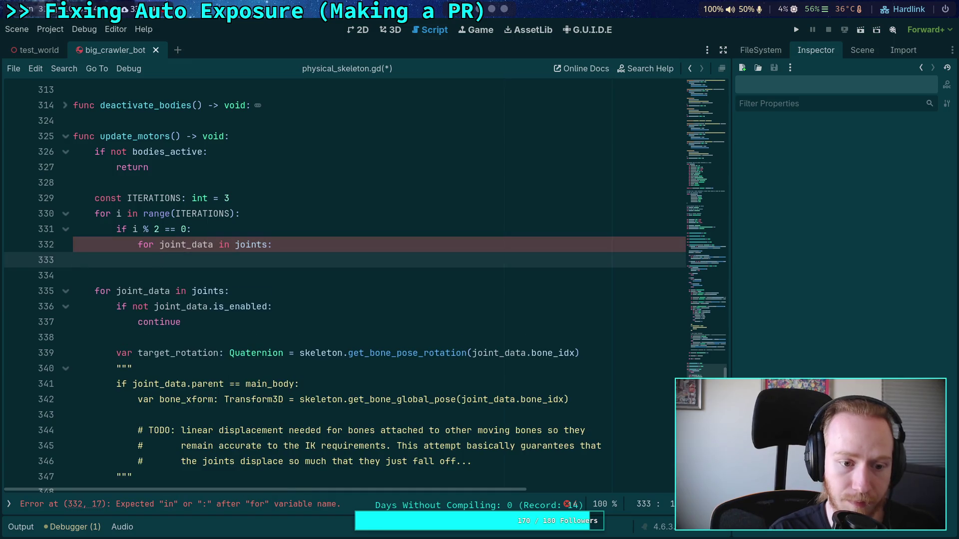
pyautogui.write('if not j')
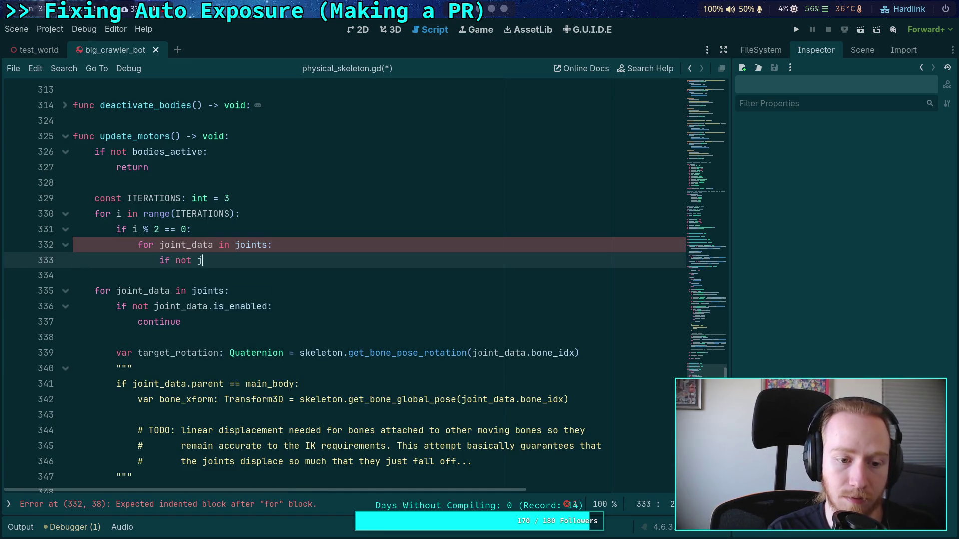
pyautogui.write('oint_data.')
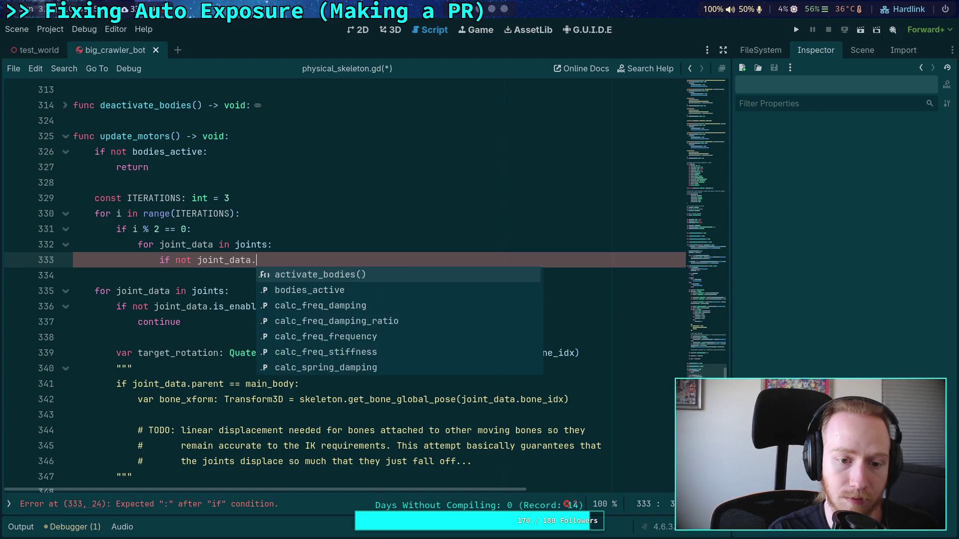
pyautogui.write('is_enabled:')
pyautogui.press('Return')
pyautogui.write('continue')
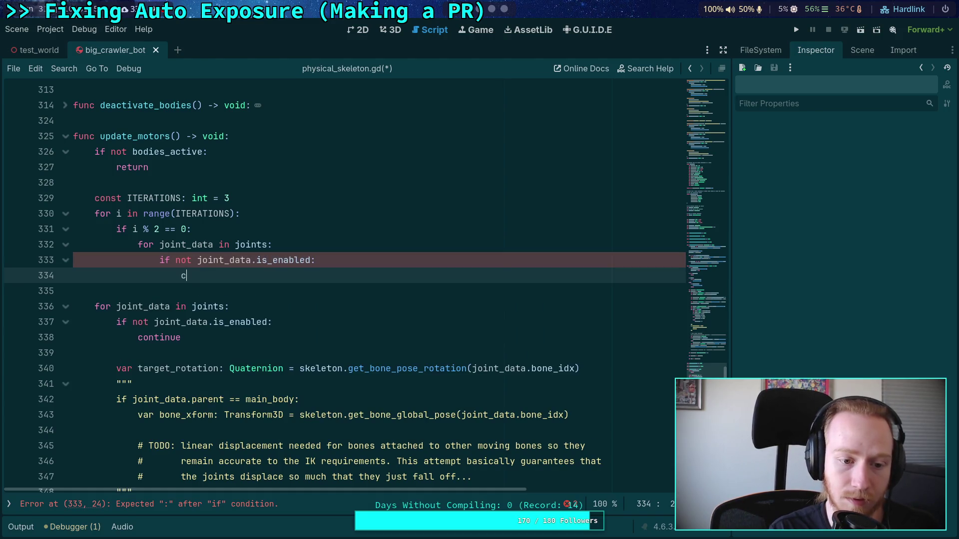
pyautogui.press('Return')
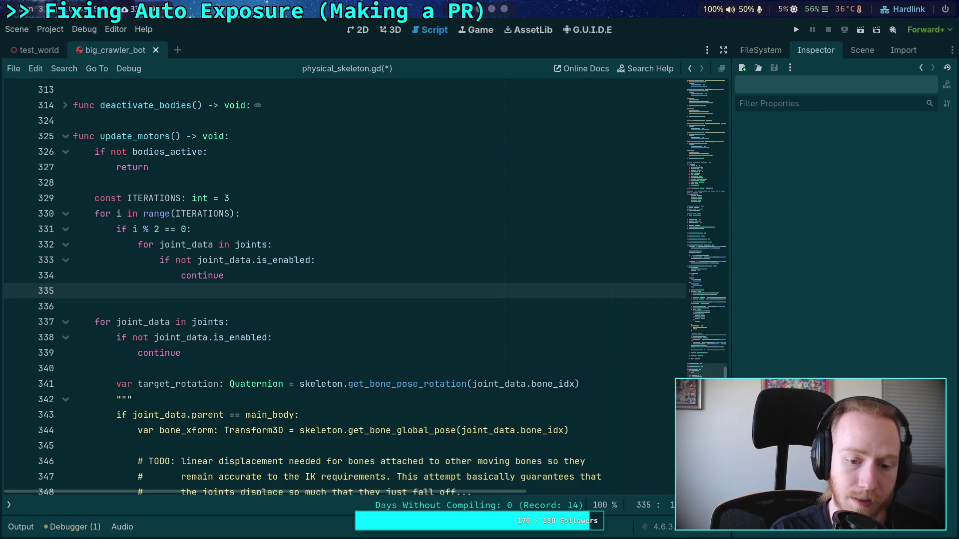
pyautogui.press('Return')
pyautogui.write('_solve_')
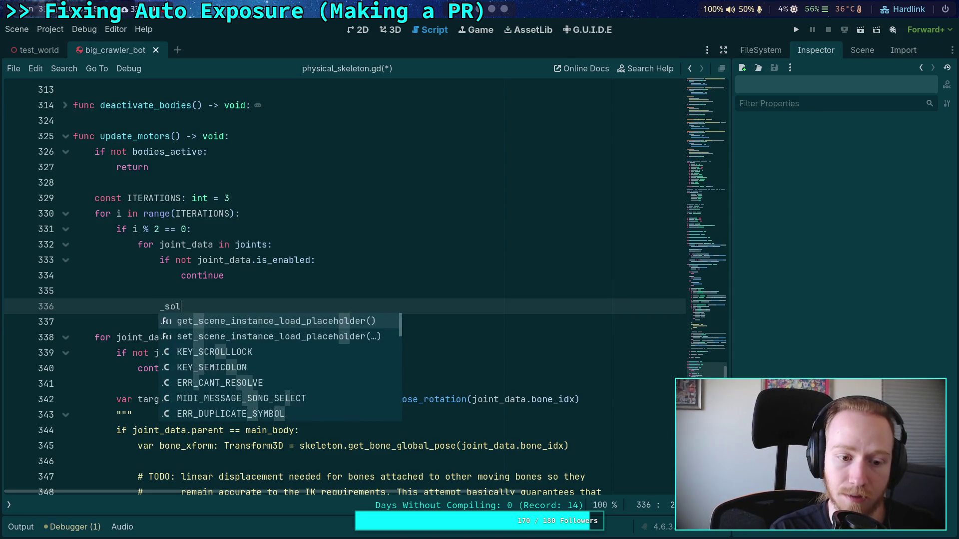
pyautogui.write('joint_motor')
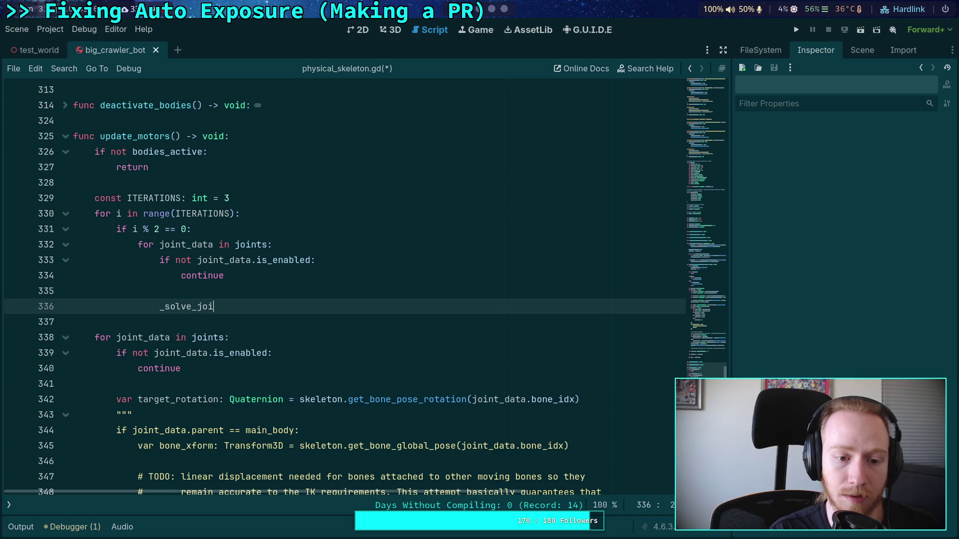
pyautogui.scroll(-5, 319, 235)
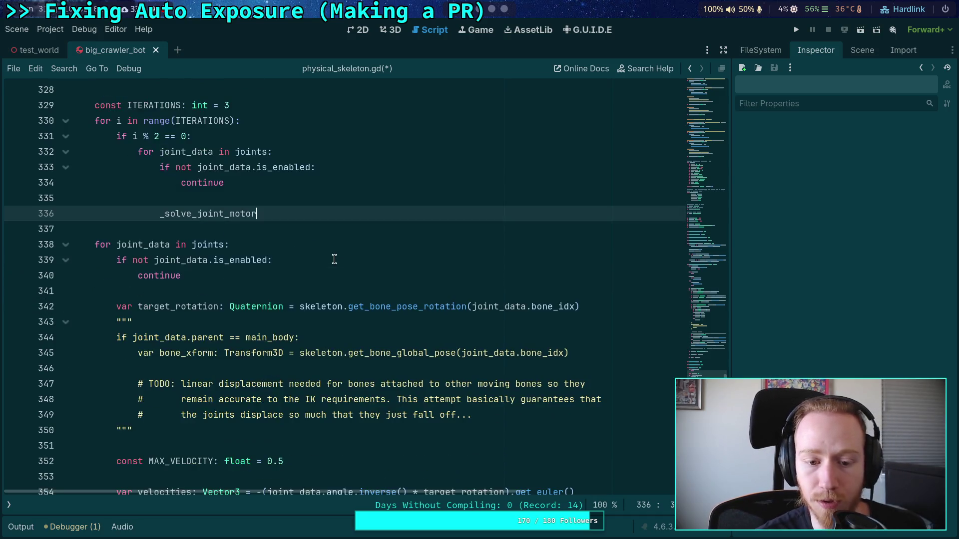
# Complete the call as _solve_joint_motor(joint_data).
pyautogui.scroll(-1, 358, 401)
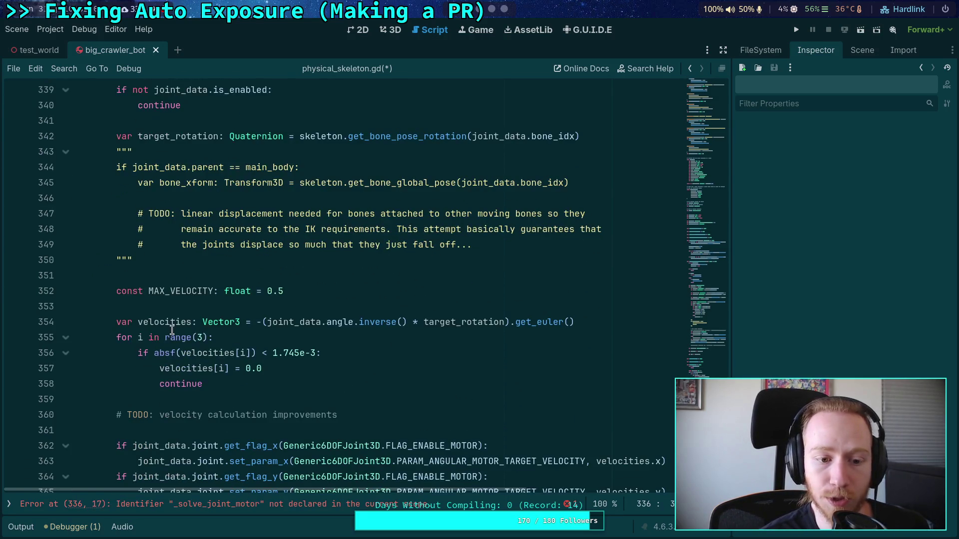
pyautogui.doubleClick(308, 322)
pyautogui.scroll(-2, 304, 334)
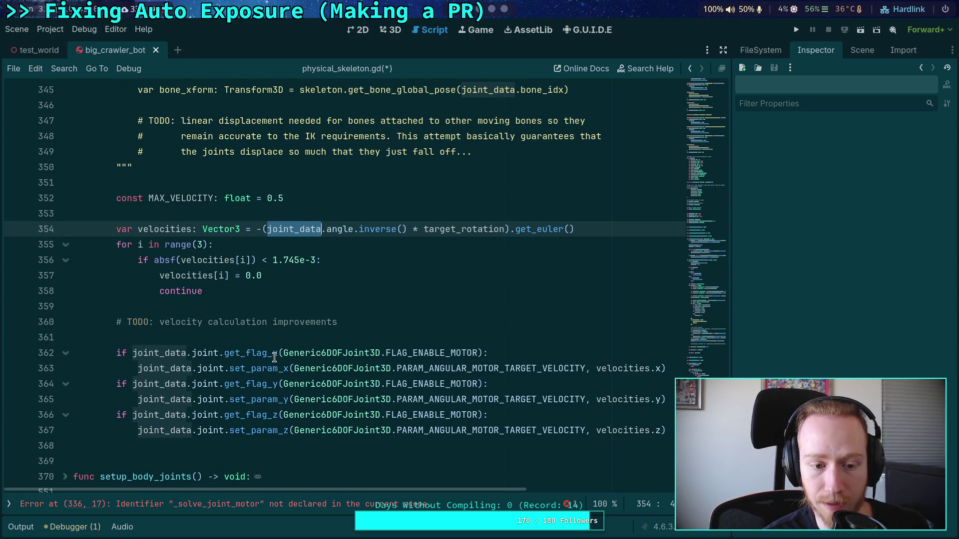
pyautogui.scroll(6, 310, 349)
pyautogui.click(321, 225)
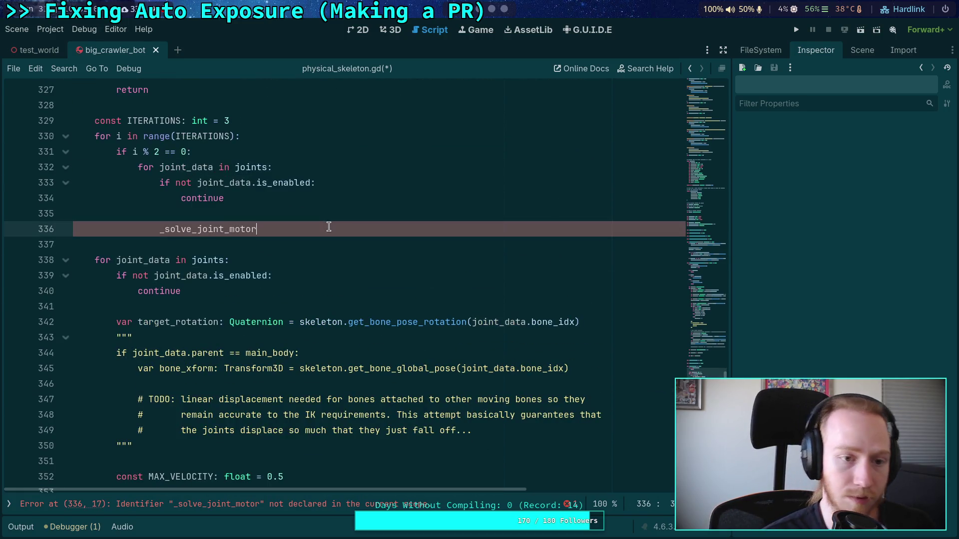
pyautogui.write('(joint_data)')
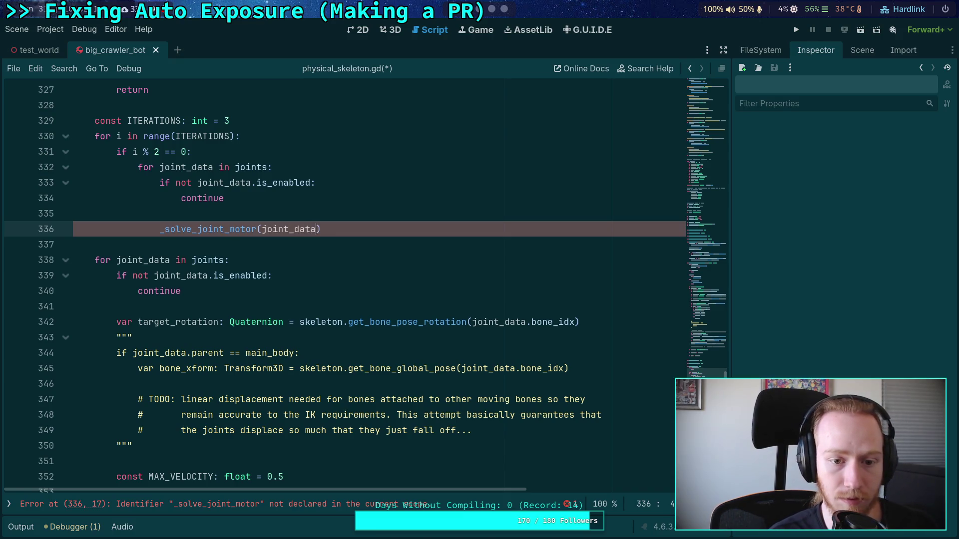
pyautogui.press('Return')
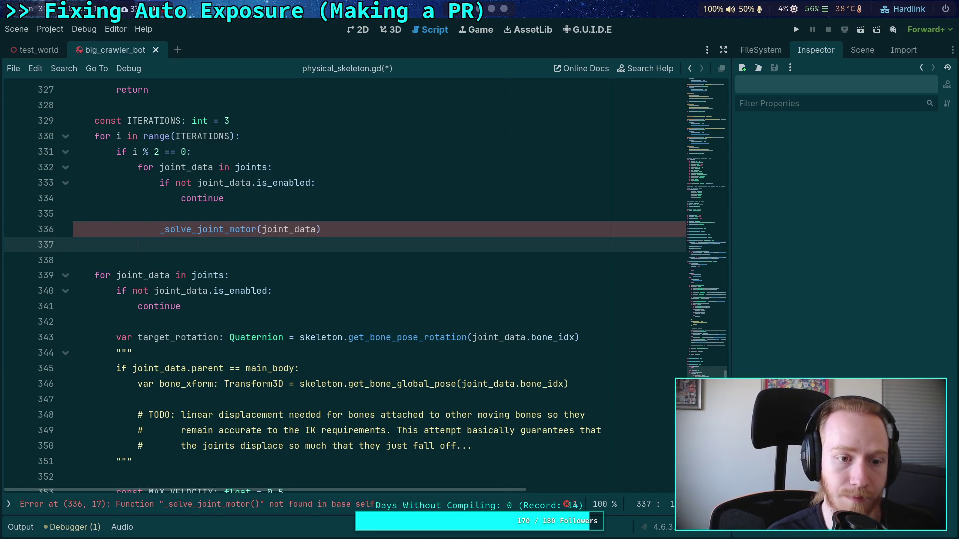
# Add an else branch looping 'for i in range(joints.size() - 1, -1, -1)', discarding a trial joints.reverse() line.
pyautogui.press('BackSpace')
pyautogui.press('BackSpace')
pyautogui.write('else:')
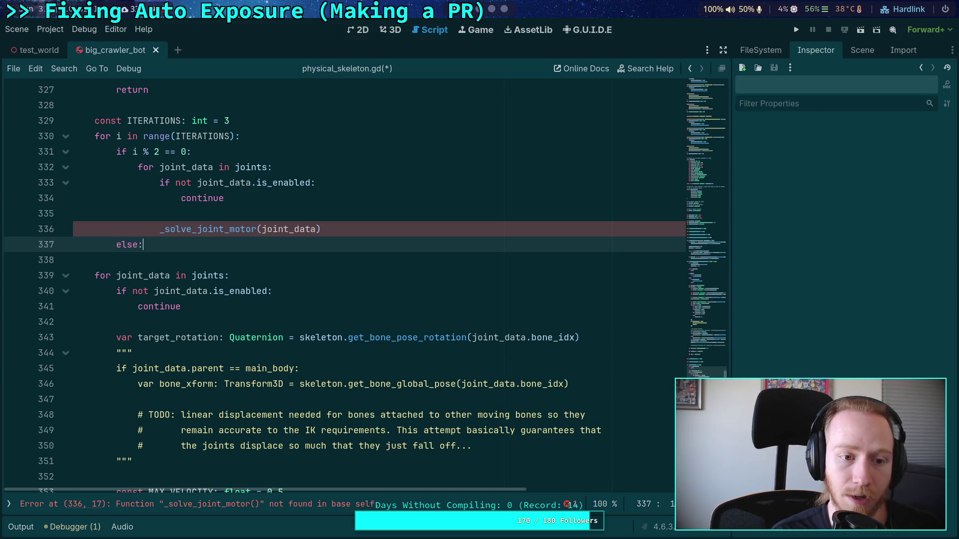
pyautogui.press('Return')
pyautogui.write('for i ')
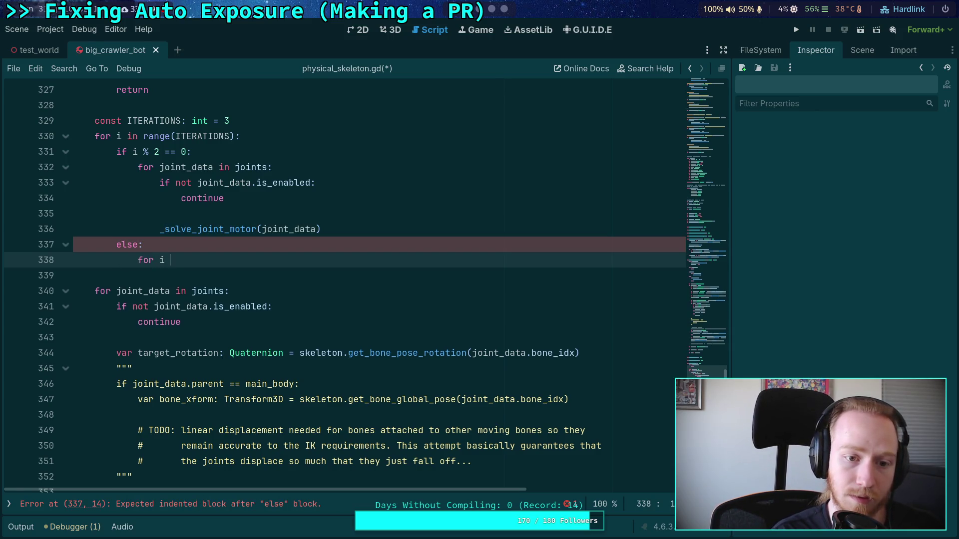
pyautogui.write('in range(')
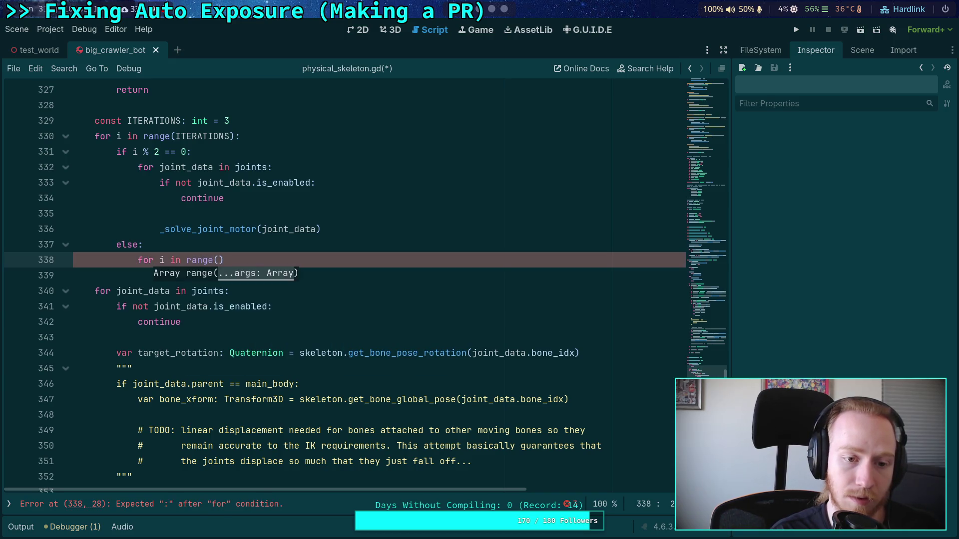
pyautogui.write('joints.size')
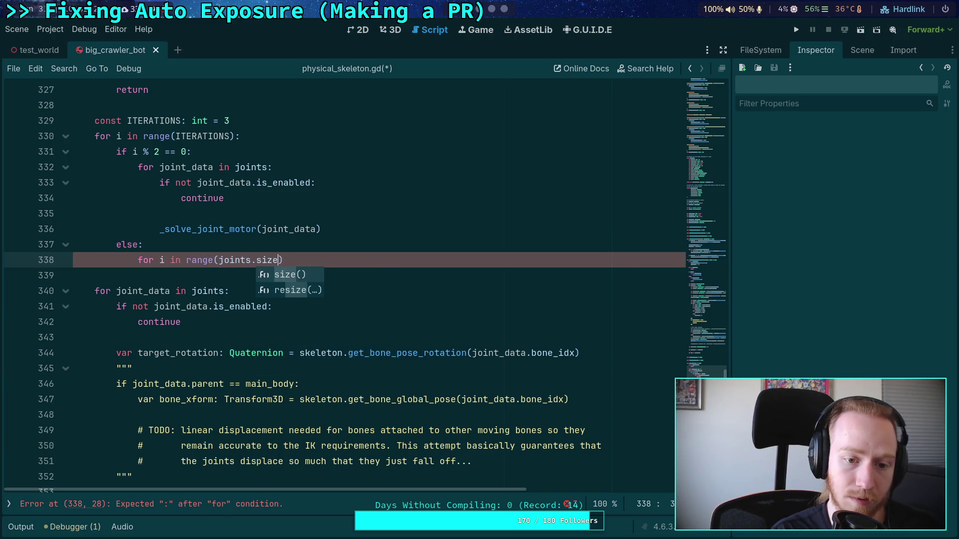
pyautogui.write('() - 1, ')
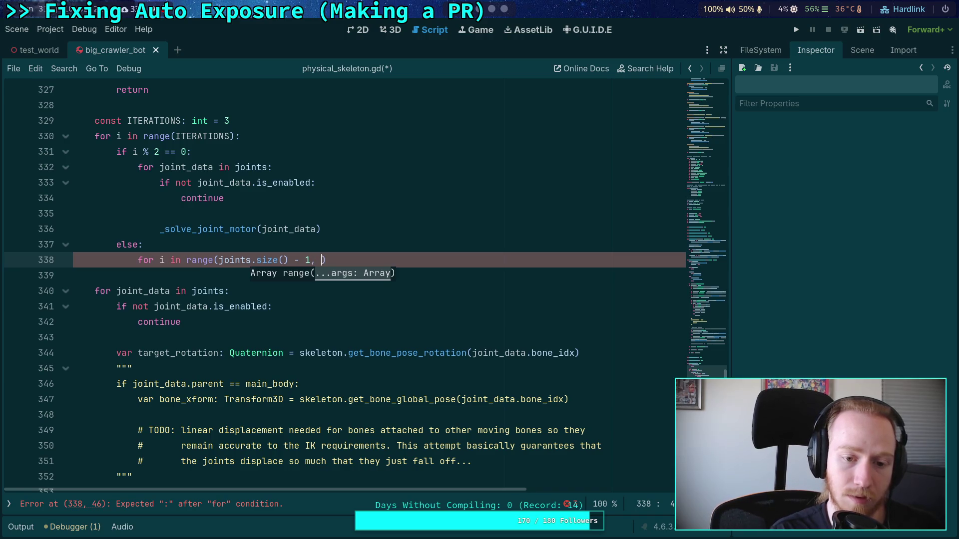
pyautogui.write('-1, -1')
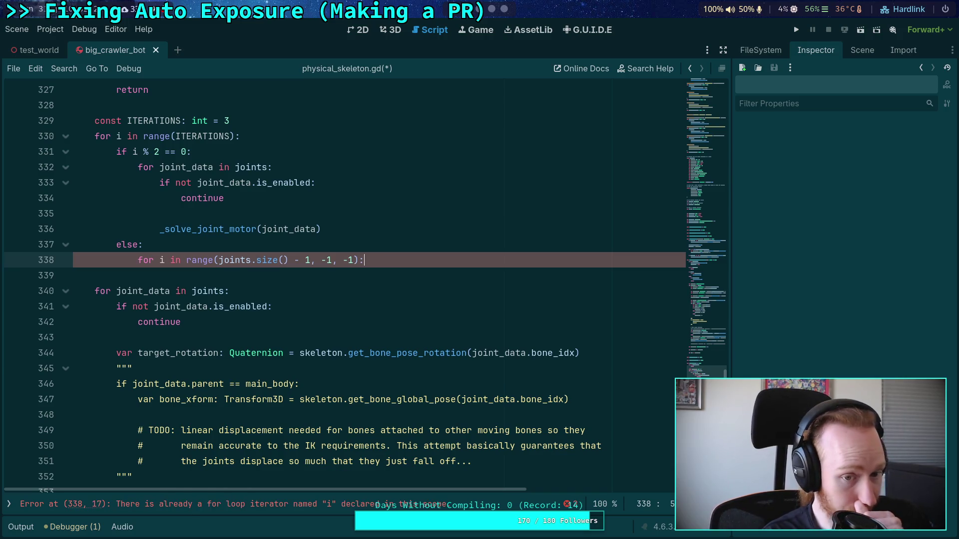
pyautogui.press('Up')
pyautogui.press('Return')
pyautogui.write('joint.re')
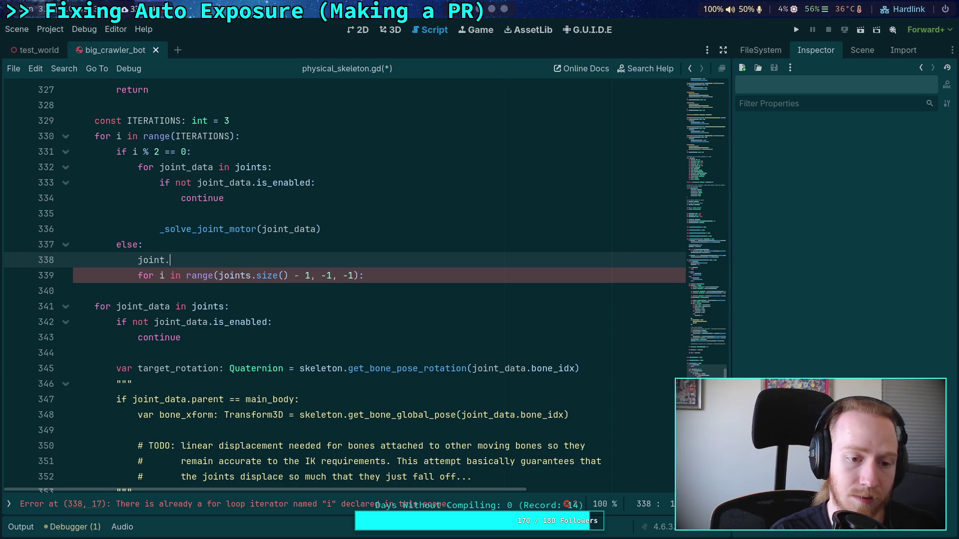
pyautogui.press('BackSpace')
pyautogui.press('BackSpace')
pyautogui.press('BackSpace')
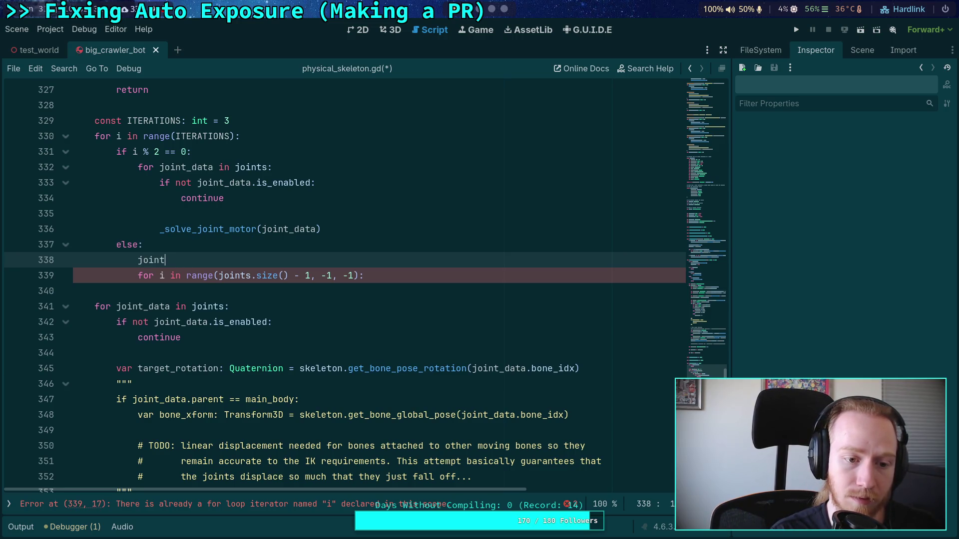
pyautogui.write('s.rev')
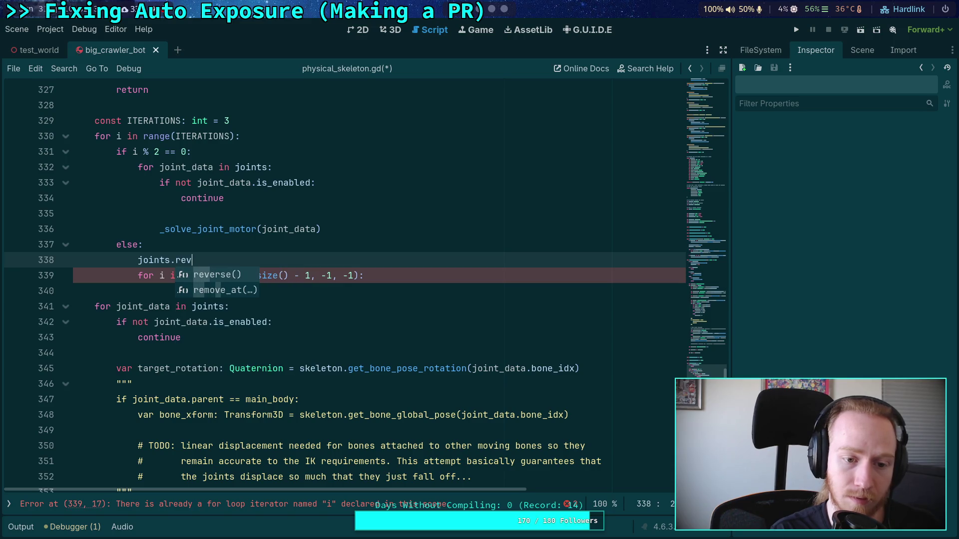
pyautogui.press('Return')
pyautogui.moveTo(201, 259)
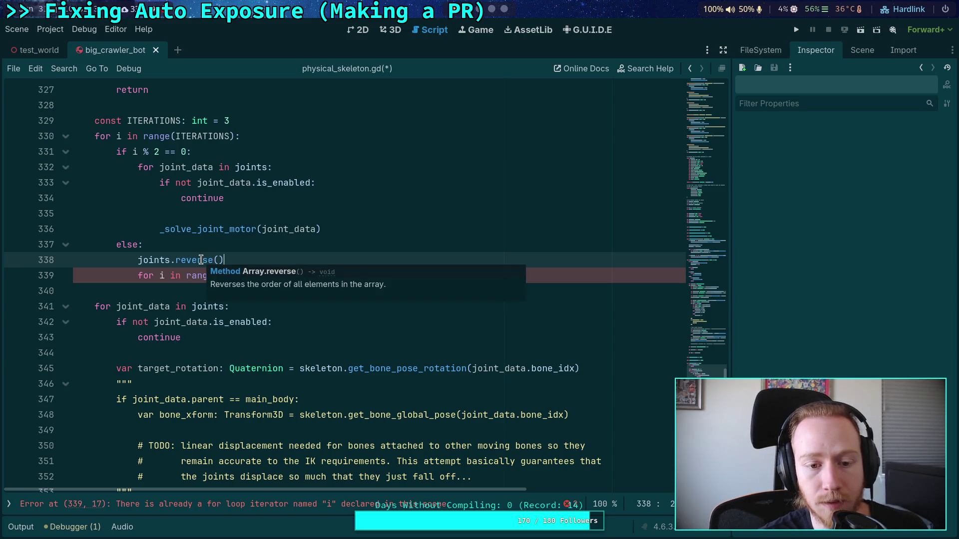
pyautogui.press('BackSpace')
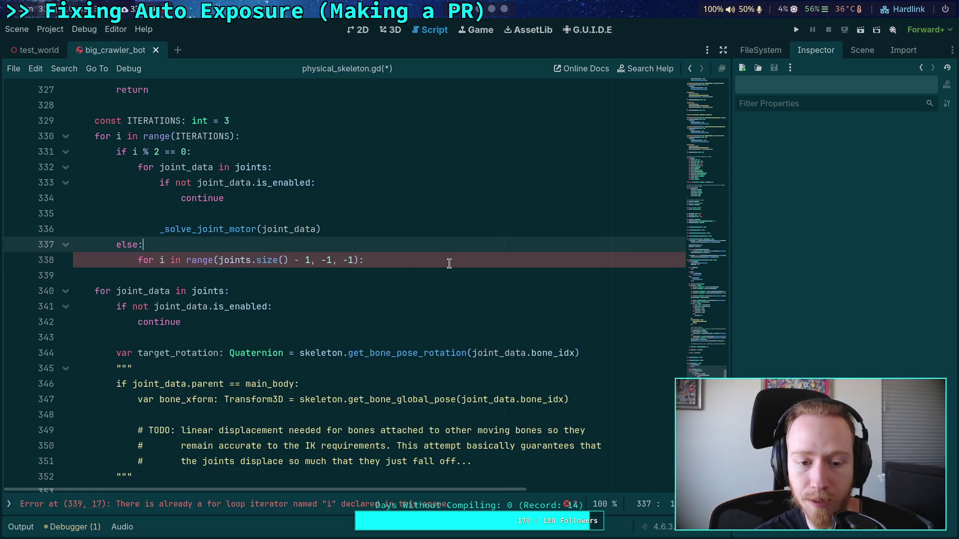
# Copy the enabled check and _solve_joint_motor call into the reversed loop body, then select loop variable i.
pyautogui.click(449, 262)
pyautogui.press('Return')
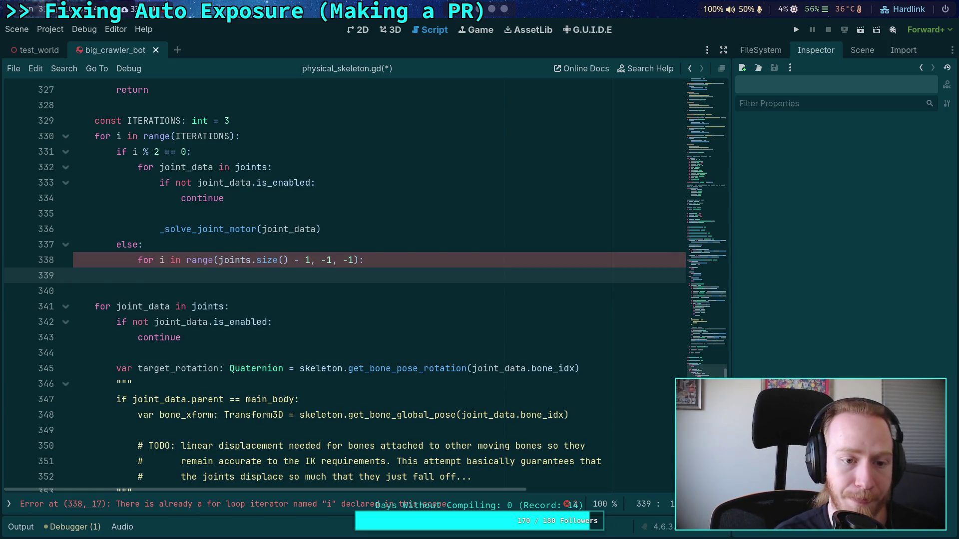
pyautogui.moveTo(344, 229); pyautogui.dragTo(161, 184)
pyautogui.rightClick(160, 184)
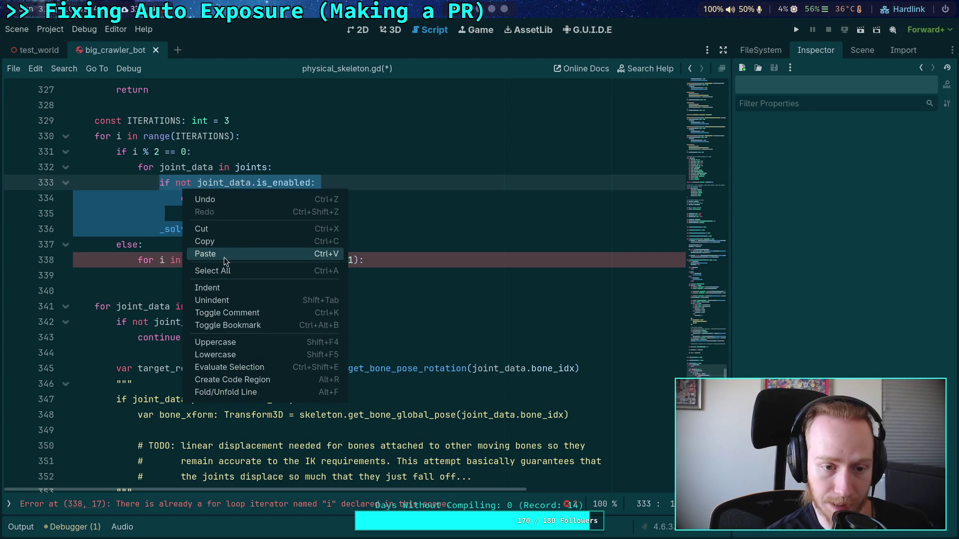
pyautogui.click(209, 241)
pyautogui.click(206, 269)
pyautogui.hotkey('ctrl', 'v')
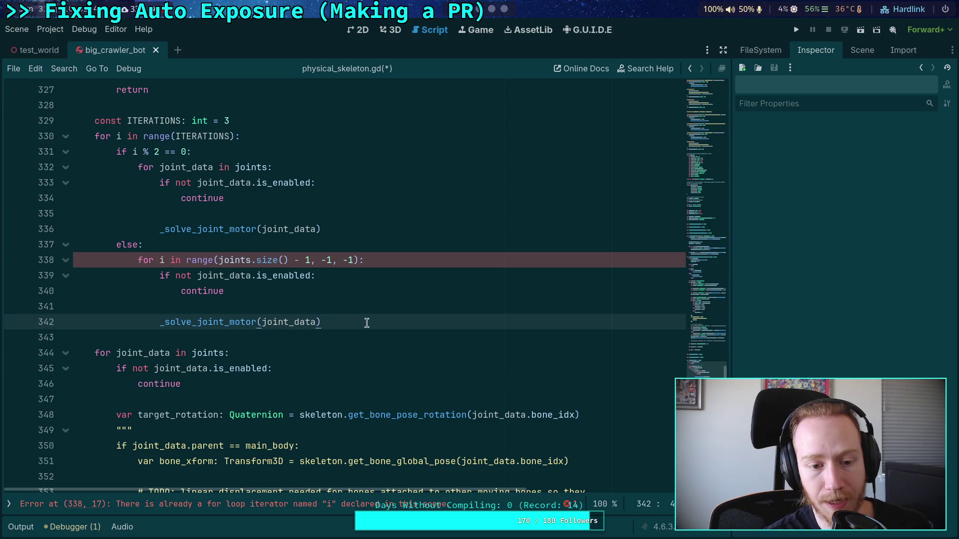
pyautogui.hotkey('shift', 'Home')
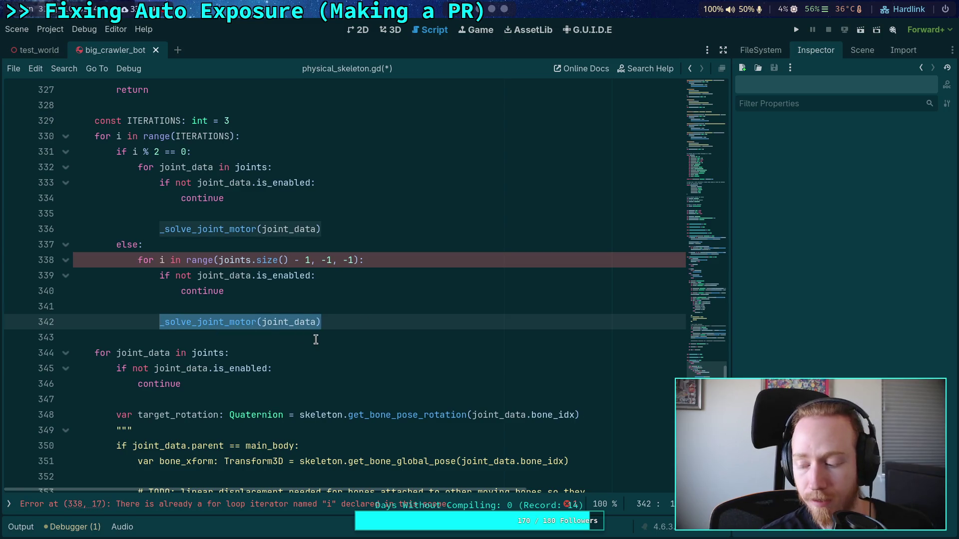
pyautogui.click(372, 315)
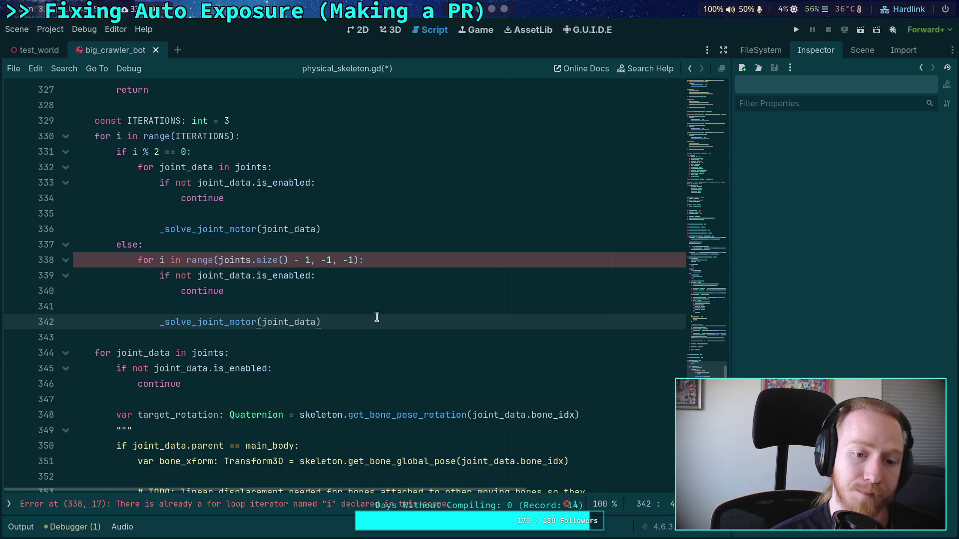
pyautogui.click(391, 262)
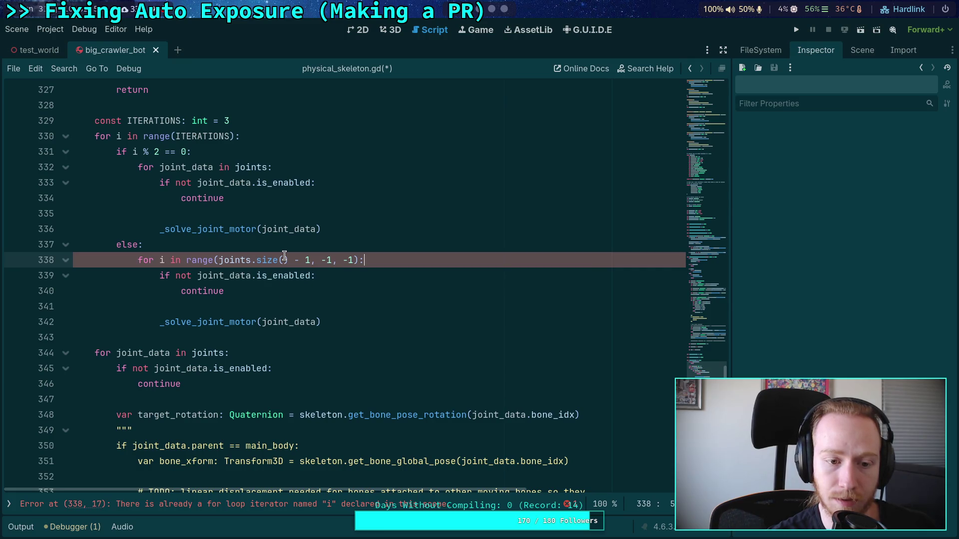
pyautogui.scroll(1, 180, 267)
pyautogui.doubleClick(163, 306)
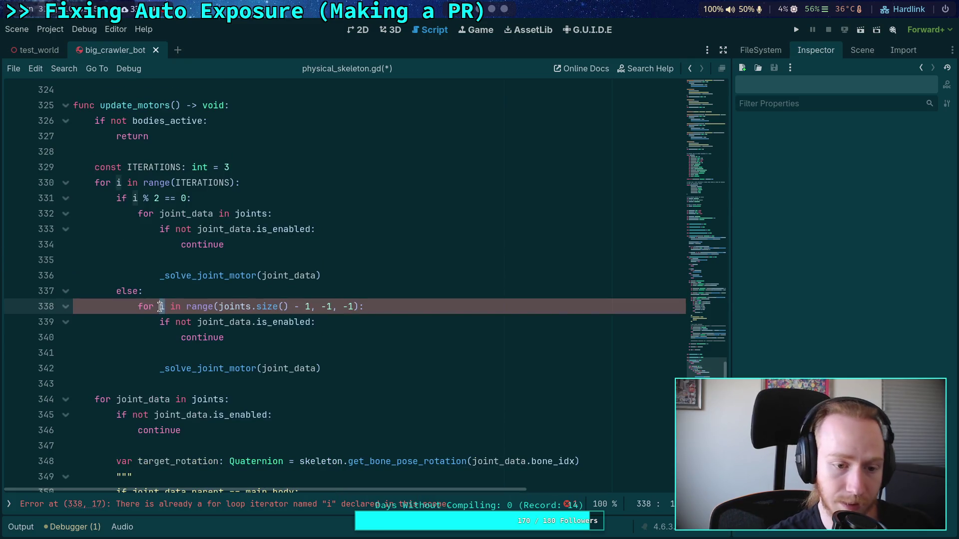
# Rename the loop variable to joint and add 'var joint_data: JointData = joints[joint]'.
pyautogui.write('joint')
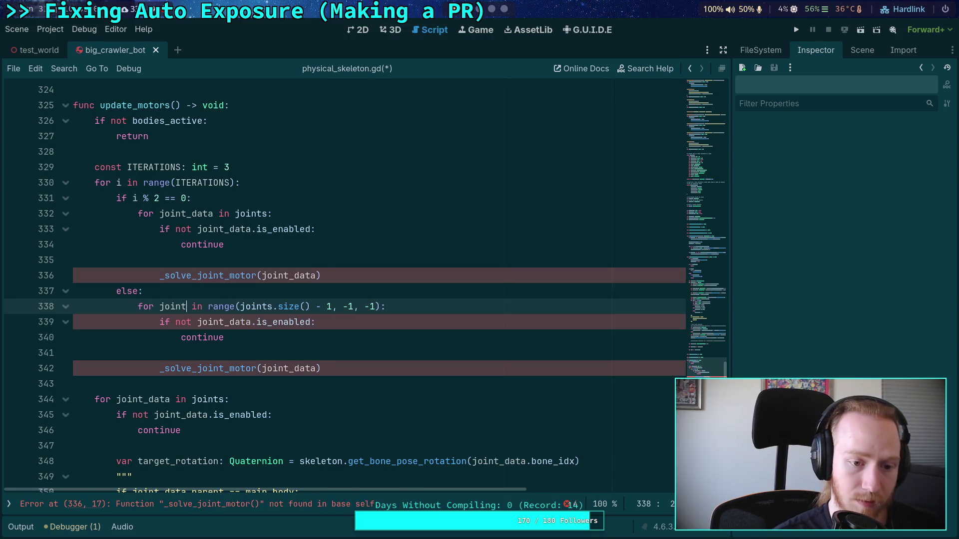
pyautogui.click(430, 306)
pyautogui.press('Return')
pyautogui.write('var')
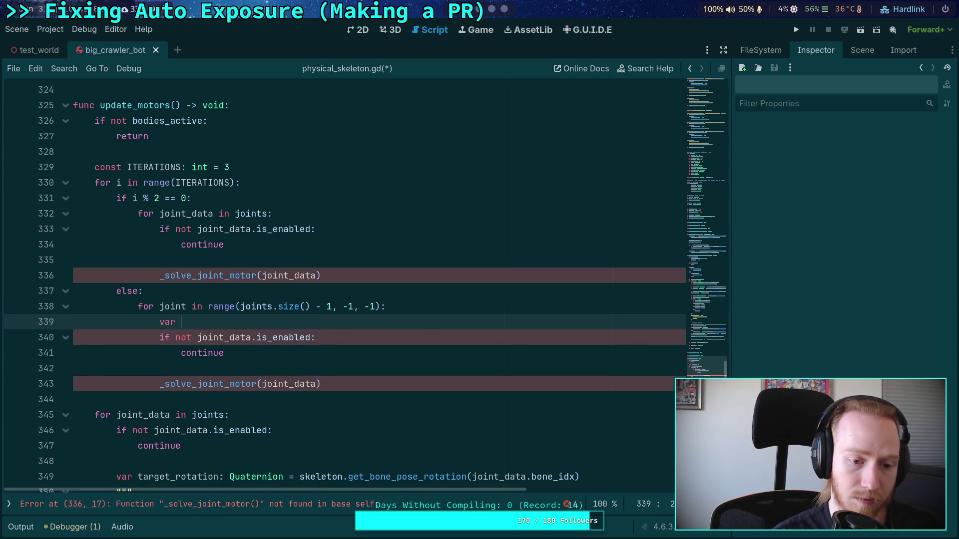
pyautogui.write('joint_data')
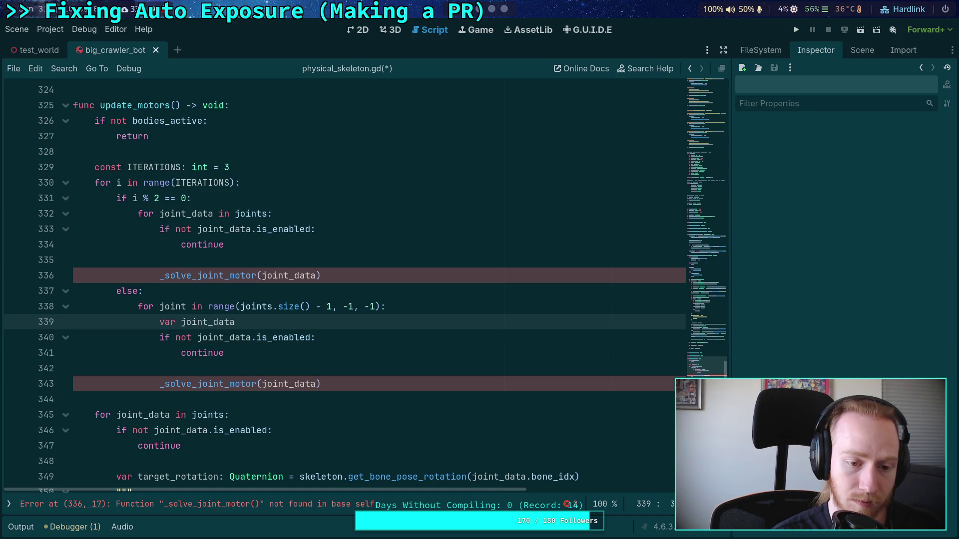
pyautogui.write(': JointD')
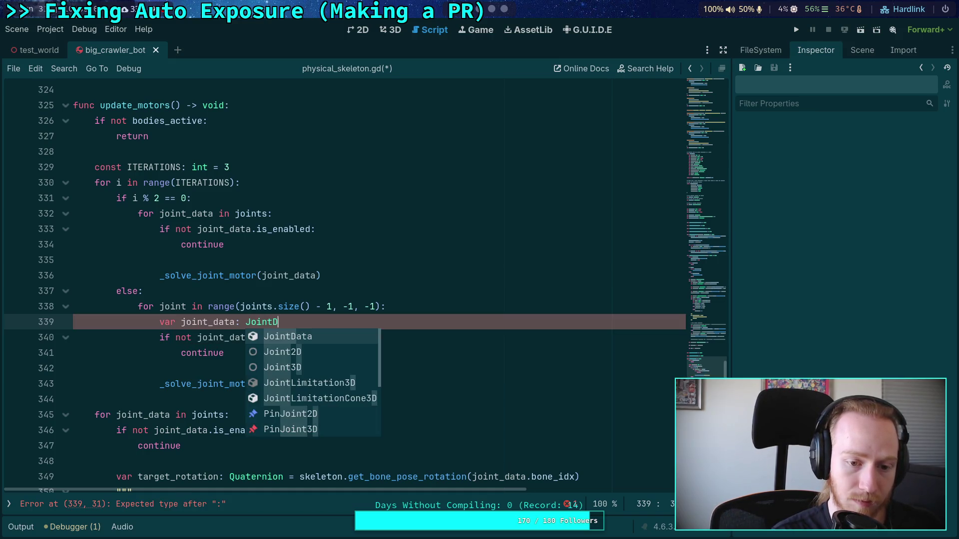
pyautogui.press('Return')
pyautogui.write('oints')
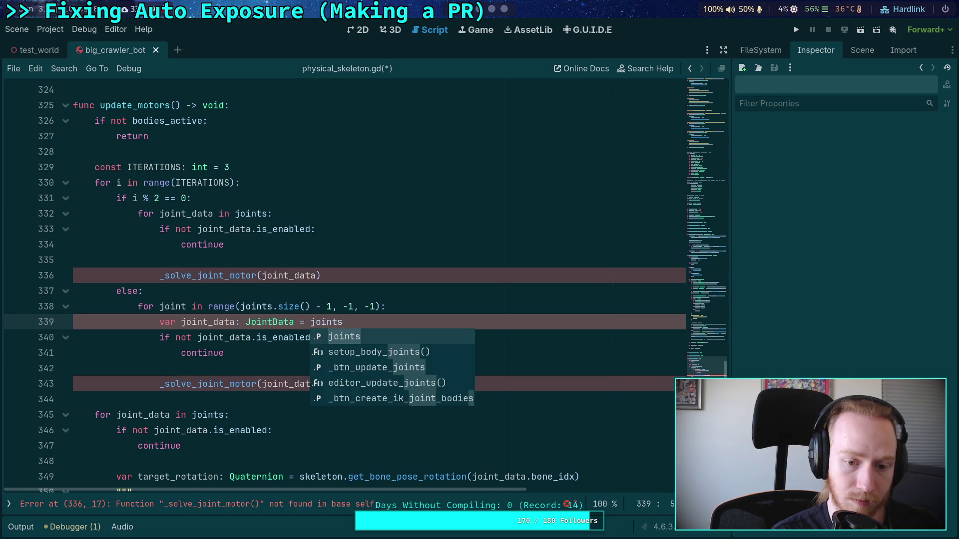
pyautogui.write('[ioint')
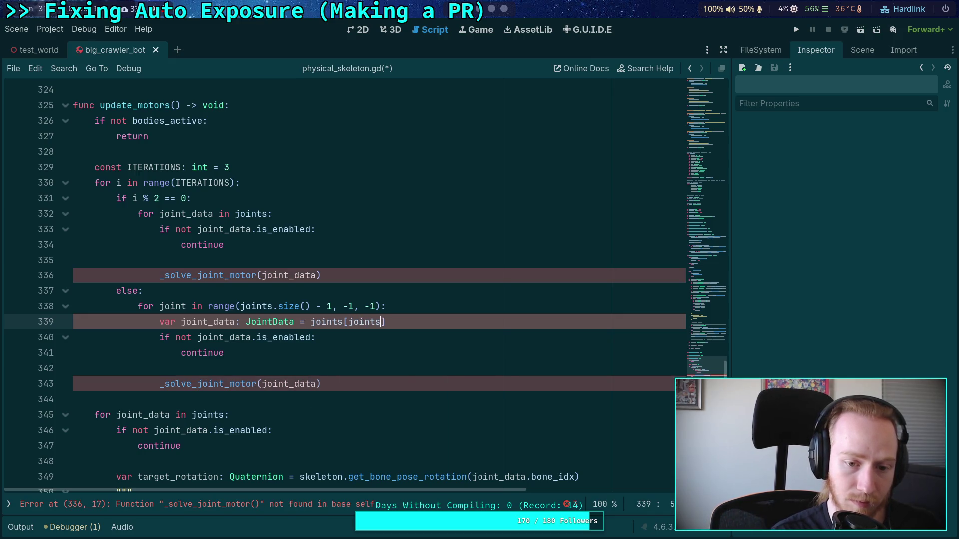
pyautogui.press('Escape')
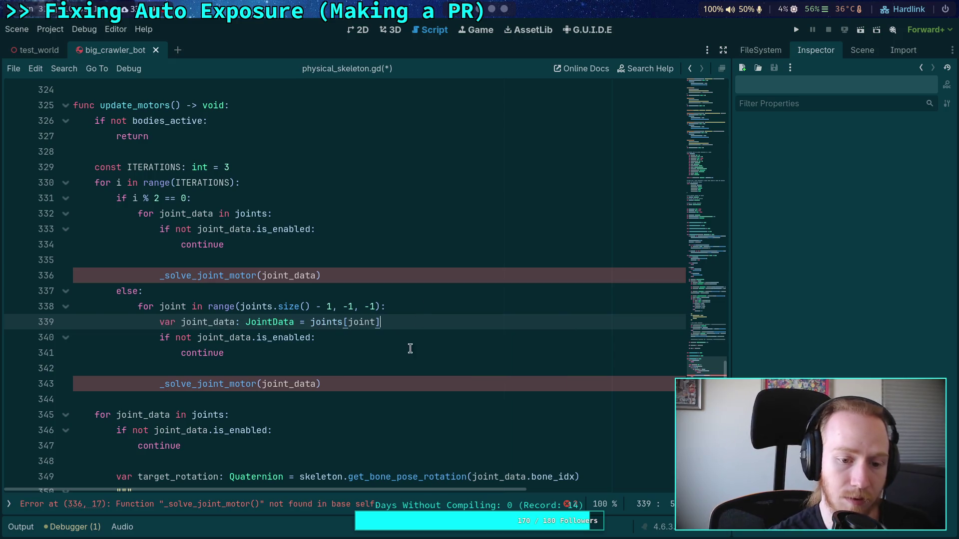
# Save physical_skeleton.gd with Ctrl+S.
pyautogui.click(383, 384)
pyautogui.hotkey('ctrl', 's')
pyautogui.scroll(-2, 331, 300)
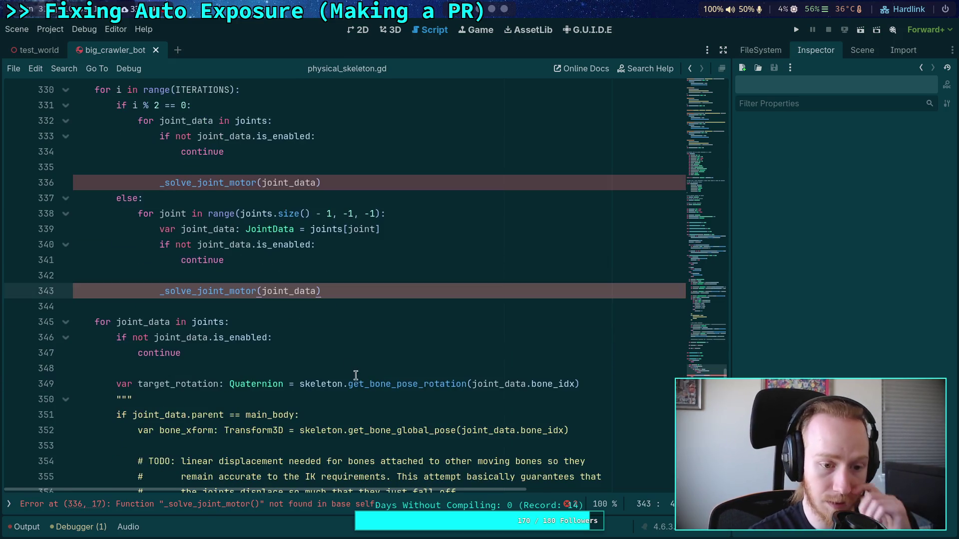
pyautogui.click(331, 300)
pyautogui.scroll(2, 349, 302)
pyautogui.scroll(1, 364, 307)
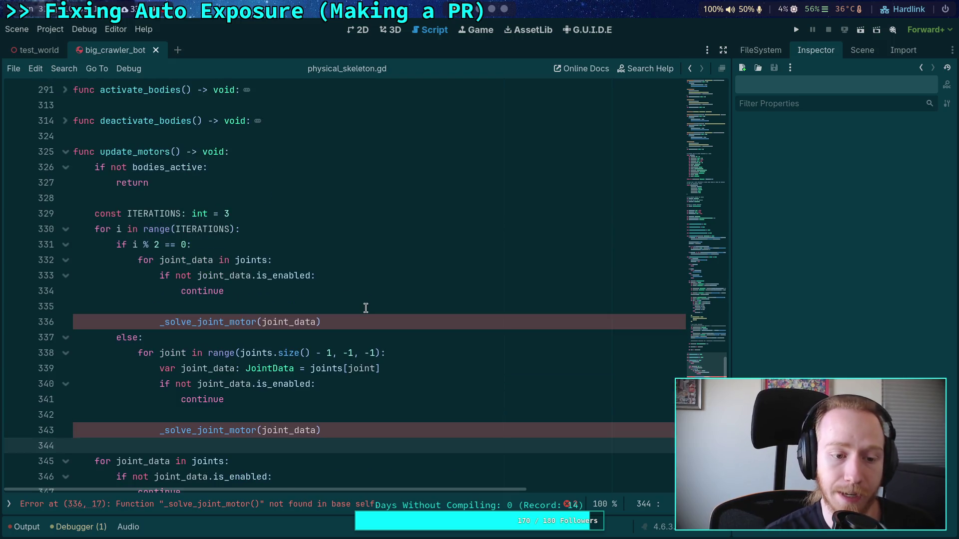
# Declare 'func _solve_joint_motor(joint_data: JointData) -> void:' on a new line after update_motors.
pyautogui.press('Return')
pyautogui.write('func _solve_j')
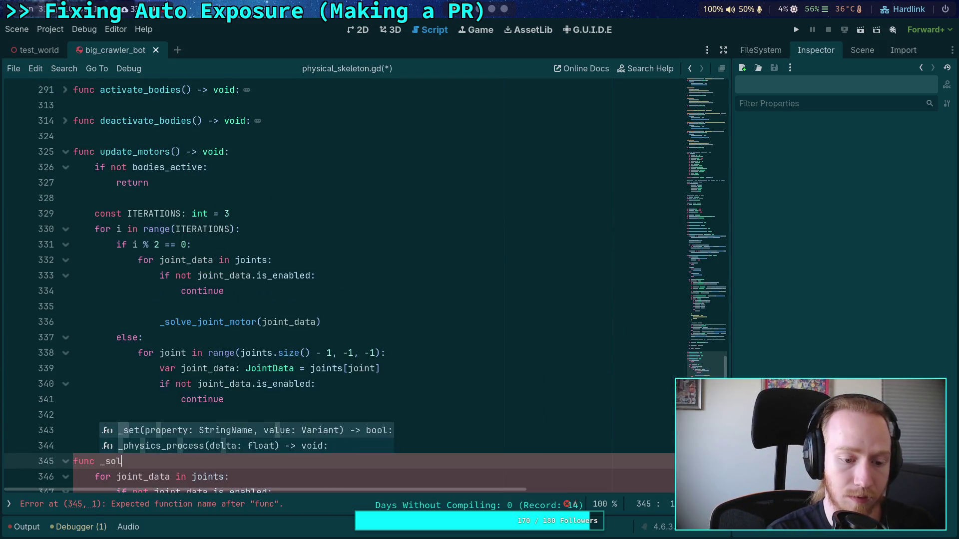
pyautogui.write('oint_')
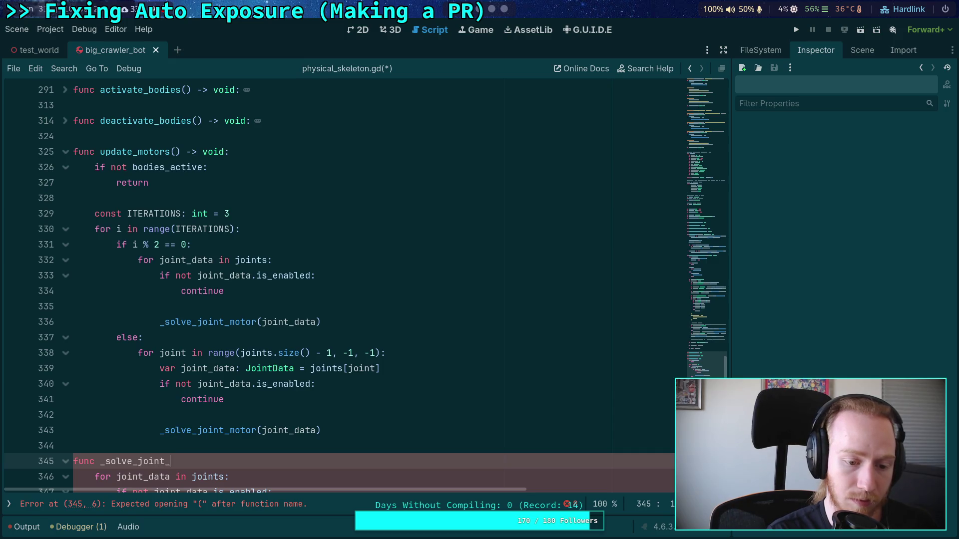
pyautogui.write('motooint')
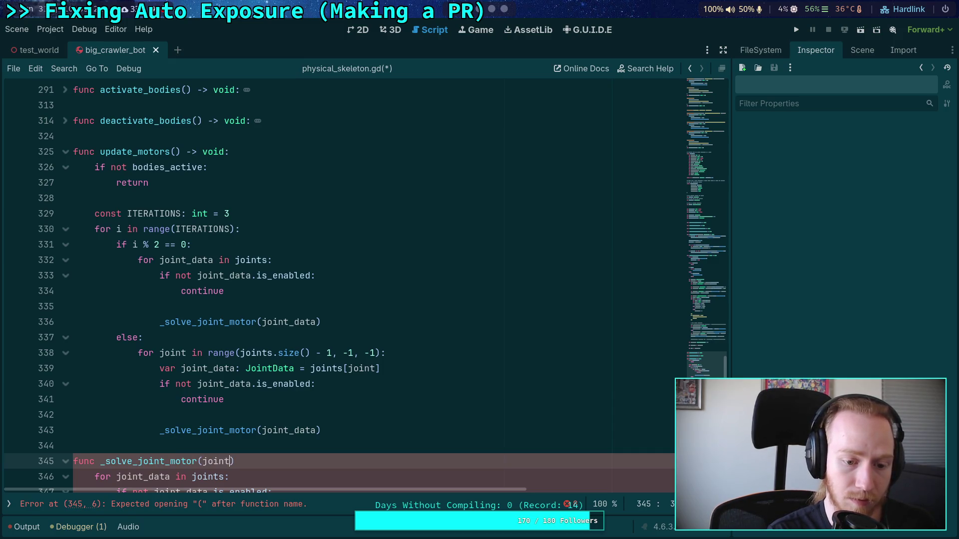
pyautogui.write('Joint')
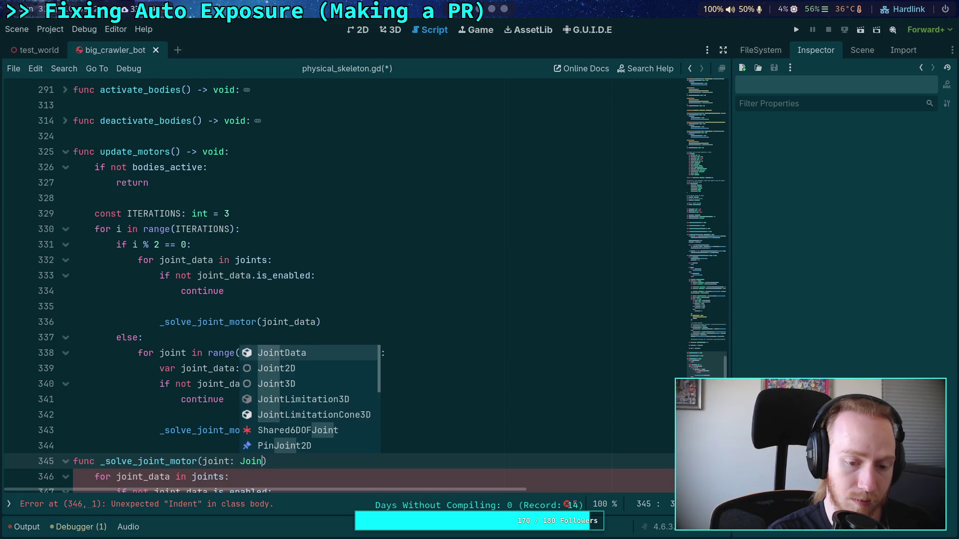
pyautogui.press('BackSpace')
pyautogui.press('BackSpace')
pyautogui.press('BackSpace')
pyautogui.write('_data: ')
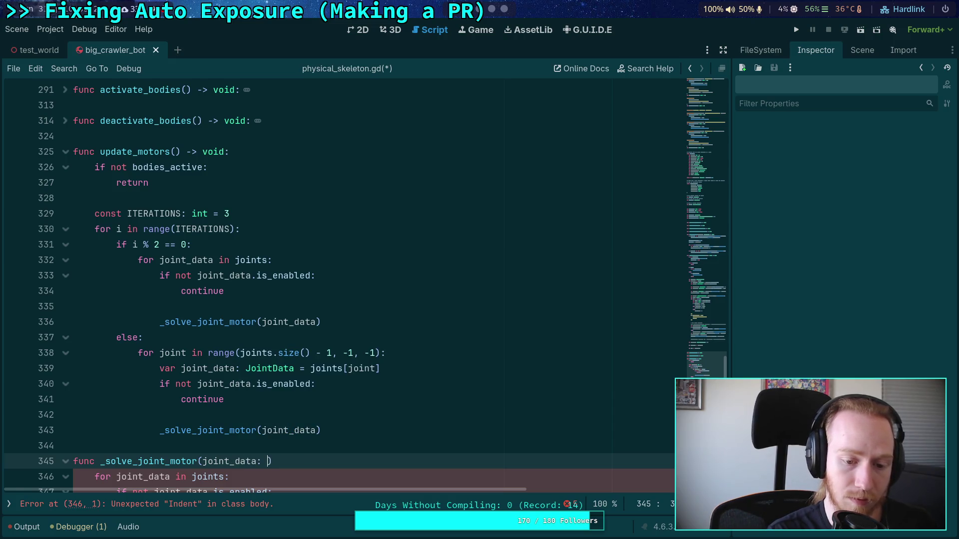
pyautogui.write('JointD')
pyautogui.press('Return')
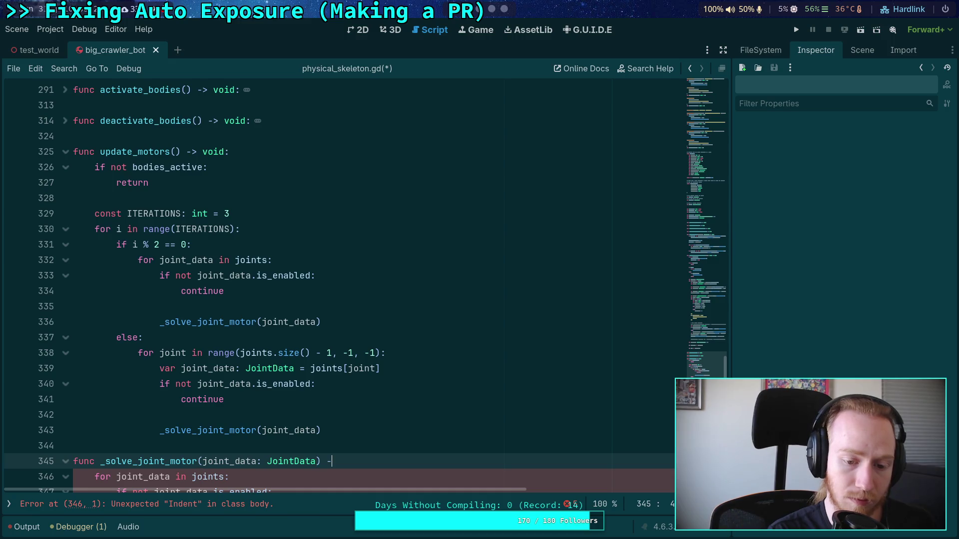
pyautogui.press('Return')
pyautogui.write(':')
pyautogui.scroll(-10, 425, 250)
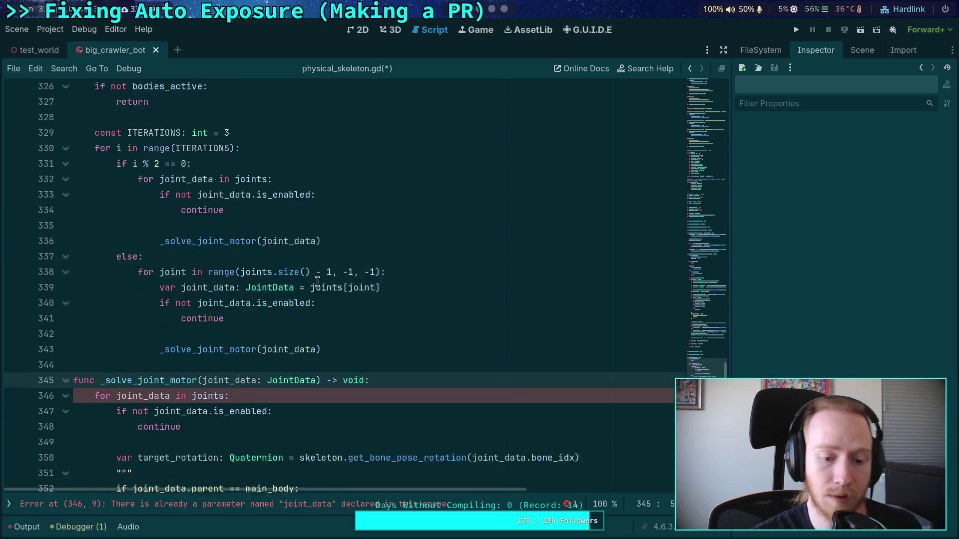
pyautogui.click(425, 250)
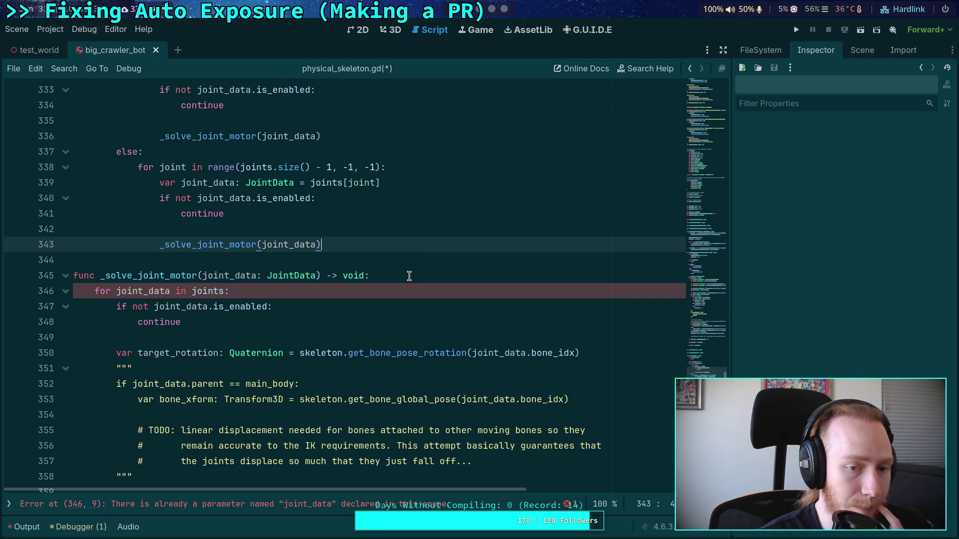
pyautogui.scroll(1, 409, 276)
pyautogui.scroll(1, 409, 276)
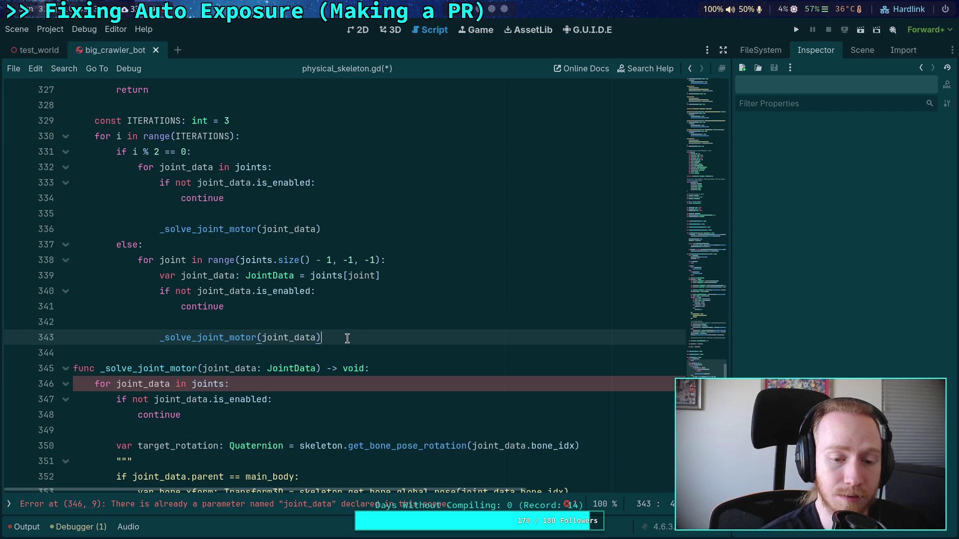
# Declare 'var impulse: bool = false' at the top of the iterations loop.
pyautogui.doubleClick(210, 337)
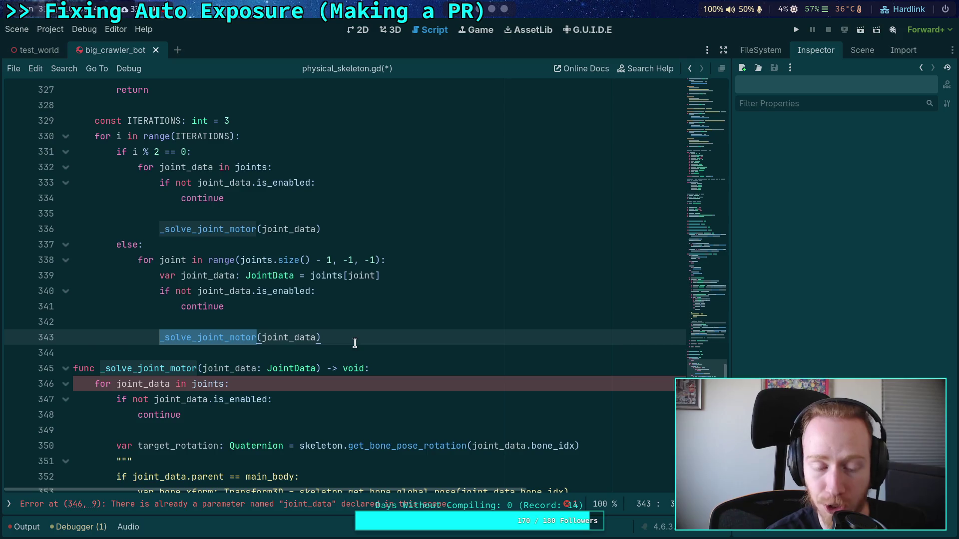
pyautogui.scroll(1, 353, 344)
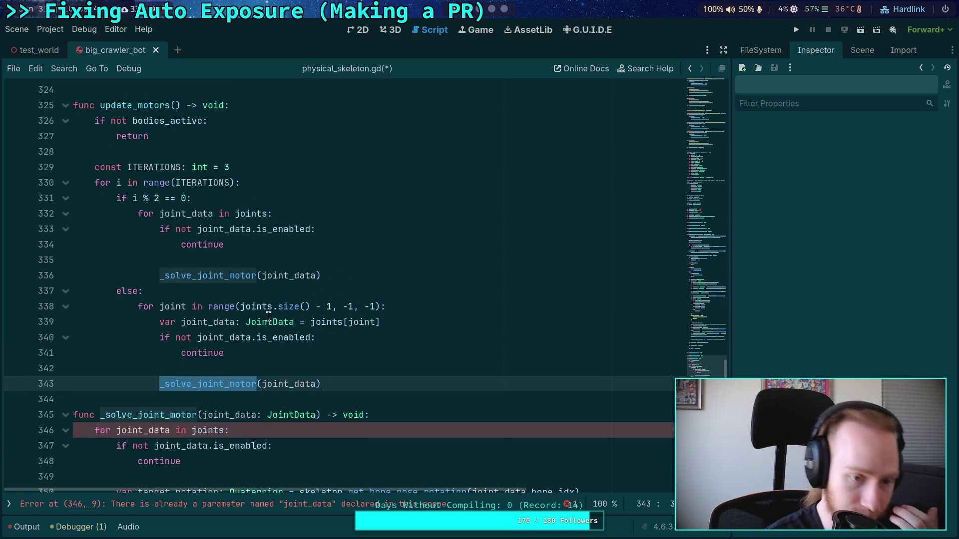
pyautogui.click(194, 275)
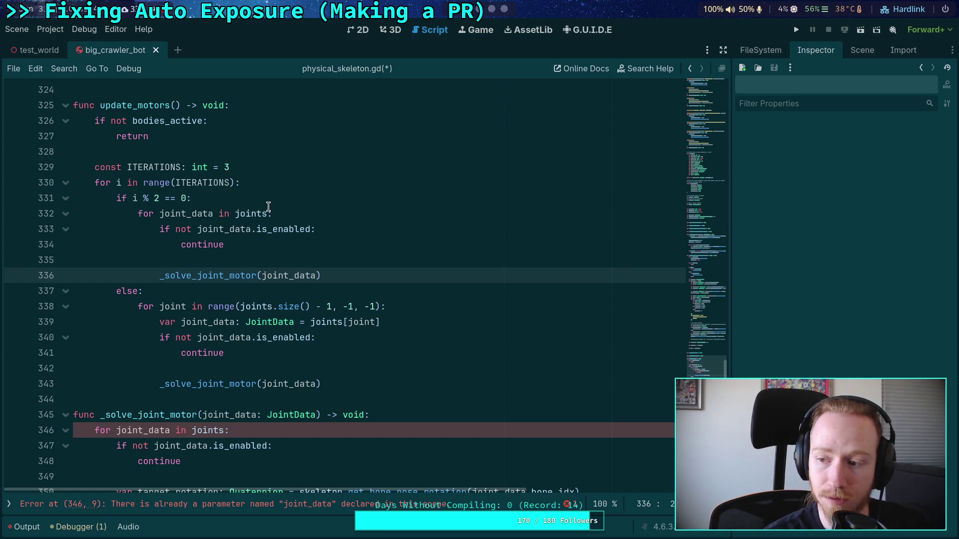
pyautogui.moveTo(268, 206)
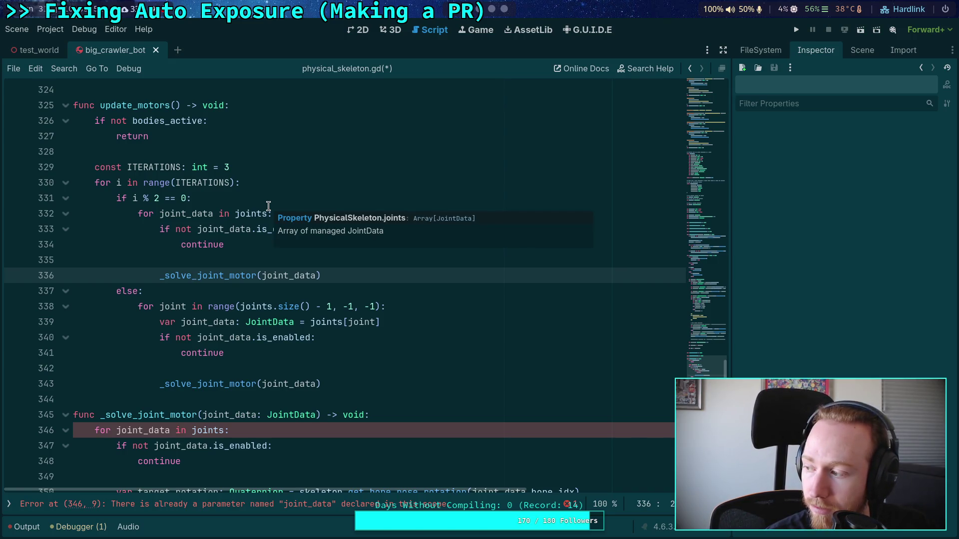
pyautogui.click(274, 166)
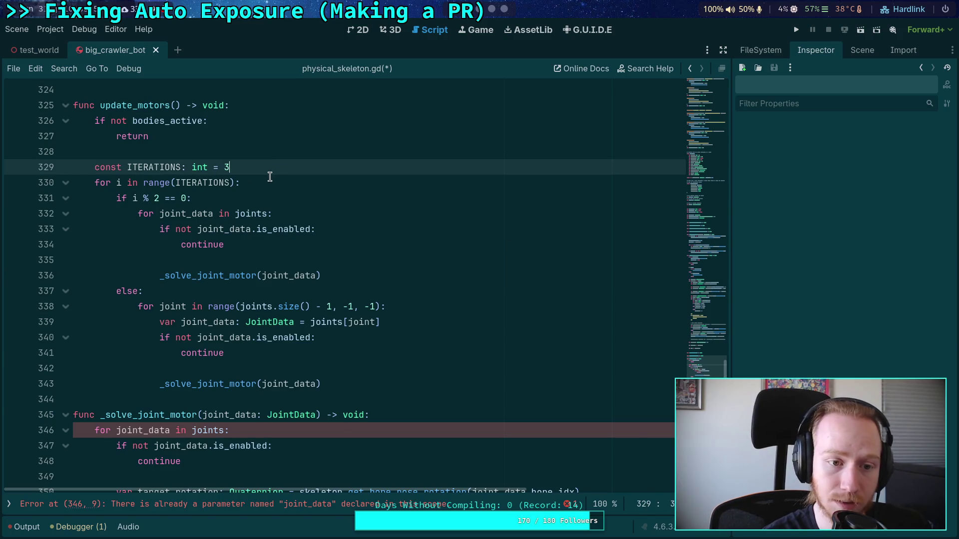
pyautogui.click(280, 183)
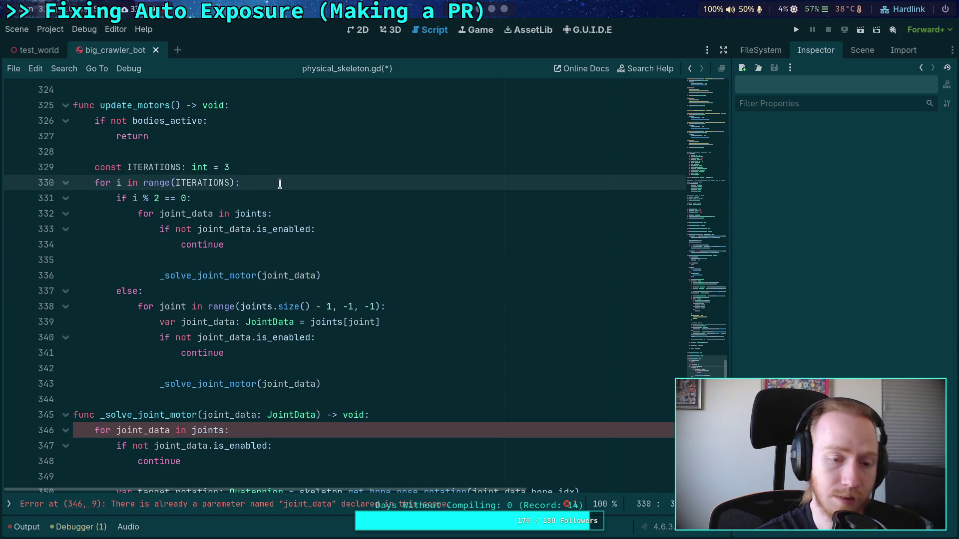
pyautogui.press('Return')
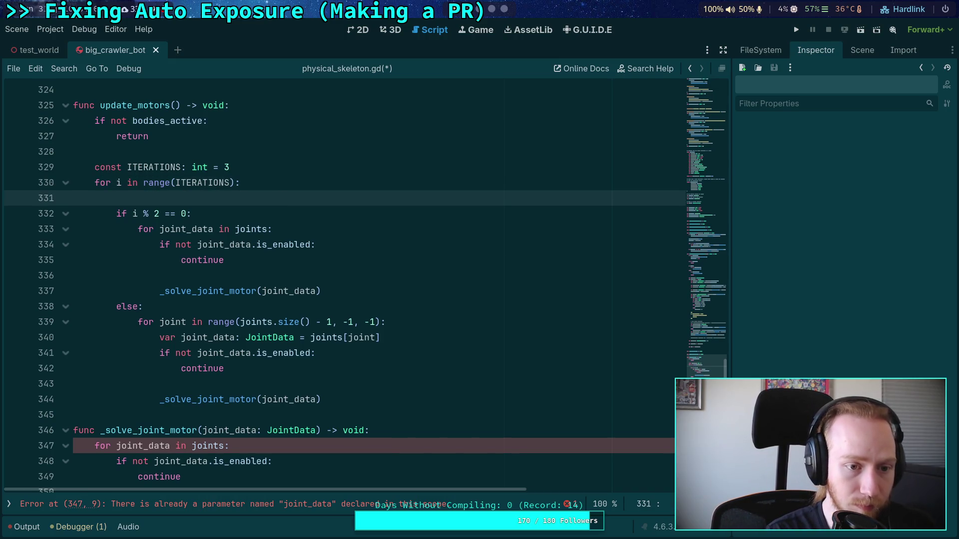
pyautogui.write('var impules')
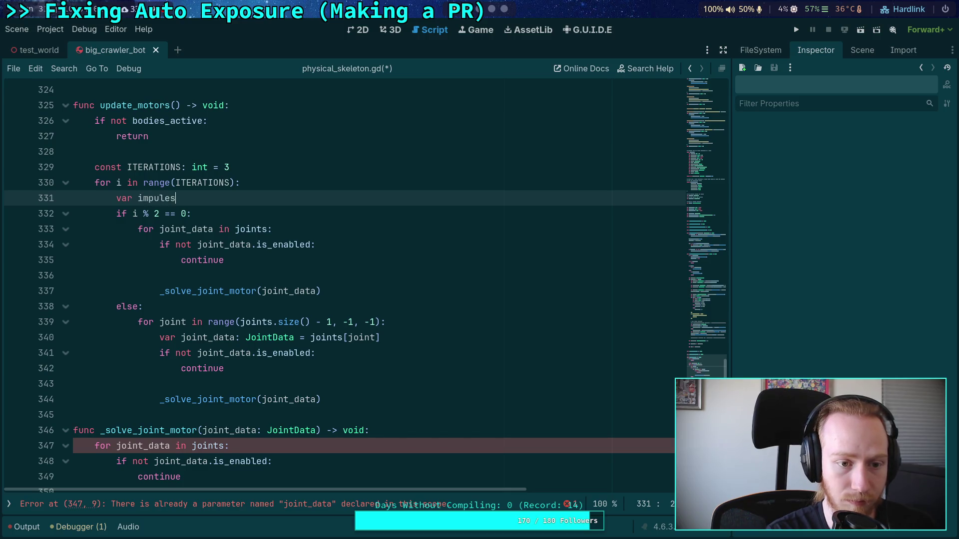
pyautogui.press('BackSpace')
pyautogui.press('BackSpace')
pyautogui.write('se: bool')
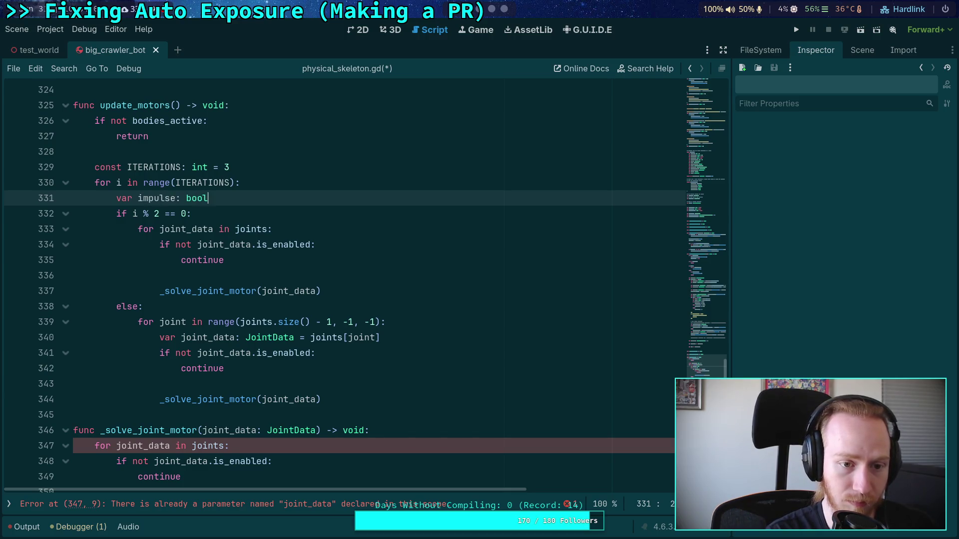
pyautogui.write(' = false')
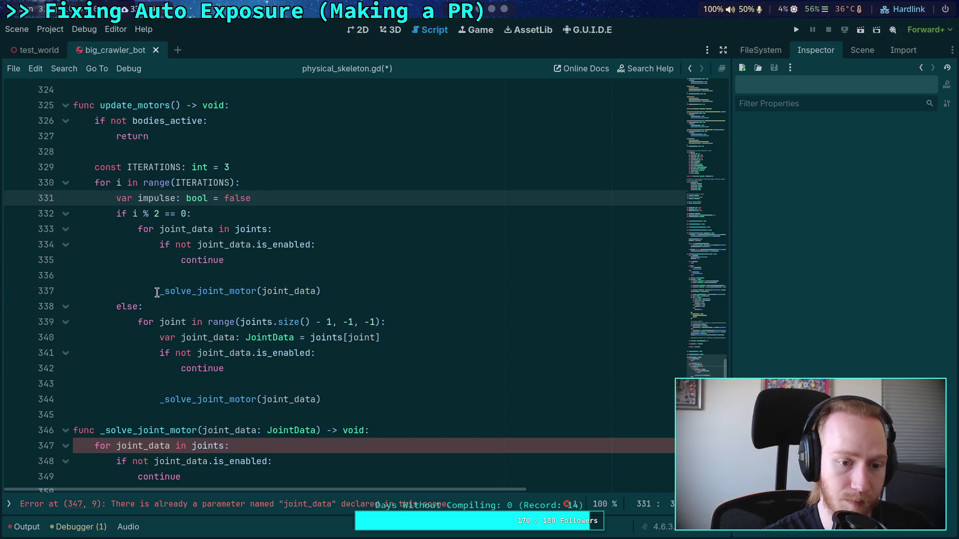
# Prefix both _solve_joint_motor calls with 'impulse |='.
pyautogui.click(158, 291)
pyautogui.write('impulse |')
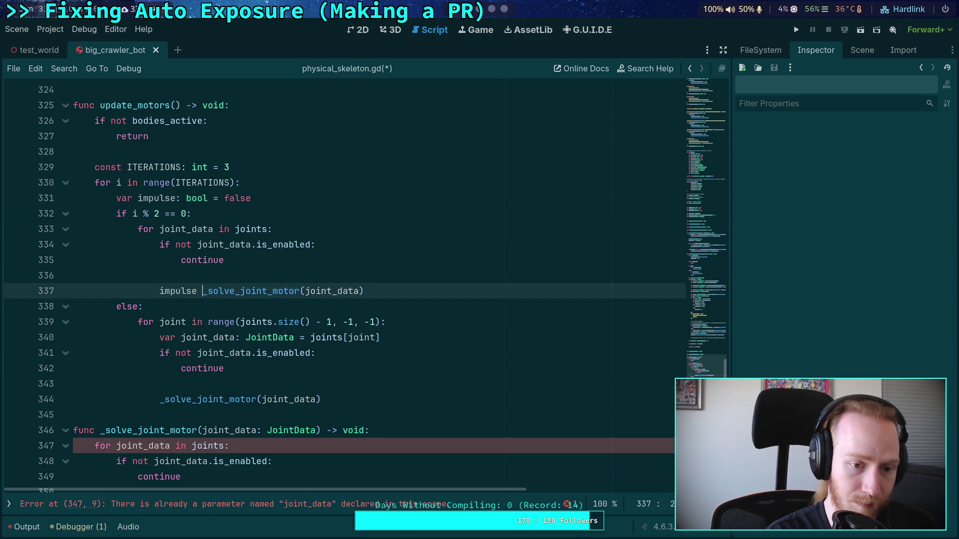
pyautogui.write('=')
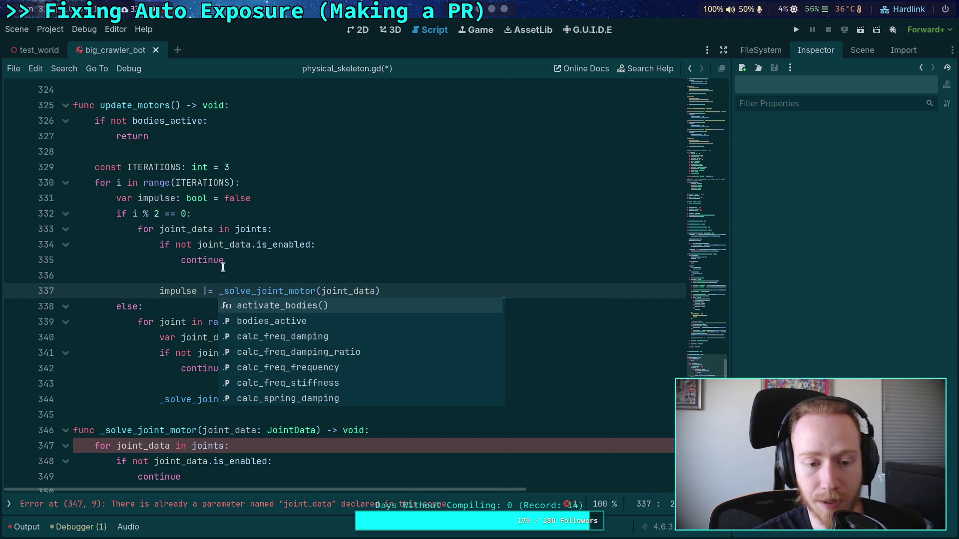
pyautogui.click(262, 269)
pyautogui.click(392, 404)
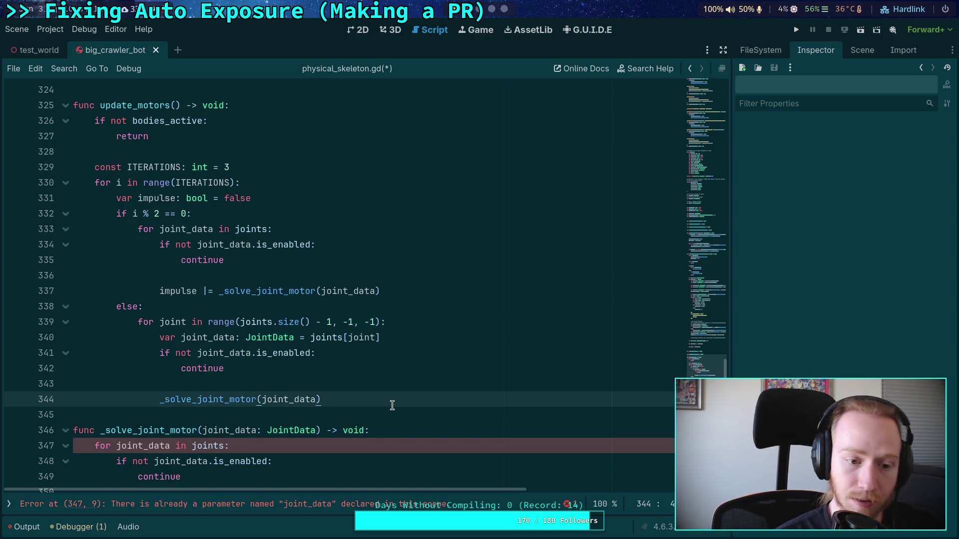
pyautogui.press('Return')
pyautogui.press('Up')
pyautogui.press('Home')
pyautogui.write('impulse')
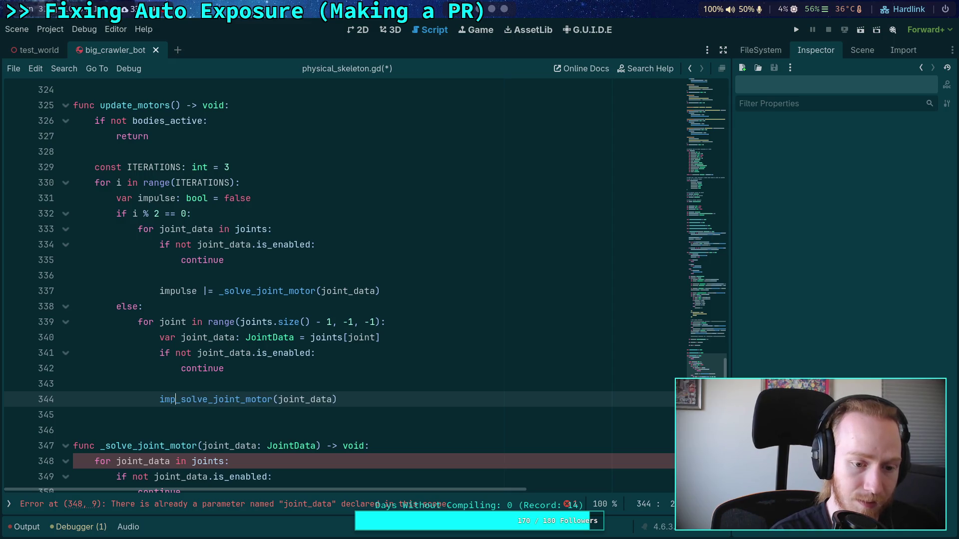
pyautogui.write(' |=')
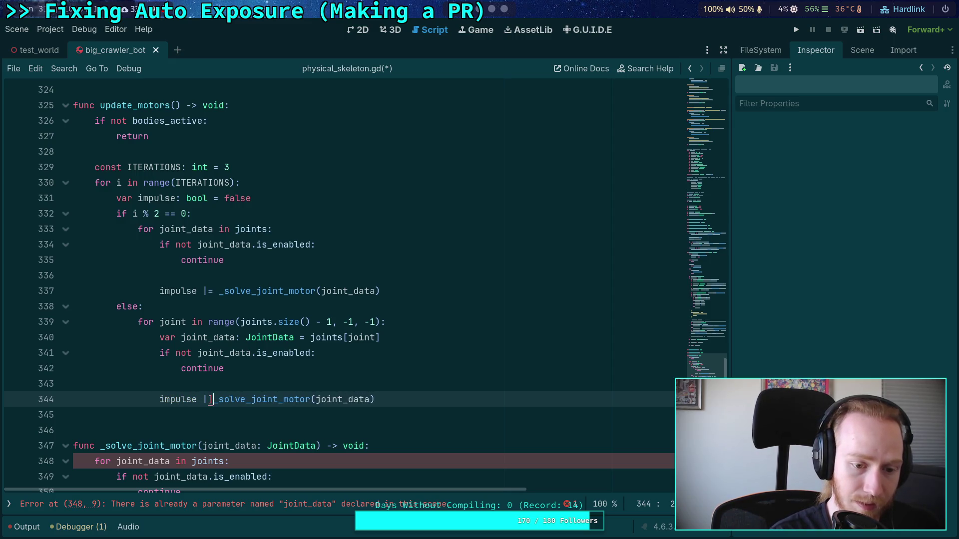
# Add 'if not impulse: break' after the joint loops and save the script.
pyautogui.click(331, 421)
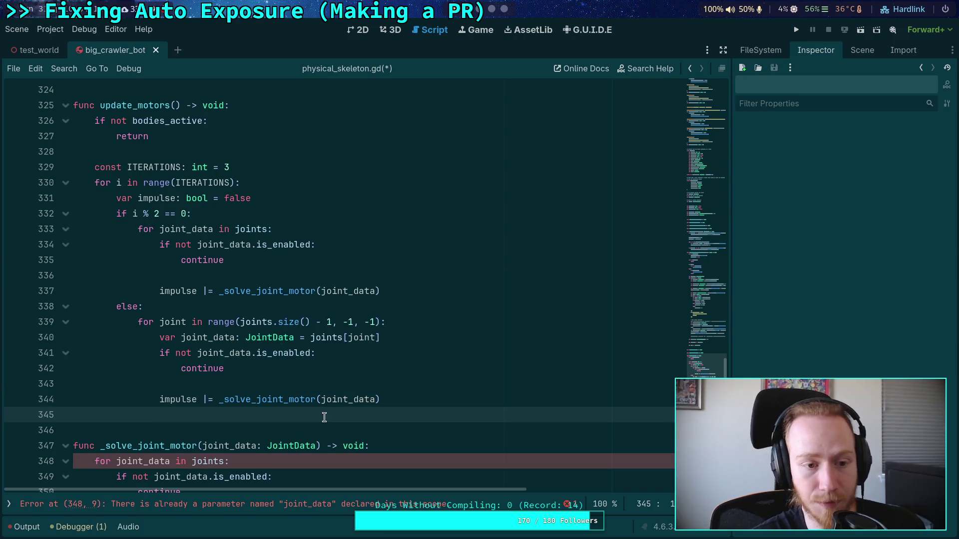
pyautogui.press('Tab')
pyautogui.press('Tab')
pyautogui.press('Tab')
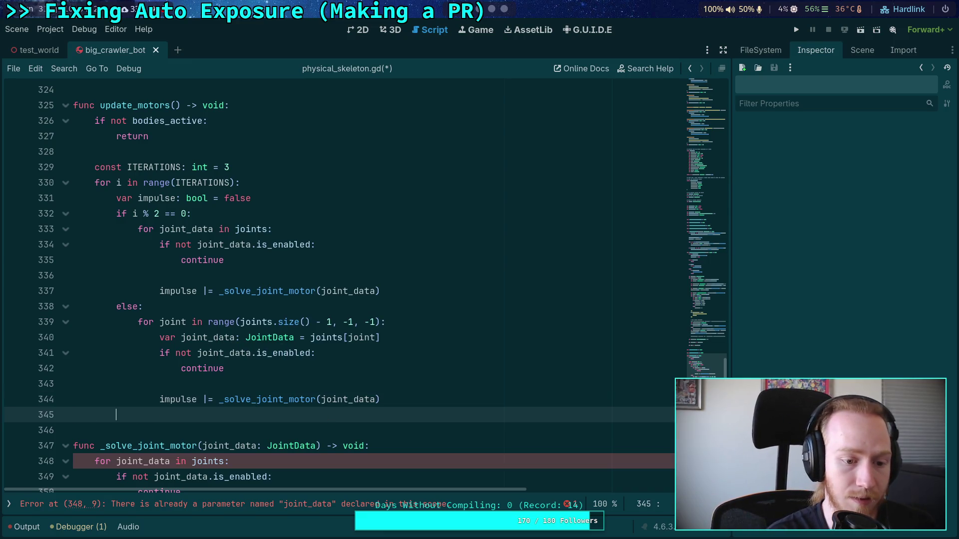
pyautogui.write('mpu')
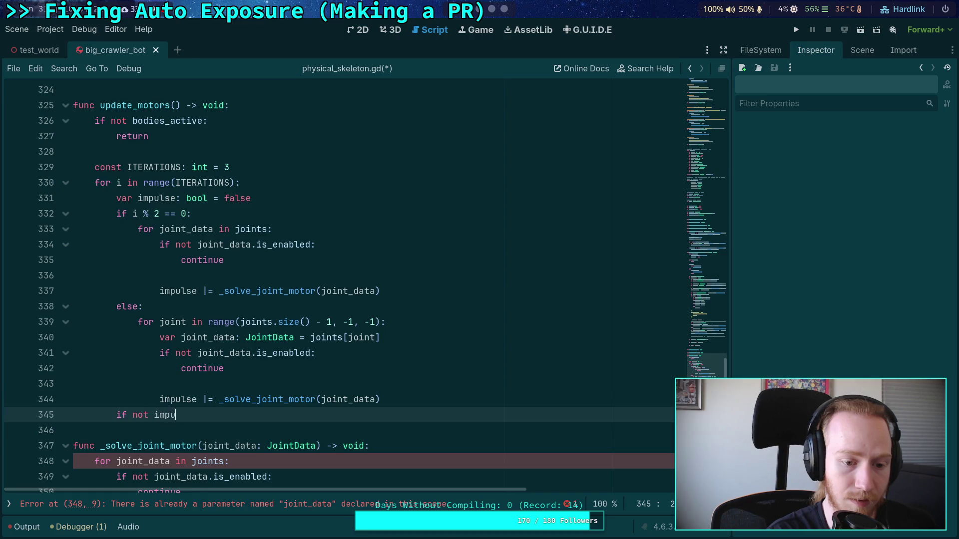
pyautogui.write('lse:')
pyautogui.press('Return')
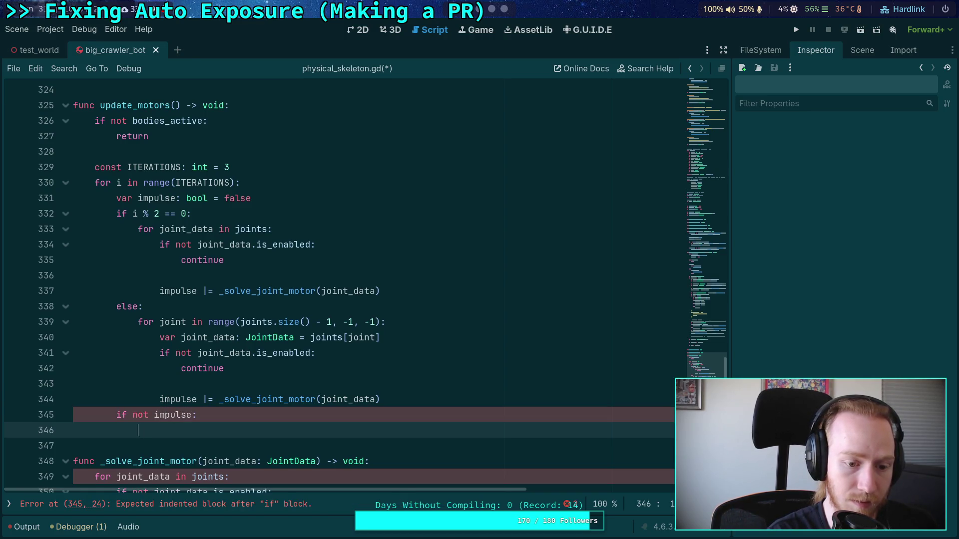
pyautogui.write('break')
pyautogui.hotkey('ctrl', 's')
pyautogui.scroll(-3, 306, 394)
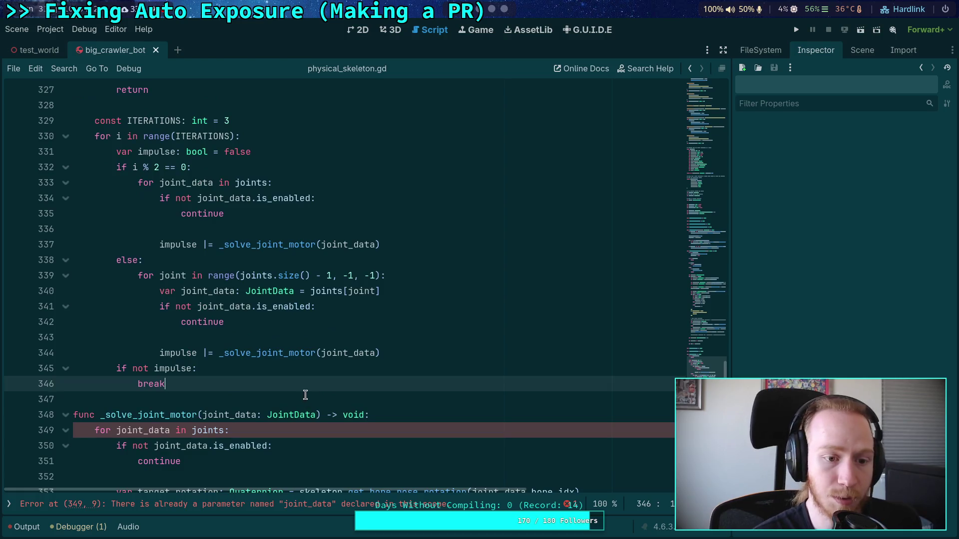
# Delete the redundant joints loop and enabled check in _solve_joint_motor and unindent its body.
pyautogui.scroll(1, 305, 341)
pyautogui.click(256, 347)
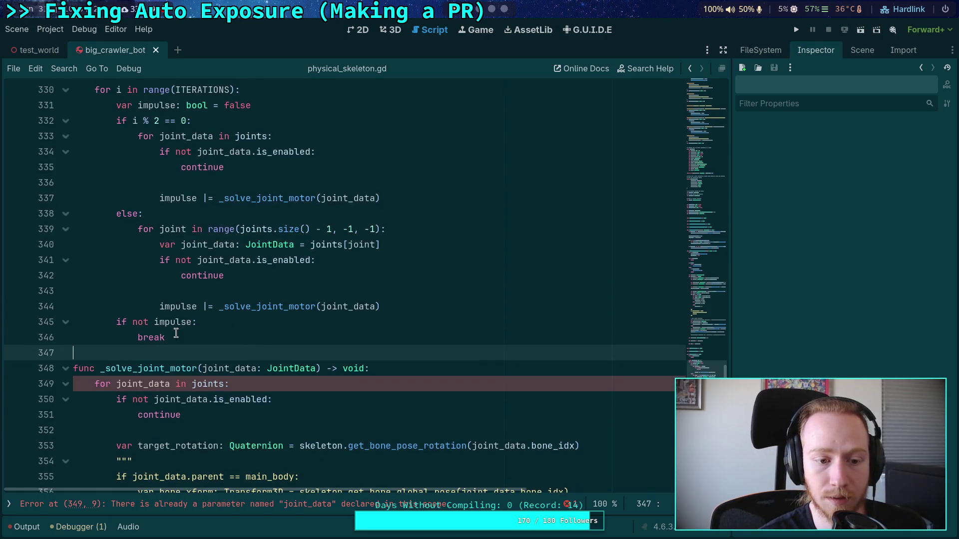
pyautogui.scroll(-2, 168, 306)
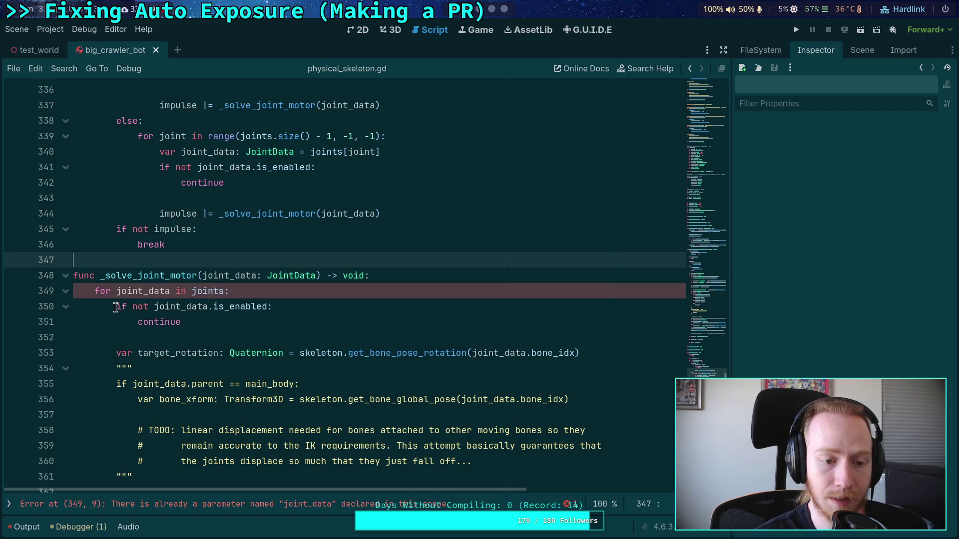
pyautogui.moveTo(252, 325); pyautogui.dragTo(471, 283)
pyautogui.press('BackSpace')
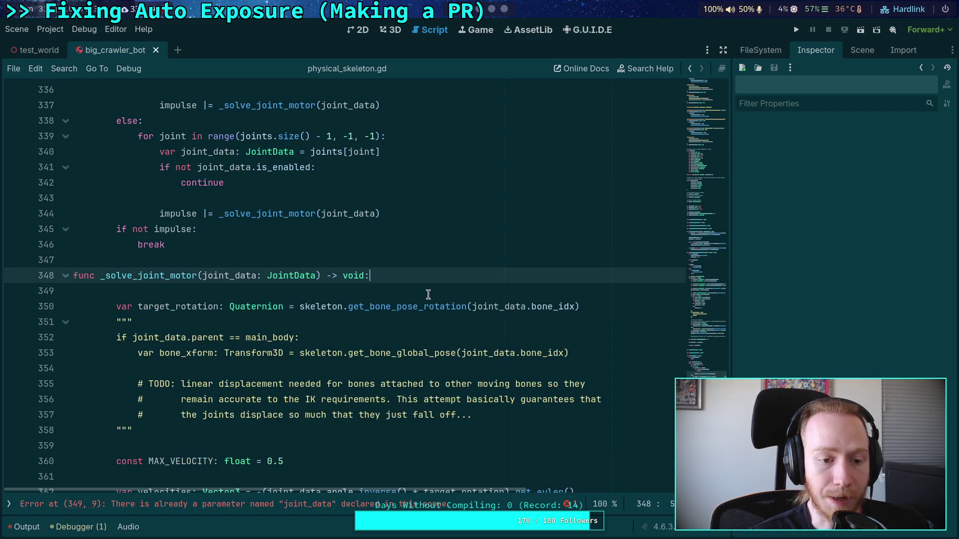
pyautogui.moveTo(181, 306); pyautogui.dragTo(193, 319)
pyautogui.scroll(-8, 186, 320)
pyautogui.hotkey('shift', 'Tab')
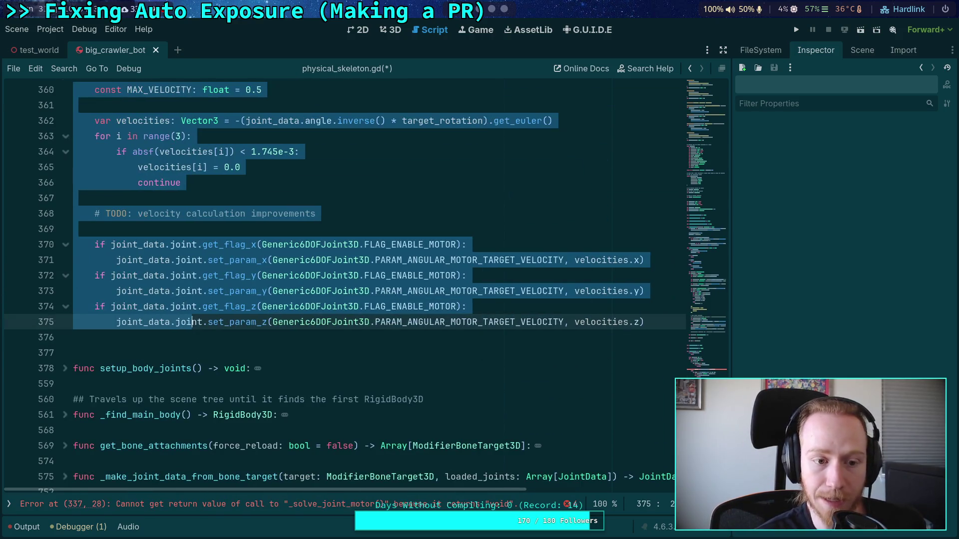
pyautogui.scroll(5, 250, 308)
pyautogui.scroll(3, 250, 289)
pyautogui.click(252, 255)
# Change _solve_joint_motor's return type from void to bool and save.
pyautogui.scroll(3, 252, 255)
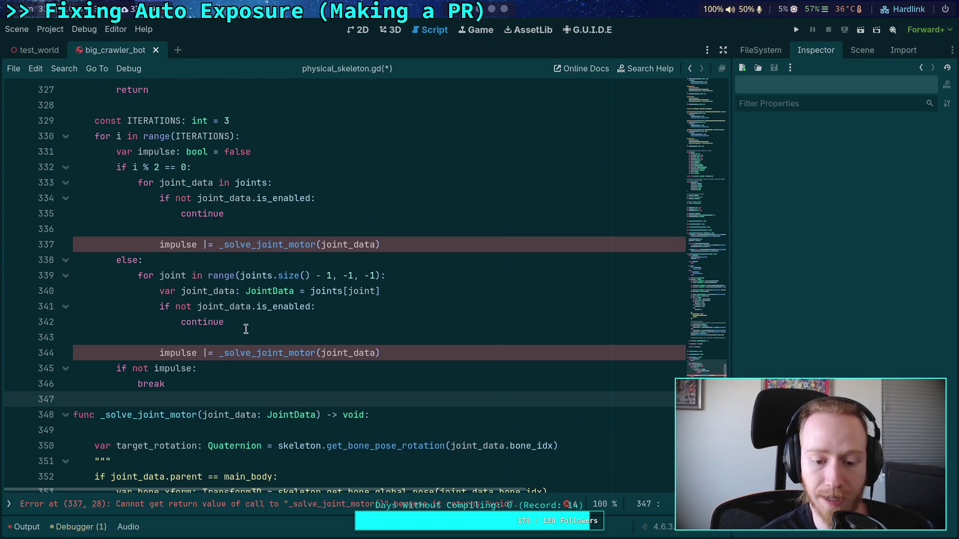
pyautogui.press('Down')
pyautogui.press('End')
pyautogui.press('Left')
pyautogui.hotkey('ctrl', 'shift', 'Left')
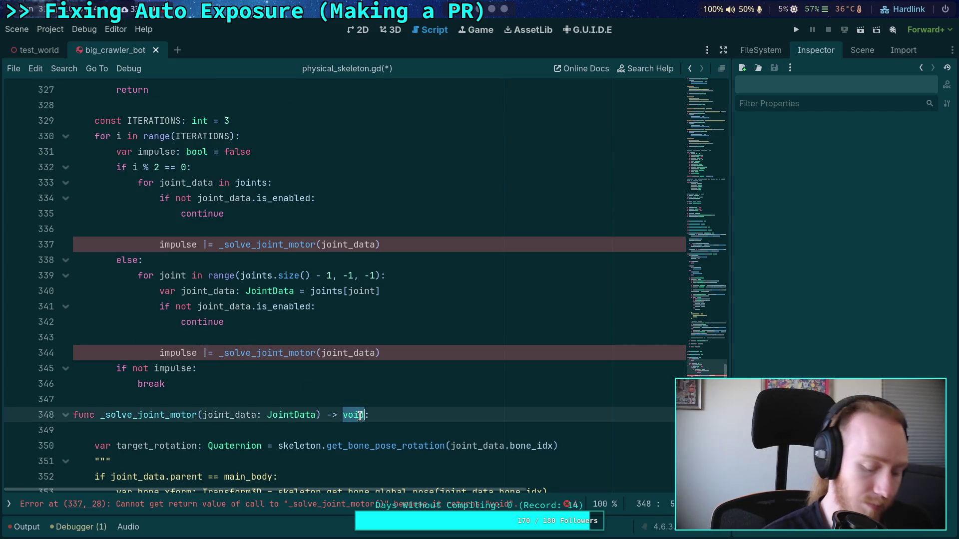
pyautogui.write('bool')
pyautogui.hotkey('ctrl', 's')
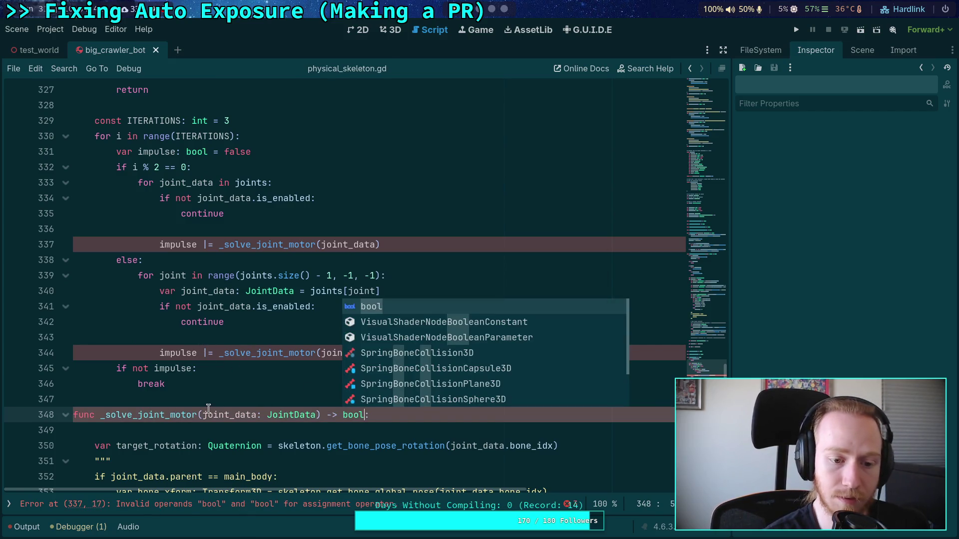
pyautogui.click(207, 409)
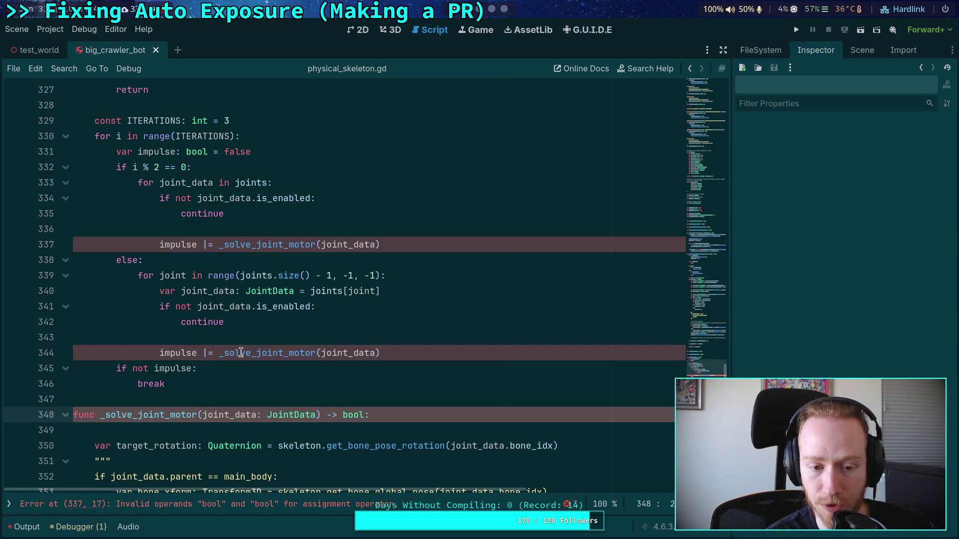
pyautogui.moveTo(257, 355)
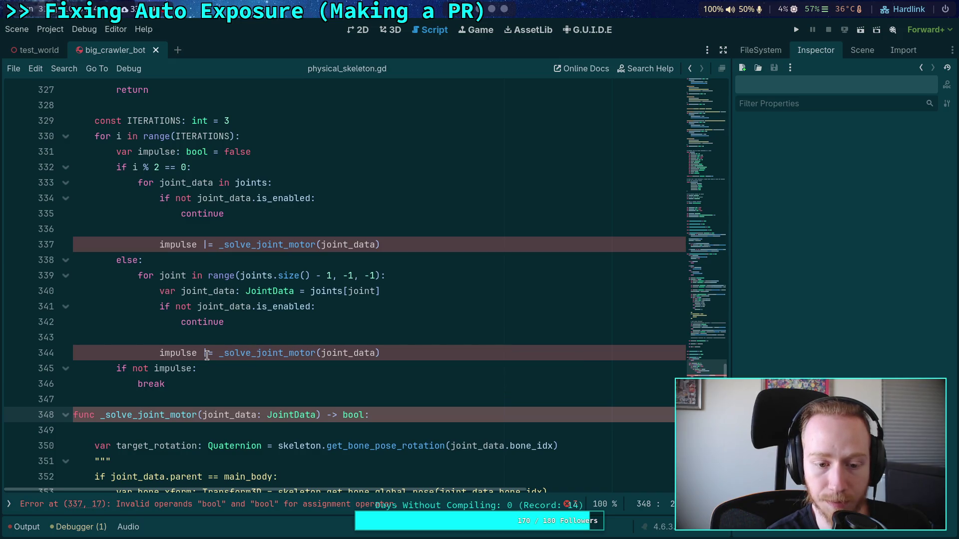
# Open the error list and try replacing the |= operator on line 337, reverting a mistyped edit.
pyautogui.click(569, 504)
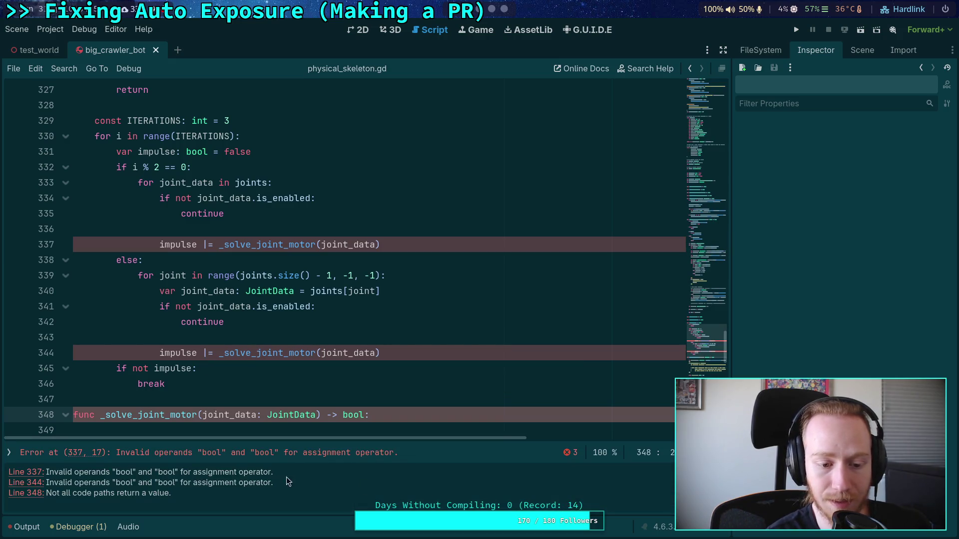
pyautogui.click(44, 473)
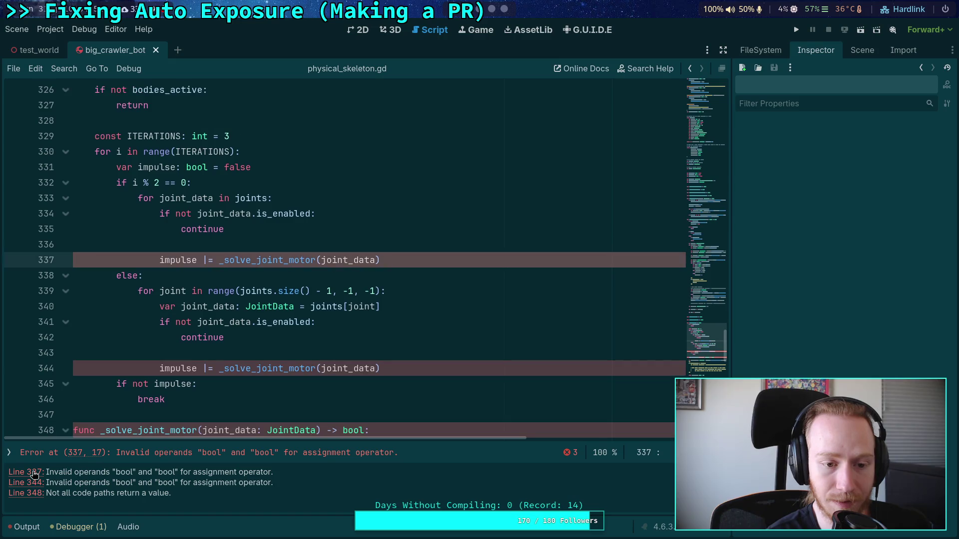
pyautogui.doubleClick(207, 260)
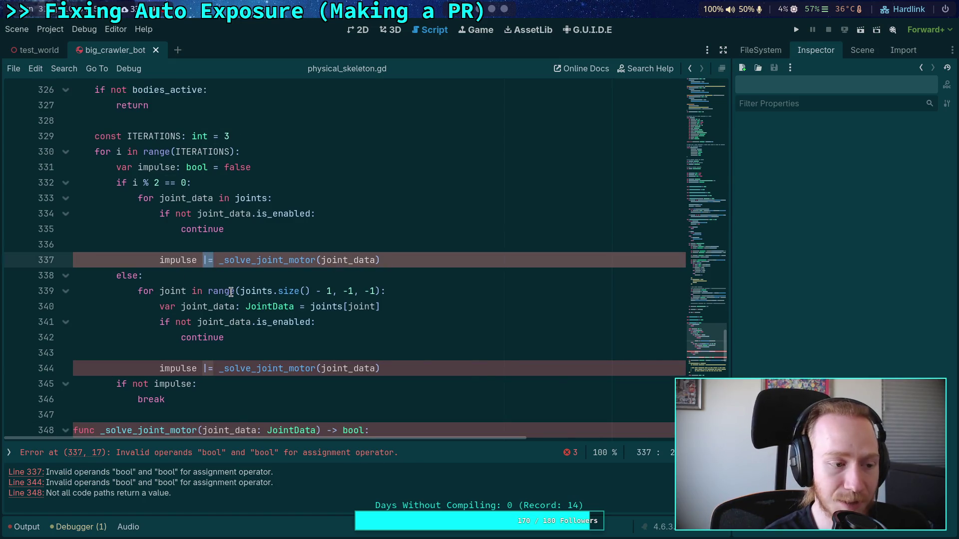
pyautogui.click(210, 264)
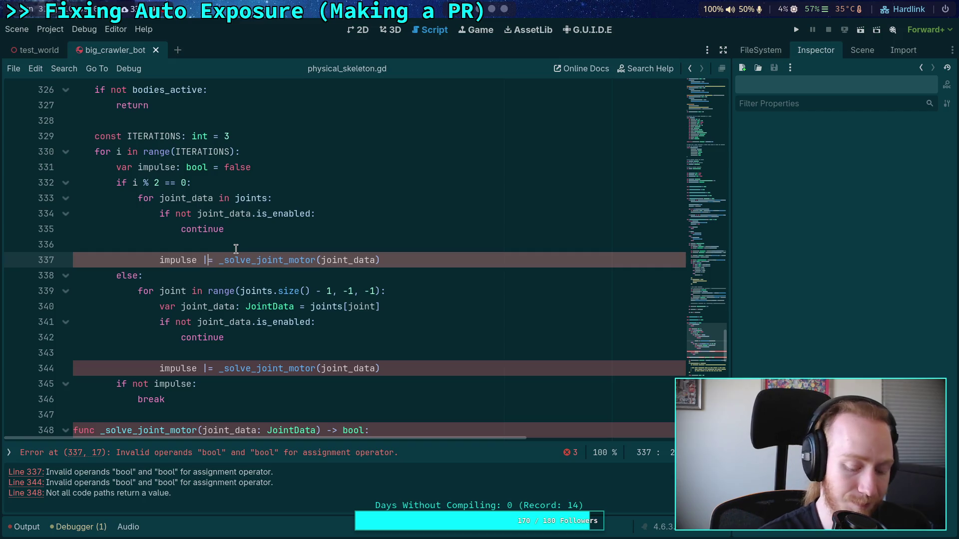
pyautogui.press('BackSpace')
pyautogui.press('Right')
pyautogui.write('imp')
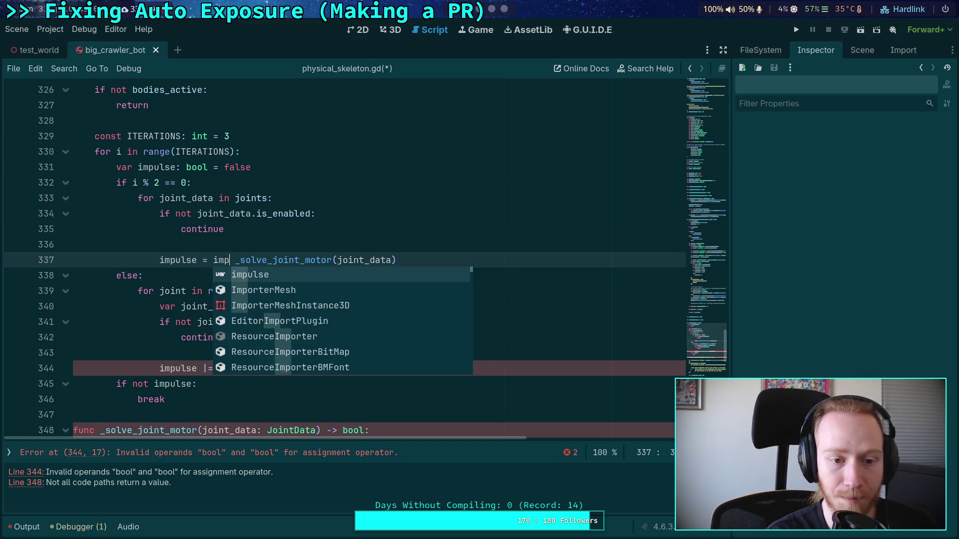
pyautogui.write('ulse |')
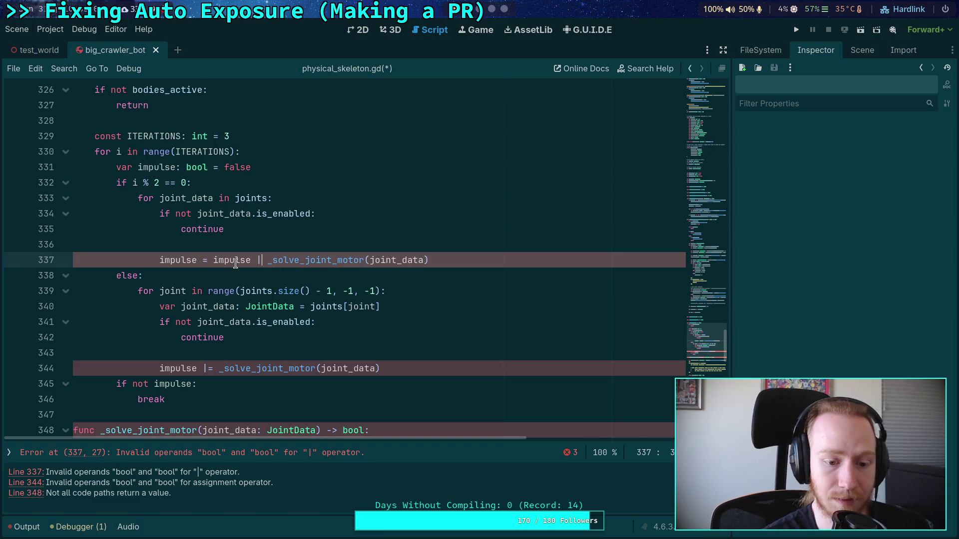
pyautogui.click(194, 302)
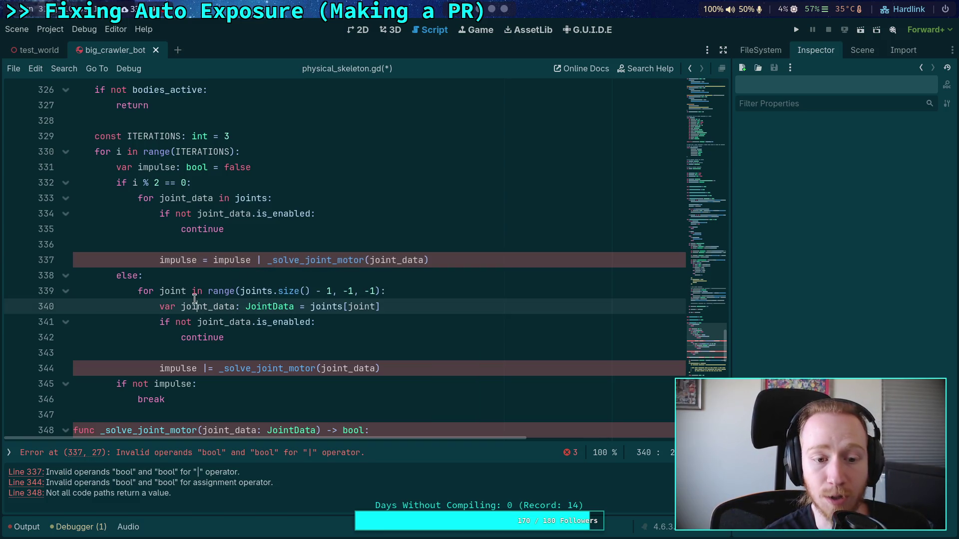
pyautogui.click(264, 261)
pyautogui.write('|')
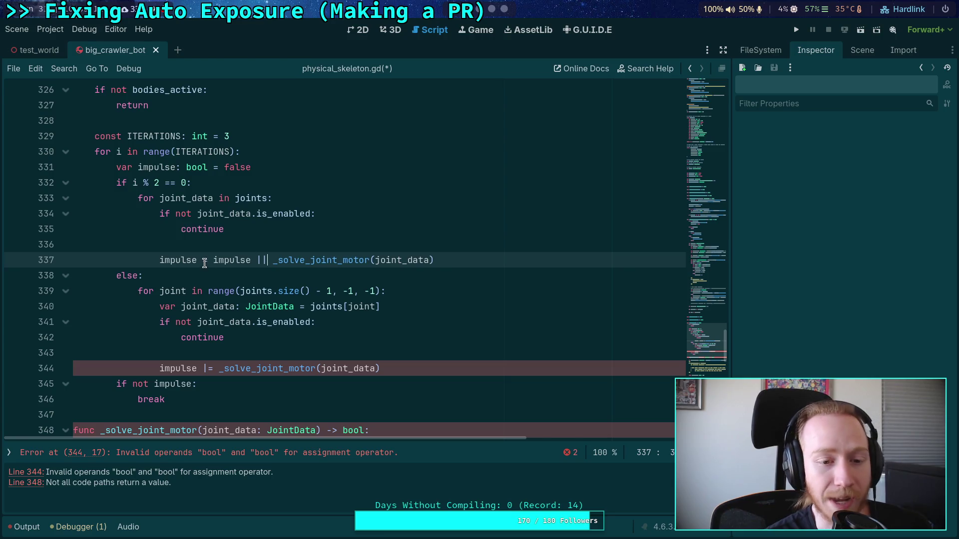
pyautogui.write('||')
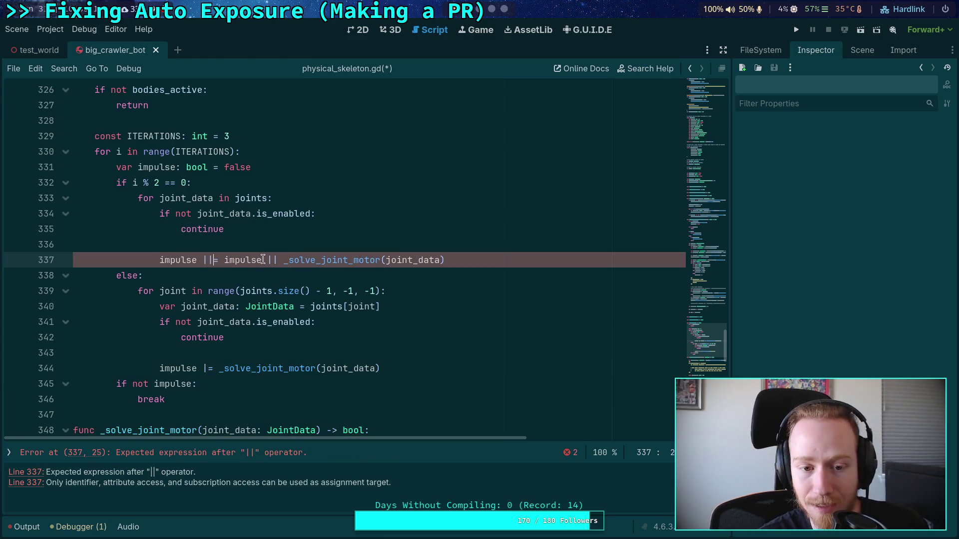
pyautogui.press('BackSpace')
pyautogui.press('BackSpace')
pyautogui.press('BackSpace')
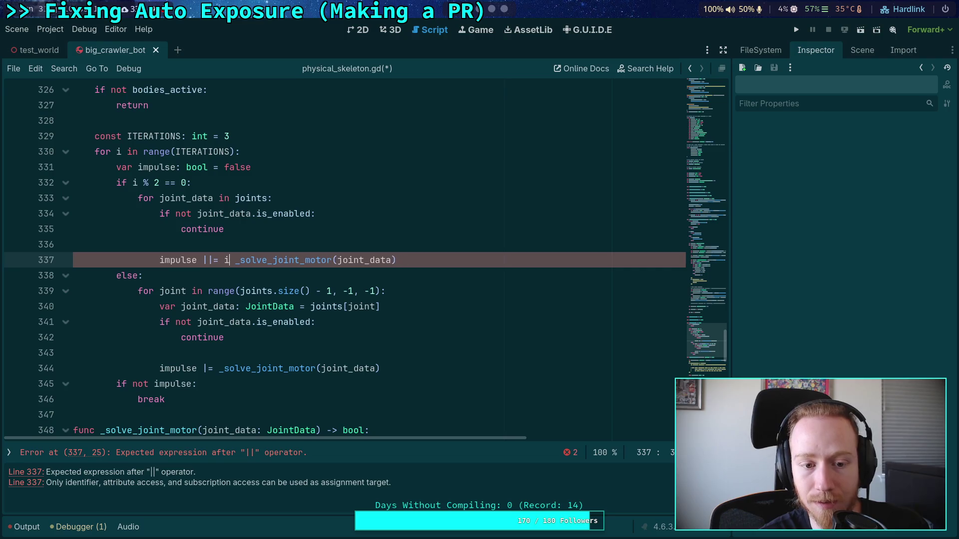
pyautogui.click(256, 276)
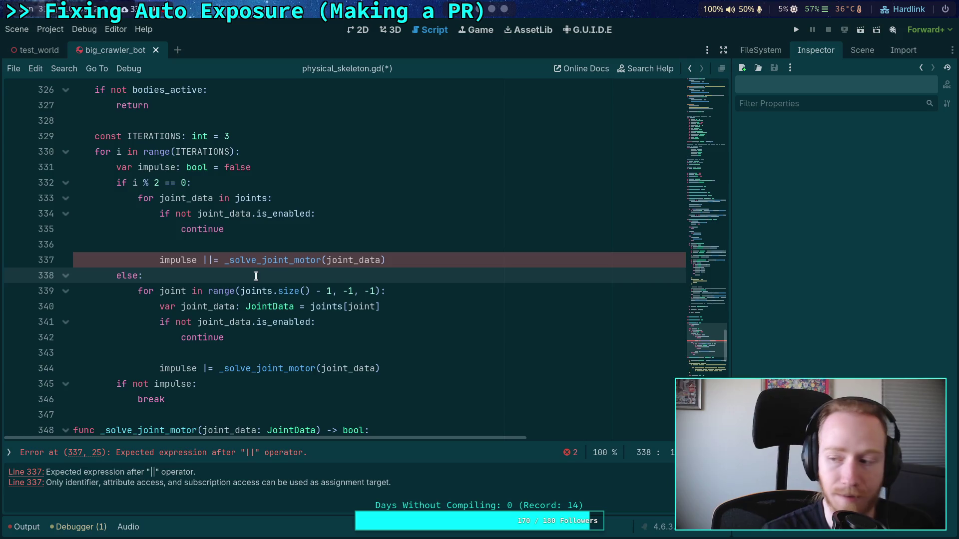
# Rewrite lines 337 and 344 as 'impulse = impulse || _solve_joint_motor(joint_data)' and save.
pyautogui.click(211, 260)
pyautogui.press('BackSpace')
pyautogui.press('BackSpace')
pyautogui.press('Right')
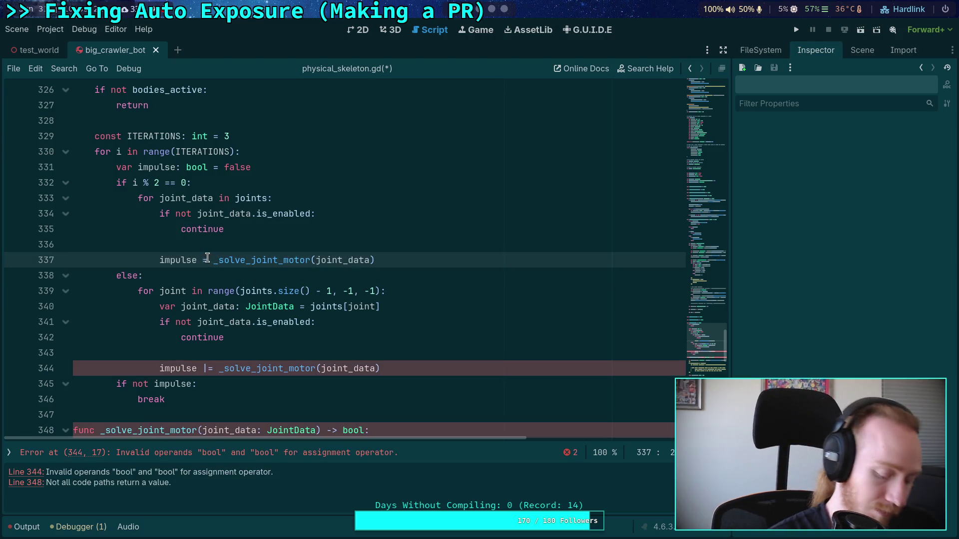
pyautogui.write('impul')
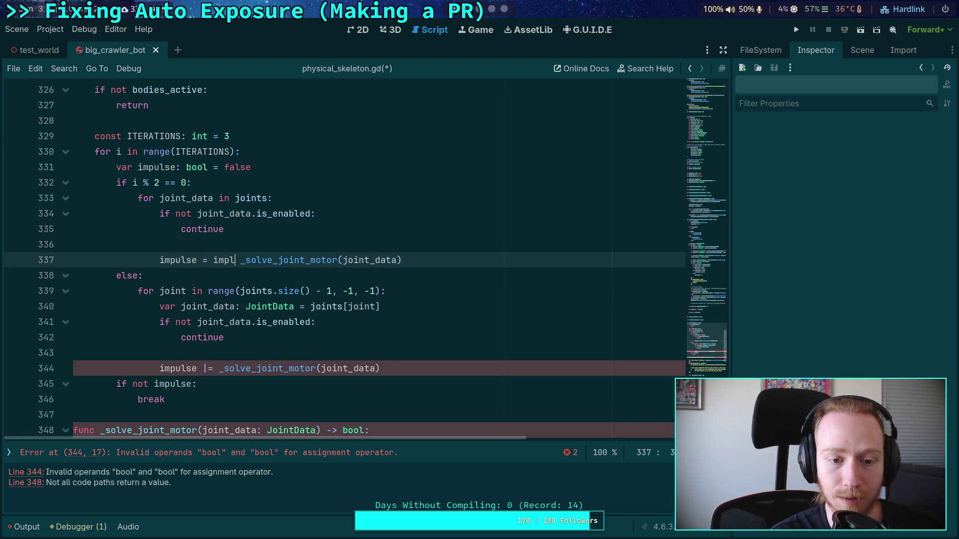
pyautogui.write('se ||')
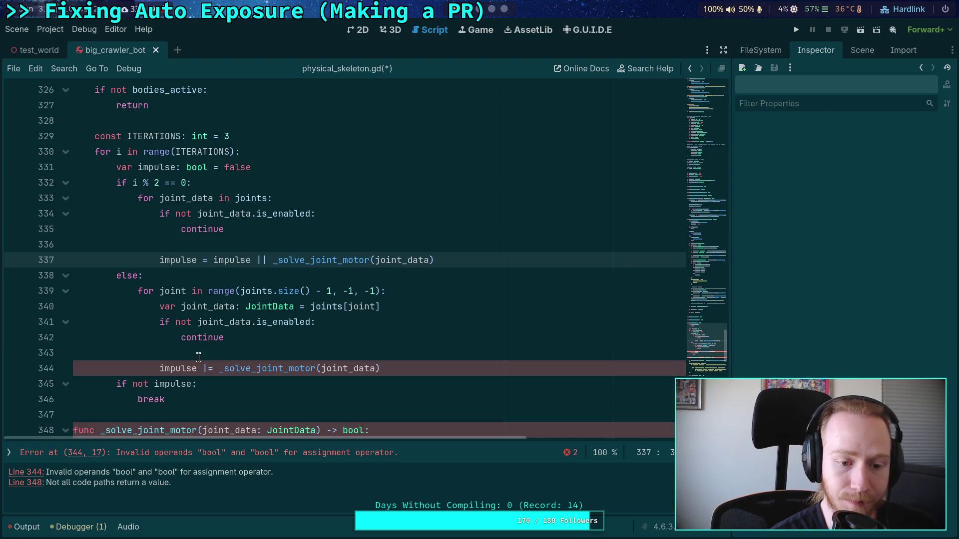
pyautogui.click(207, 366)
pyautogui.press('BackSpace')
pyautogui.press('Right')
pyautogui.write('i')
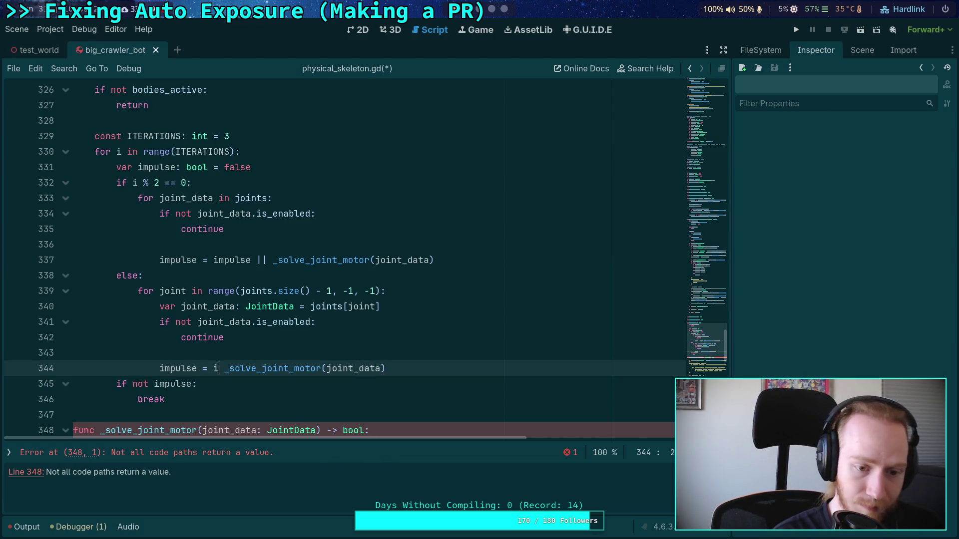
pyautogui.write('mpulse ')
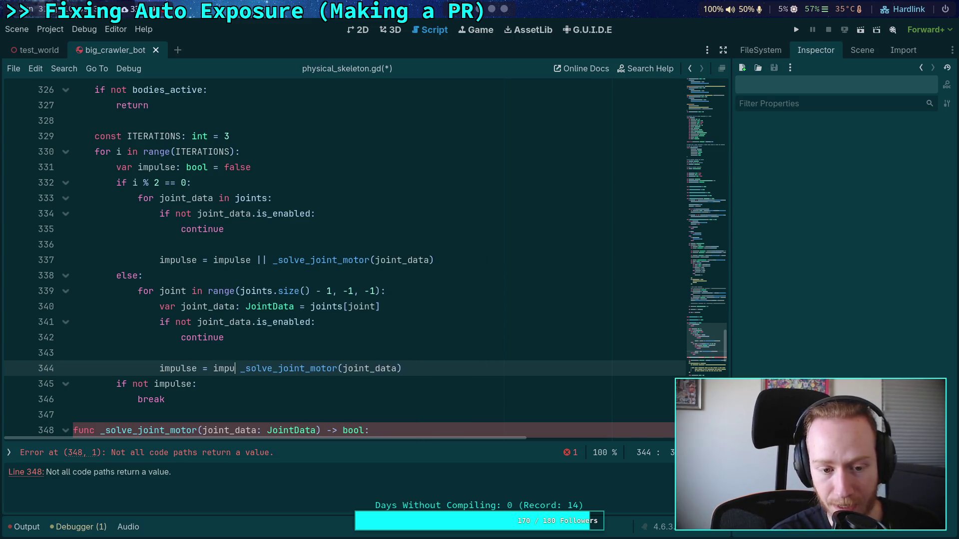
pyautogui.write('||')
pyautogui.hotkey('ctrl', 's')
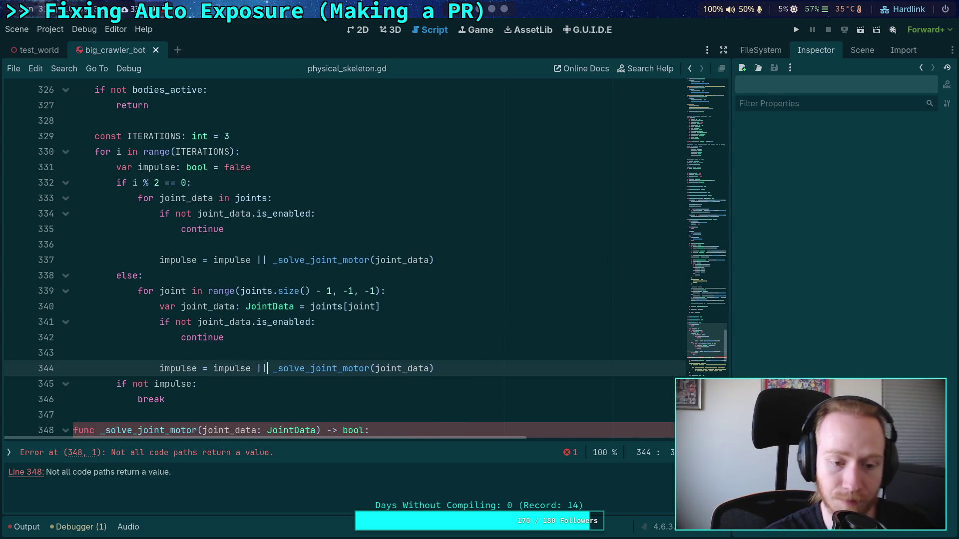
pyautogui.click(335, 250)
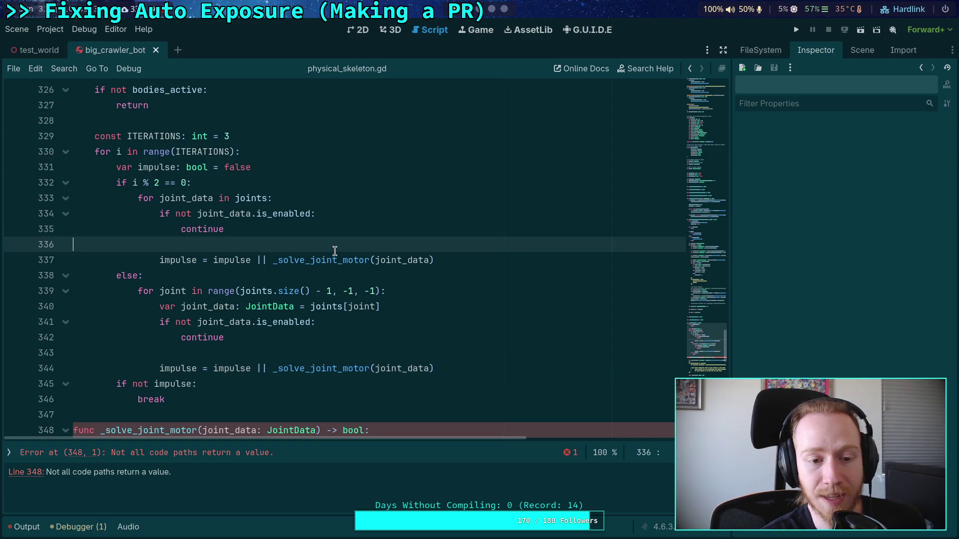